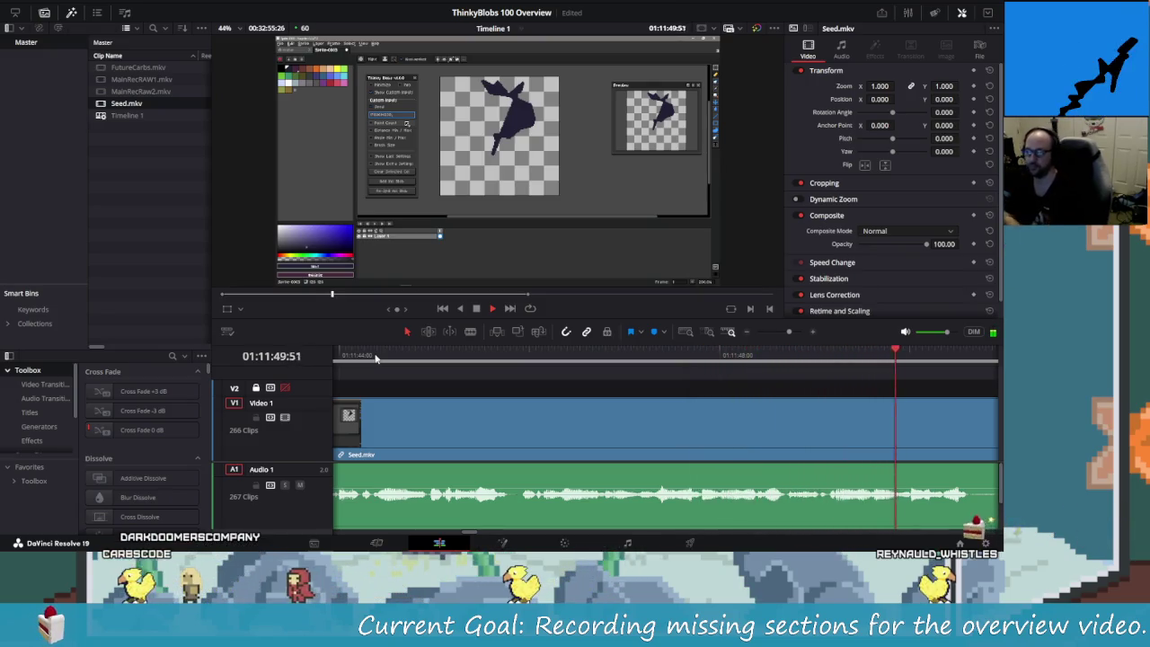
- Cut the short pause out of Seed.mkv, splitting at 01:11:50:39 and 01:11:50:55, then review the cut
key(j)
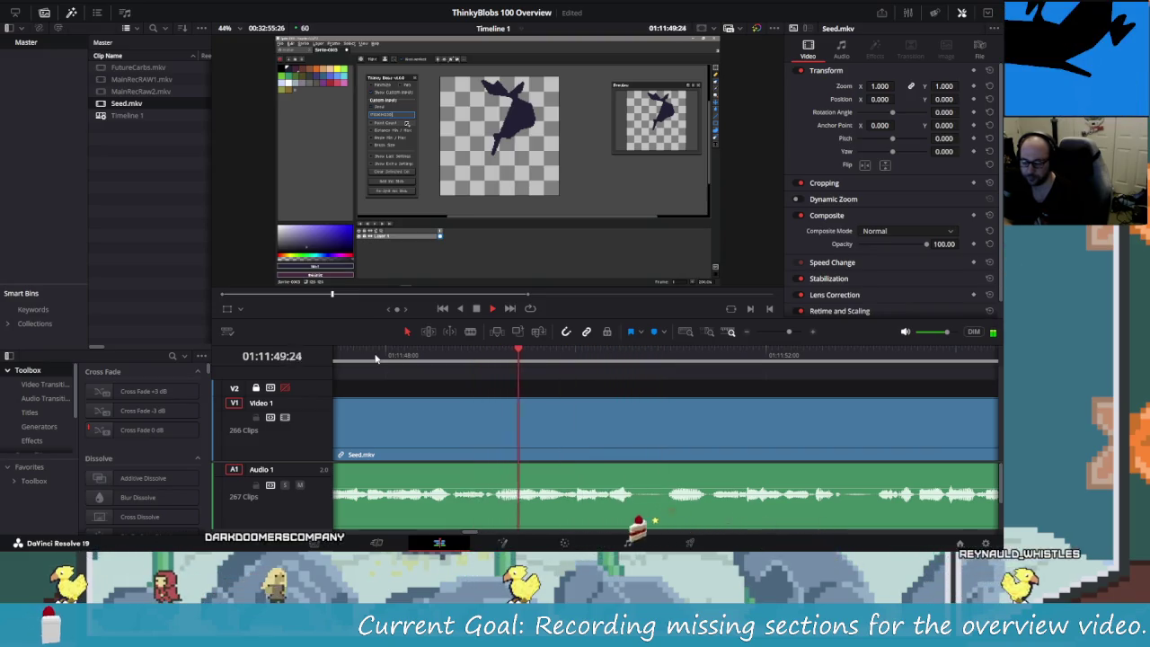
key(space)
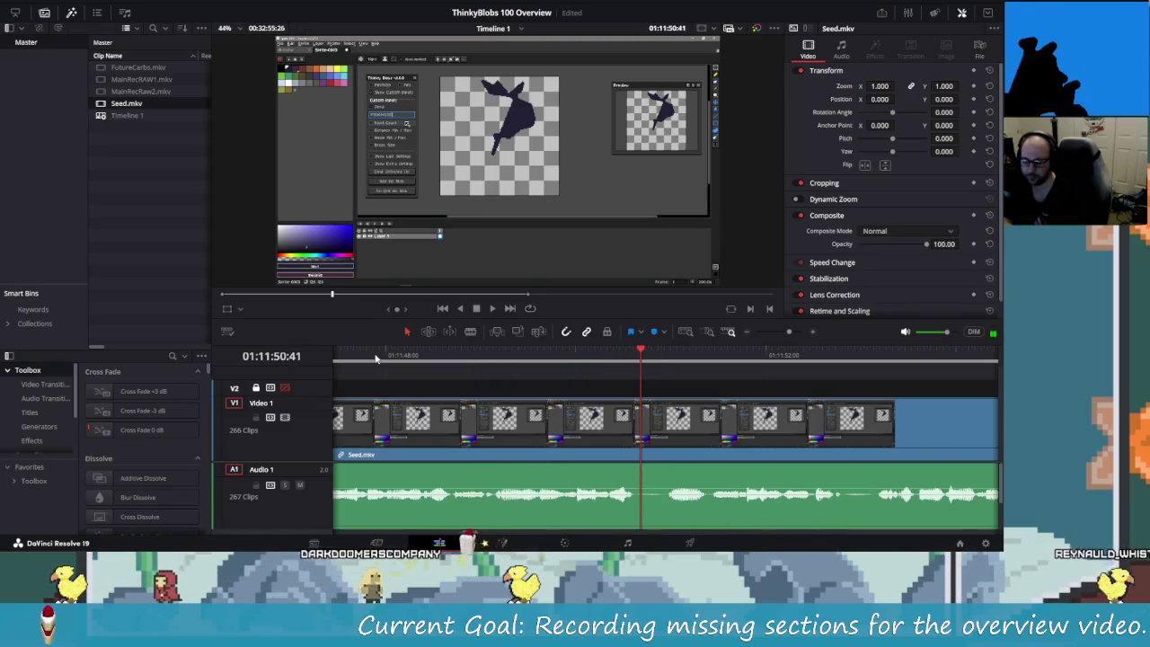
key(Left)
key(Left)
key(ctrl+b)
key(space)
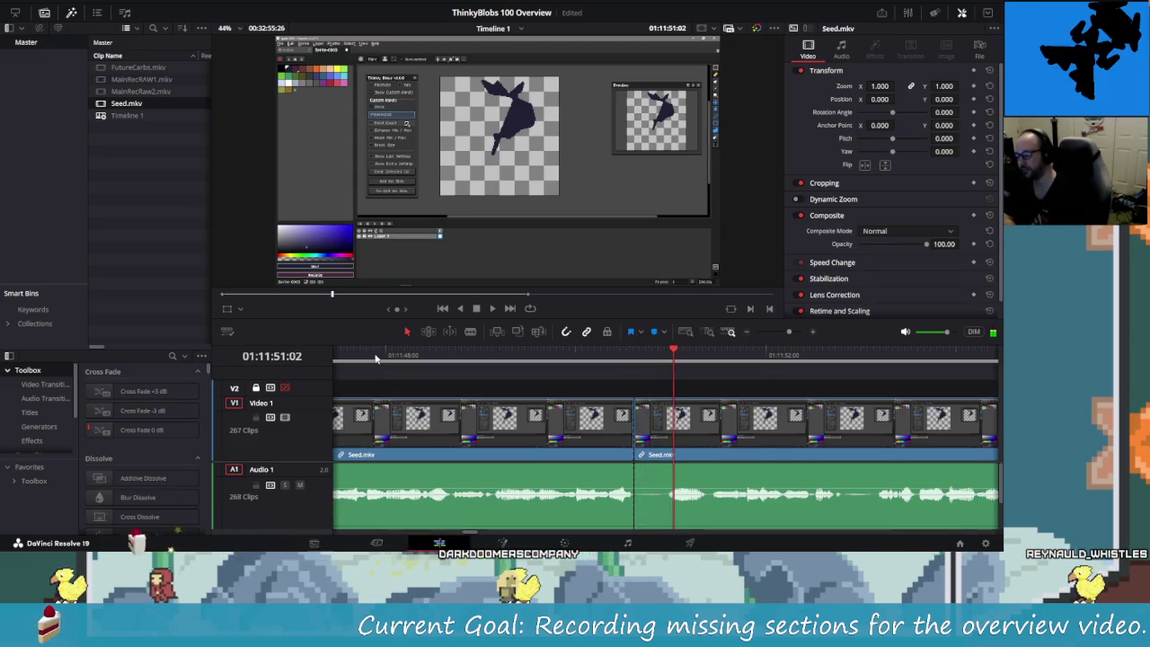
key(space)
key(Left)
key(Left)
key(Left)
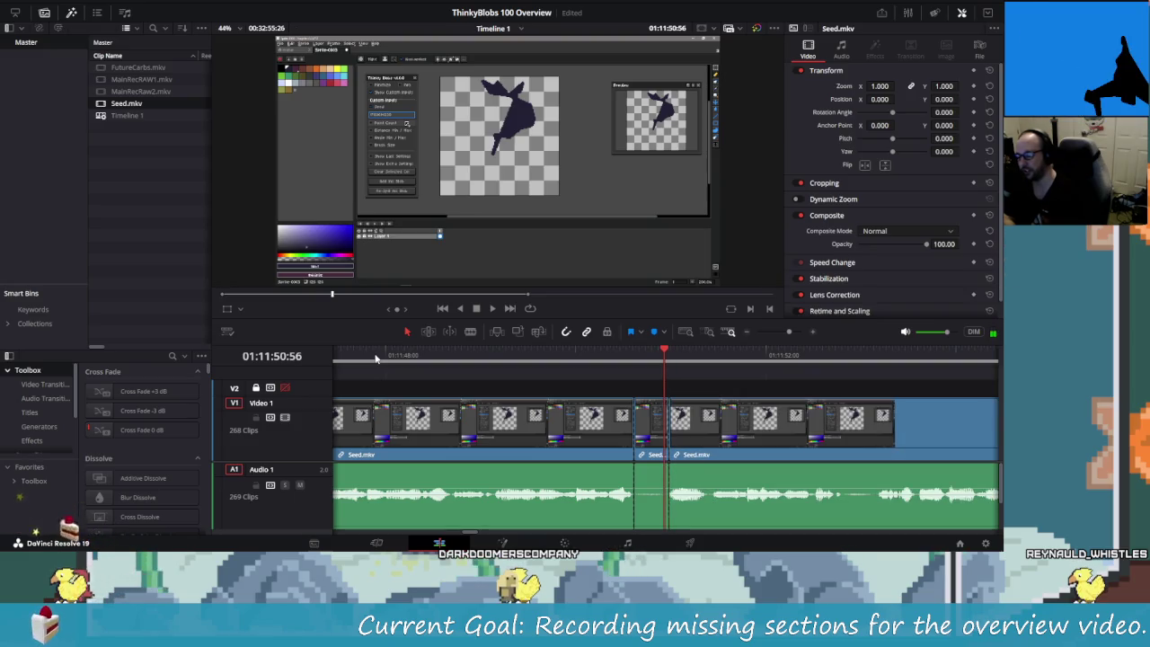
key(ctrl+b)
key(Delete)
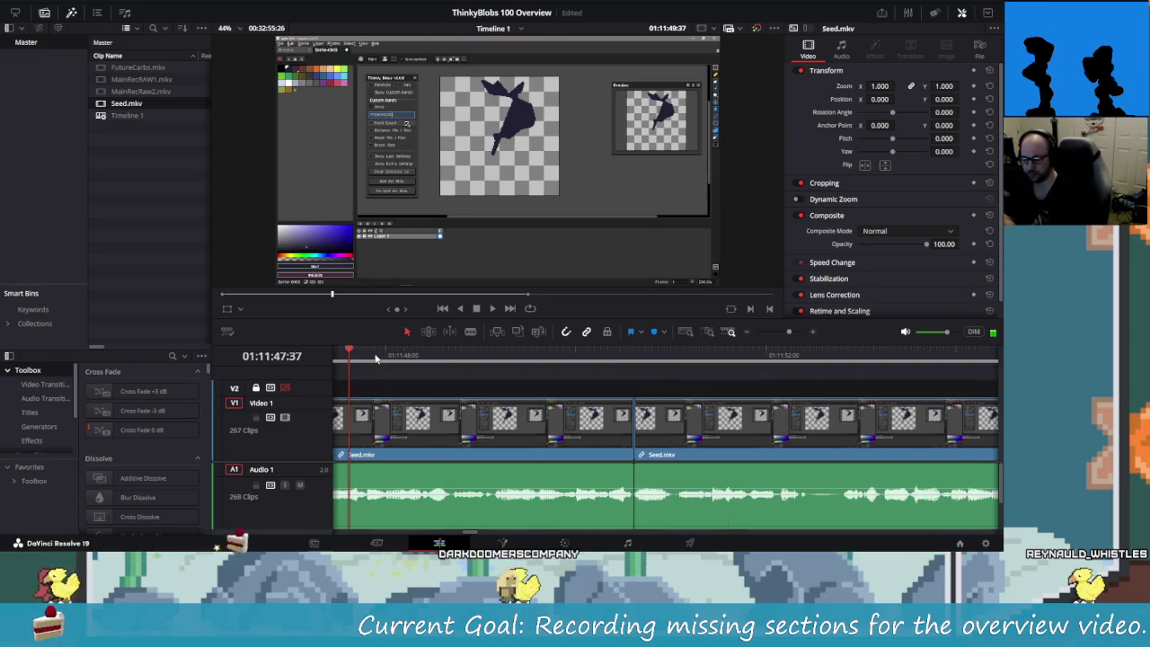
key(shift+Left)
key(shift+Left)
key(shift+Left)
key(space)
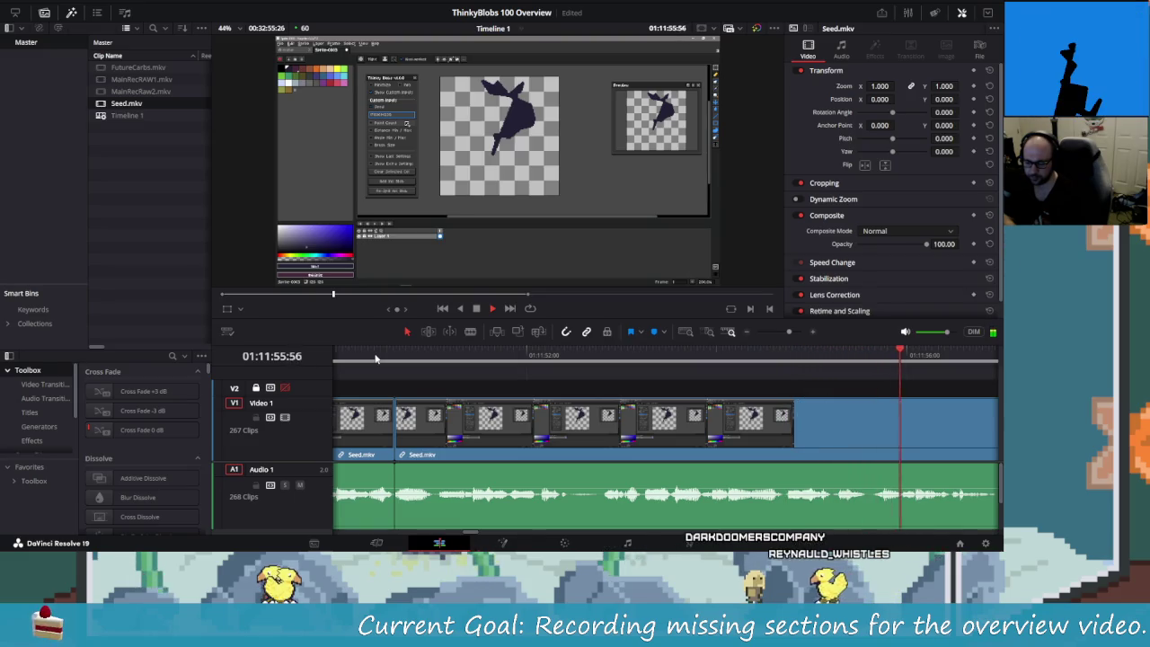
- Split Seed.mkv at 01:11:56:59 so the recording ends there
key(j)
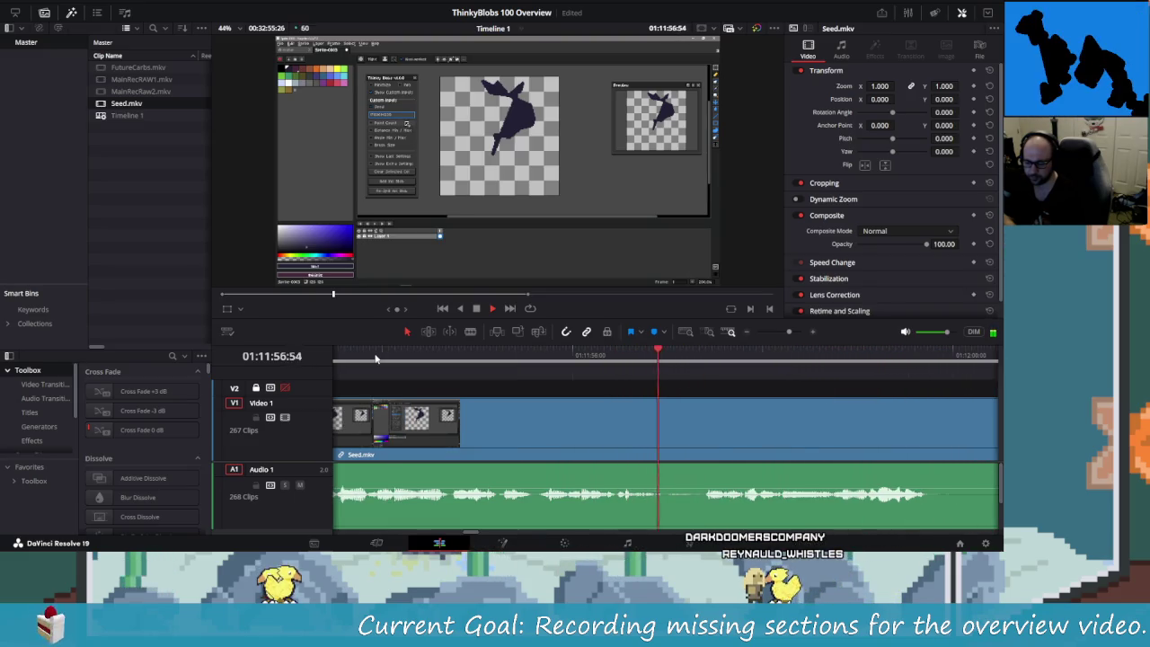
key(l)
key(j)
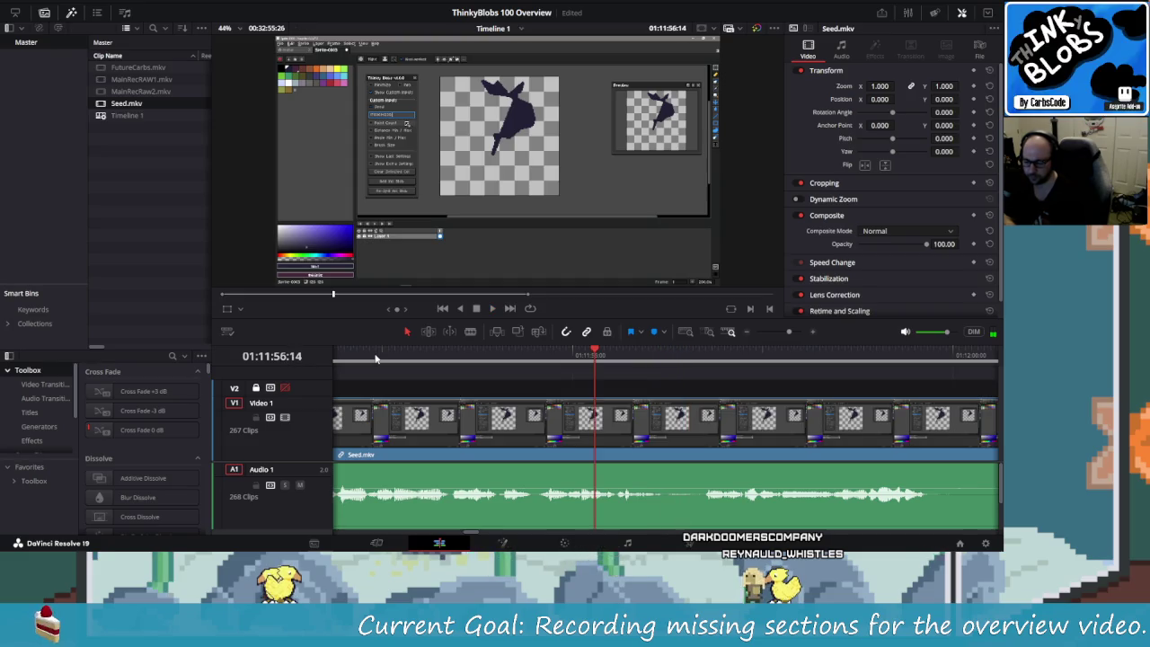
key(k)
key(l)
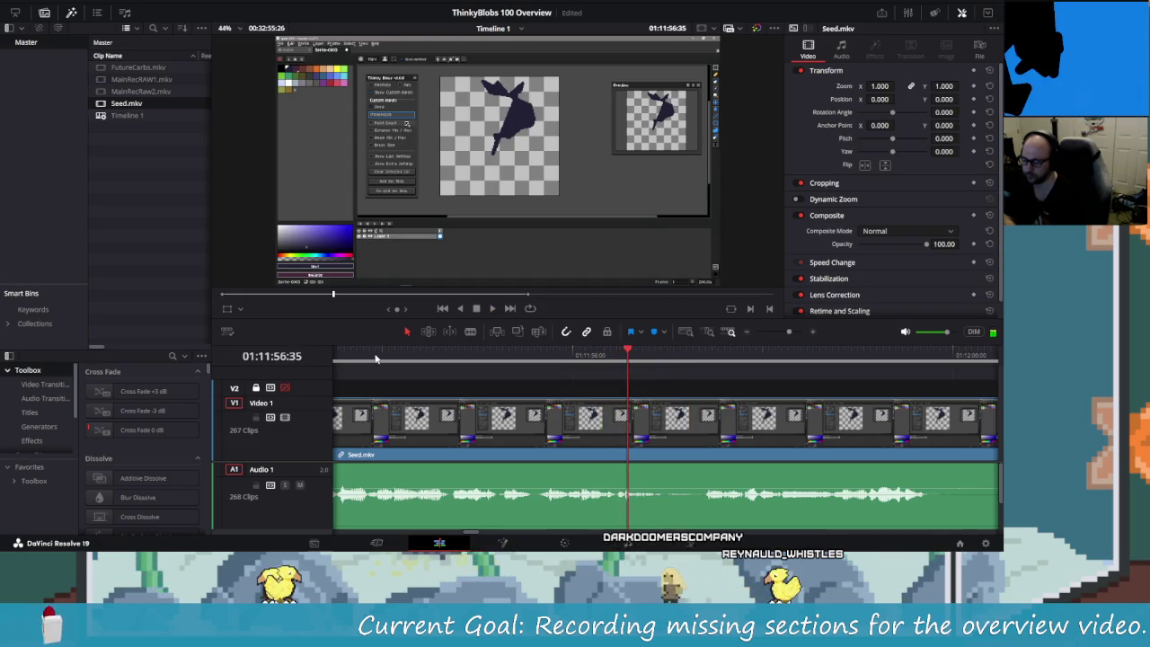
key(k)
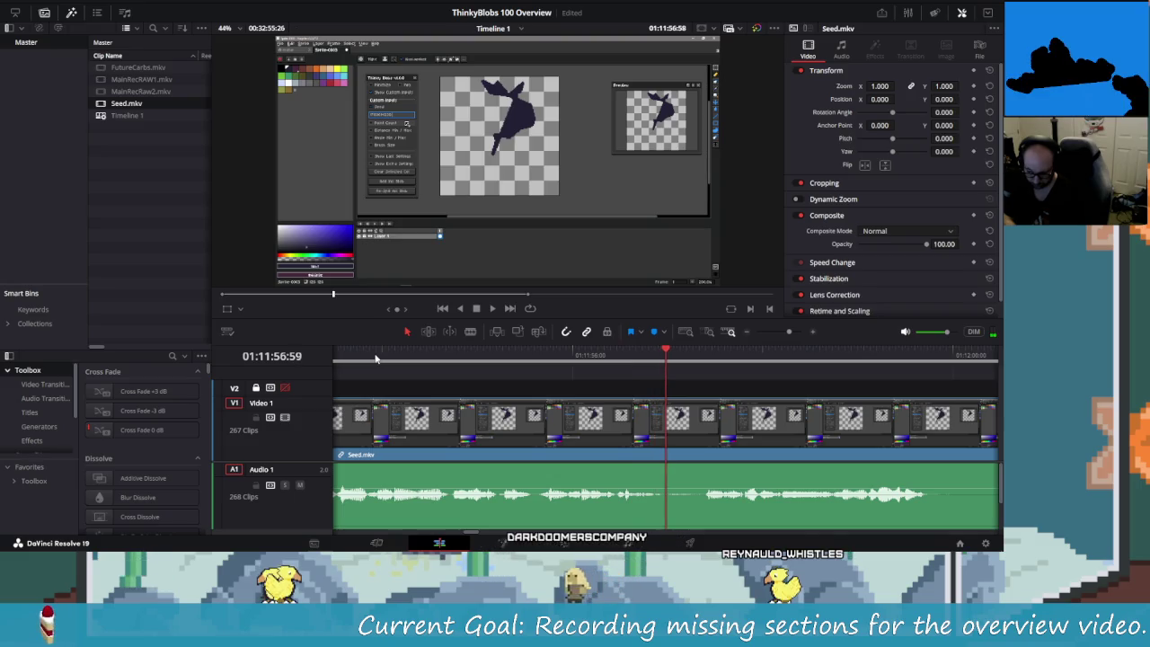
key(ctrl+b)
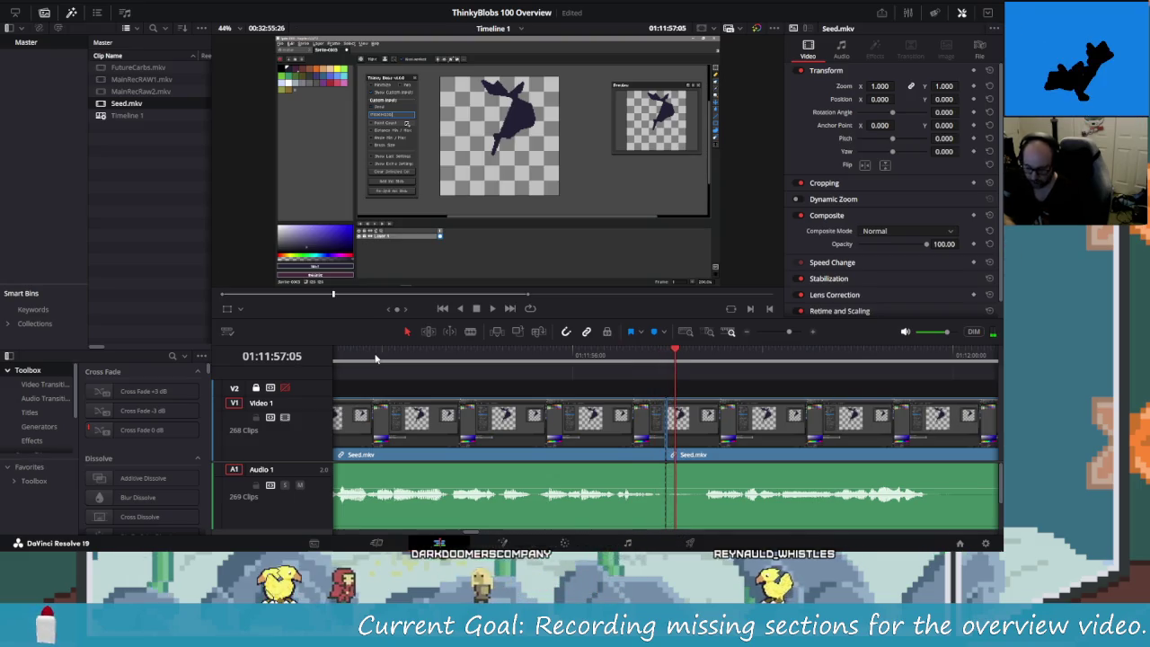
key(l)
key(l)
key(l)
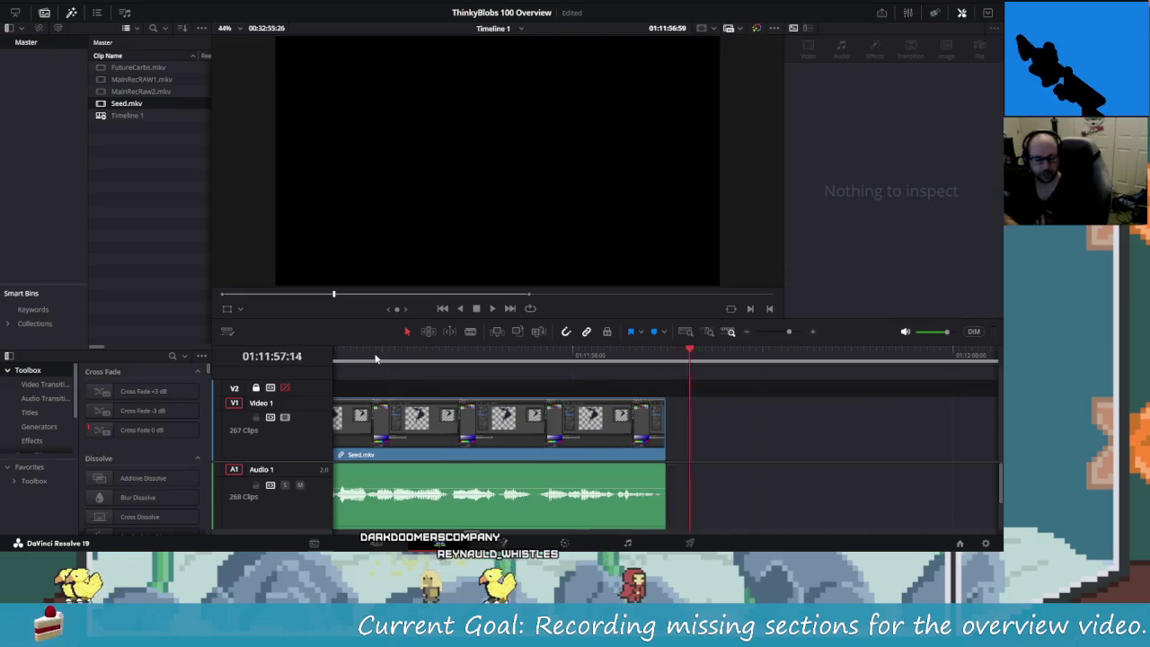
key(Up)
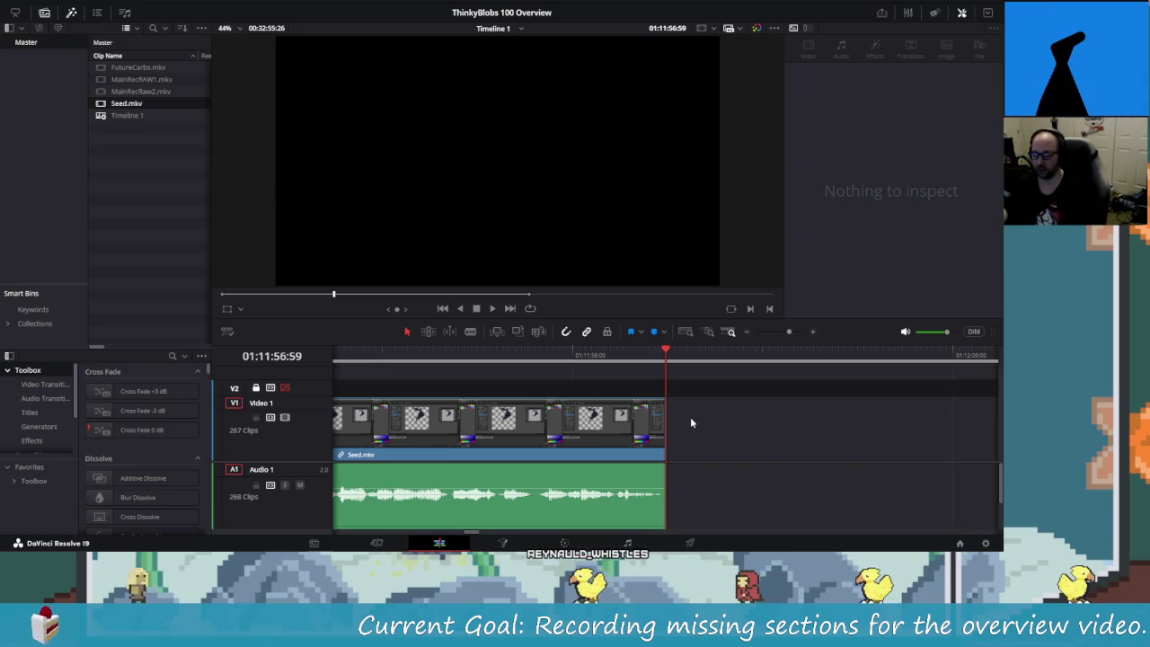
- Zoom the timeline out and box-select the distant MainRecRaw2.mkv clips
scroll(686, 445, down, 1)
scroll(685, 445, down, 1)
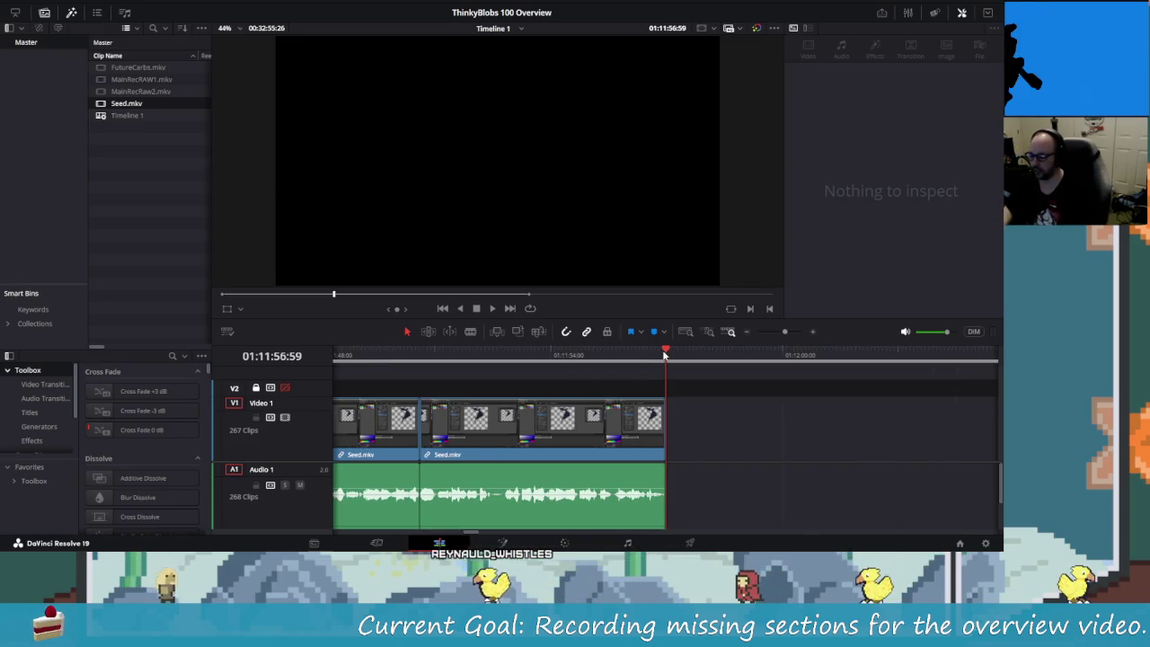
drag(665, 356, 584, 357)
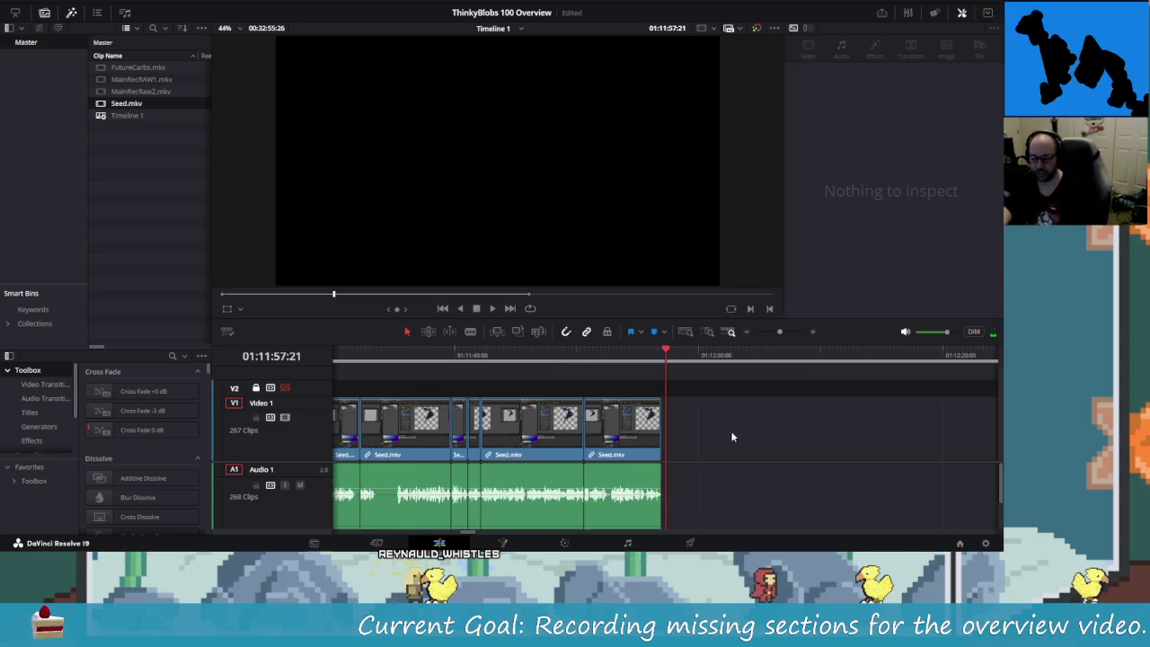
scroll(582, 475, down, 5)
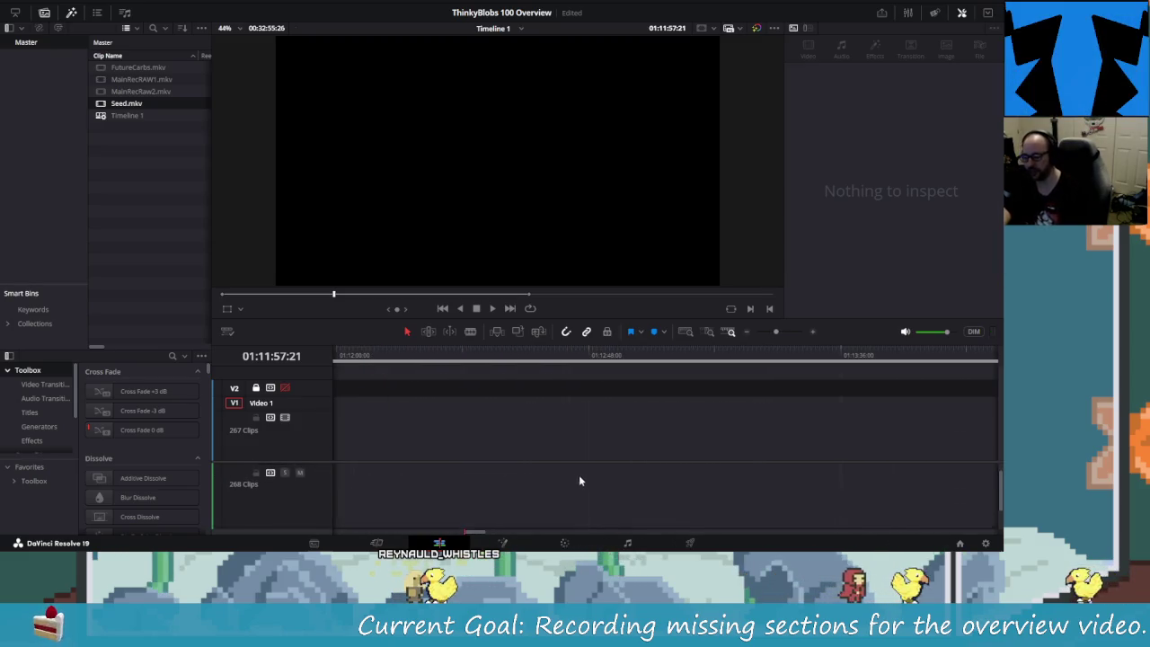
scroll(578, 474, up, 3)
scroll(719, 476, down, 5)
scroll(701, 472, up, 2)
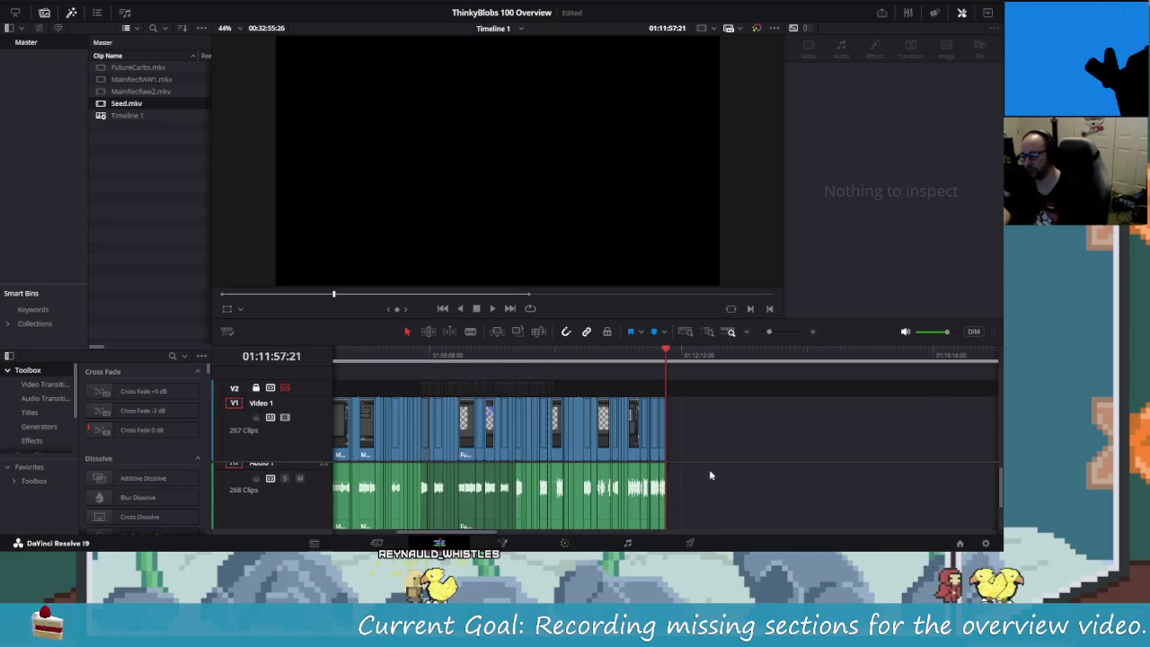
scroll(611, 477, down, 3)
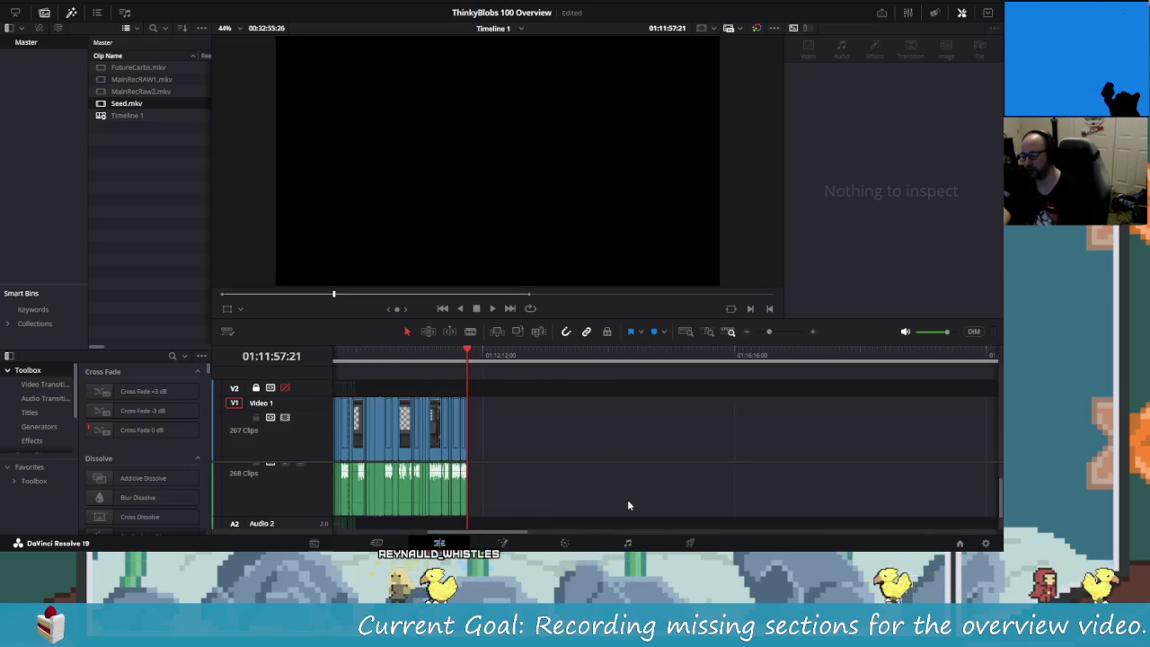
scroll(667, 442, down, 5)
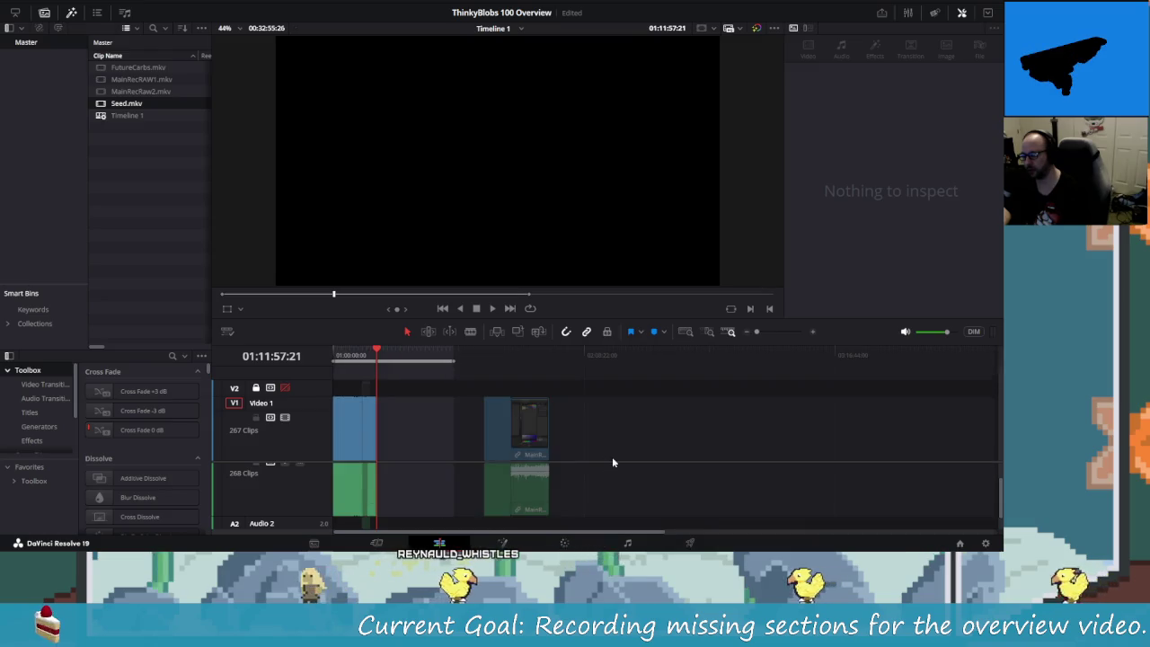
drag(614, 413, 445, 470)
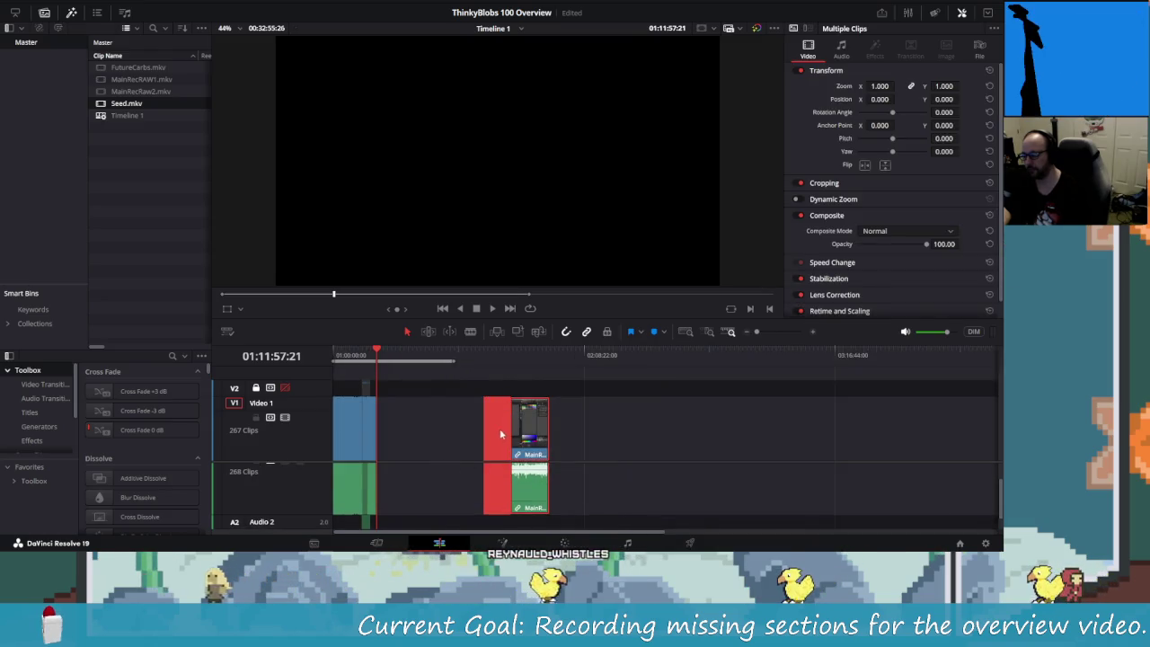
- Drag the selected MainRecRaw2.mkv clips left until they sit just after Seed.mkv
drag(498, 428, 413, 450)
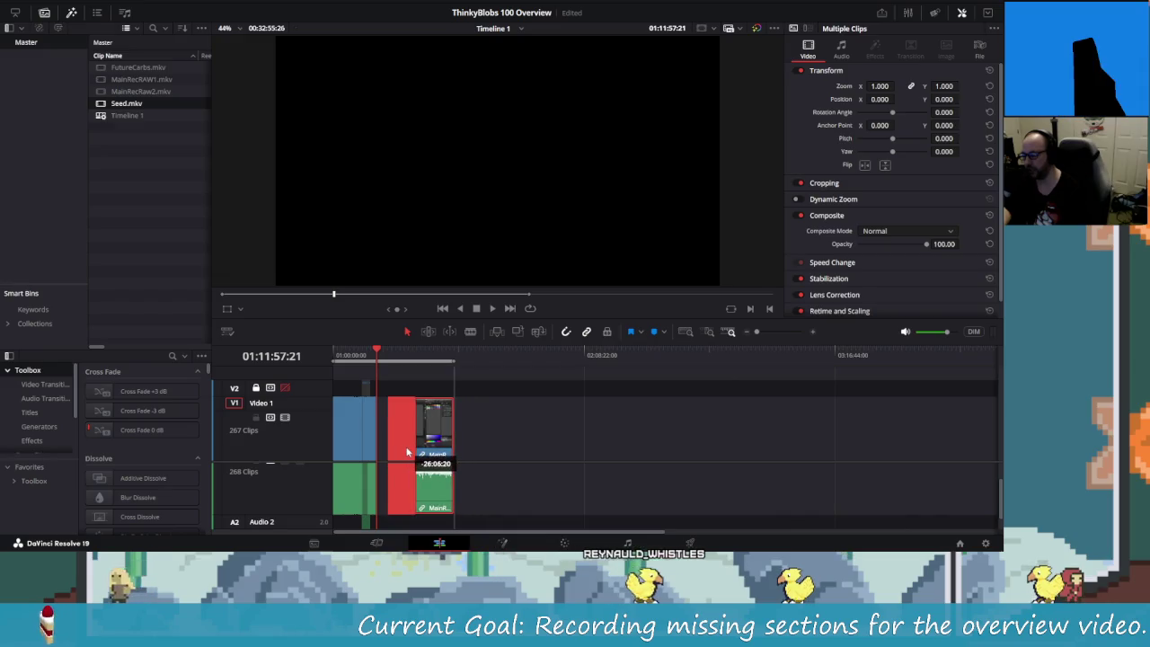
scroll(412, 442, up, 5)
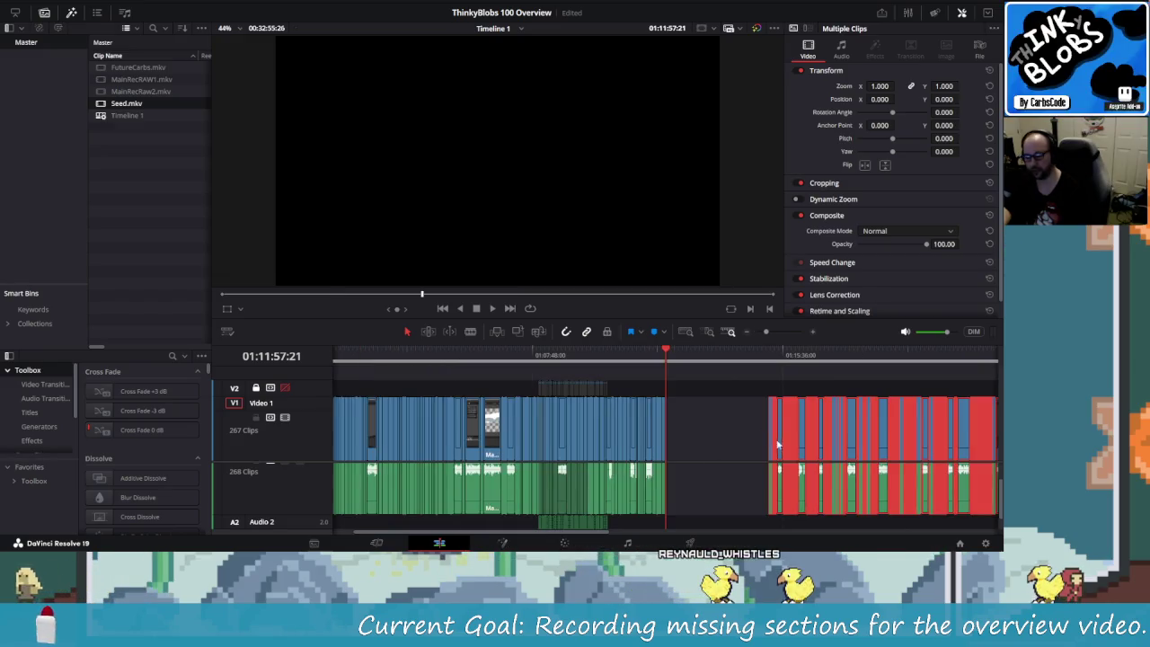
drag(779, 448, 691, 447)
scroll(691, 448, up, 2)
scroll(691, 447, up, 3)
scroll(691, 442, up, 2)
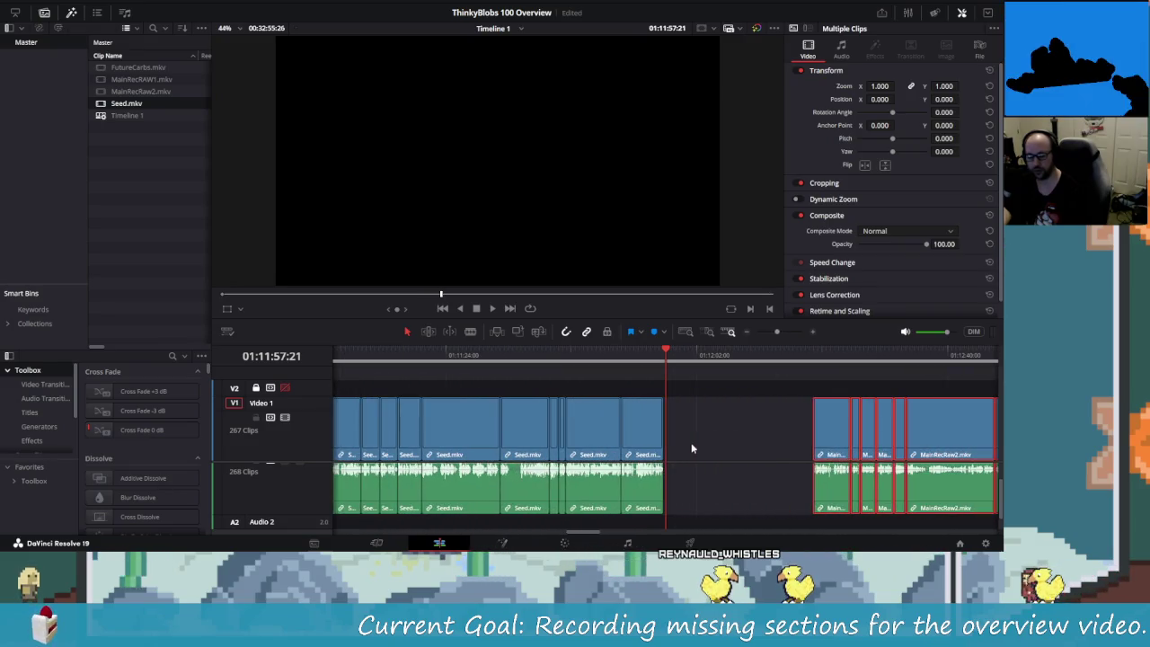
drag(839, 442, 688, 436)
click(664, 356)
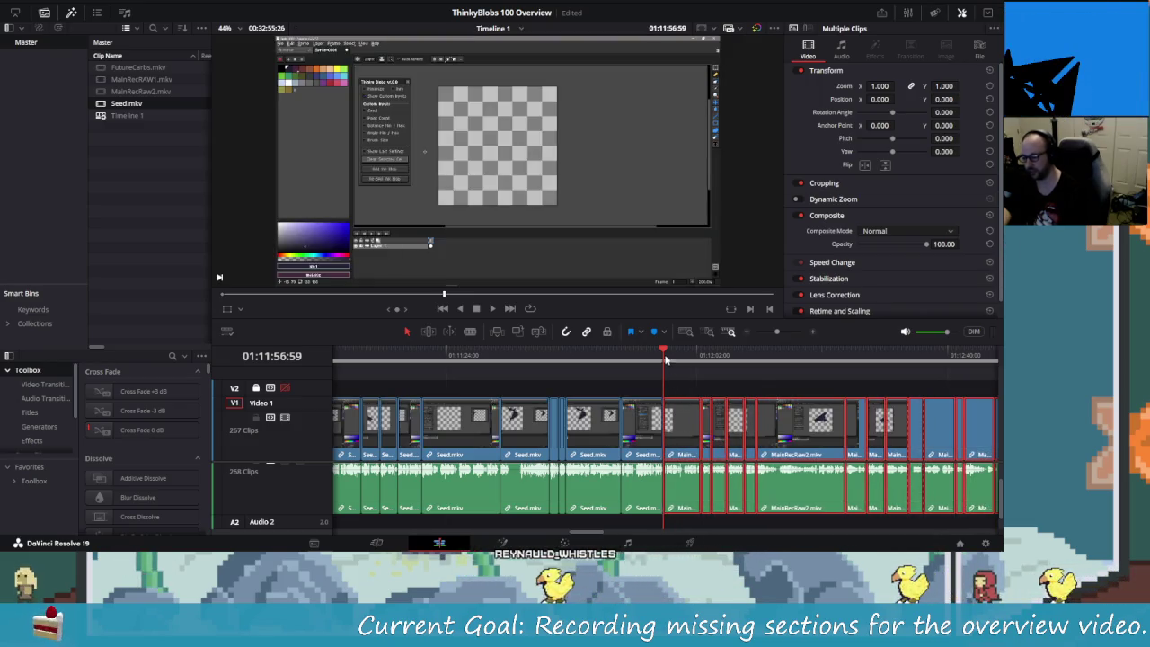
- Butt MainRecRaw2.mkv against Seed.mkv and play back from 01:11:45:11 across the join
drag(642, 355, 586, 359)
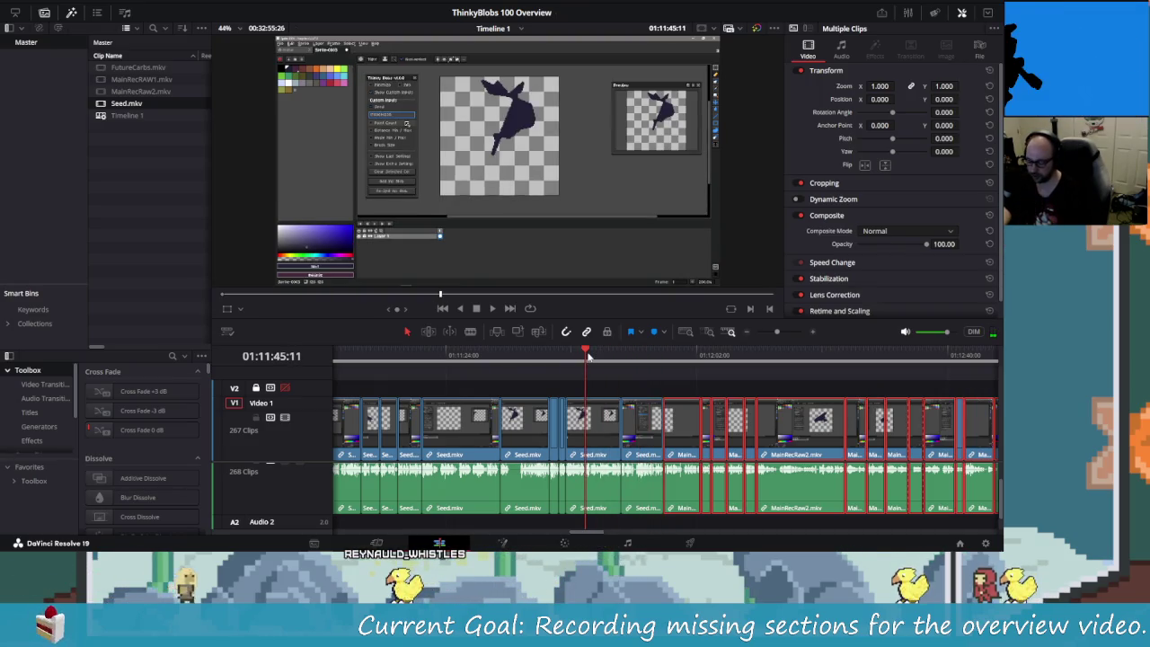
key(ctrl+equal)
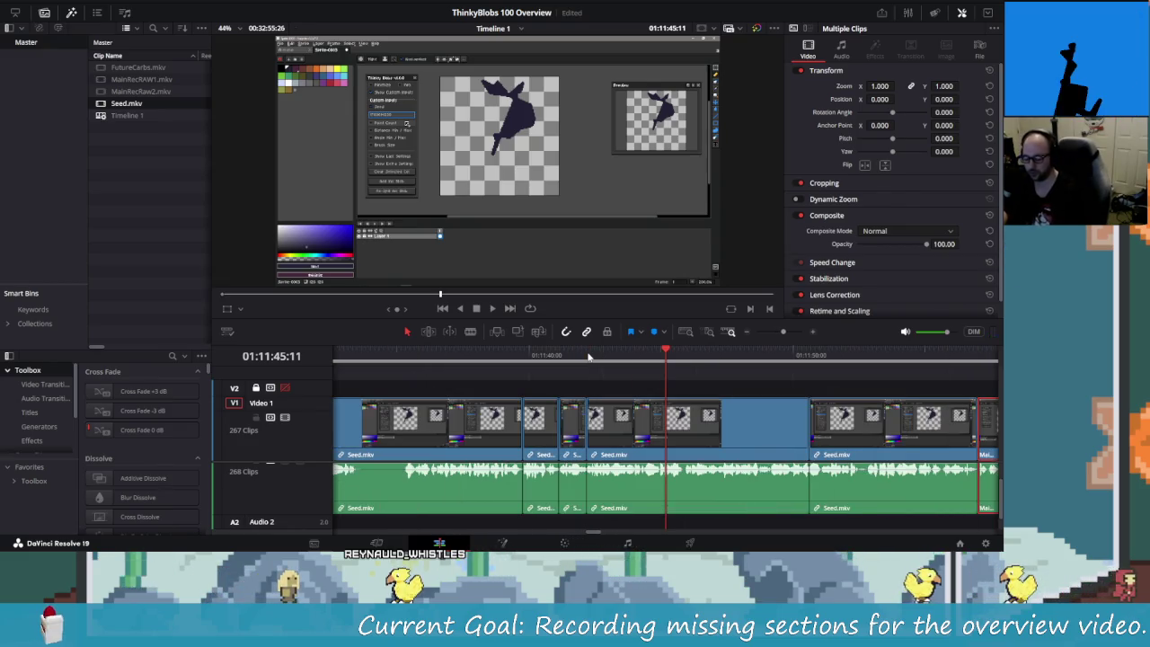
key(space)
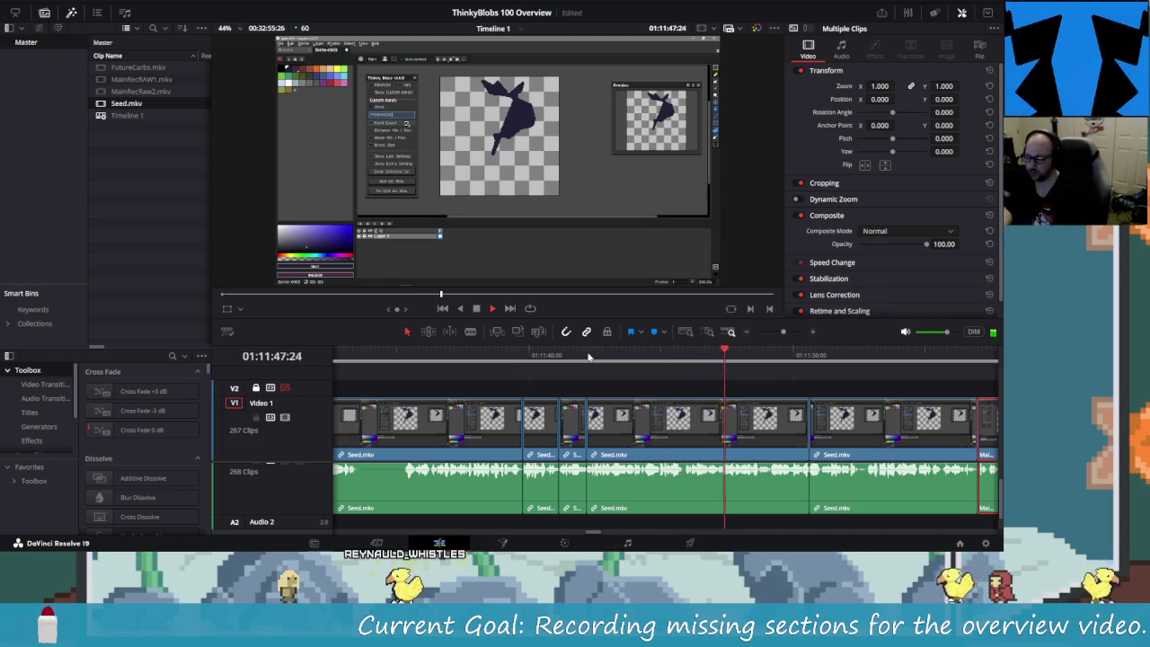
scroll(777, 497, up, 2)
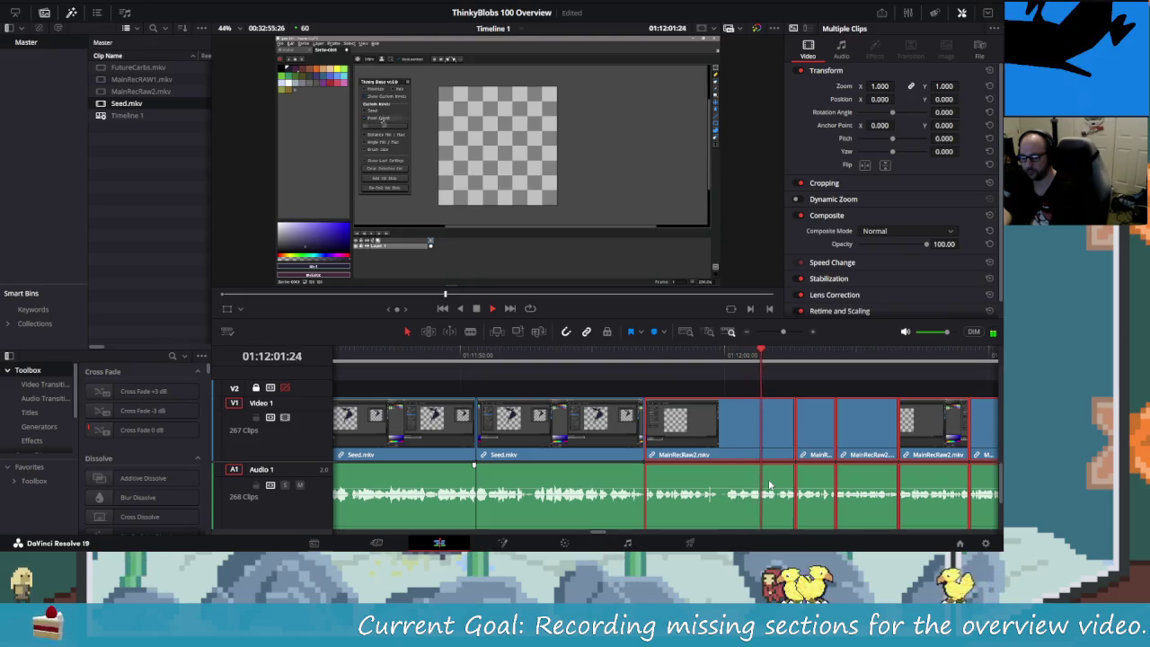
key(space)
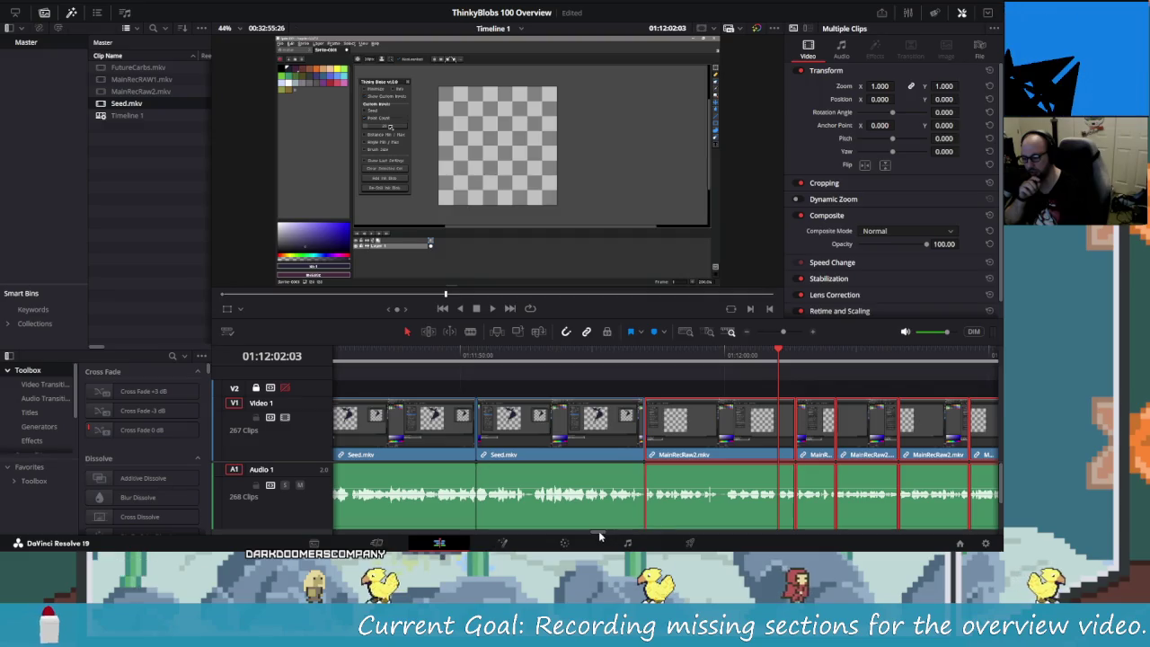
click(584, 435)
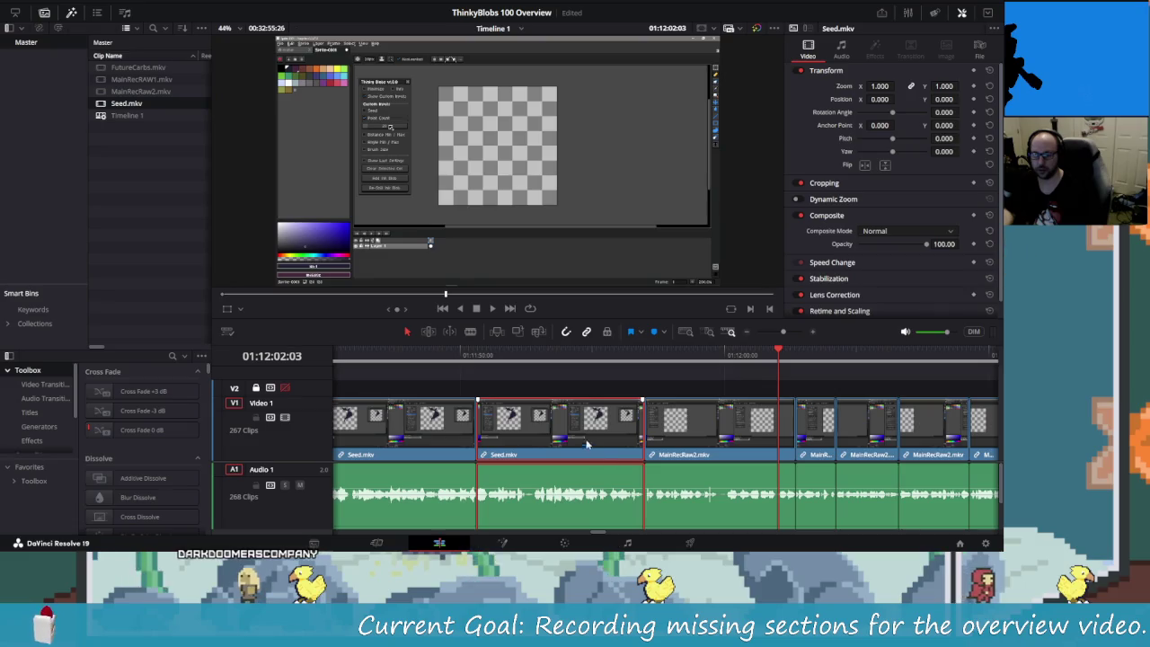
scroll(596, 528, up, 3)
scroll(588, 516, down, 5)
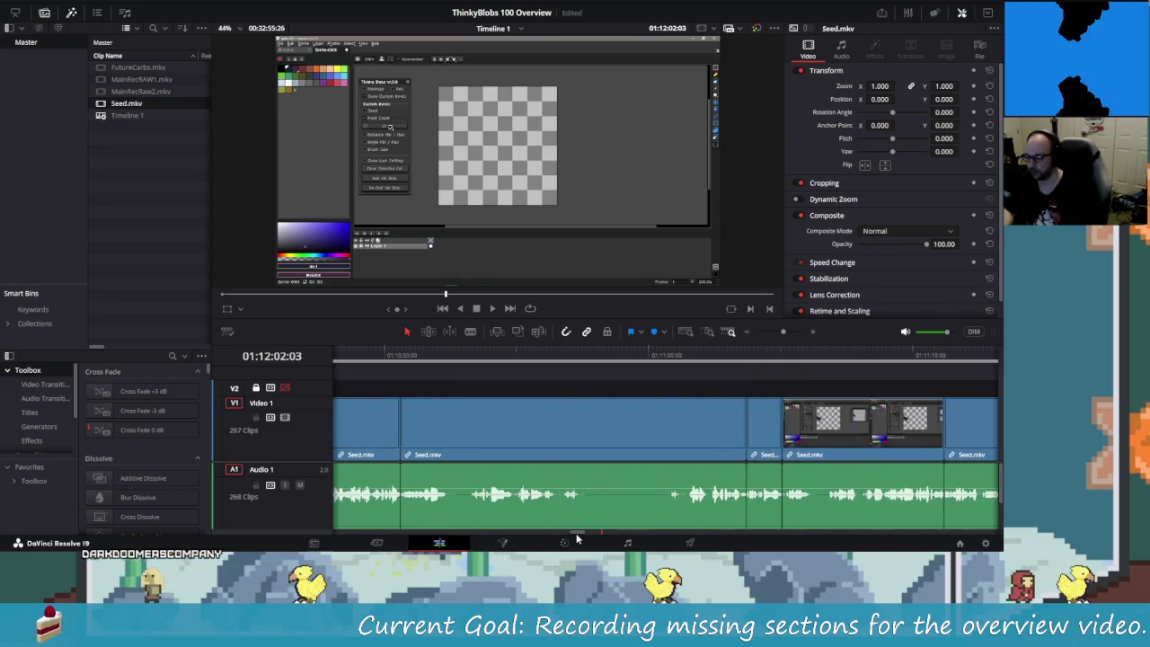
scroll(582, 488, down, 2)
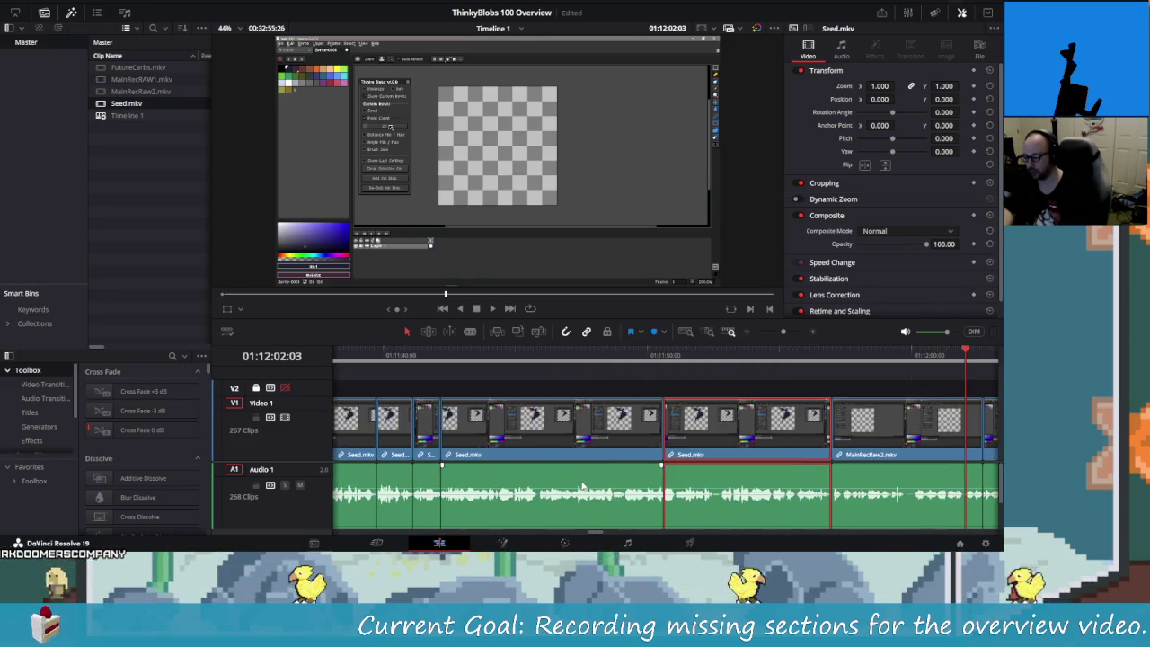
scroll(582, 488, down, 2)
scroll(582, 487, down, 2)
scroll(582, 485, down, 2)
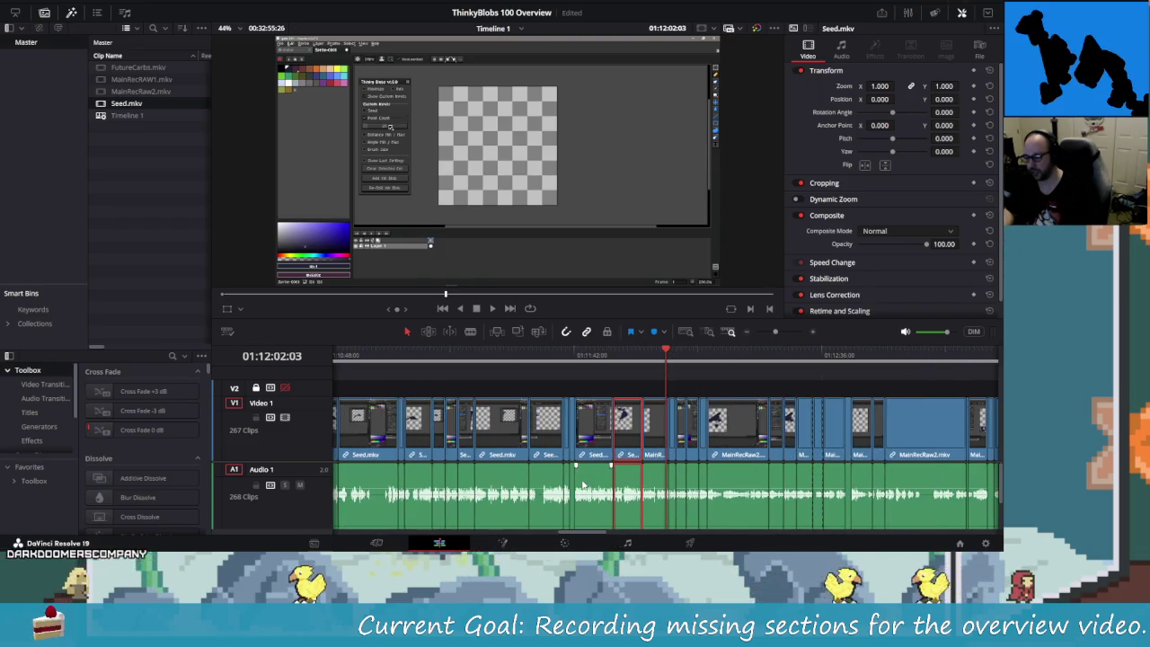
scroll(582, 486, down, 1)
scroll(582, 486, down, 1)
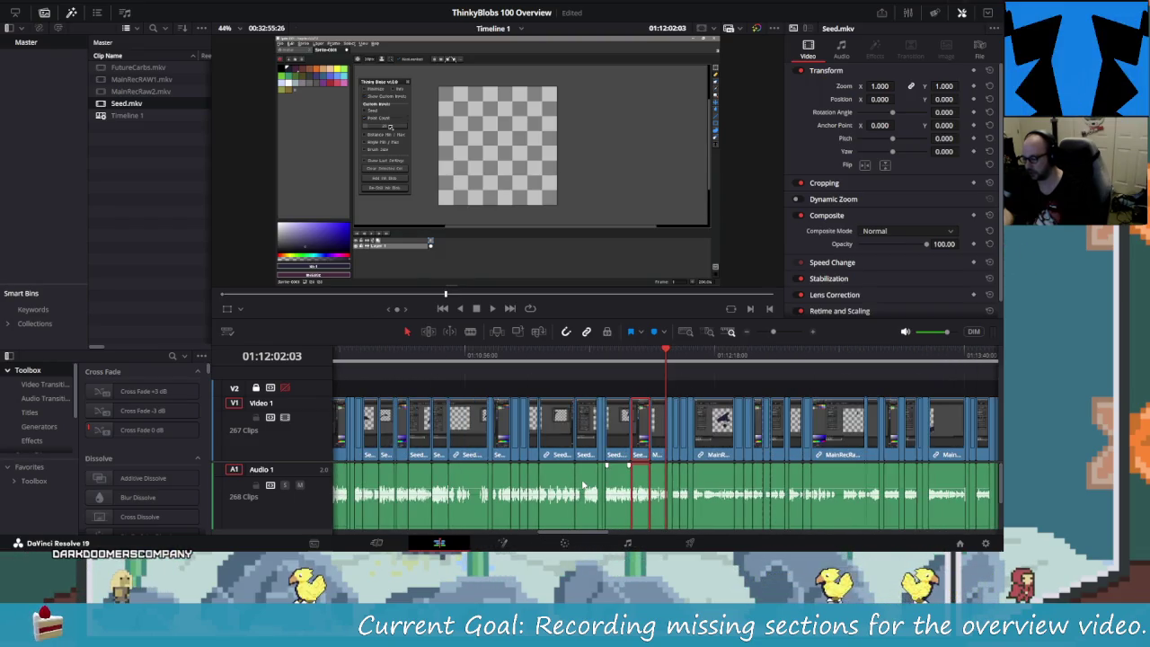
scroll(582, 486, up, 2)
scroll(593, 490, up, 2)
scroll(603, 496, up, 1)
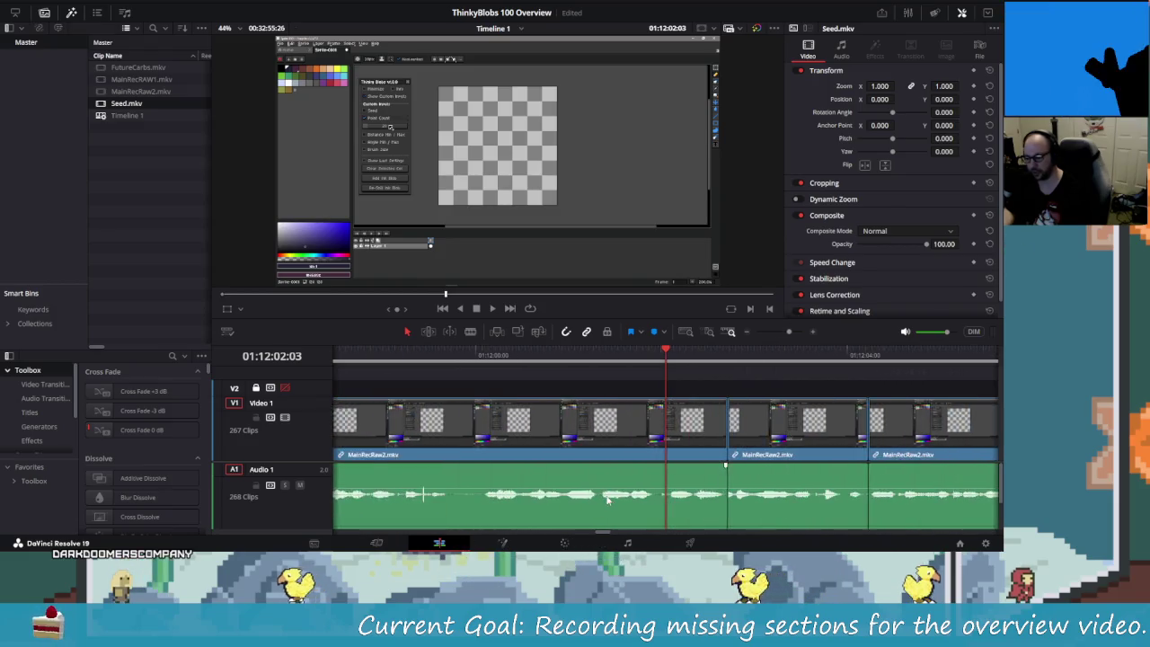
scroll(602, 501, up, 1)
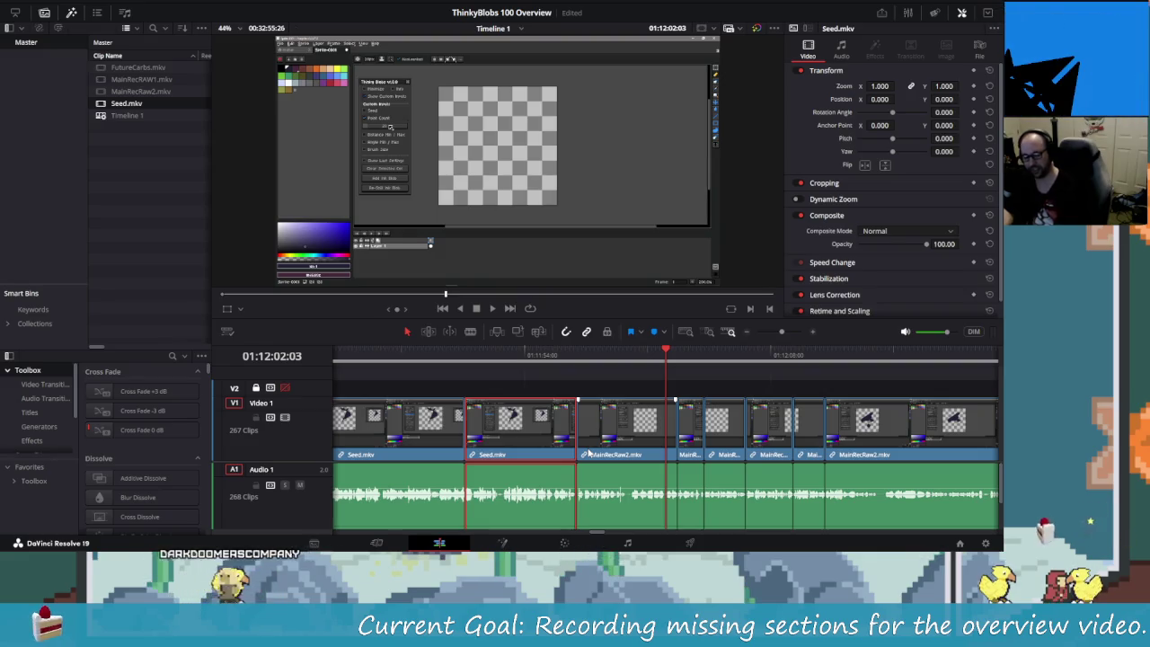
- Move the playhead back to about 01:11:50:37 and play through the Seed.mkv cuts
key(Left)
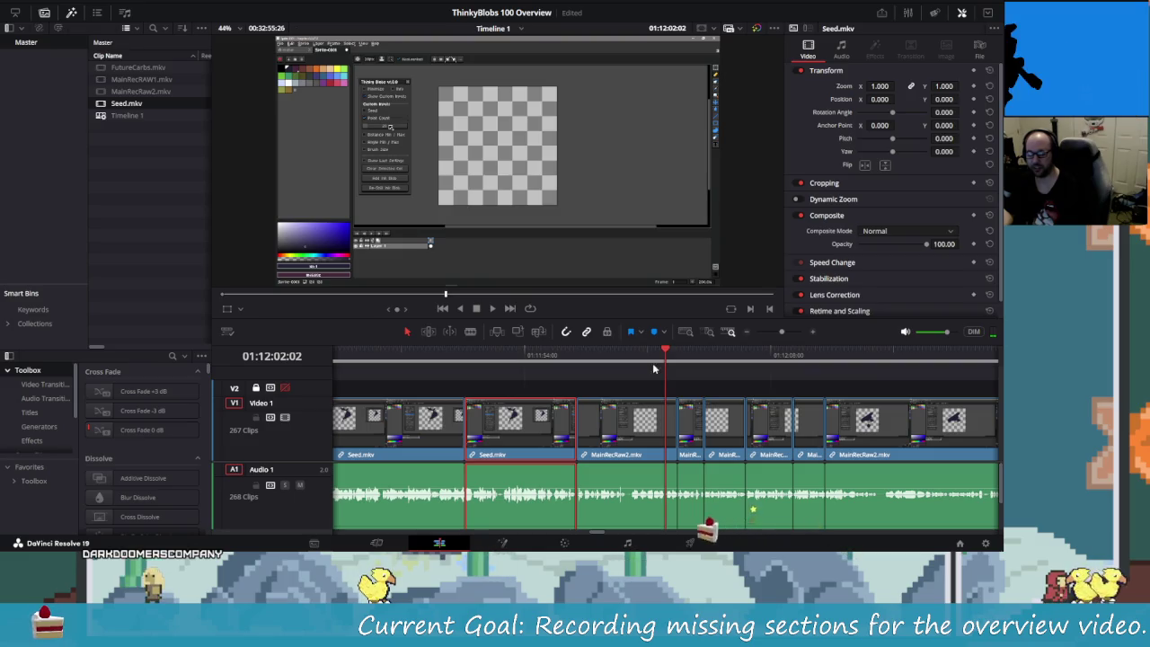
drag(666, 352, 470, 382)
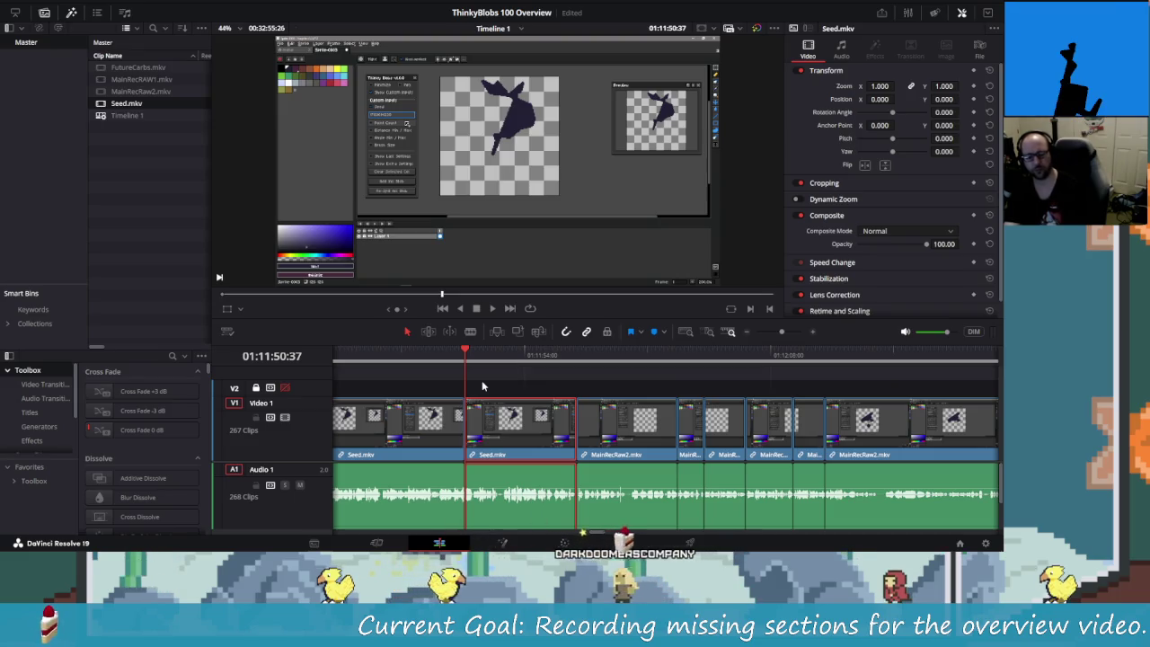
key(shift+Left)
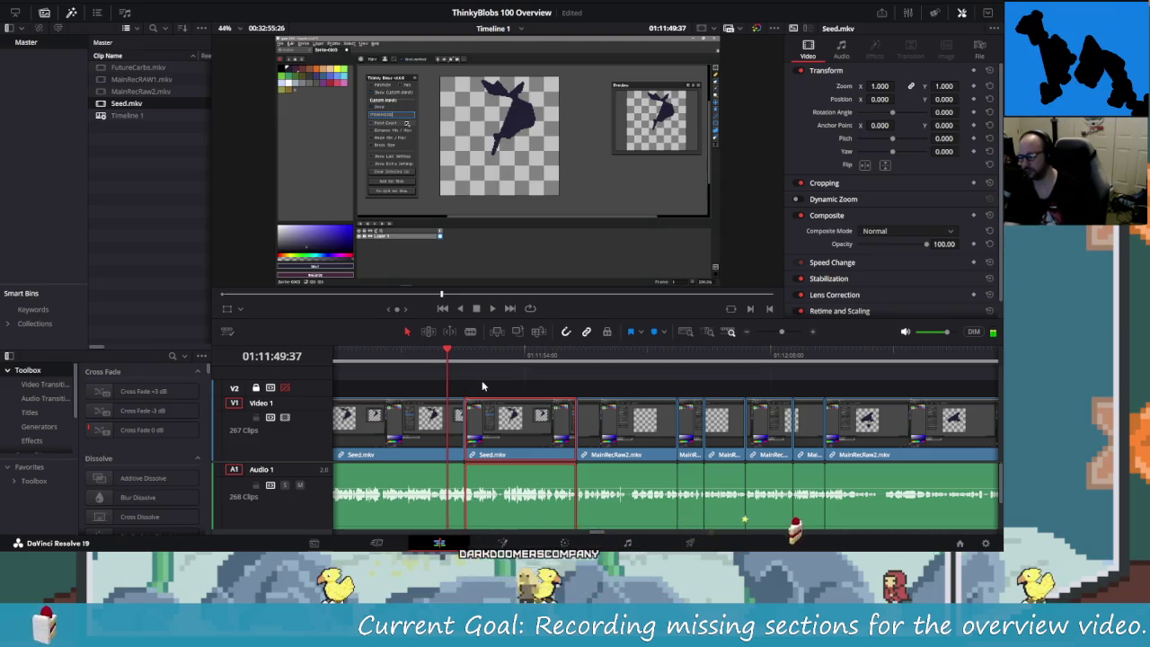
key(shift+Left)
key(space)
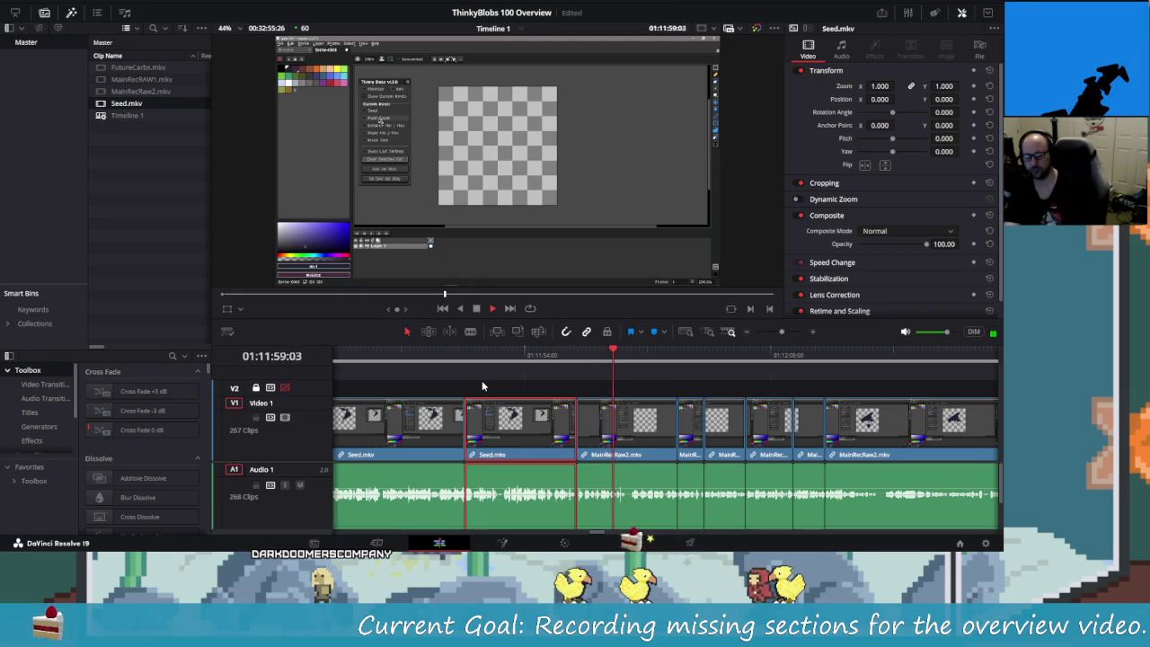
key(space)
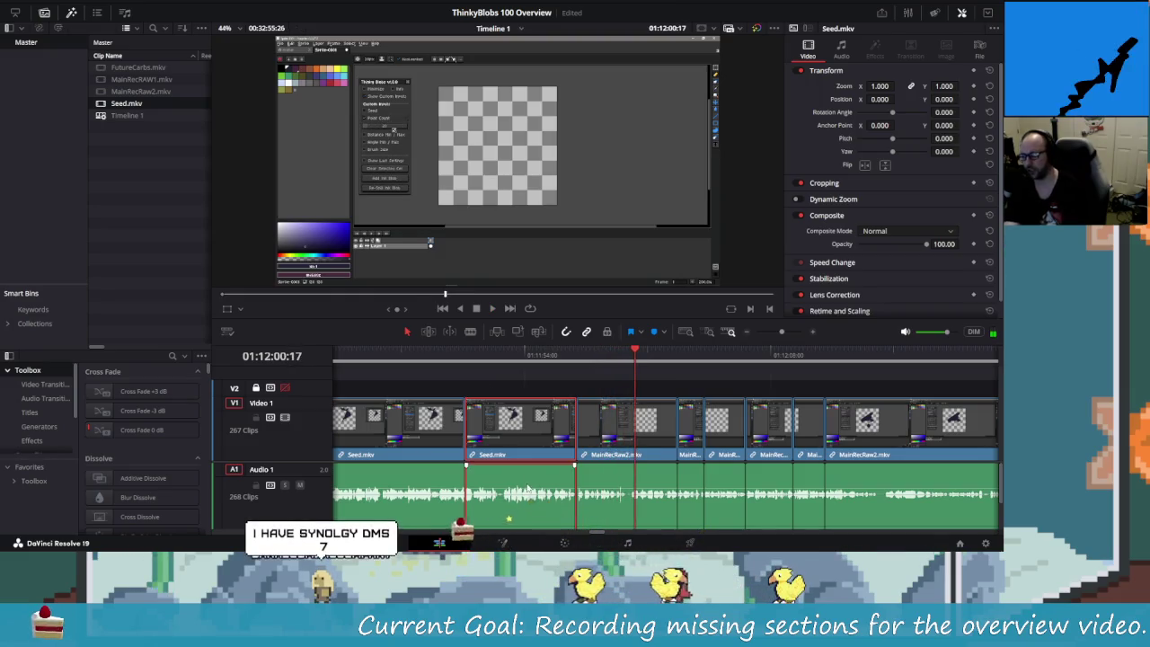
- Lower the first Seed.mkv audio clips to about -0.62, -0.63 and -1.25 dB
drag(493, 485, 493, 488)
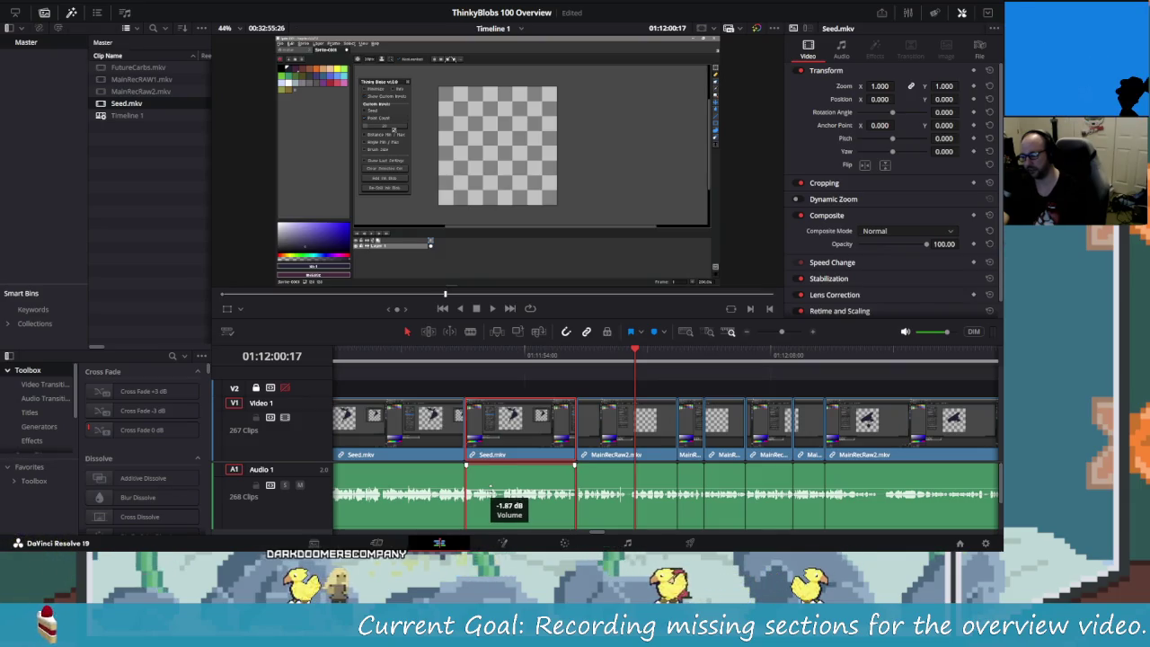
drag(492, 490, 492, 487)
click(441, 483)
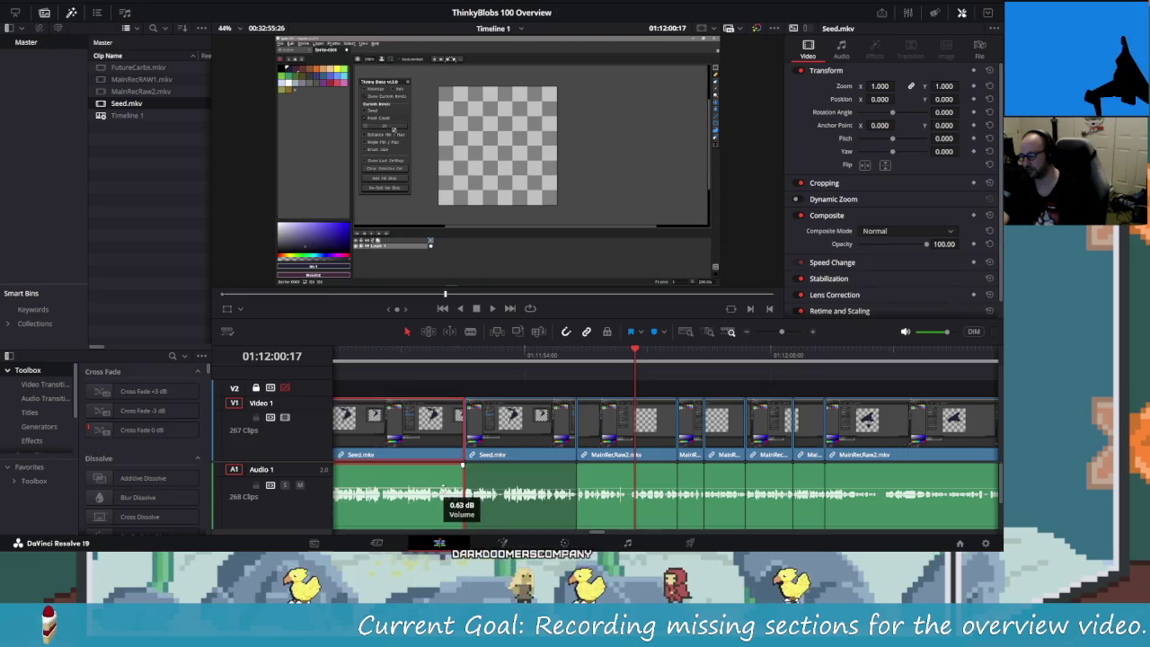
drag(441, 490, 441, 492)
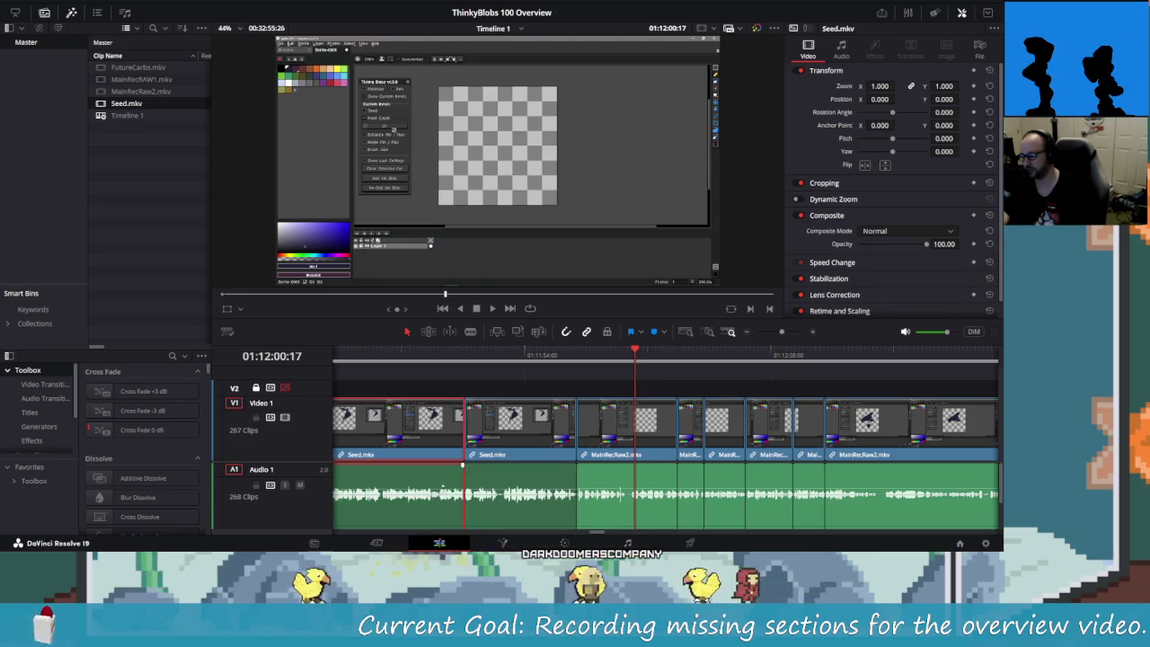
scroll(596, 503, left, 5)
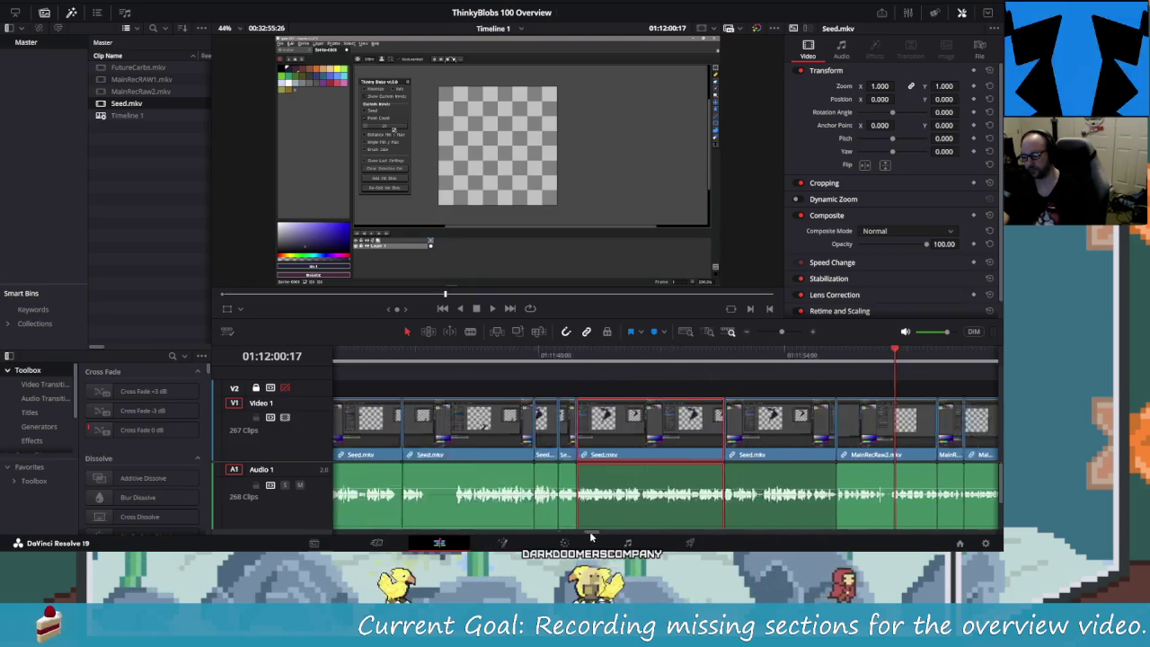
drag(647, 490, 646, 493)
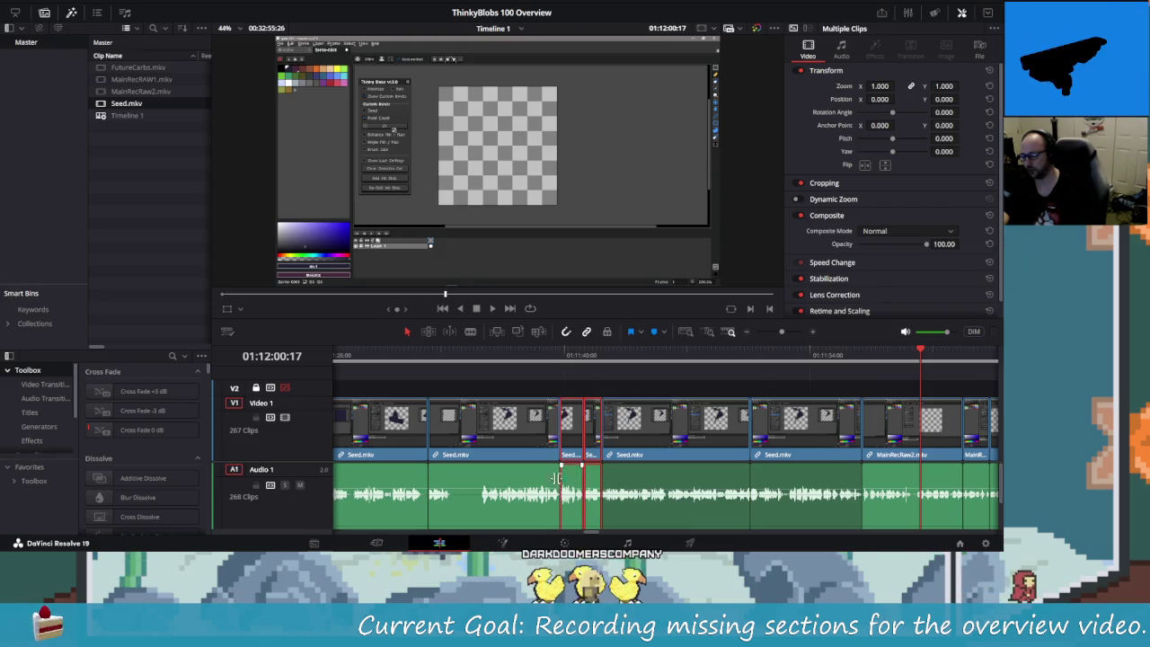
- Ctrl-click to add more Seed.mkv clips, including the short ones, to the selection
scroll(556, 478, left, 5)
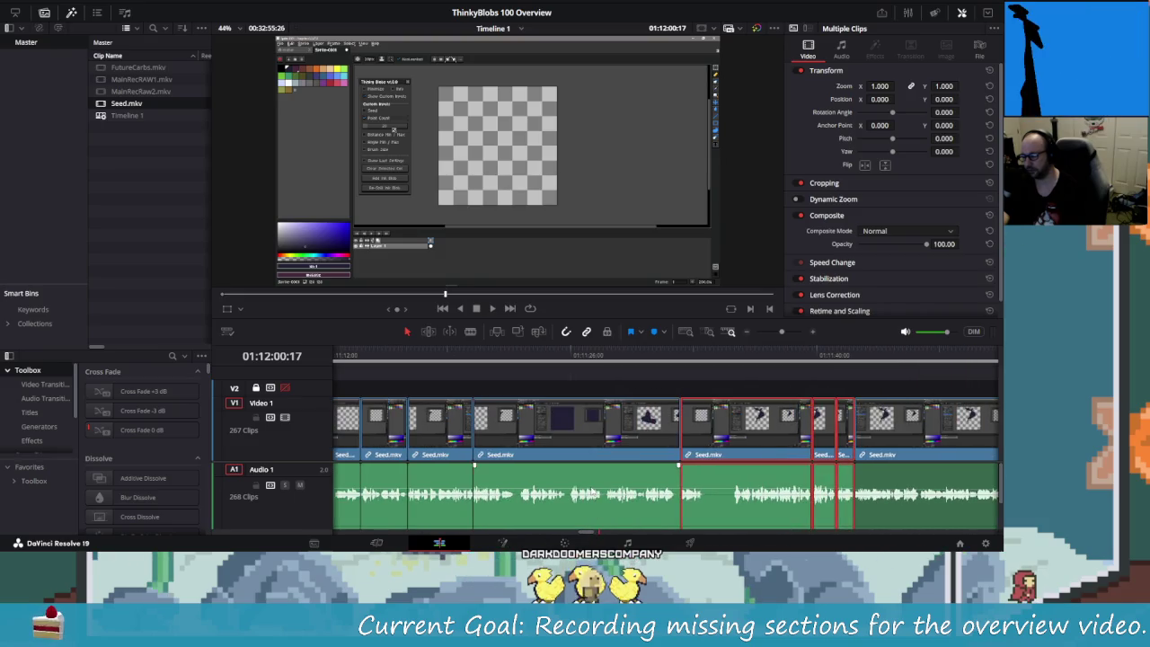
scroll(537, 483, left, 5)
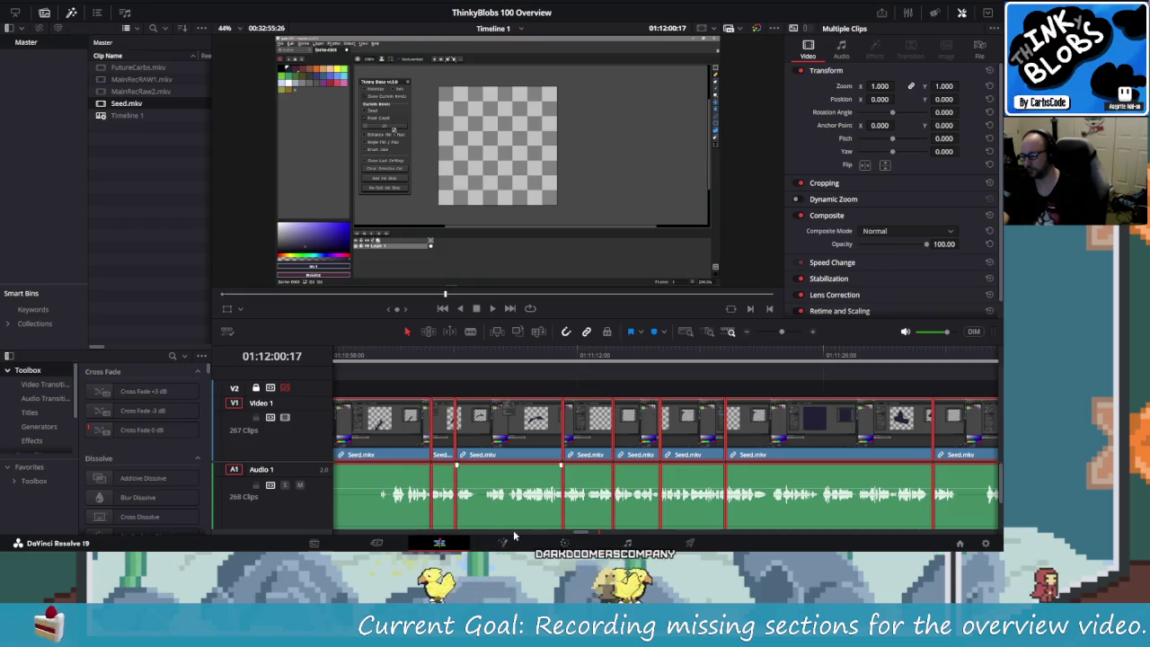
scroll(575, 485, left, 5)
scroll(577, 530, left, 4)
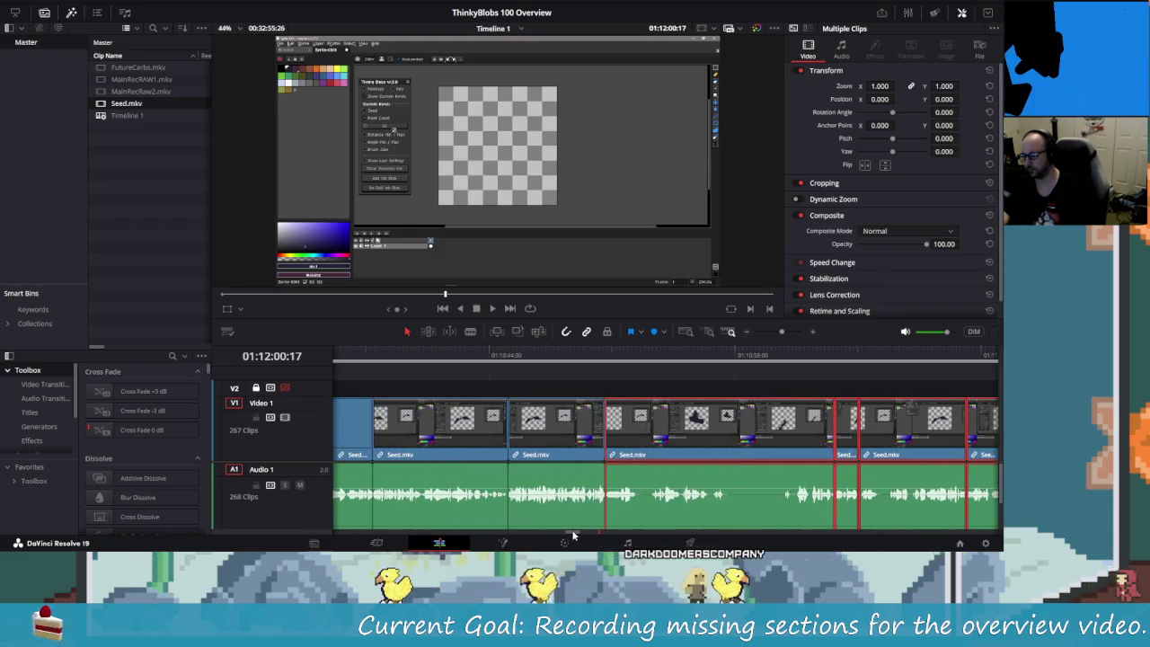
scroll(581, 533, left, 3)
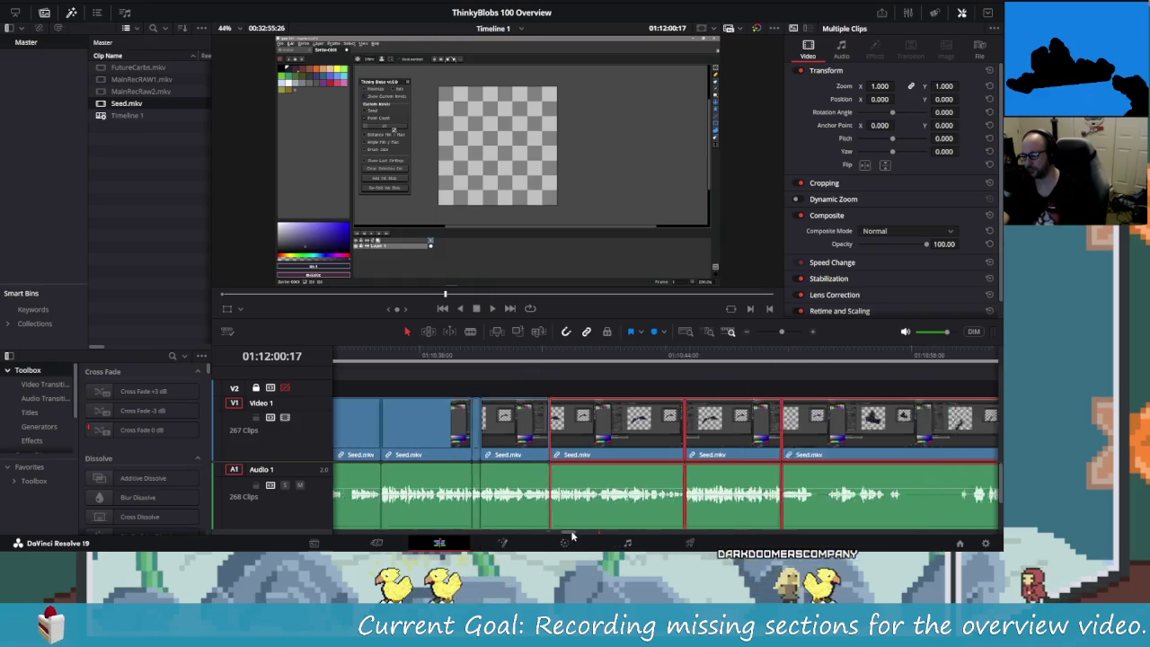
scroll(611, 517, left, 3)
shift+click(460, 431)
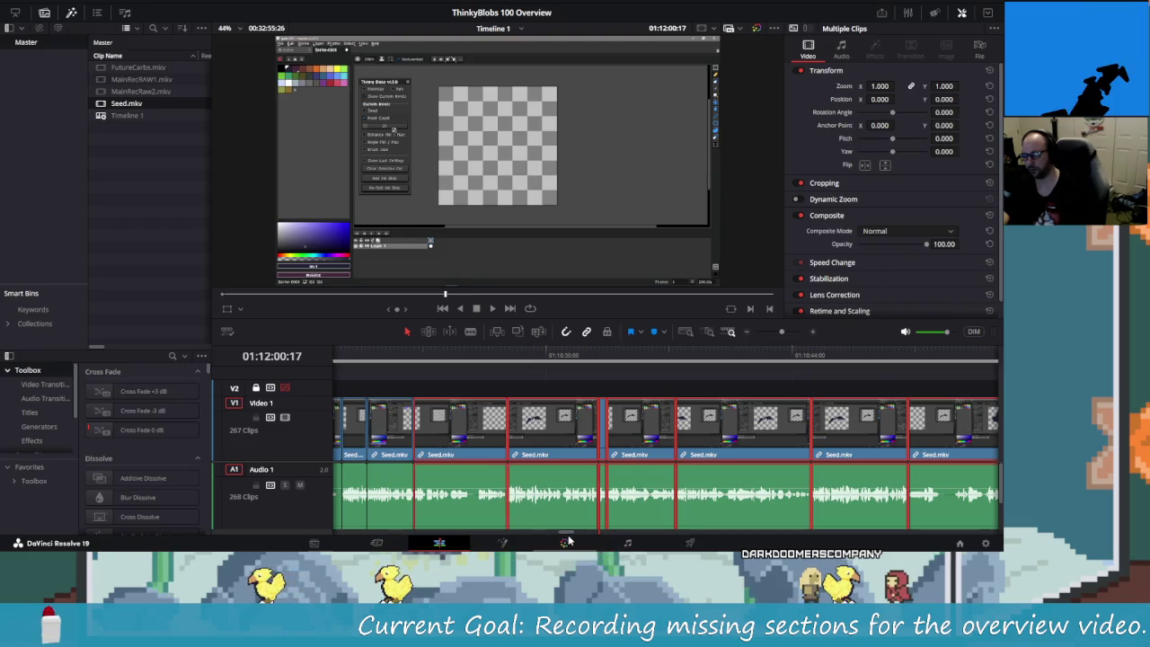
scroll(569, 537, left, 1)
scroll(569, 537, left, 1)
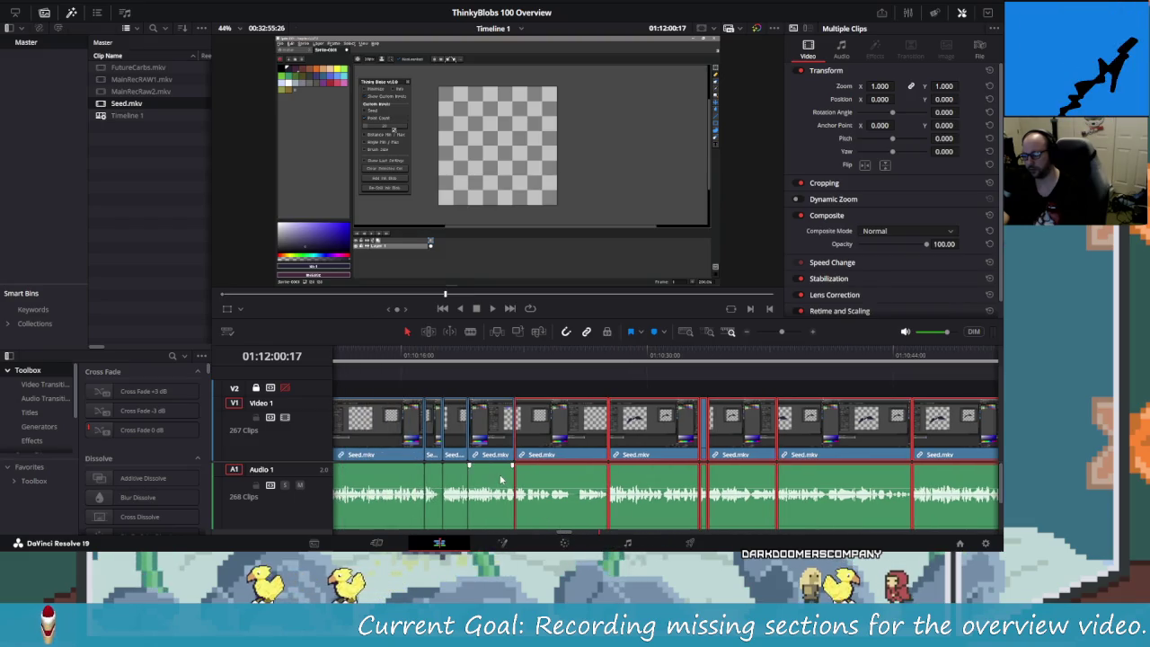
shift+click(430, 485)
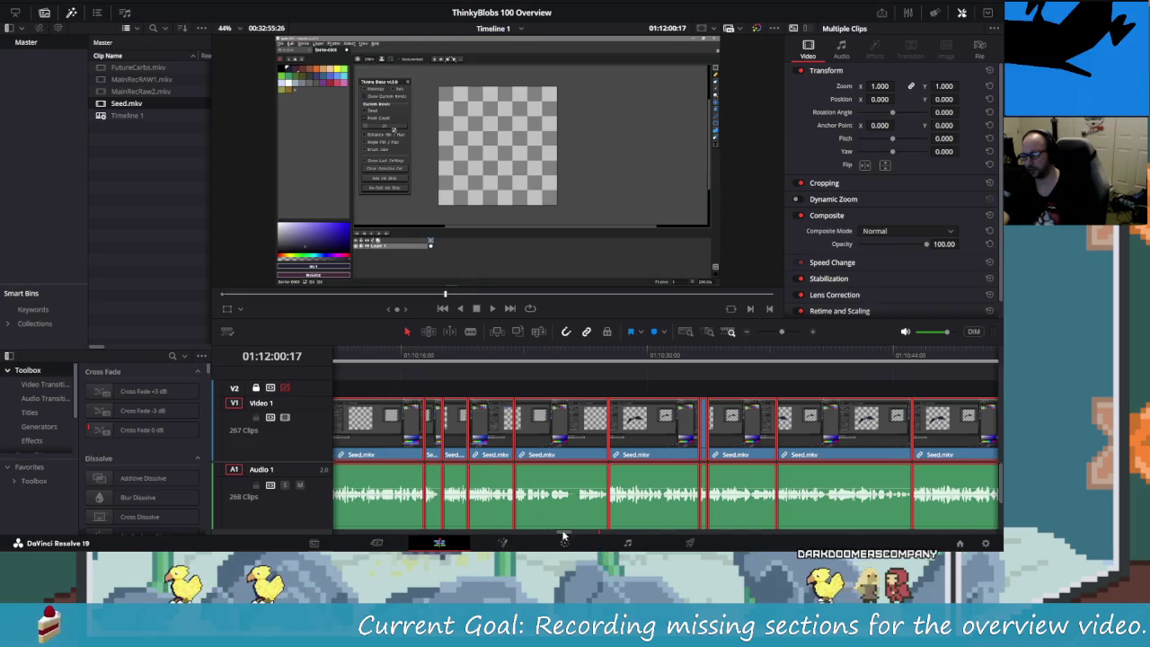
scroll(561, 537, left, 1)
scroll(562, 537, left, 1)
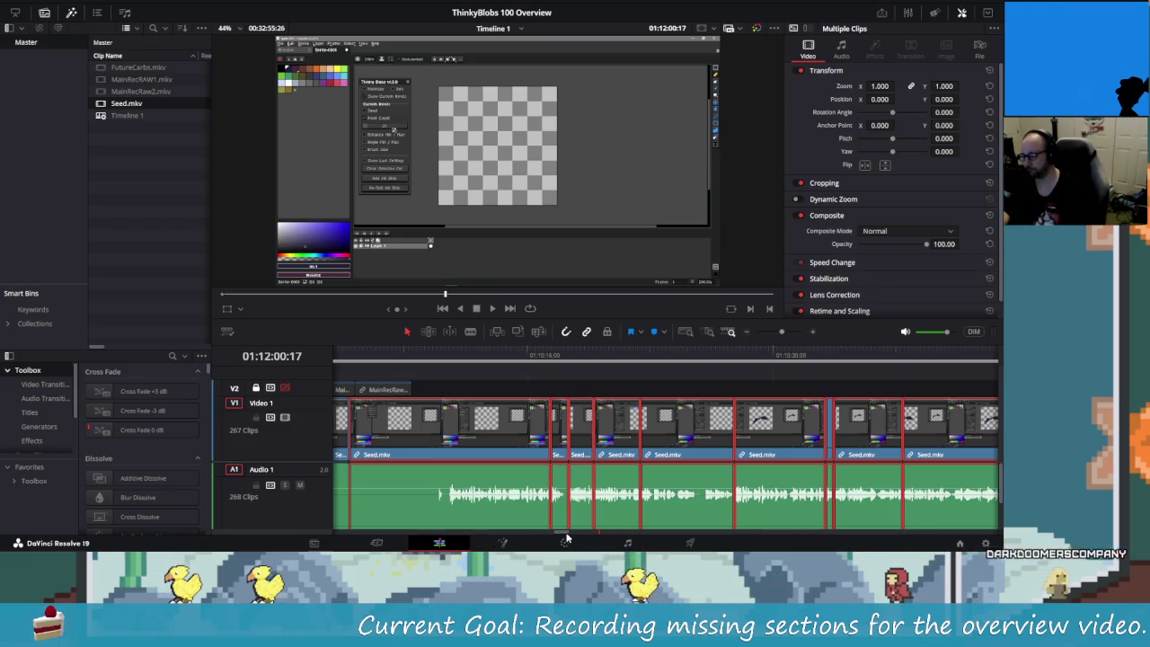
mouse_move(558, 494)
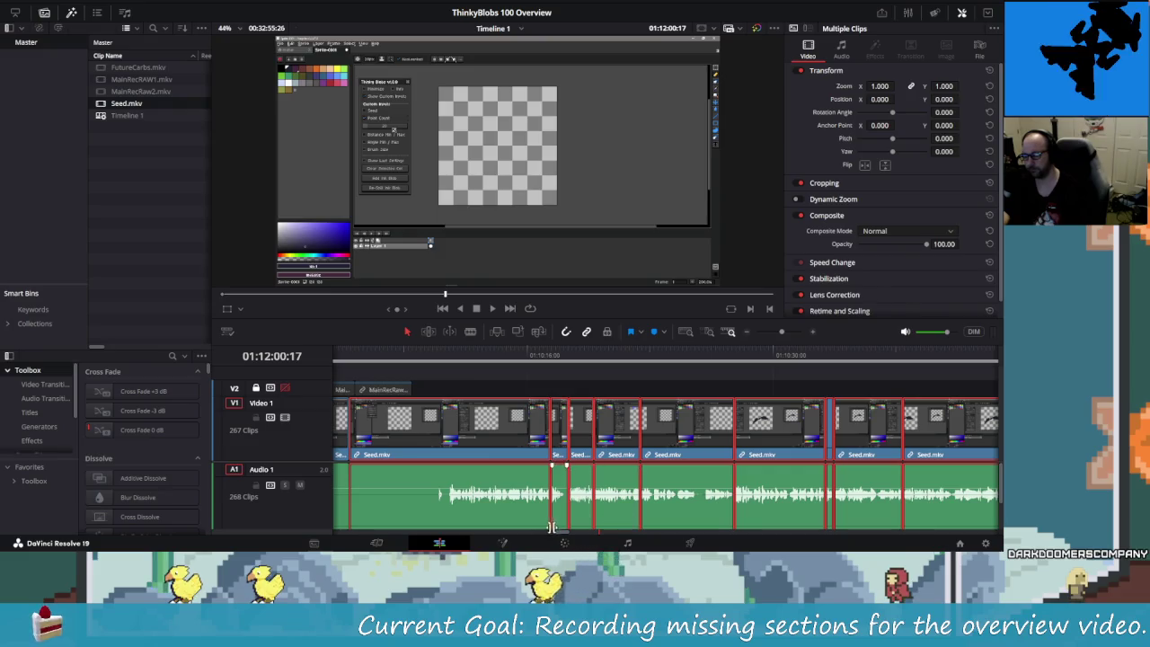
scroll(611, 505, down, 3)
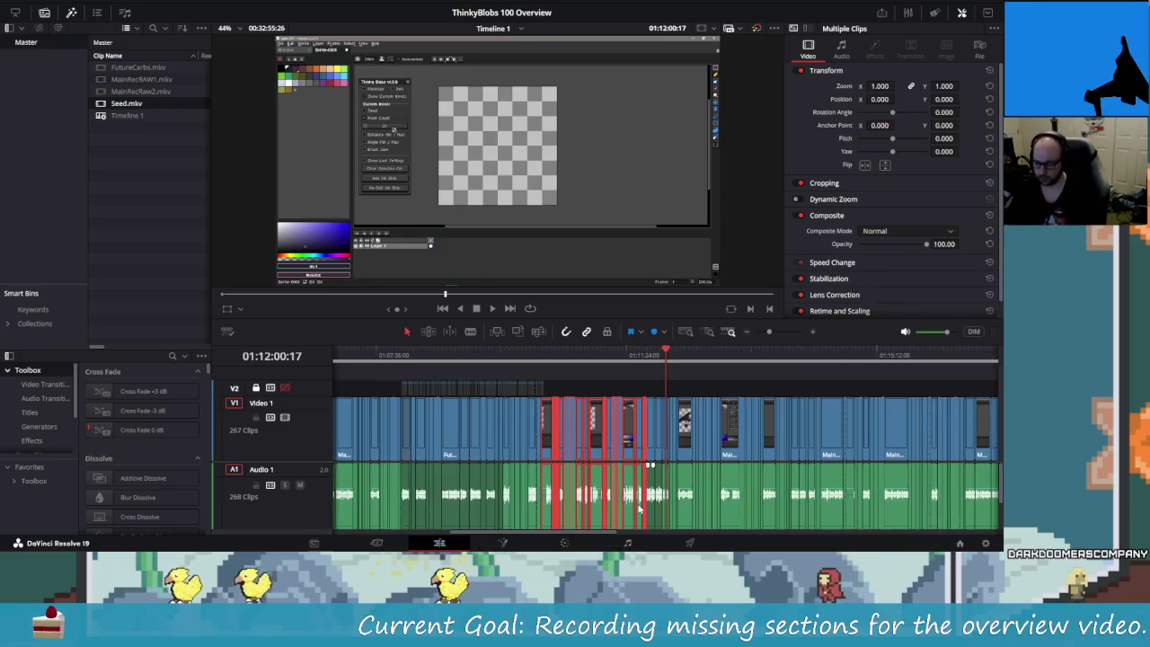
- Undo and redo the gap edit after the second Seed.mkv clip
scroll(644, 506, up, 1)
scroll(644, 501, up, 1)
scroll(644, 501, up, 1)
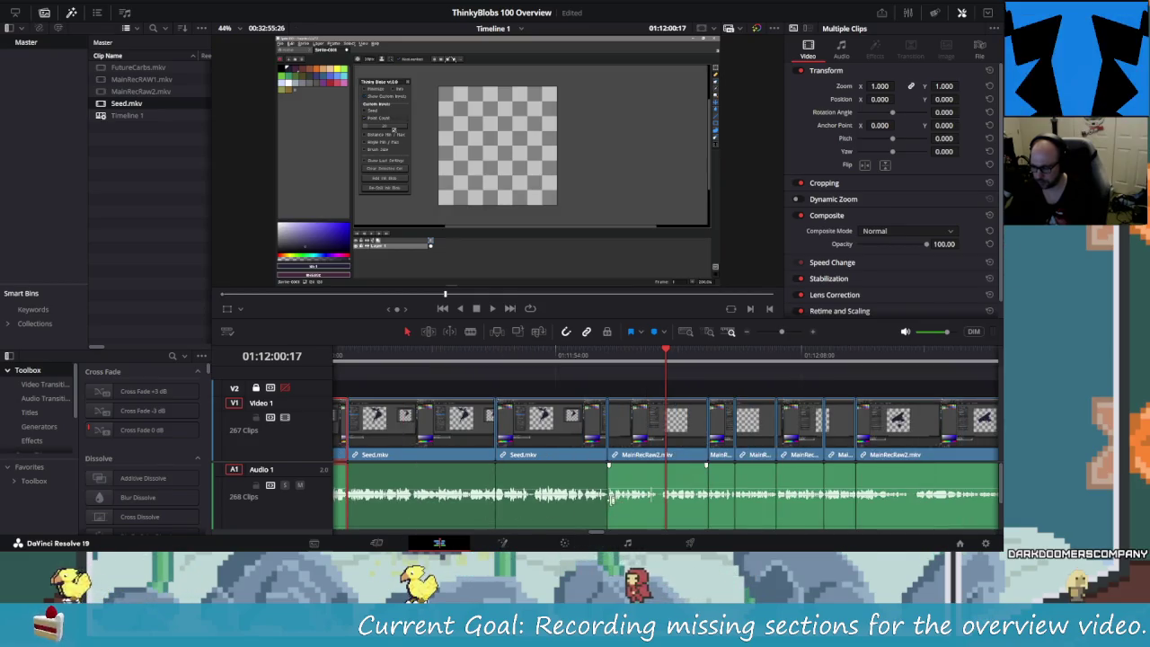
scroll(588, 498, down, 1)
scroll(589, 499, up, 1)
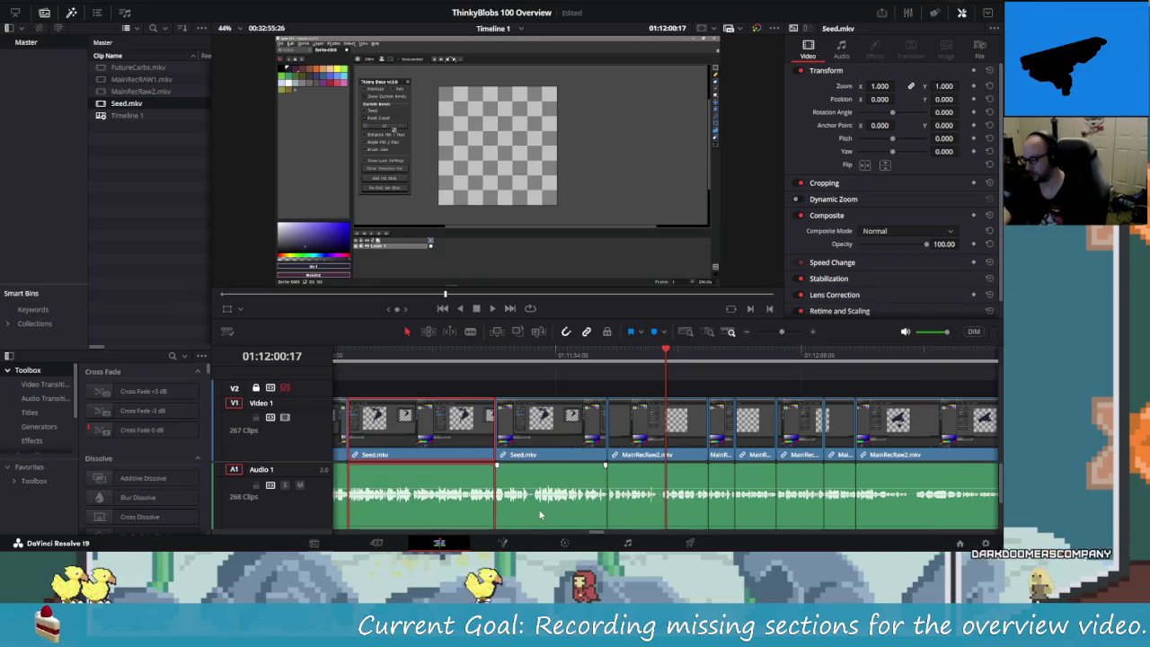
key(ctrl+z)
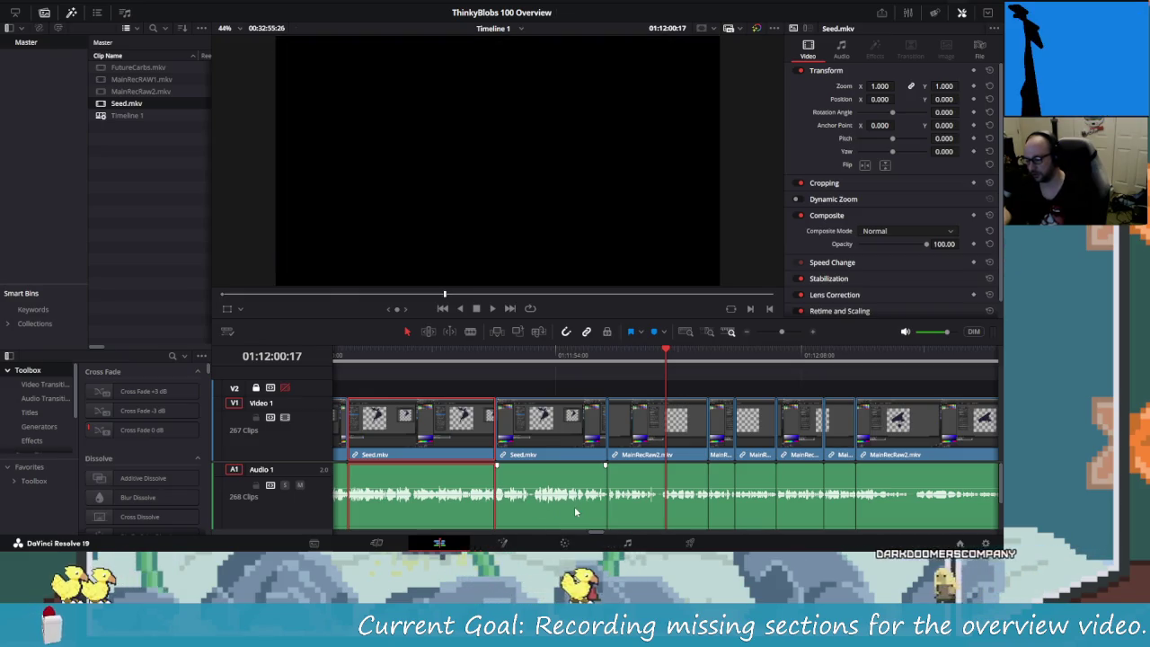
key(ctrl+shift+z)
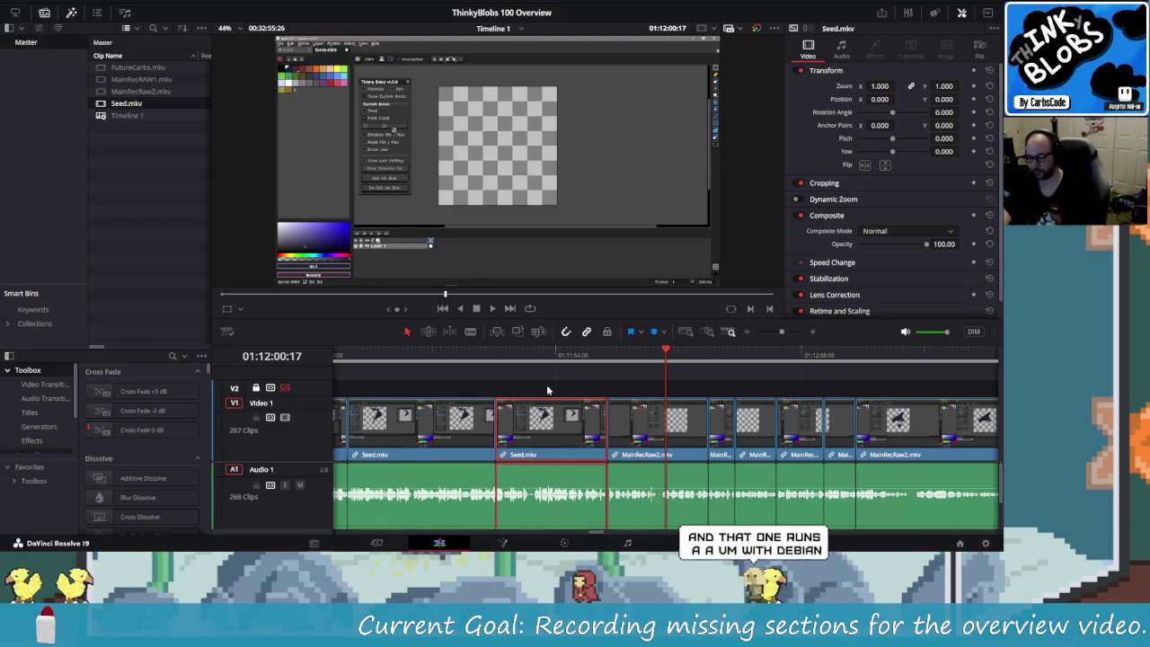
- Marquee-select a group of Seed.mkv clips and lower their volume to -1.25 dB
mouse_move(551, 376)
mouse_down()
mouse_move(537, 453)
mouse_move(739, 456)
mouse_move(814, 486)
mouse_up()
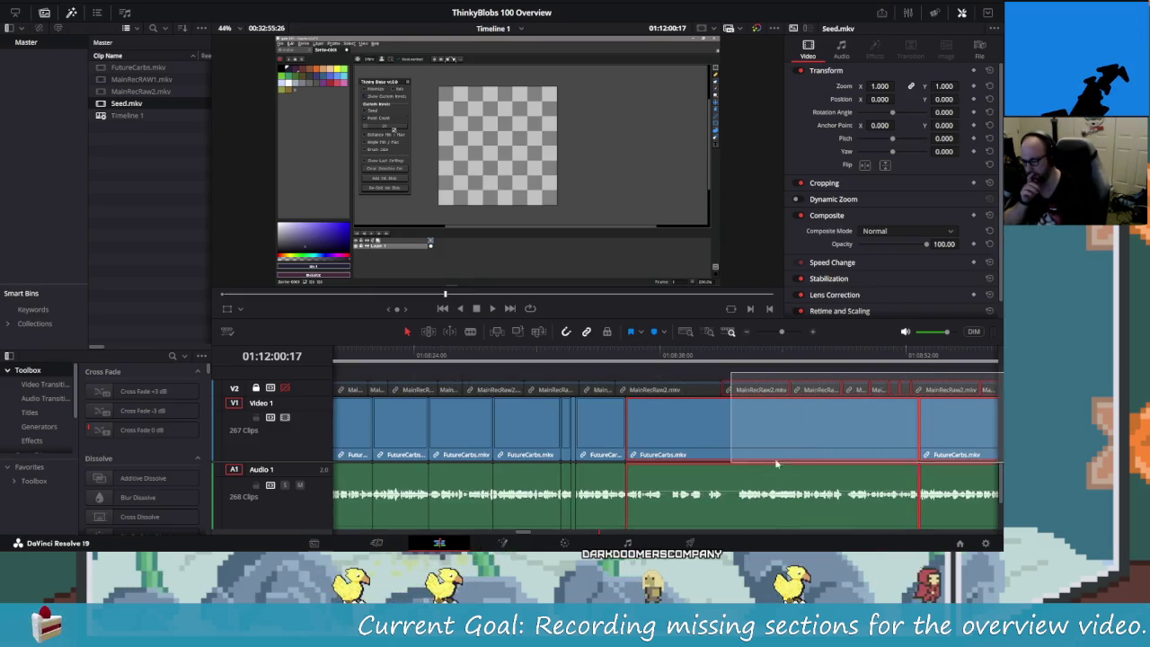
mouse_move(814, 485)
mouse_down()
mouse_move(824, 459)
mouse_move(863, 455)
mouse_move(845, 456)
mouse_up()
drag(948, 449, 908, 473)
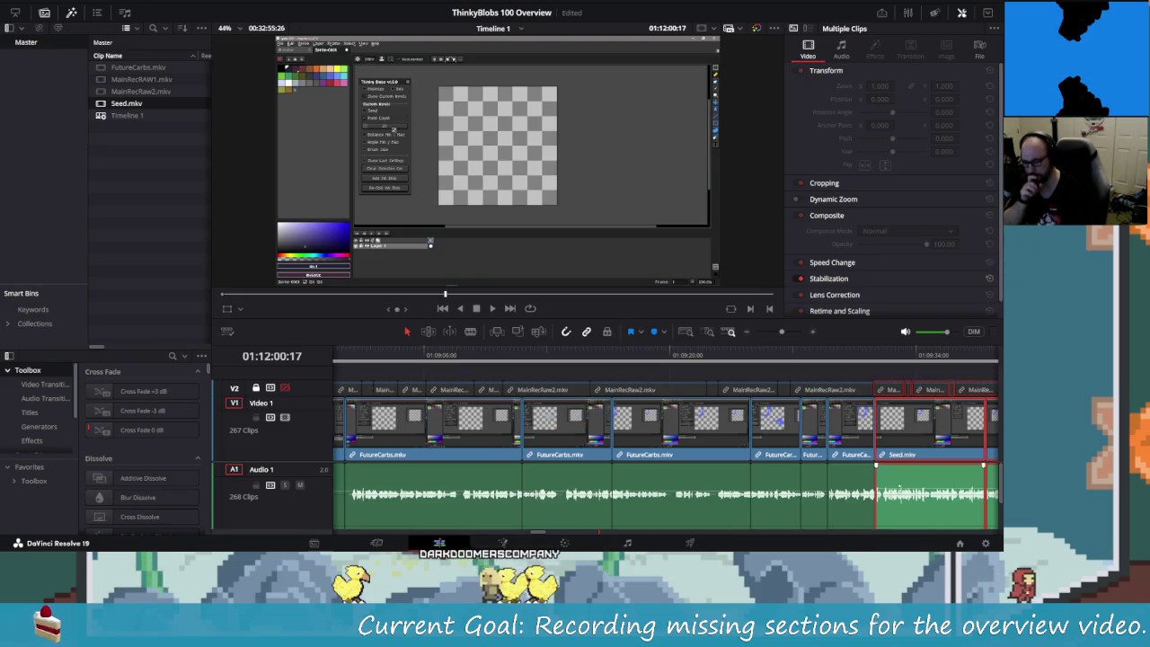
mouse_move(902, 487)
drag(902, 488, 905, 491)
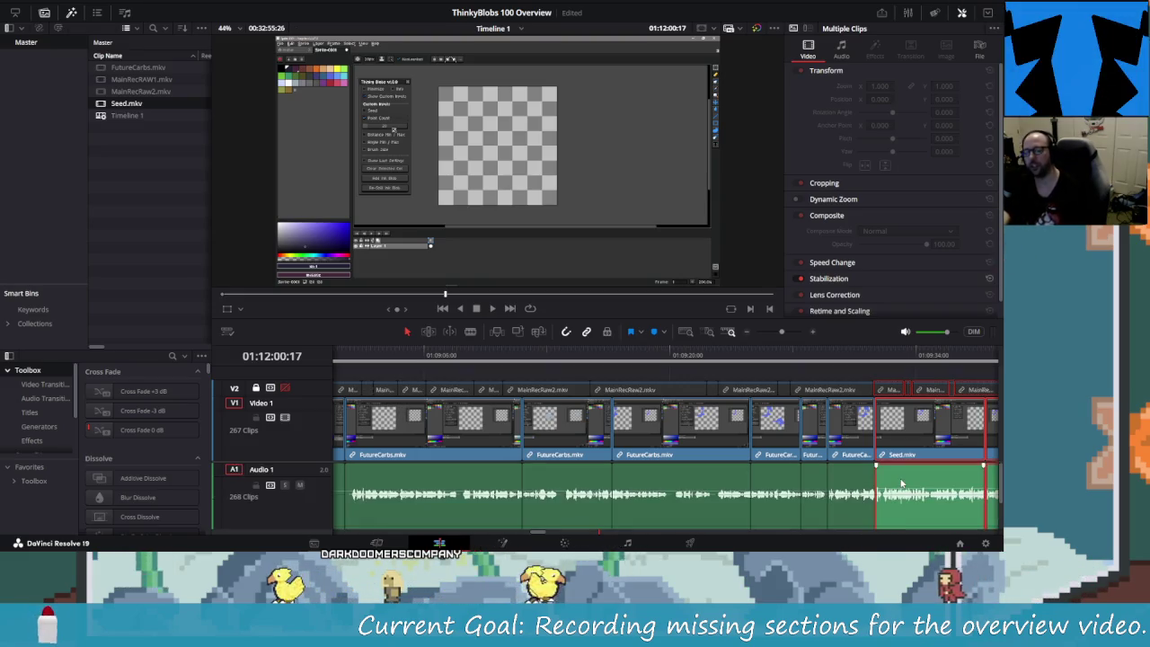
scroll(900, 488, down, 1)
scroll(806, 486, down, 2)
scroll(791, 490, down, 2)
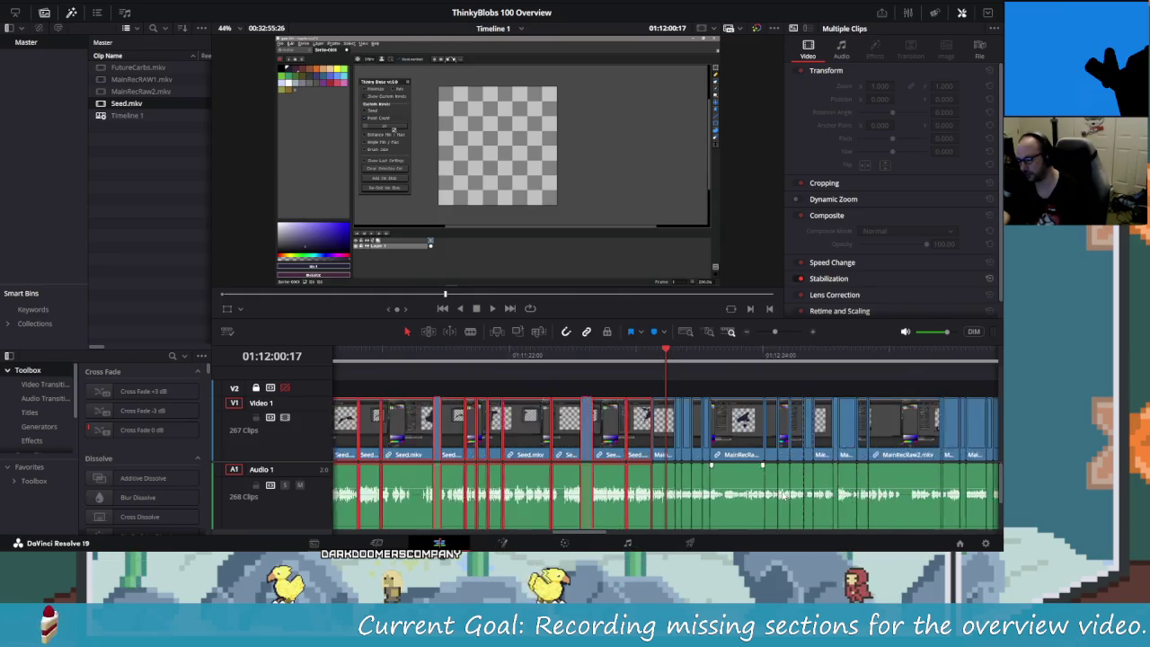
scroll(782, 492, down, 1)
scroll(780, 494, down, 2)
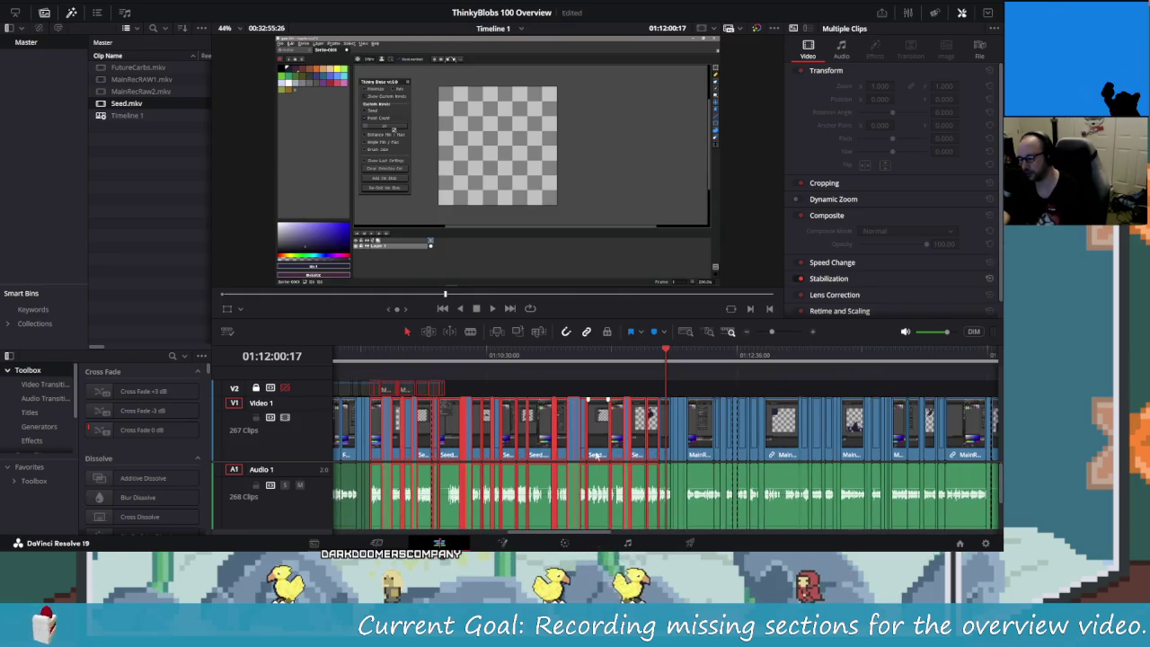
click(587, 395)
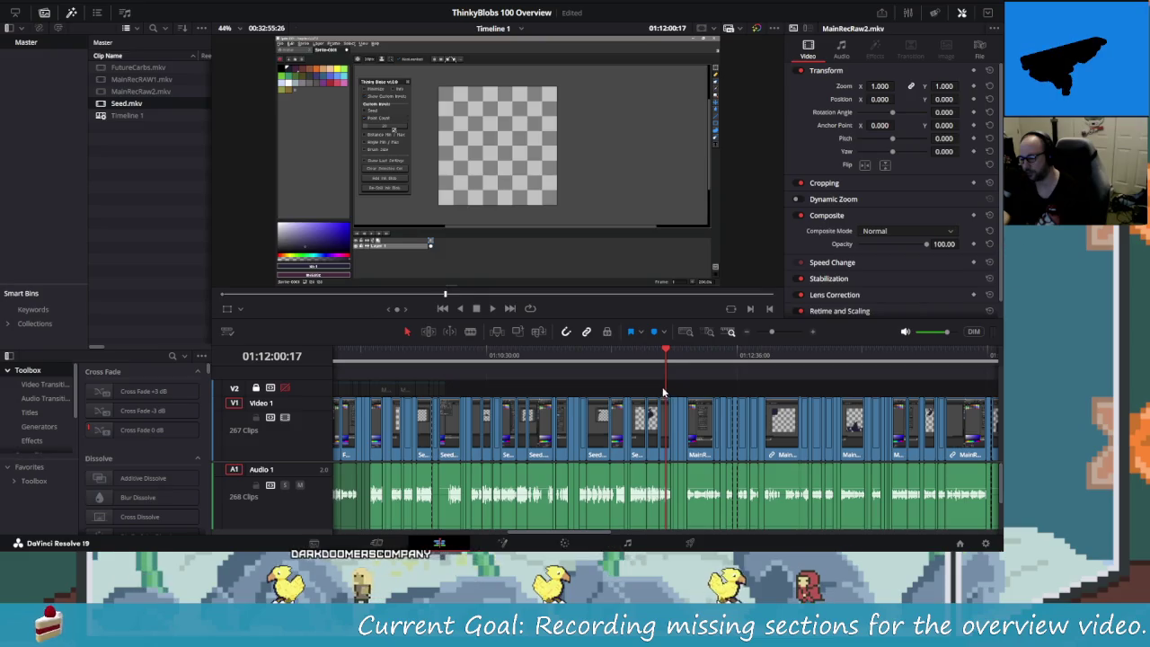
- Ripple-delete the tiny FutureCarbs fragment from the timeline
drag(662, 387, 402, 419)
scroll(402, 419, up, 2)
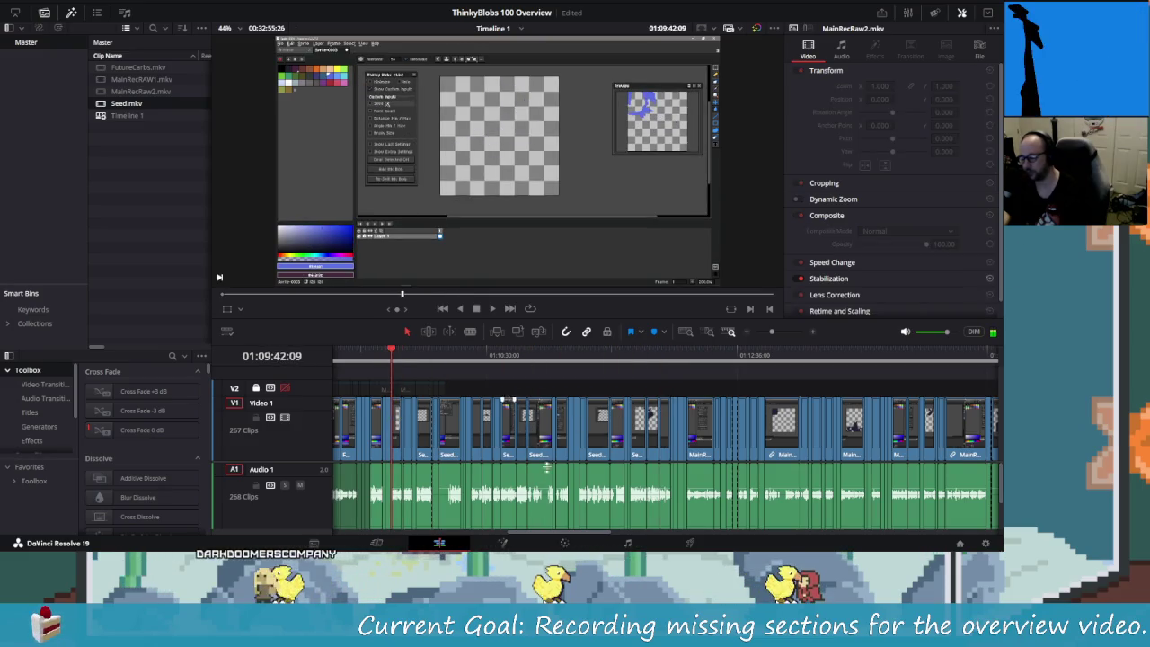
scroll(539, 449, left, 3)
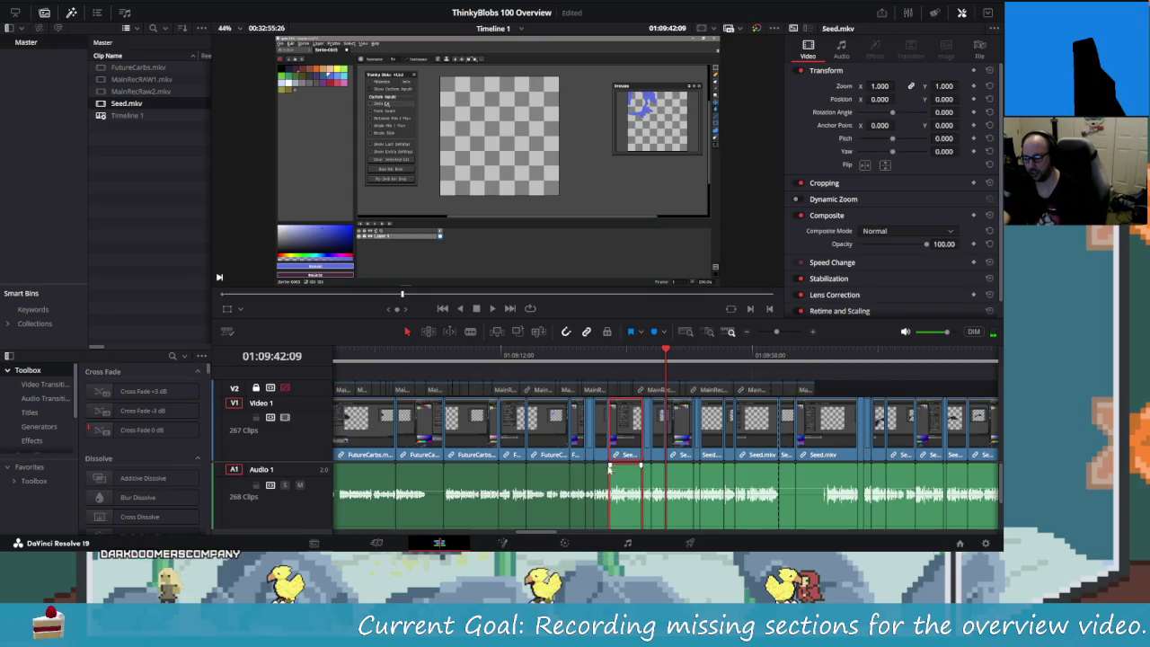
click(600, 440)
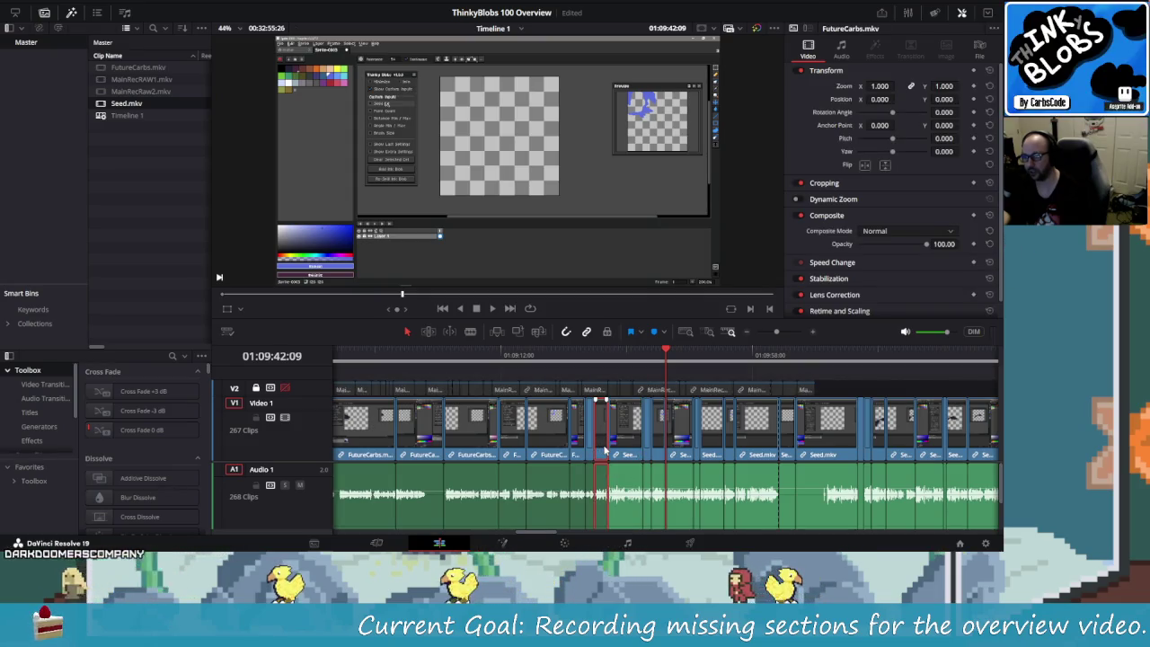
key(BackSpace)
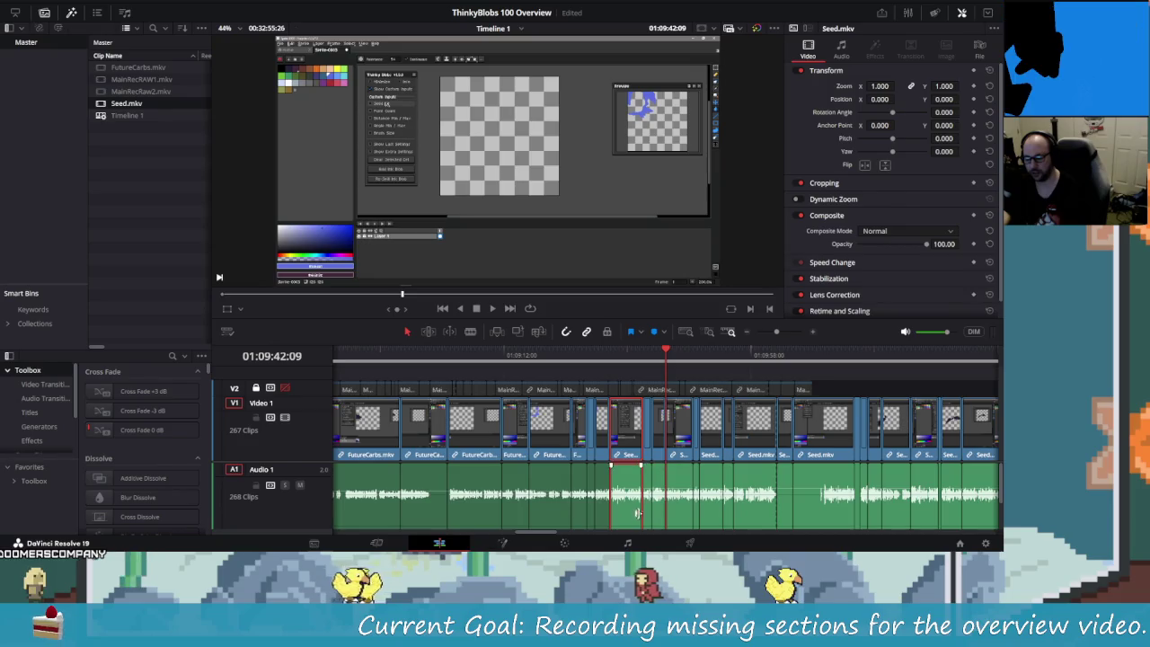
drag(536, 533, 544, 535)
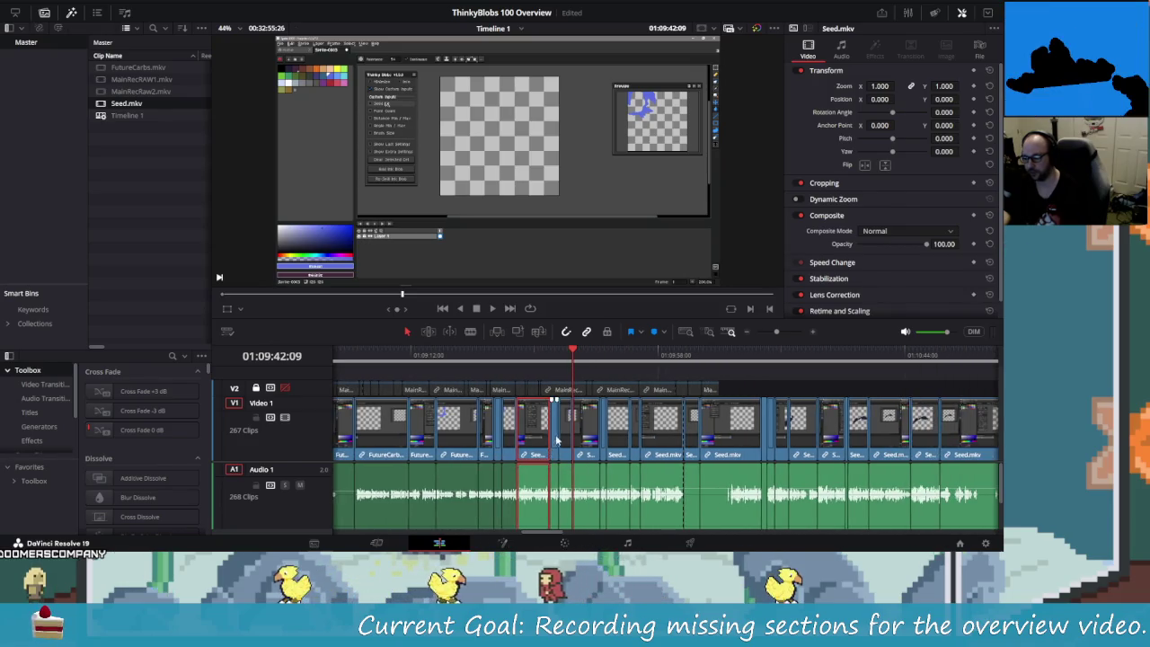
- Turn the following Seed.mkv clips down to about -2.50, -1.88 and -2.50 dB
scroll(476, 431, up, 2)
scroll(532, 489, up, 1)
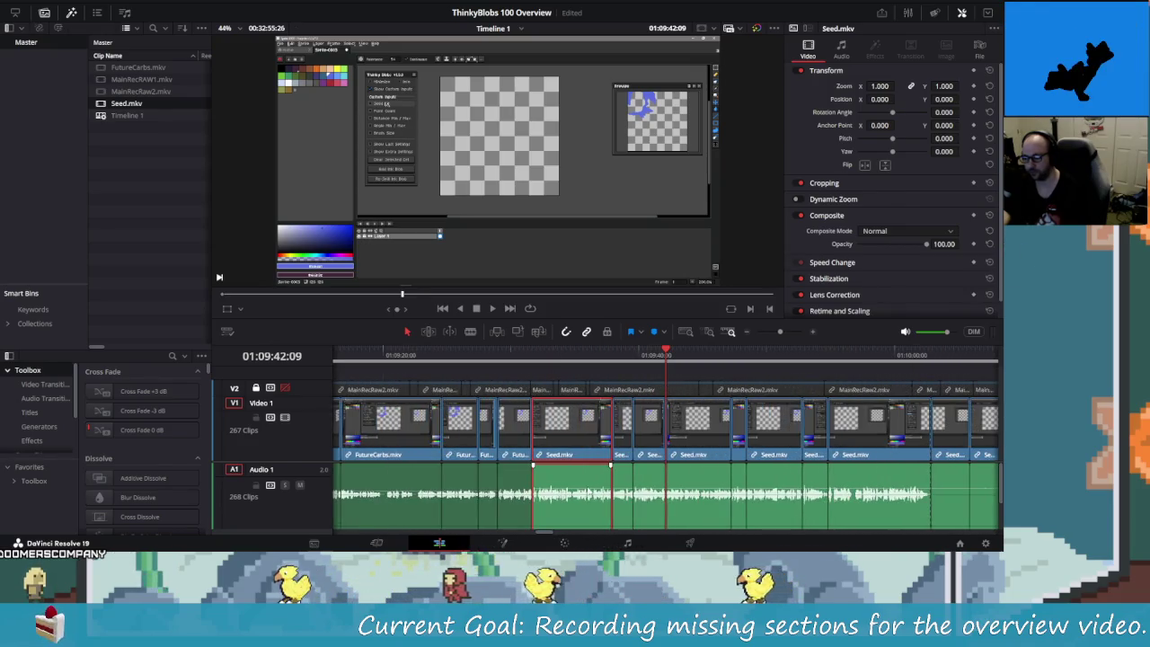
drag(588, 486, 589, 486)
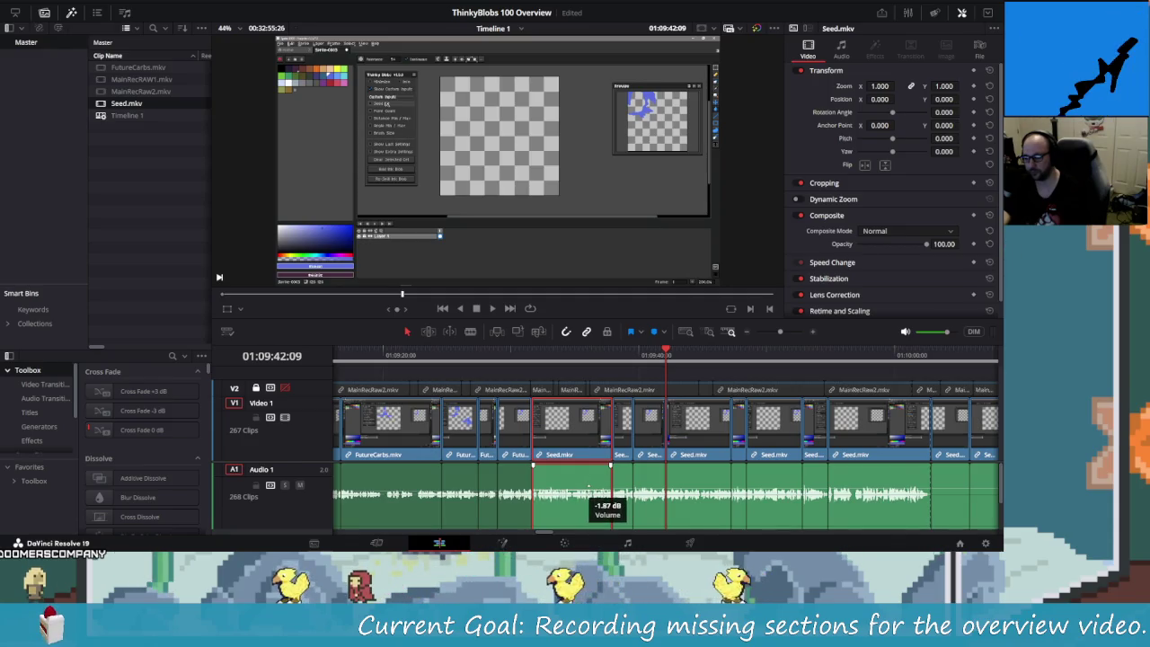
click(623, 492)
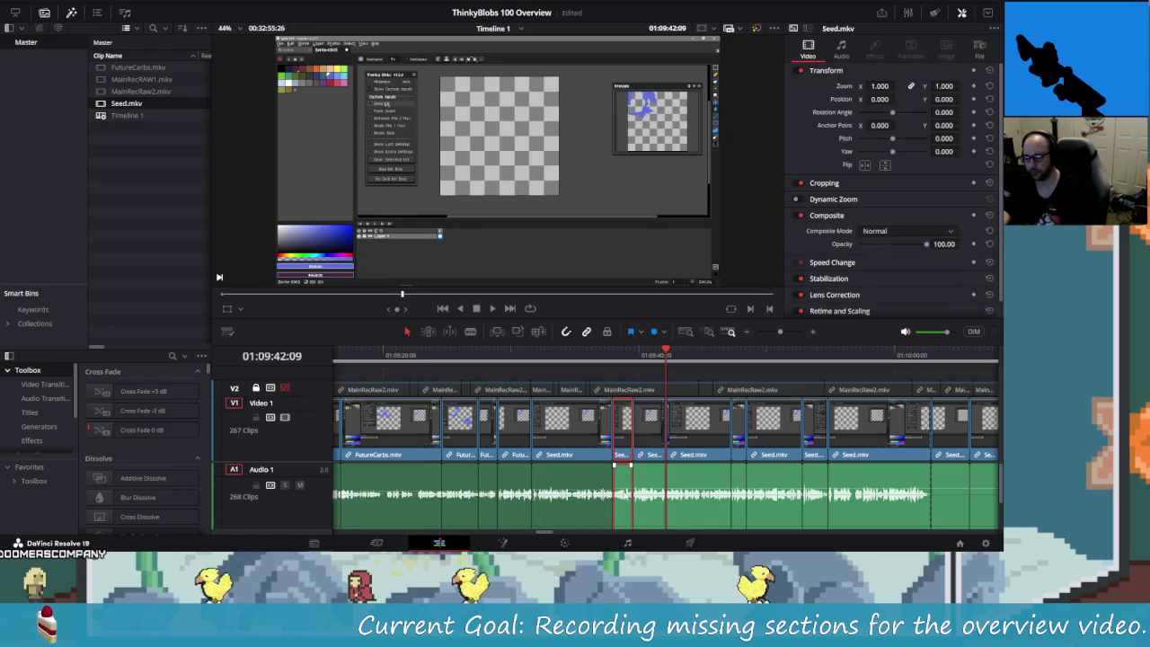
drag(621, 488, 622, 486)
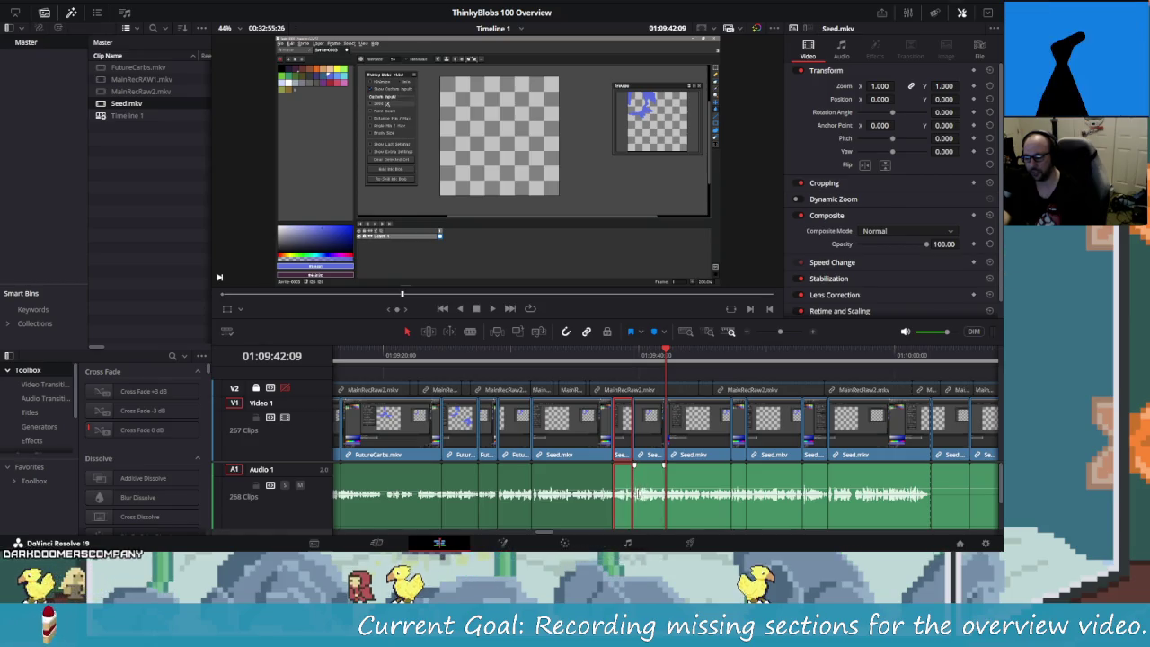
drag(622, 487, 621, 486)
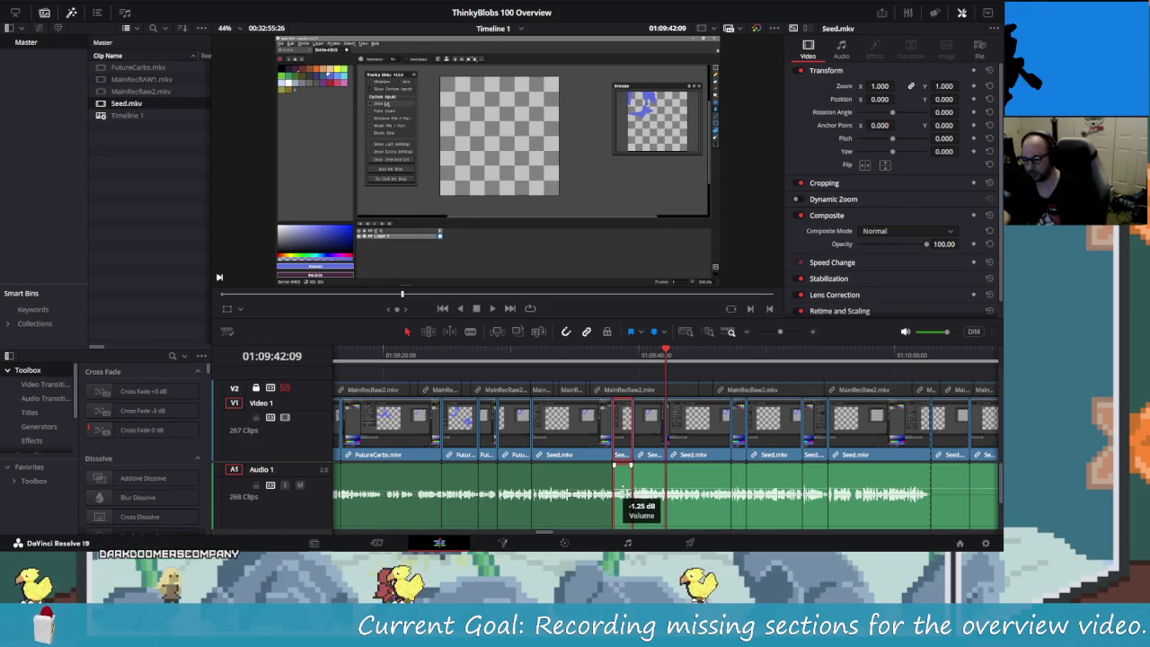
click(649, 488)
drag(650, 488, 651, 489)
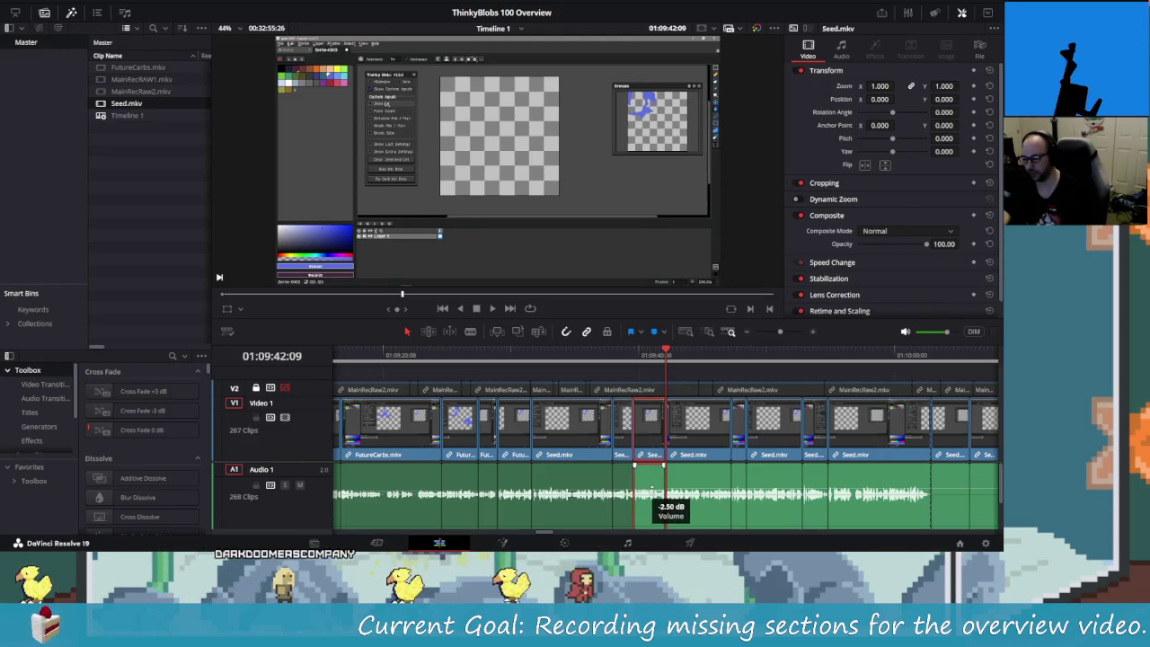
drag(653, 491, 654, 490)
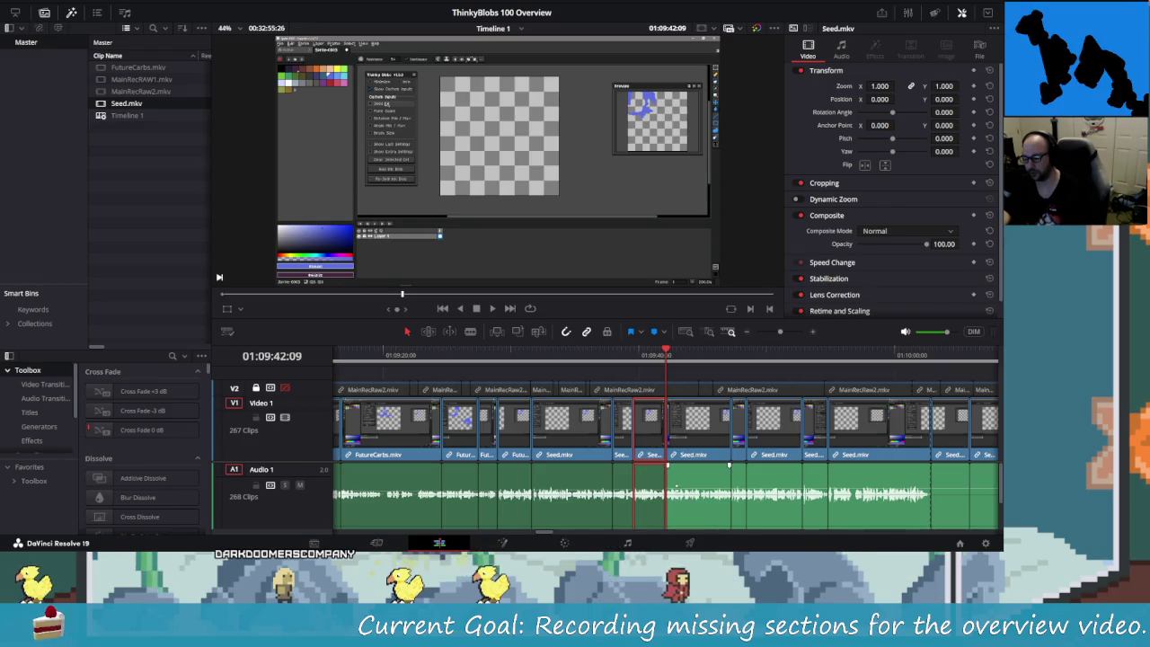
ctrl+click(575, 490)
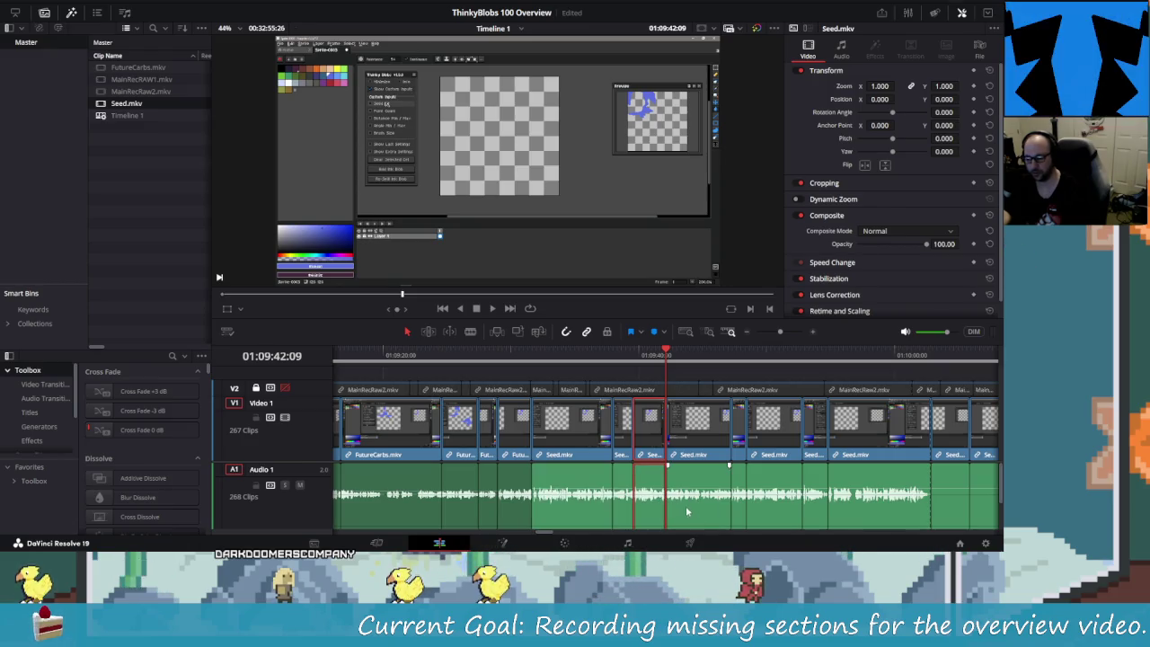
ctrl+click(648, 489)
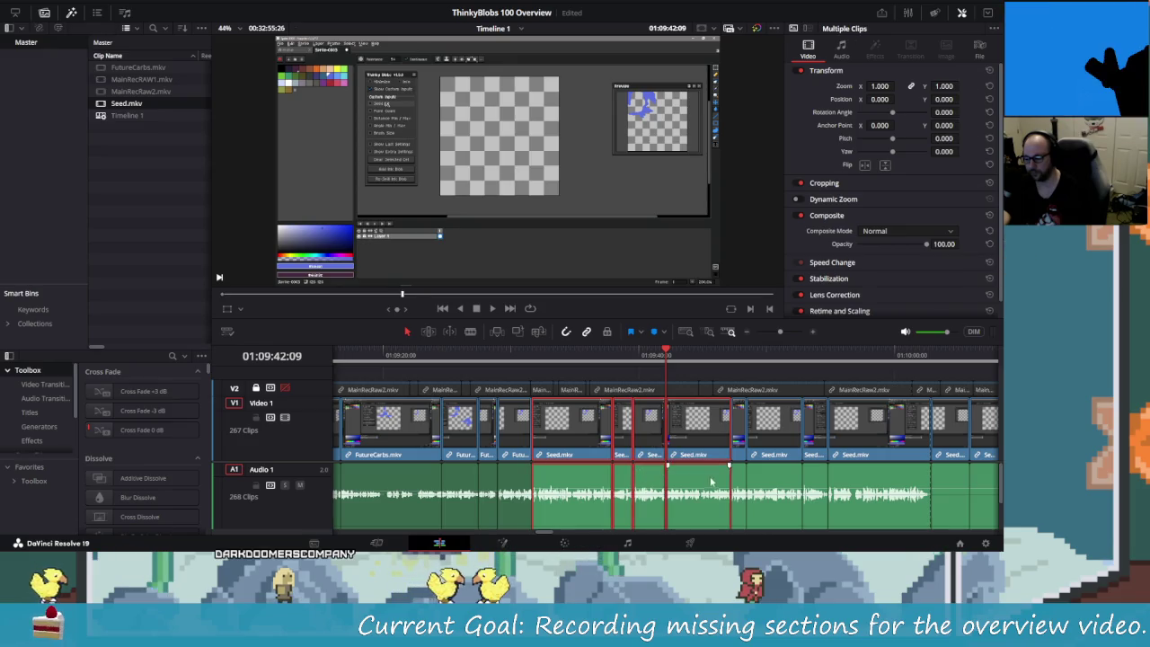
- Extend the Seed.mkv clip selection across the first stretch of the timeline
ctrl+click(699, 490)
ctrl+click(738, 490)
scroll(778, 491, right, 3)
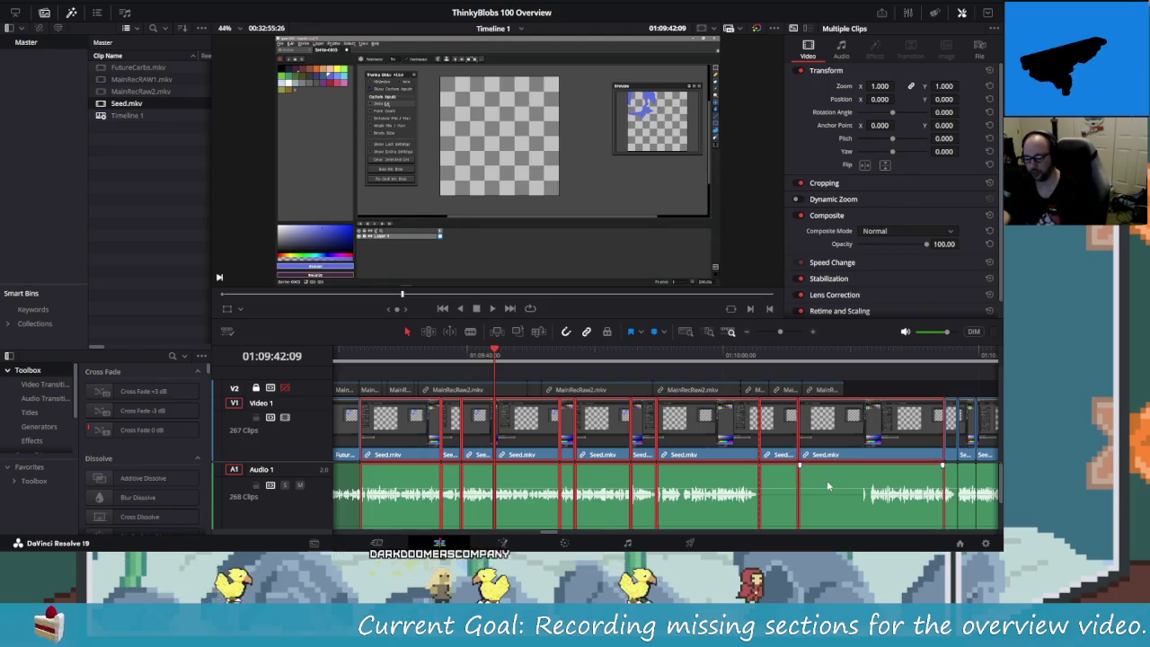
scroll(827, 480, right, 2)
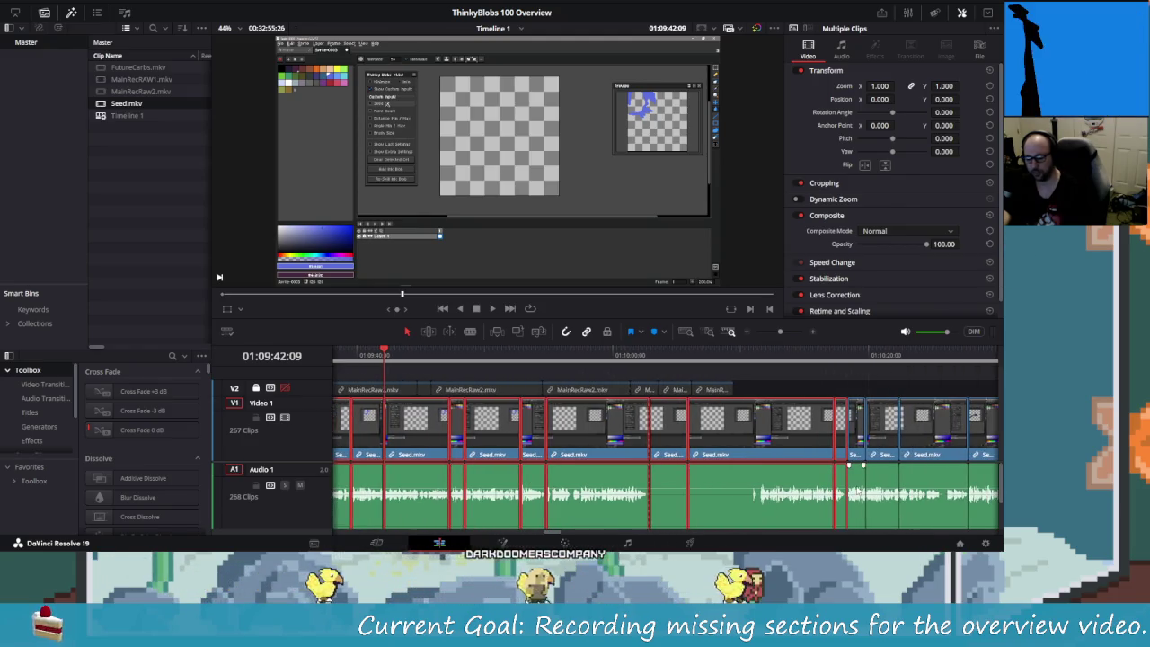
ctrl+click(855, 490)
ctrl+click(880, 490)
ctrl+click(932, 490)
scroll(830, 497, right, 2)
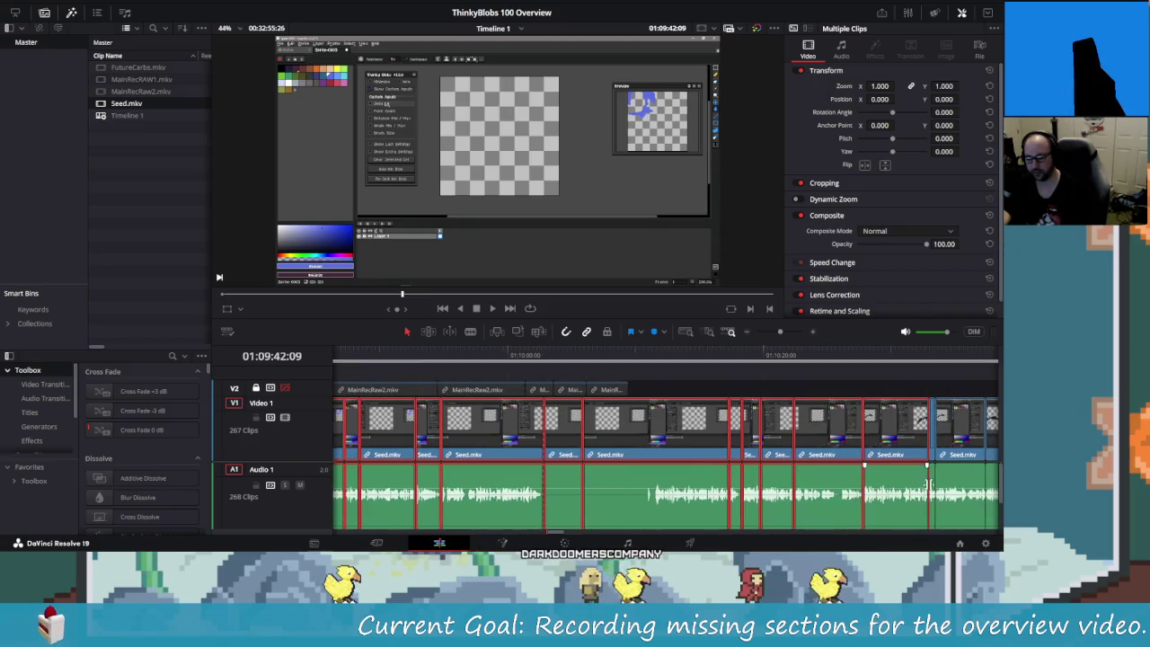
scroll(862, 490, right, 4)
ctrl+click(807, 485)
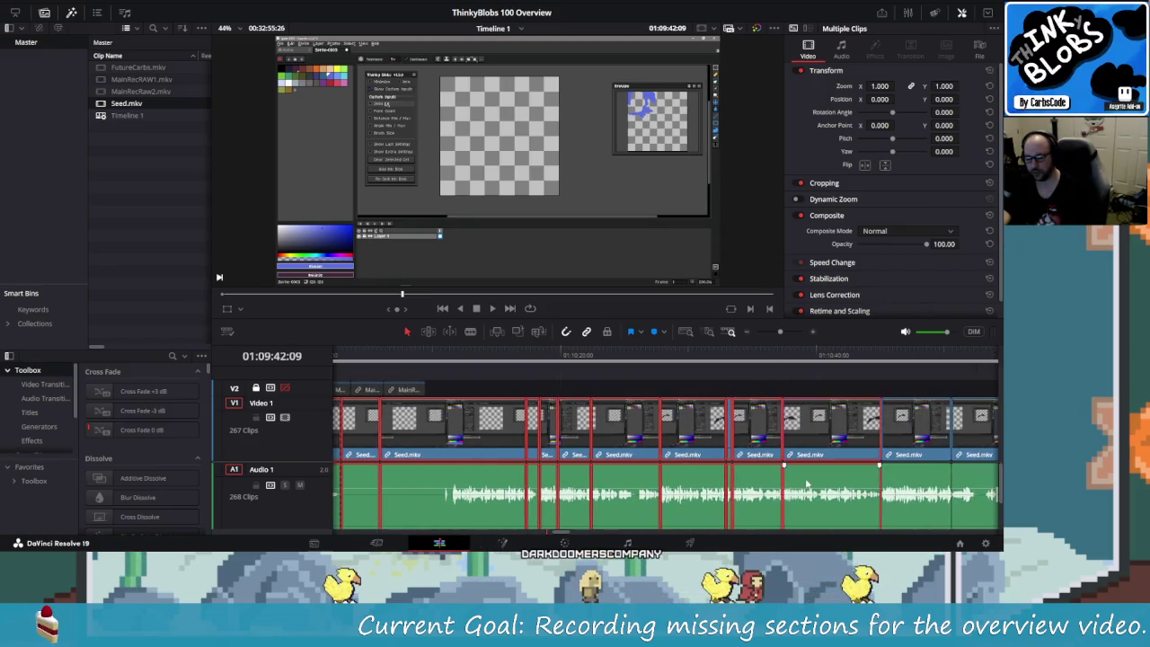
scroll(807, 485, right, 2)
scroll(807, 485, right, 1)
- Continue the selection through the last Seed.mkv clip before MainRecRaw2.mkv
ctrl+click(827, 490)
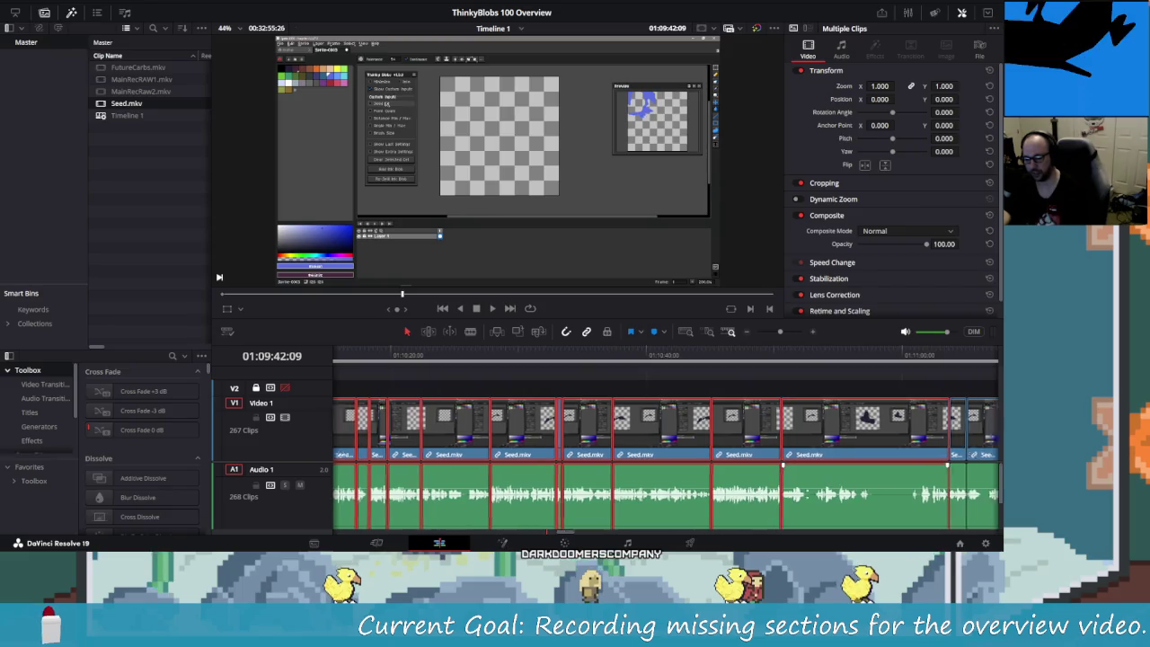
scroll(934, 490, right, 1)
ctrl+click(934, 490)
scroll(935, 490, right, 3)
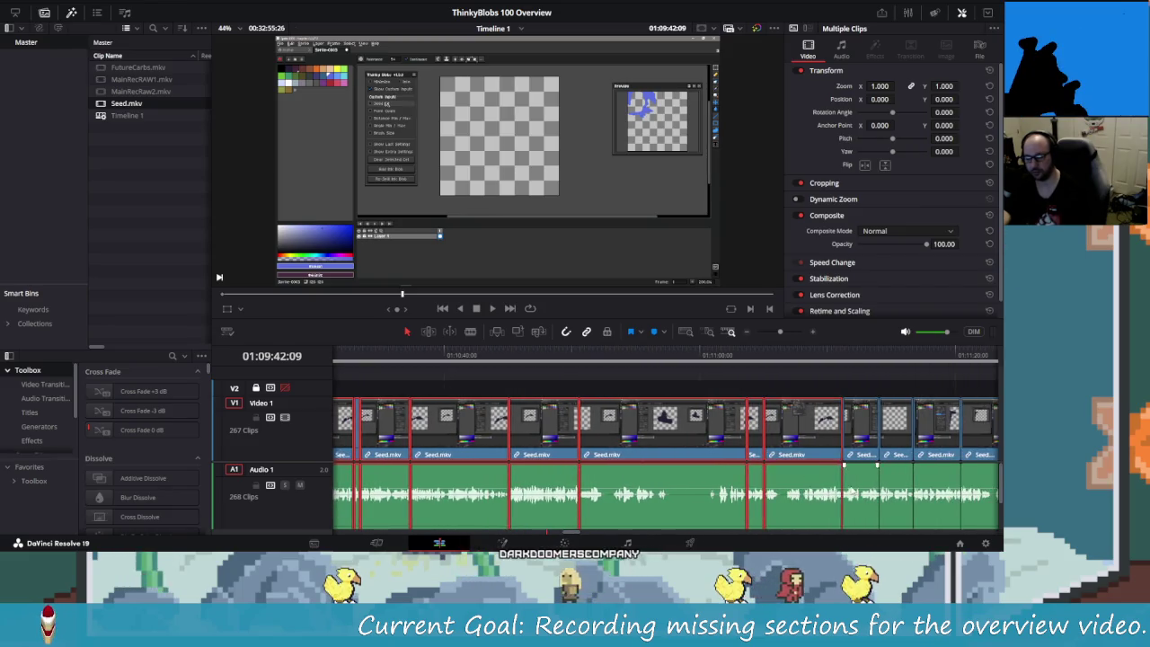
shift+click(934, 490)
scroll(812, 486, right, 3)
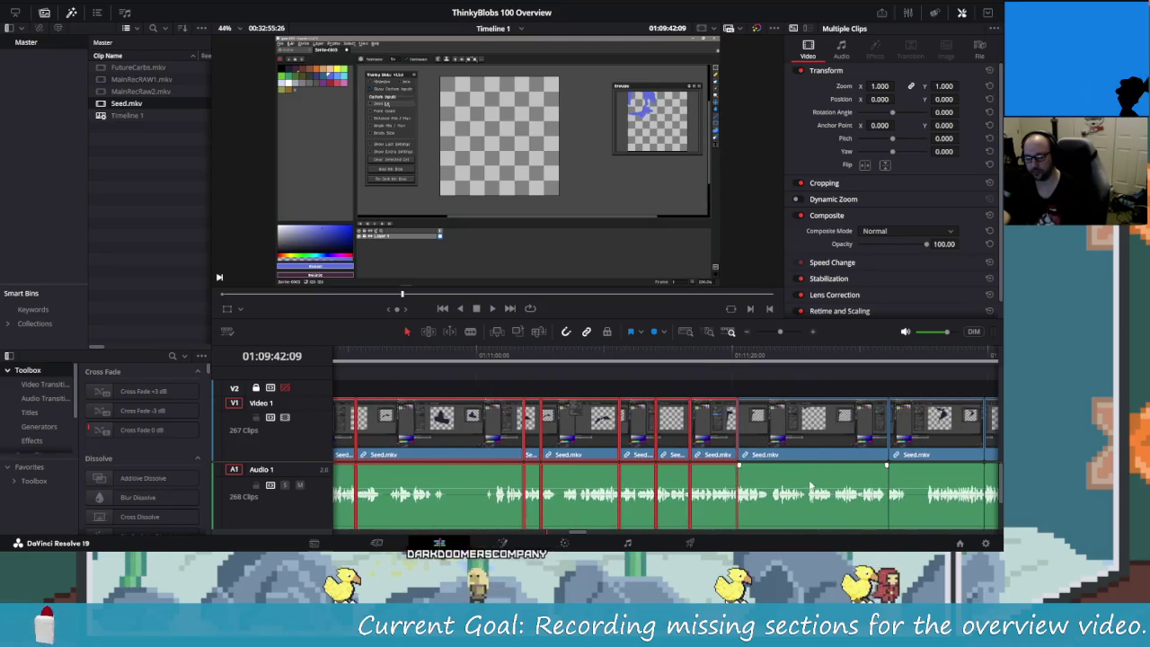
scroll(812, 486, right, 2)
shift+click(858, 489)
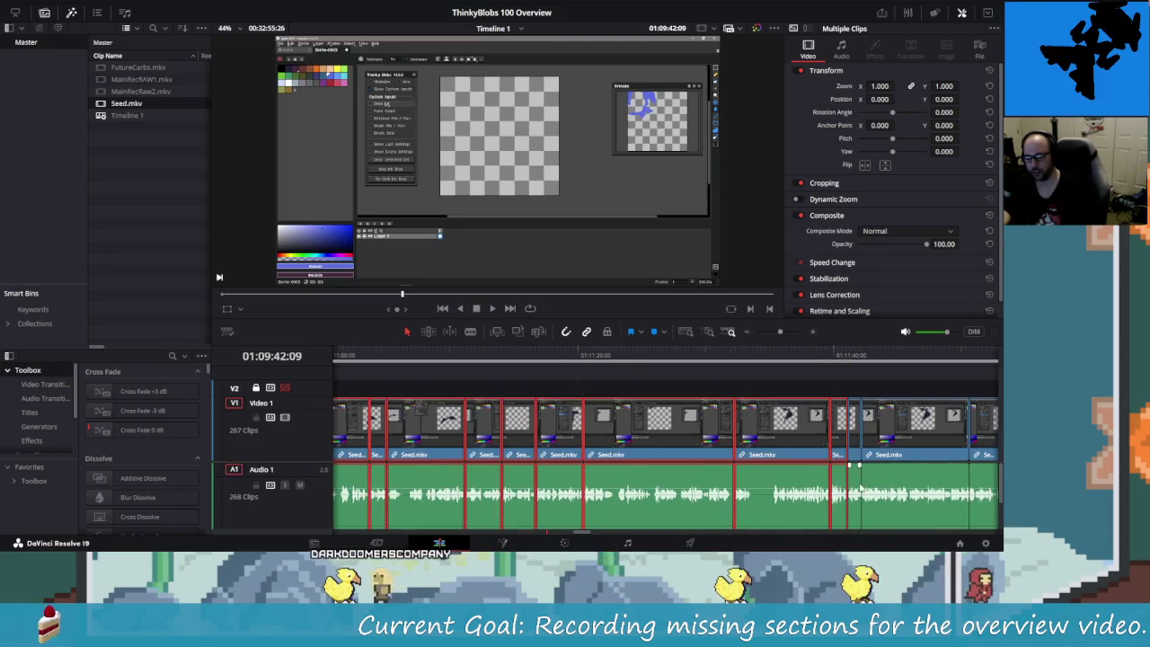
scroll(861, 488, right, 2)
shift+click(899, 490)
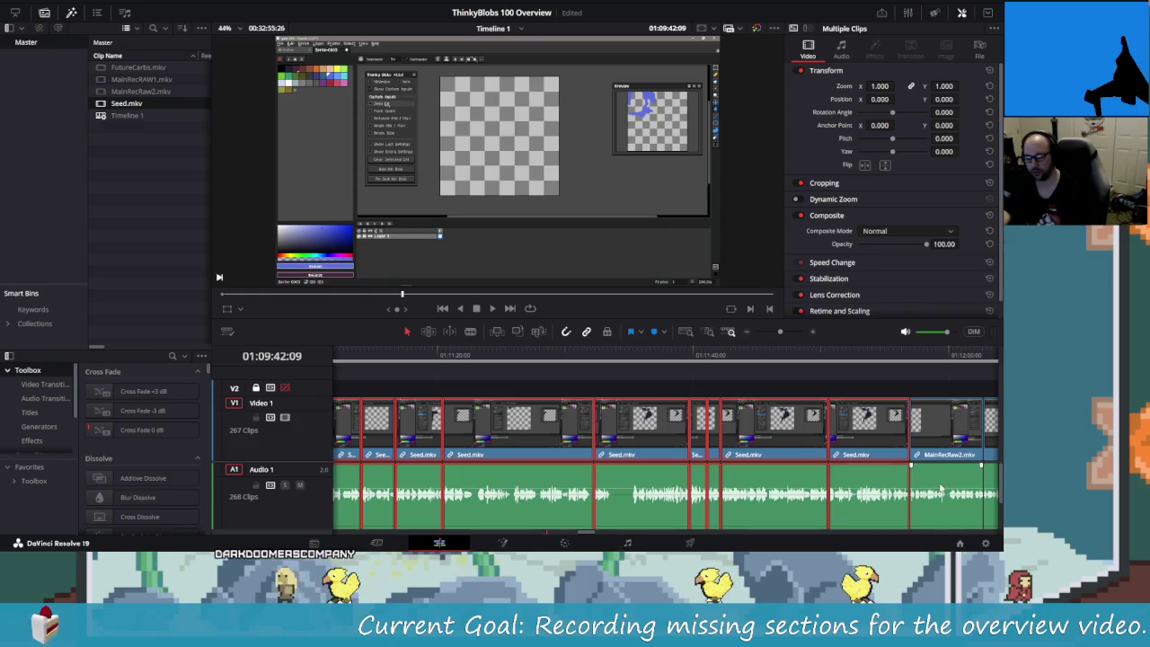
scroll(941, 490, right, 1)
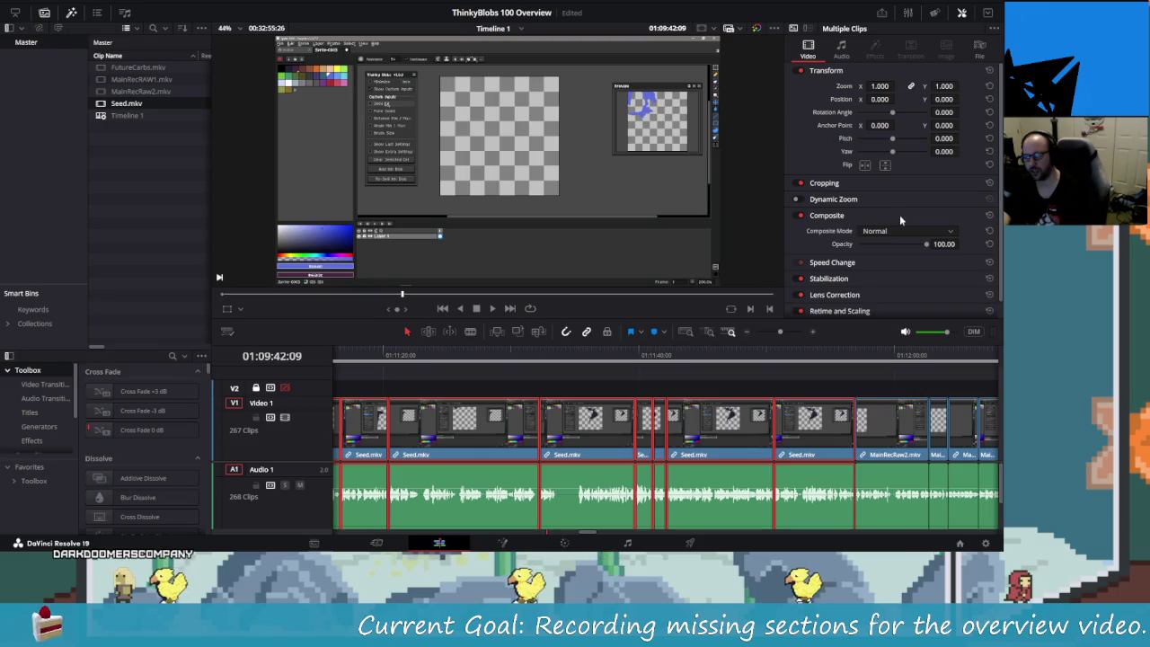
scroll(863, 233, down, 1)
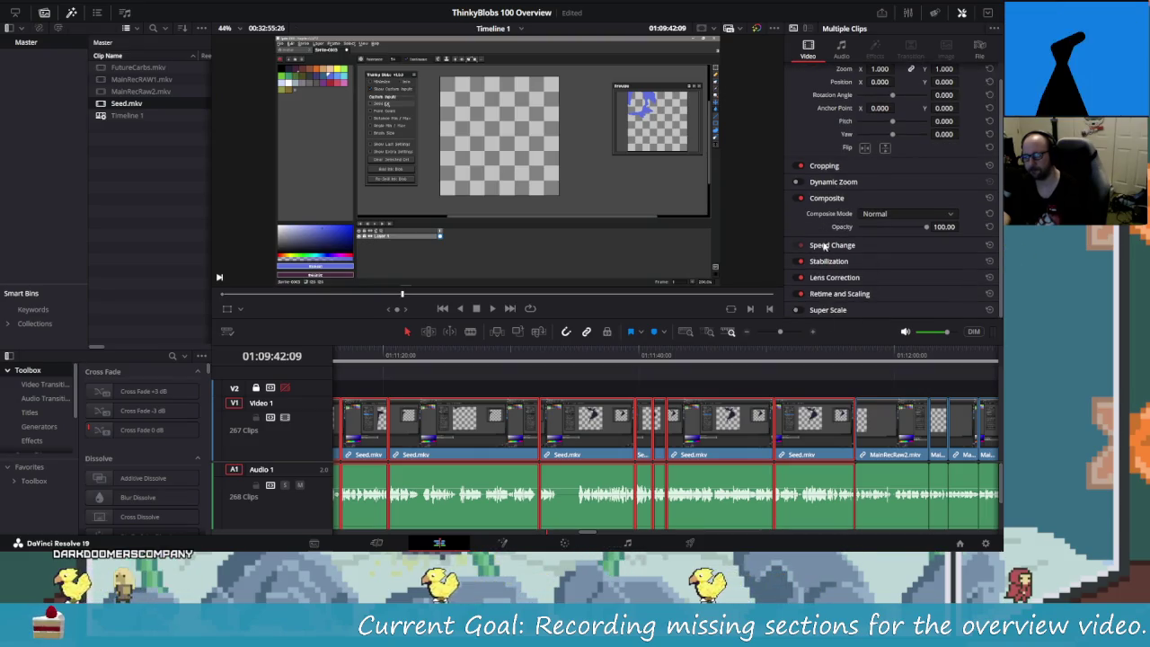
- Set the selected Seed.mkv clips' volume to -1.25 in the Inspector, then deselect them
click(841, 49)
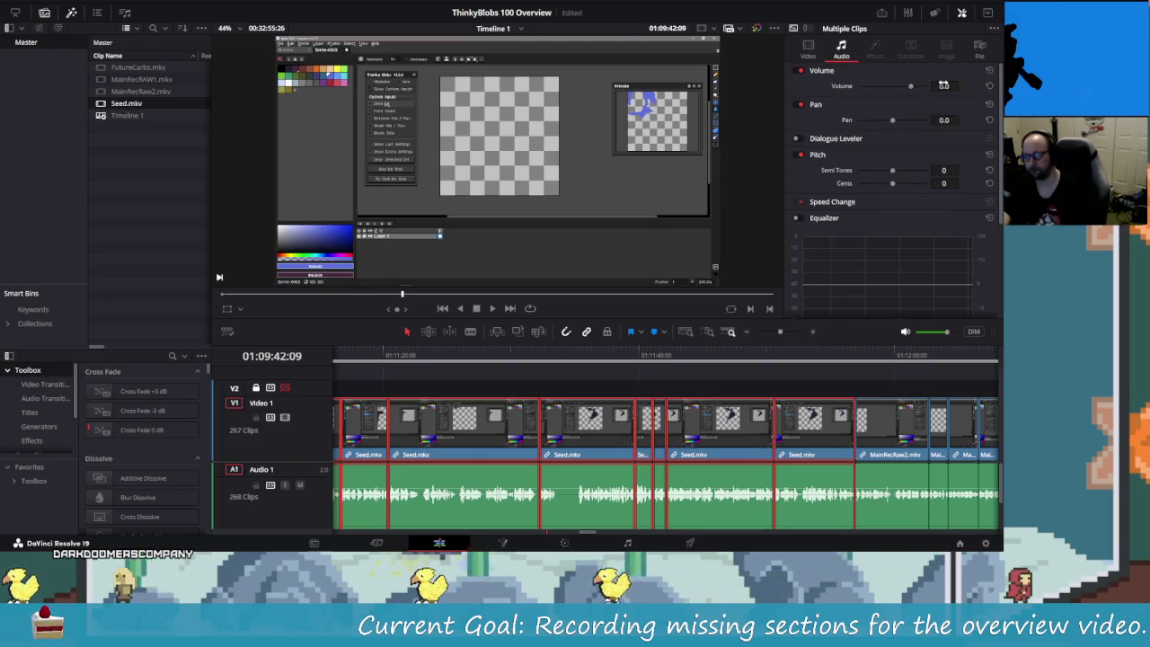
key(BackSpace)
key(BackSpace)
key(BackSpace)
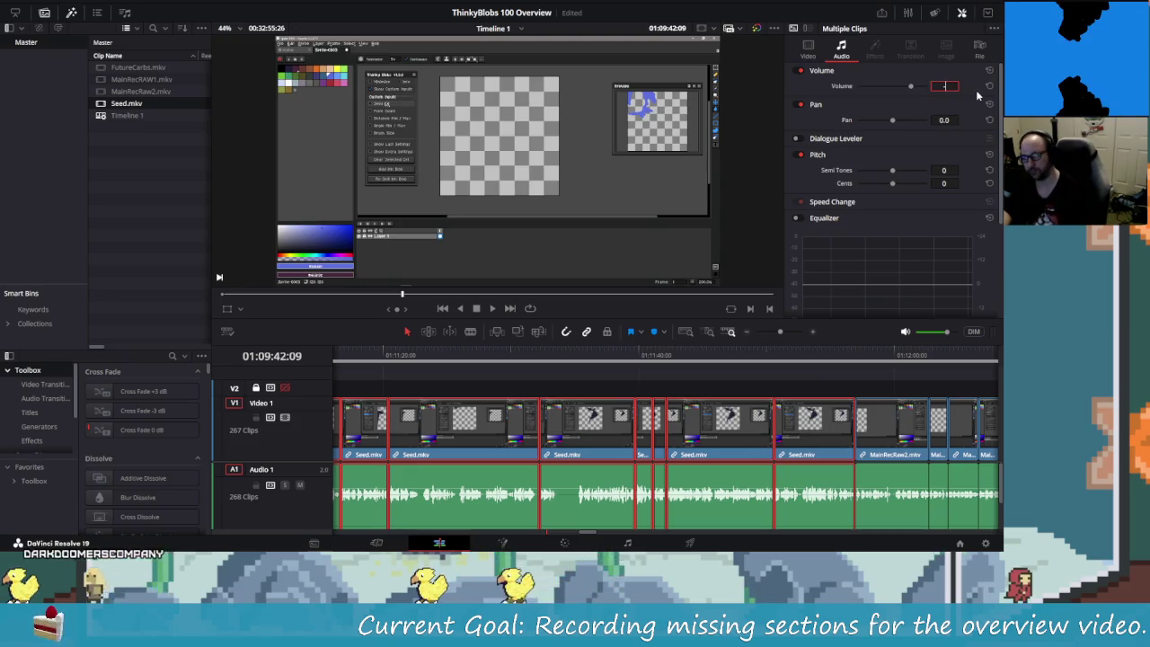
text(-1.25)
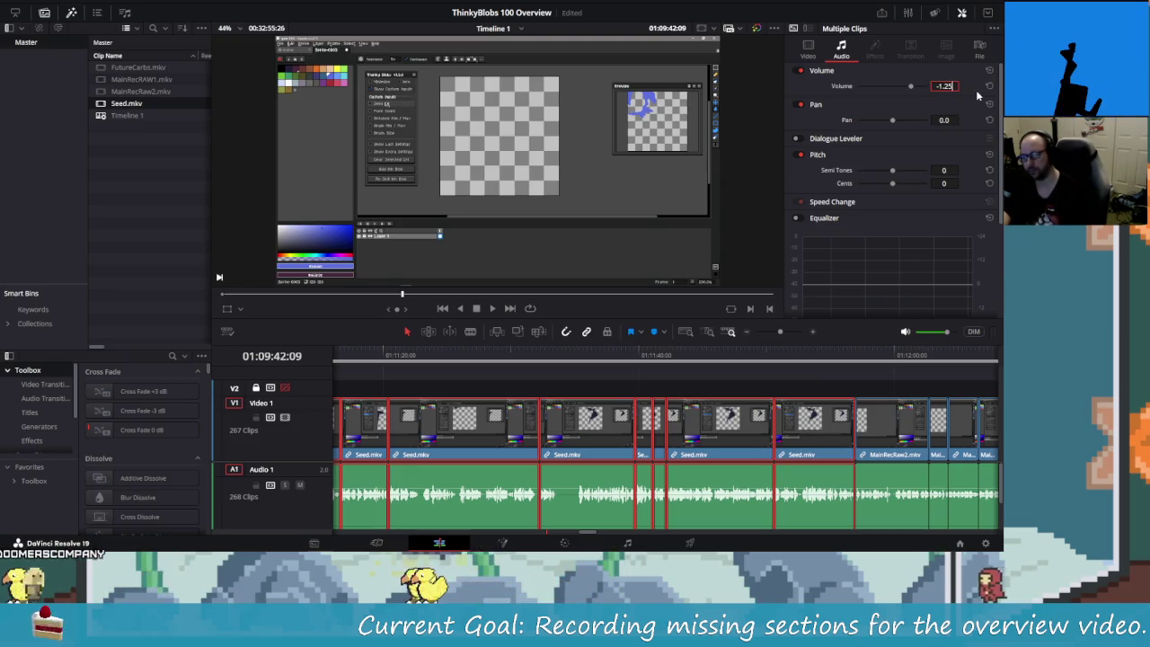
key(Return)
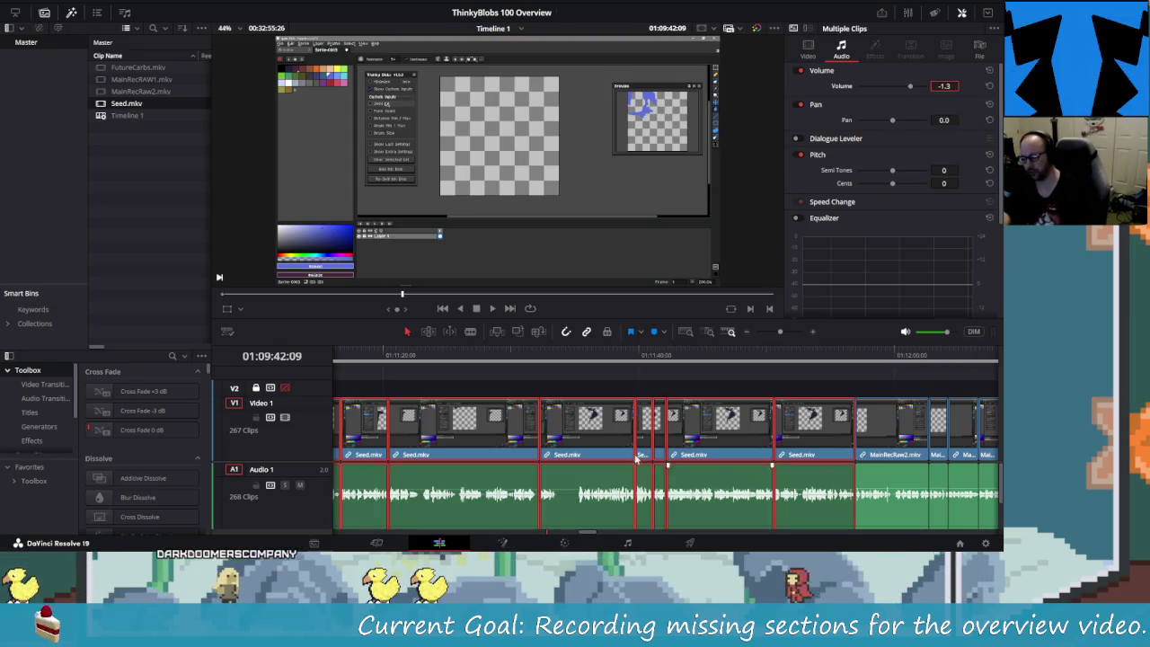
click(620, 377)
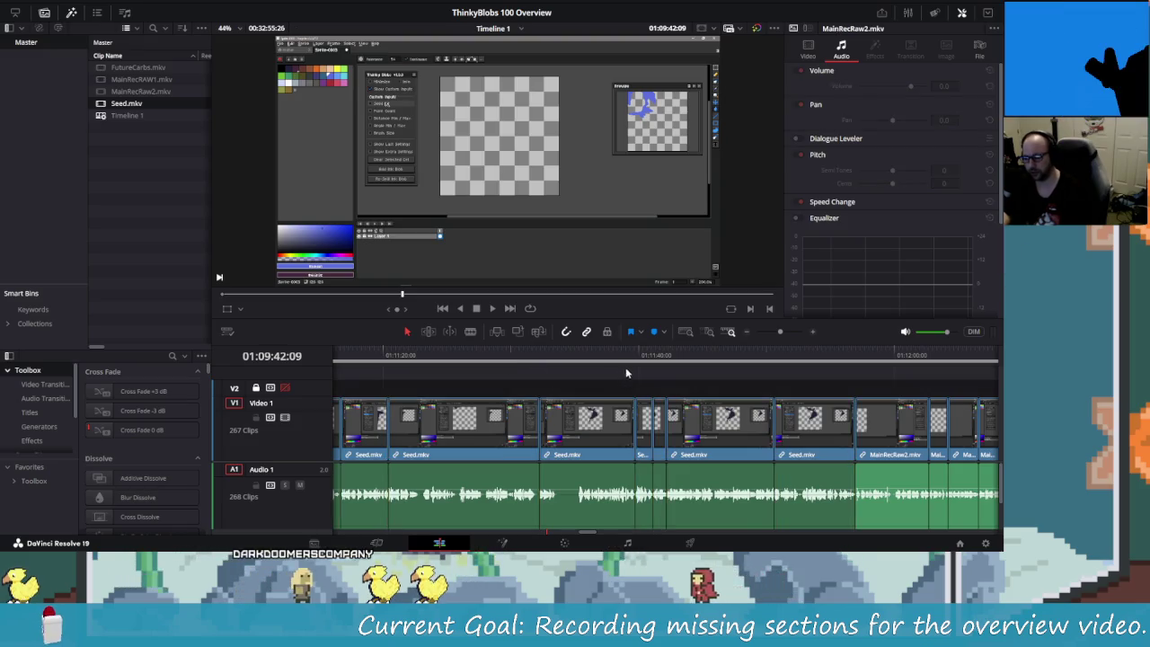
click(753, 358)
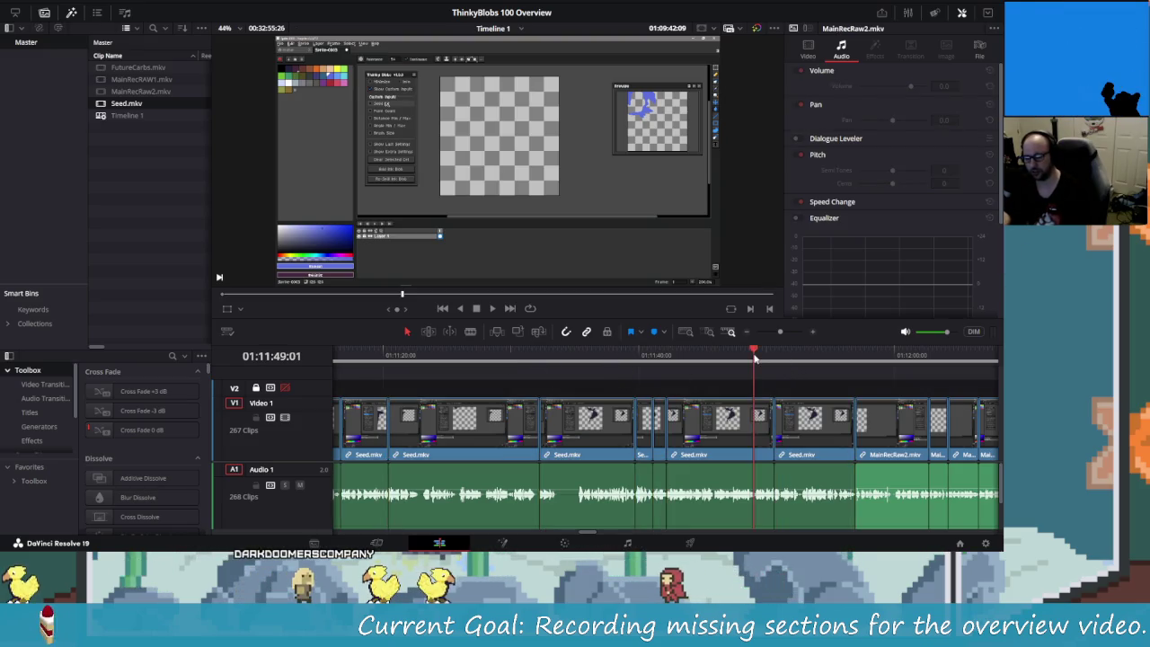
- Play and scrub Timeline 1 around 01:15:44 to listen to the first short MainRecRaw2 cuts
key(space)
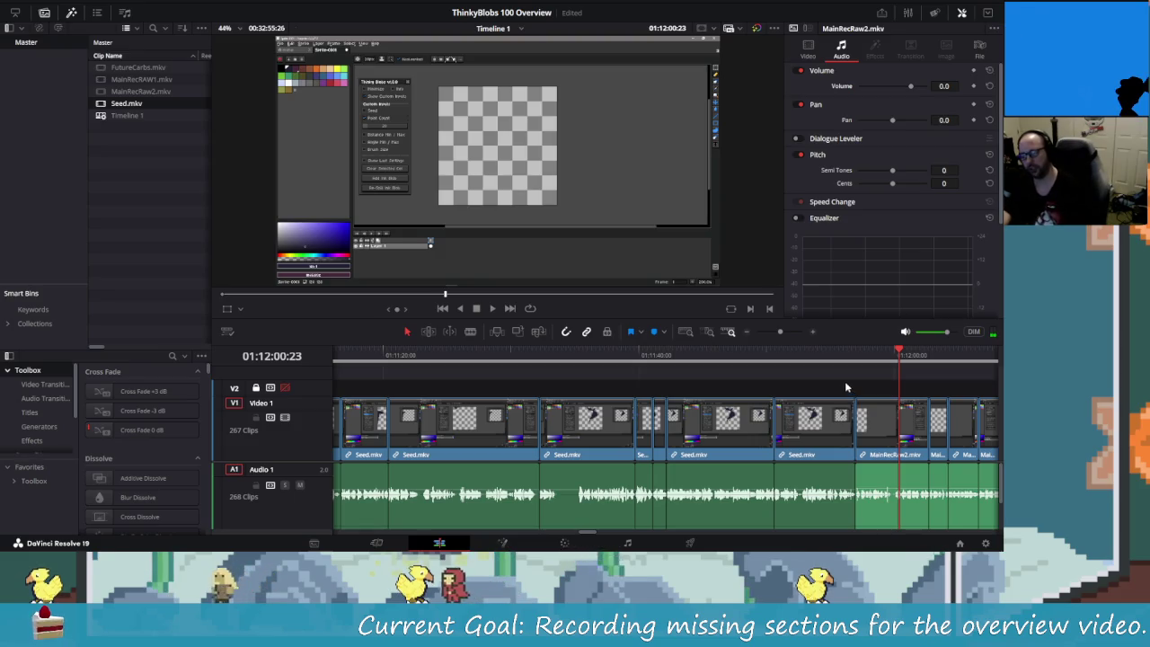
scroll(719, 395, up, 3)
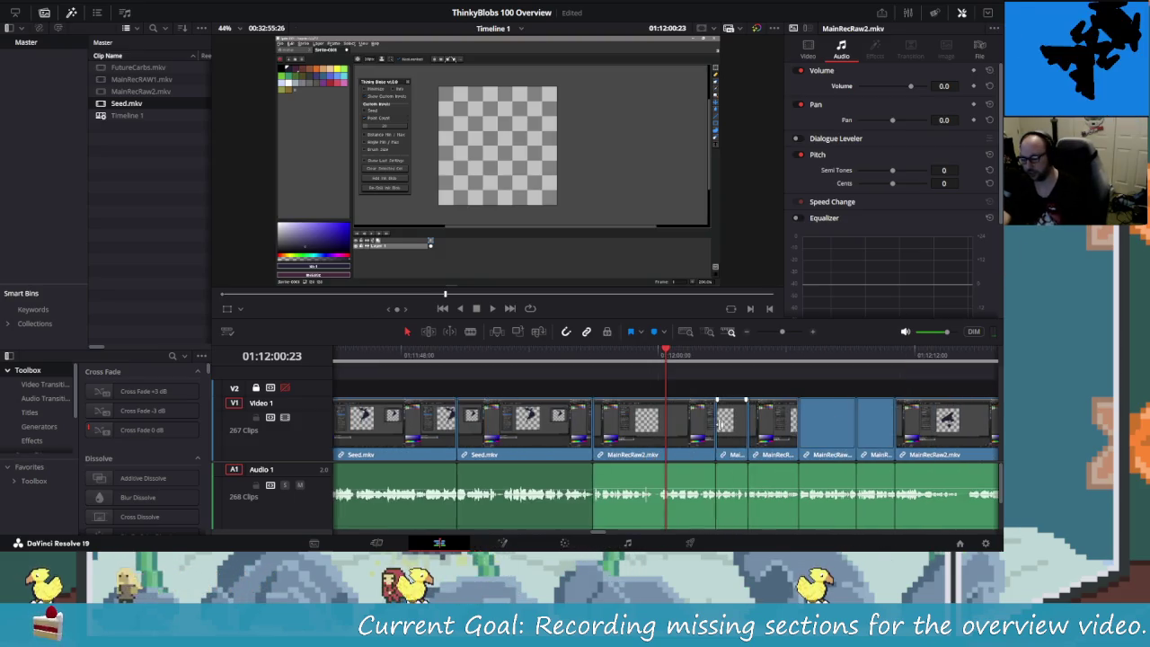
scroll(664, 378, up, 2)
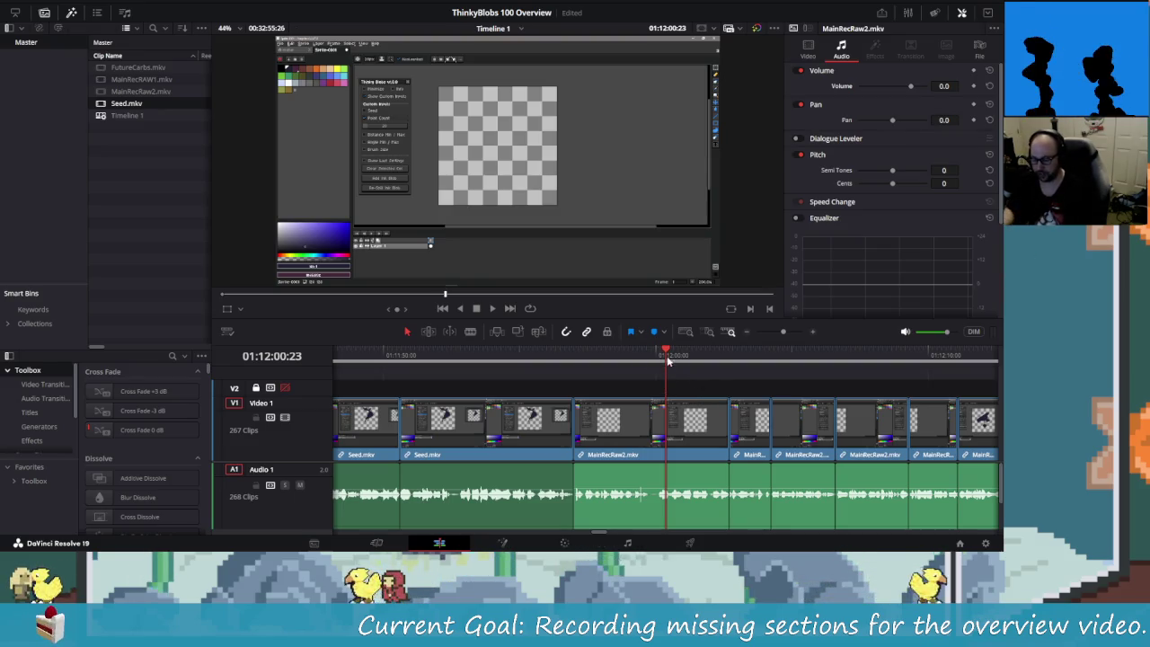
drag(666, 355, 721, 355)
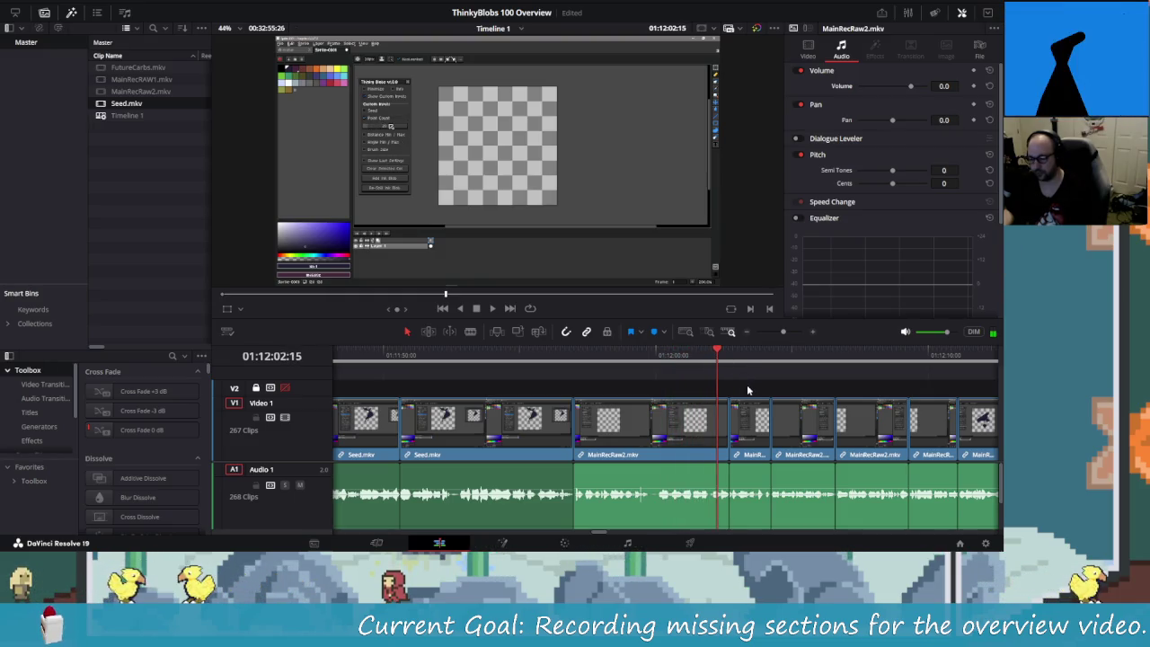
scroll(747, 390, down, 1)
scroll(747, 389, down, 1)
scroll(743, 384, down, 1)
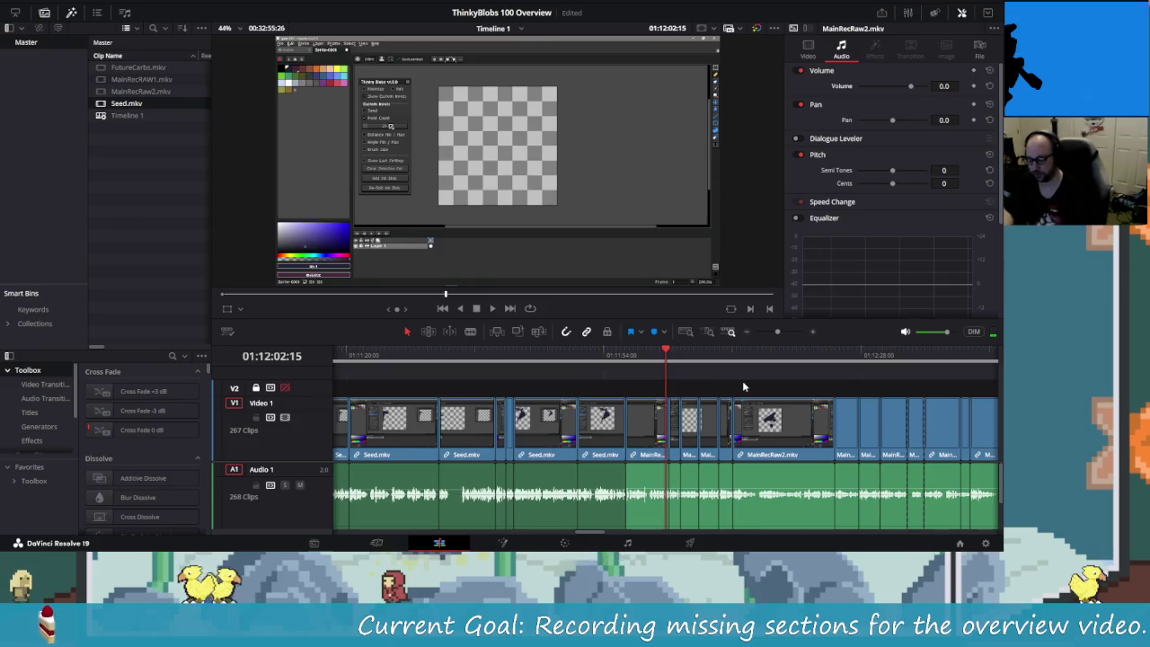
- Step the playhead forward one second at a time through the MainRecRaw2 cuts to 01:16:27
key(shift+Right)
key(shift+Right)
key(shift+Right)
key(shift+Right)
key(shift+Right)
key(shift+Right)
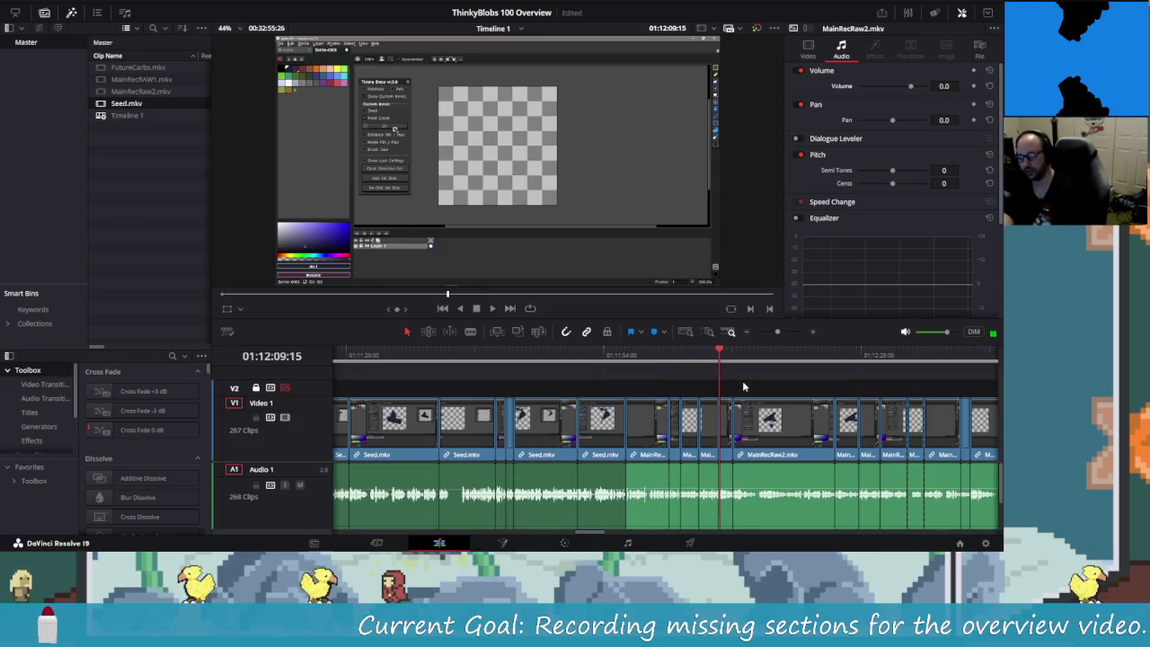
key(shift+Right)
key(shift+Right)
key(shift+Right)
key(shift+Right)
key(shift+Right)
key(shift+Right)
key(shift+Right)
key(shift+Right)
key(shift+Right)
key(shift+Right)
key(shift+Right)
key(shift+Right)
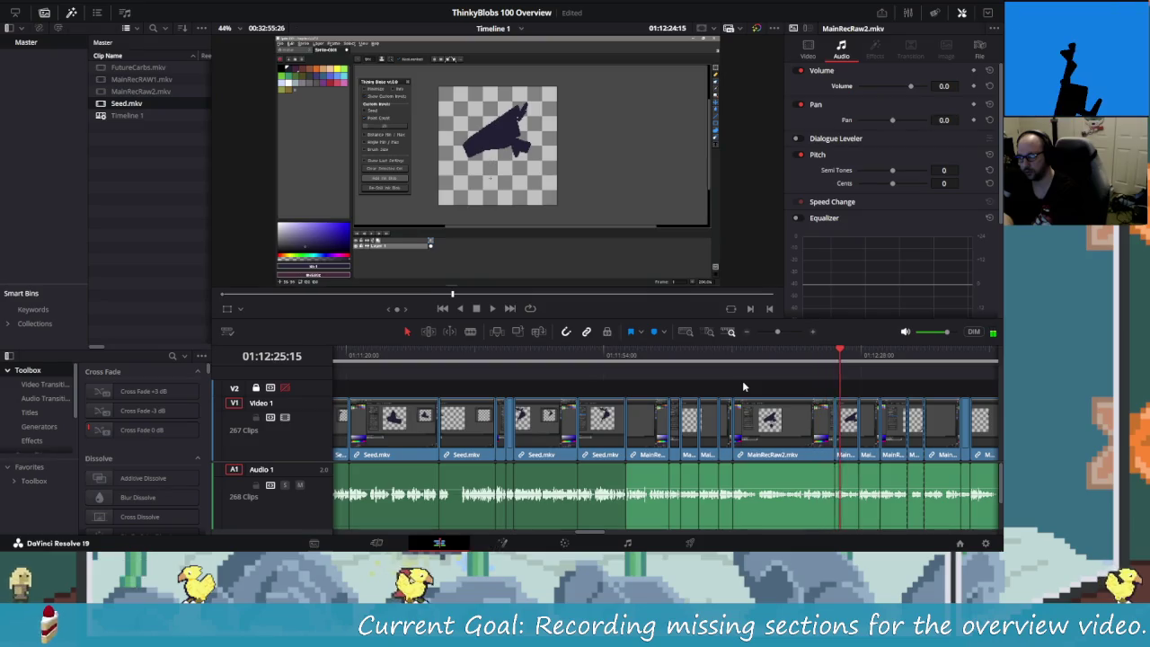
key(shift+Right)
key(shift+Right)
key(shift+Right)
key(shift+Right)
key(shift+Right)
key(shift+Right)
key(shift+Right)
key(shift+Right)
key(shift+Right)
key(shift+Right)
key(shift+Right)
key(shift+Right)
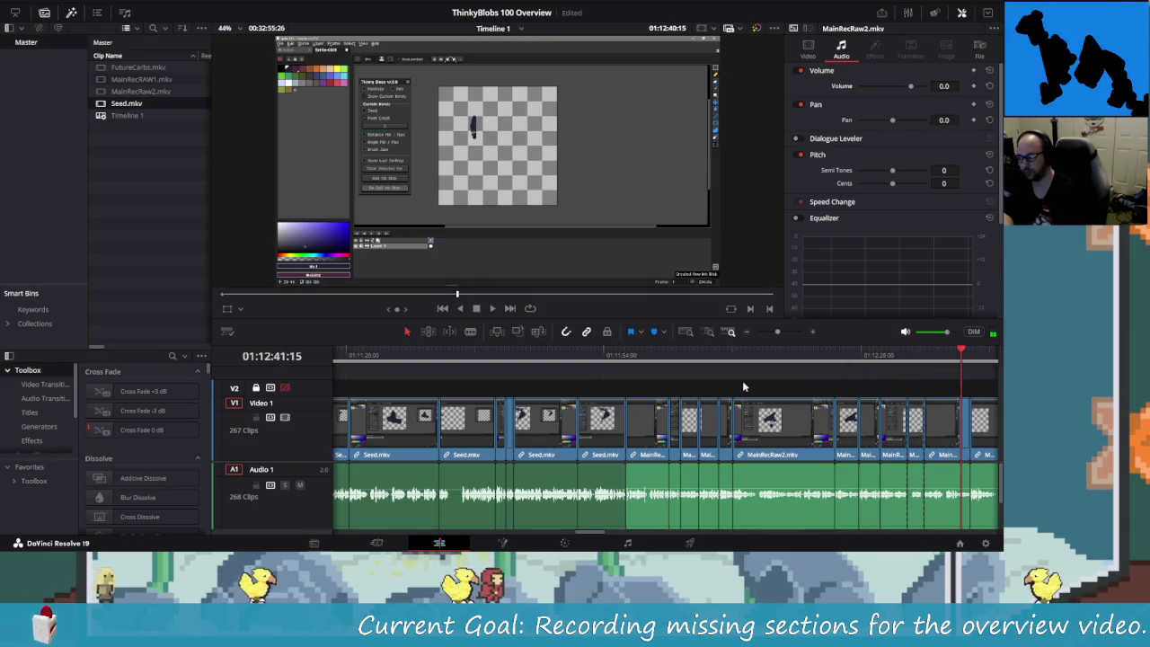
key(shift+Right)
key(shift+Right)
key(shift+Right)
key(shift+Right)
key(shift+Right)
key(shift+Right)
key(shift+Right)
key(shift+Right)
key(shift+Right)
key(shift+Right)
key(shift+Right)
key(shift+Right)
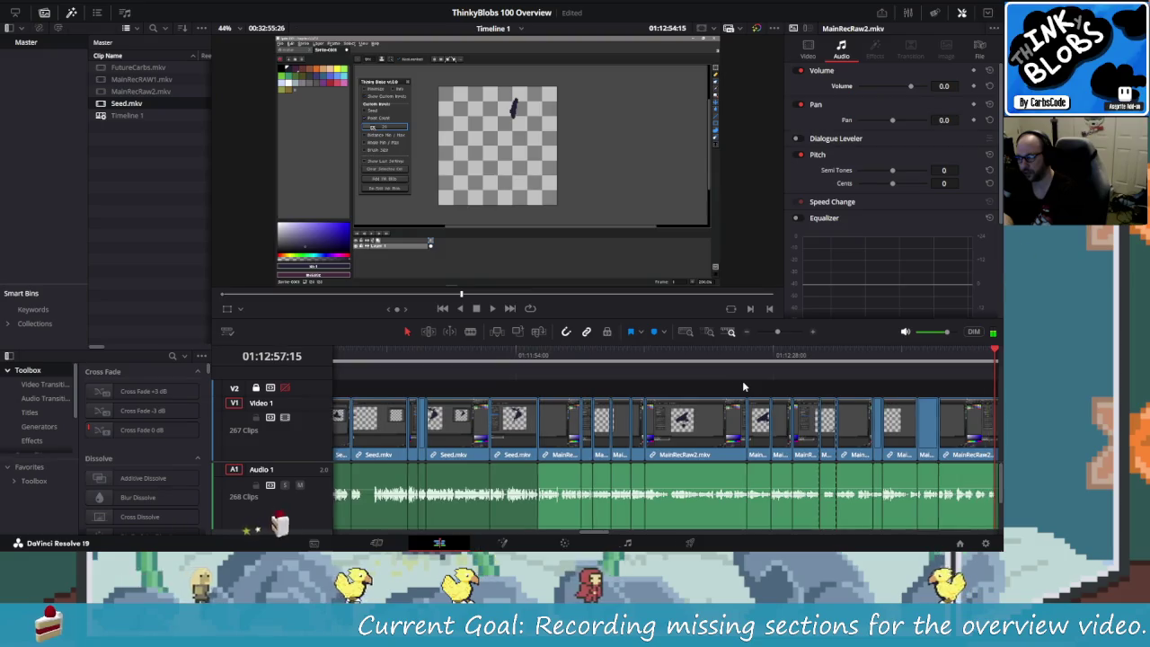
key(shift+Right)
key(shift+Right)
key(shift+Right)
key(shift+Right)
key(shift+Right)
key(shift+Right)
key(shift+Right)
key(shift+Right)
key(shift+Right)
key(shift+Right)
key(shift+Right)
key(shift+Right)
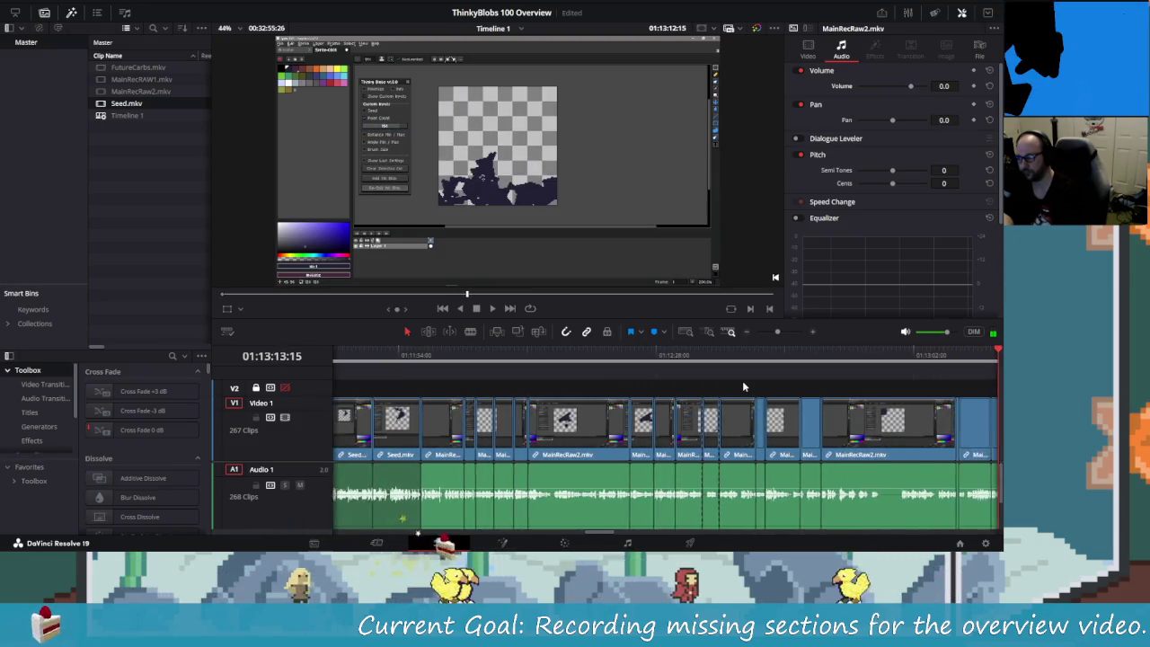
key(shift+Right)
key(shift+Right)
key(shift+Right)
key(shift+Right)
key(shift+Right)
key(shift+Right)
key(shift+Right)
key(shift+Right)
key(shift+Right)
key(shift+Right)
key(shift+Right)
key(shift+Right)
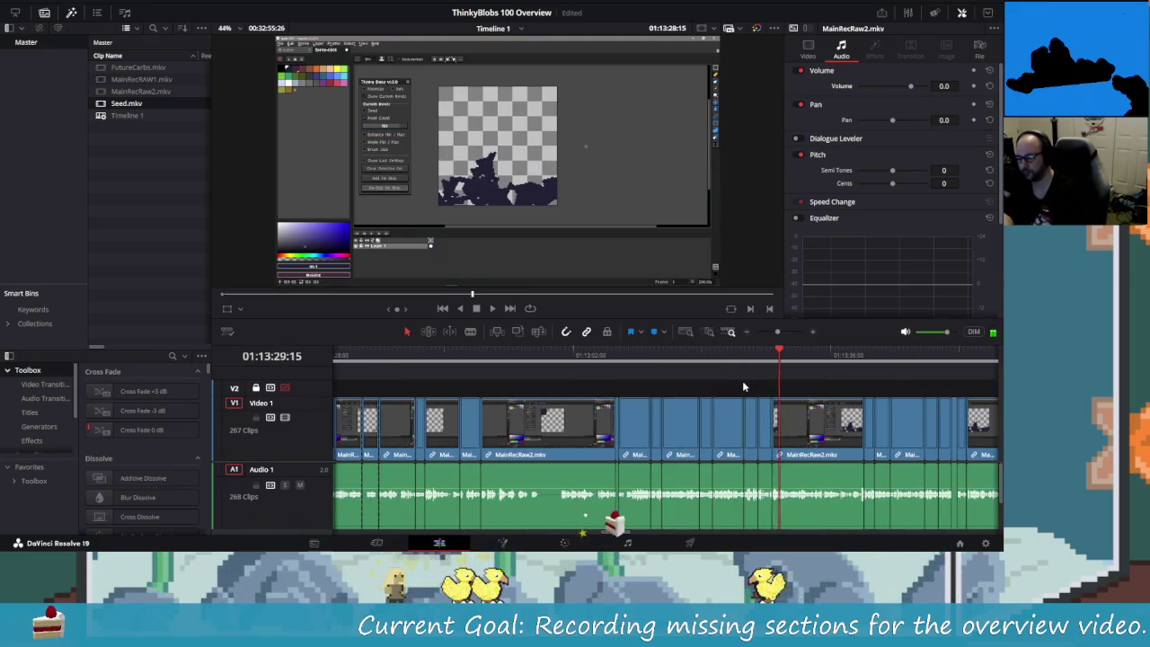
key(shift+Right)
key(shift+Right)
key(shift+Right)
key(shift+Right)
key(shift+Right)
key(shift+Right)
key(shift+Right)
key(shift+Right)
key(shift+Right)
key(shift+Right)
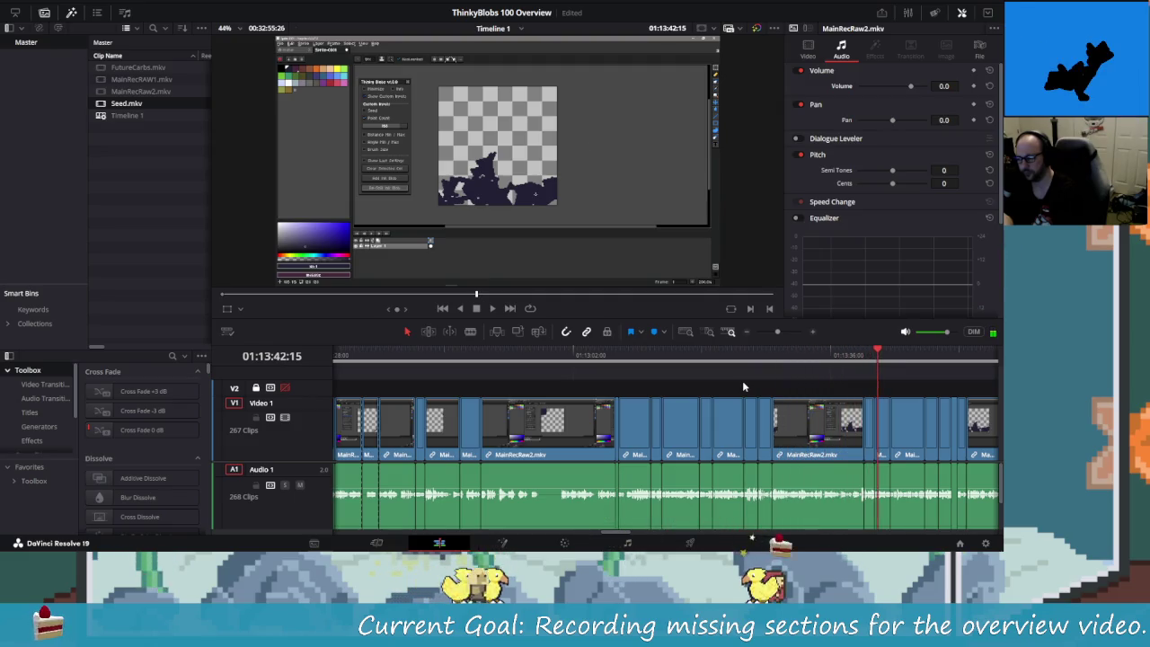
key(shift+Right)
key(shift+Right)
key(shift+Right)
key(shift+Right)
key(shift+Right)
key(shift+Right)
key(shift+Right)
key(shift+Right)
key(shift+Right)
key(shift+Right)
key(shift+Right)
key(shift+Right)
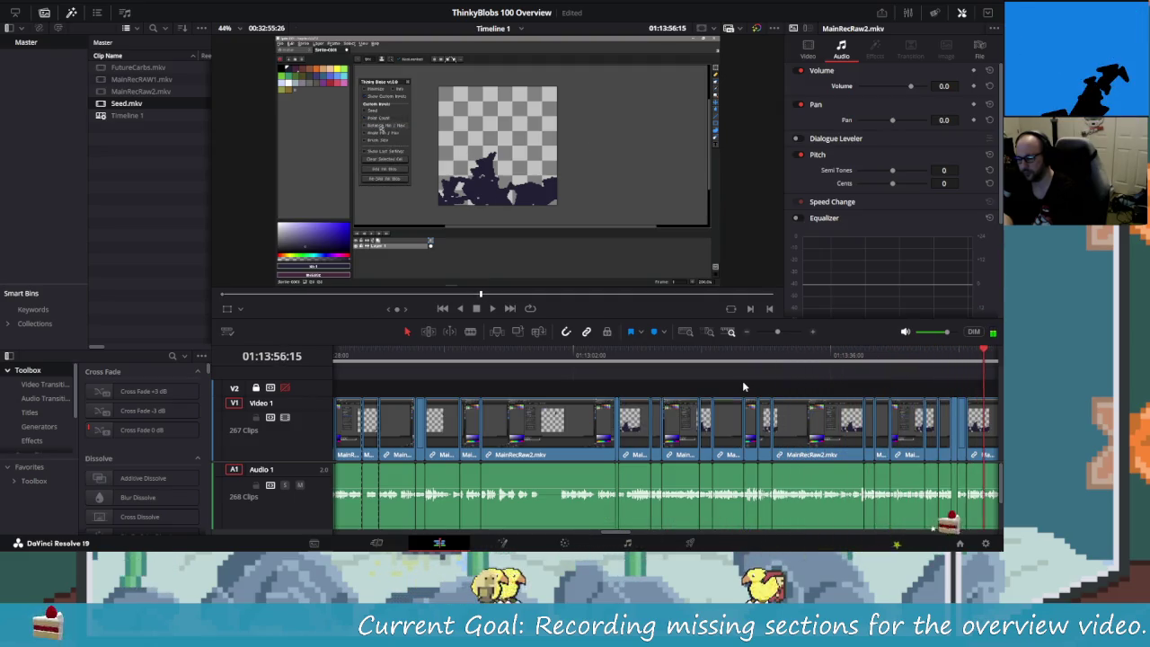
key(shift+Right)
key(shift+Right)
key(shift+Right)
key(shift+Right)
key(shift+Right)
key(shift+Right)
key(shift+Right)
key(shift+Right)
key(shift+Right)
key(shift+Right)
key(shift+Right)
key(shift+Right)
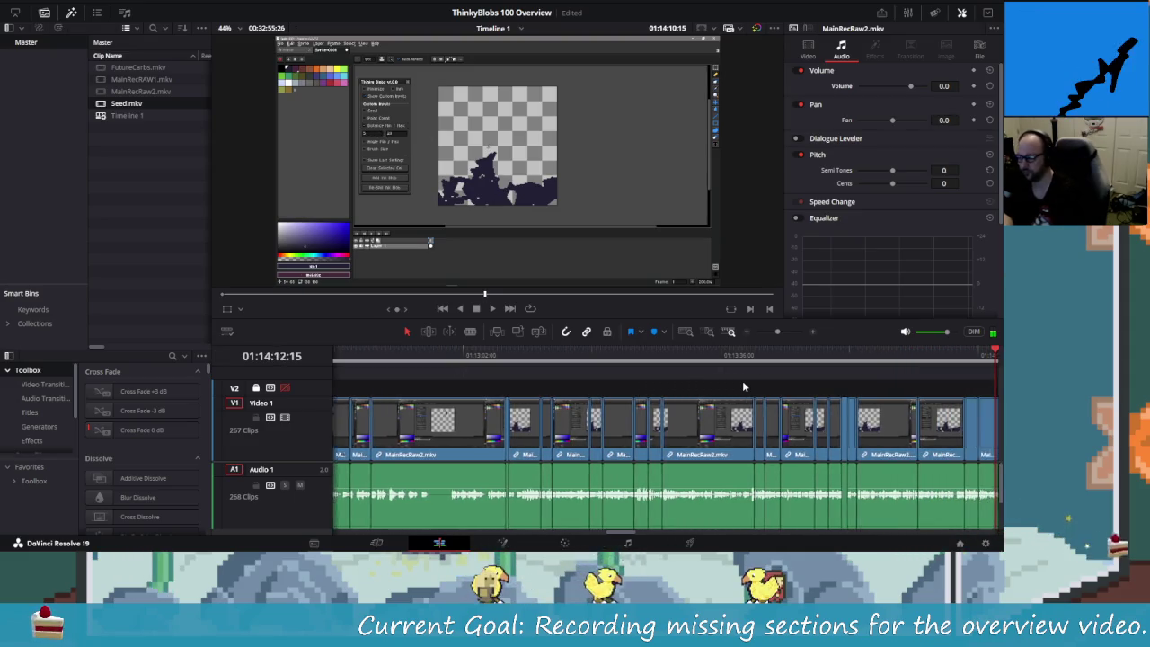
key(shift+Right)
key(shift+Right)
key(shift+Right)
key(shift+Right)
key(shift+Right)
key(shift+Right)
key(shift+Right)
key(shift+Right)
key(shift+Right)
key(shift+Right)
key(shift+Right)
key(shift+Right)
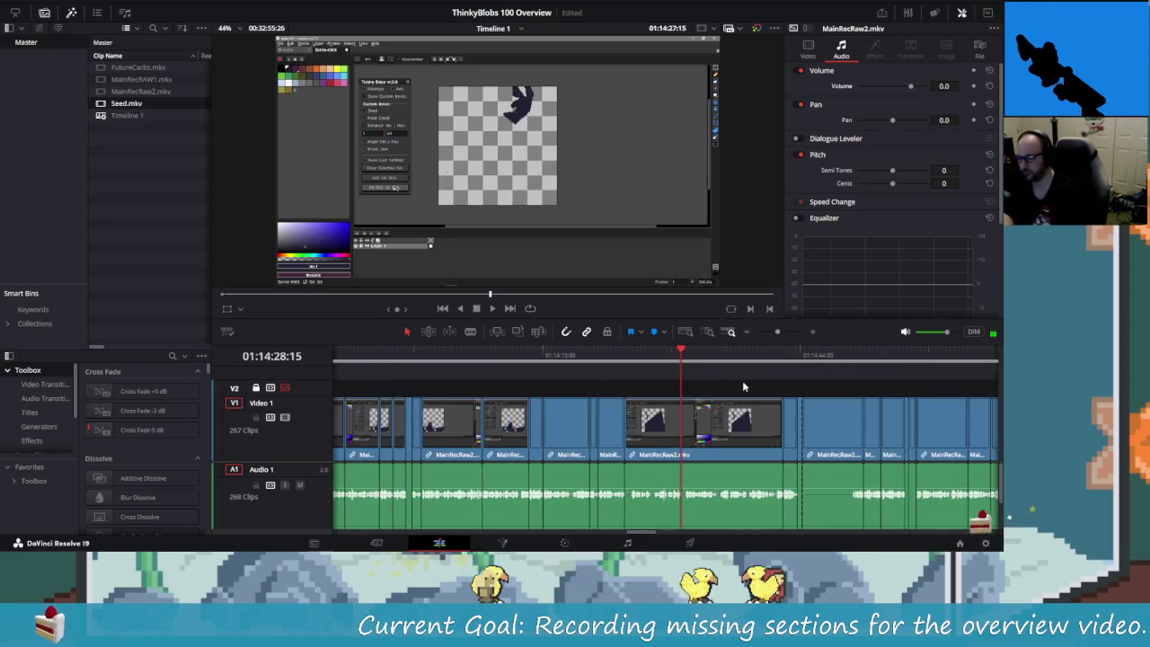
key(shift+Right)
key(shift+Right)
key(shift+Right)
key(shift+Right)
key(shift+Right)
key(shift+Right)
key(shift+Right)
key(shift+Right)
key(shift+Right)
key(shift+Right)
key(shift+Right)
key(shift+Right)
key(shift+Right)
key(shift+Right)
key(shift+Right)
key(shift+Right)
key(shift+Right)
key(shift+Right)
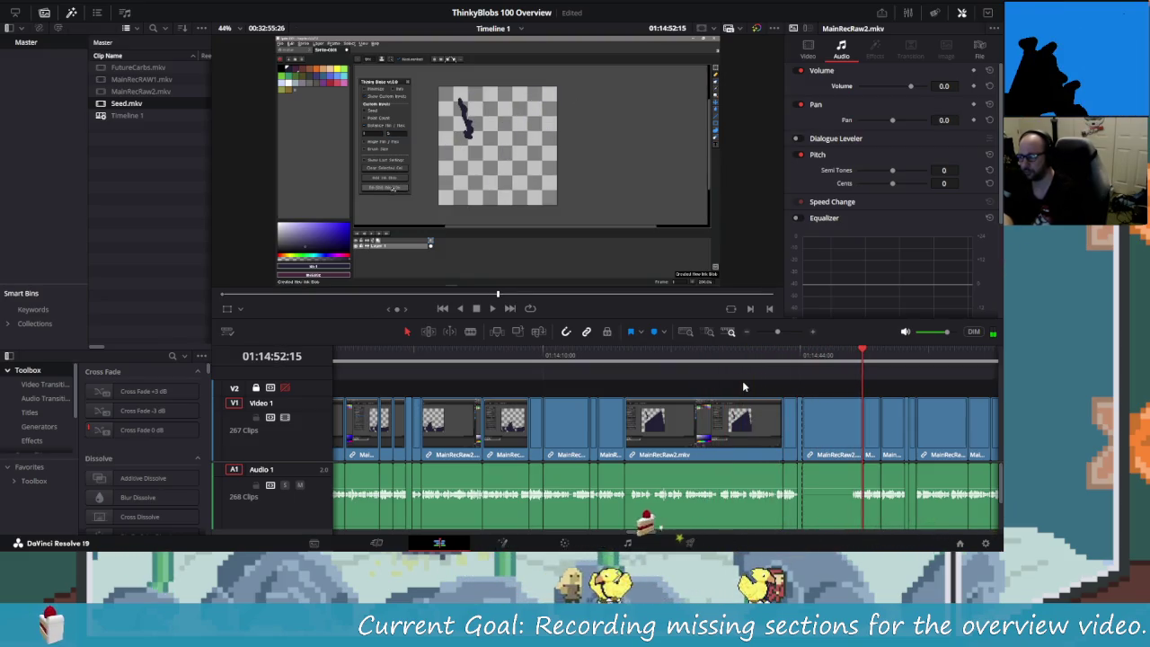
key(shift+Right)
key(shift+Right)
key(shift+Right)
key(shift+Right)
key(shift+Right)
key(shift+Right)
key(shift+Right)
key(shift+Right)
key(shift+Right)
key(shift+Right)
key(shift+Right)
key(shift+Right)
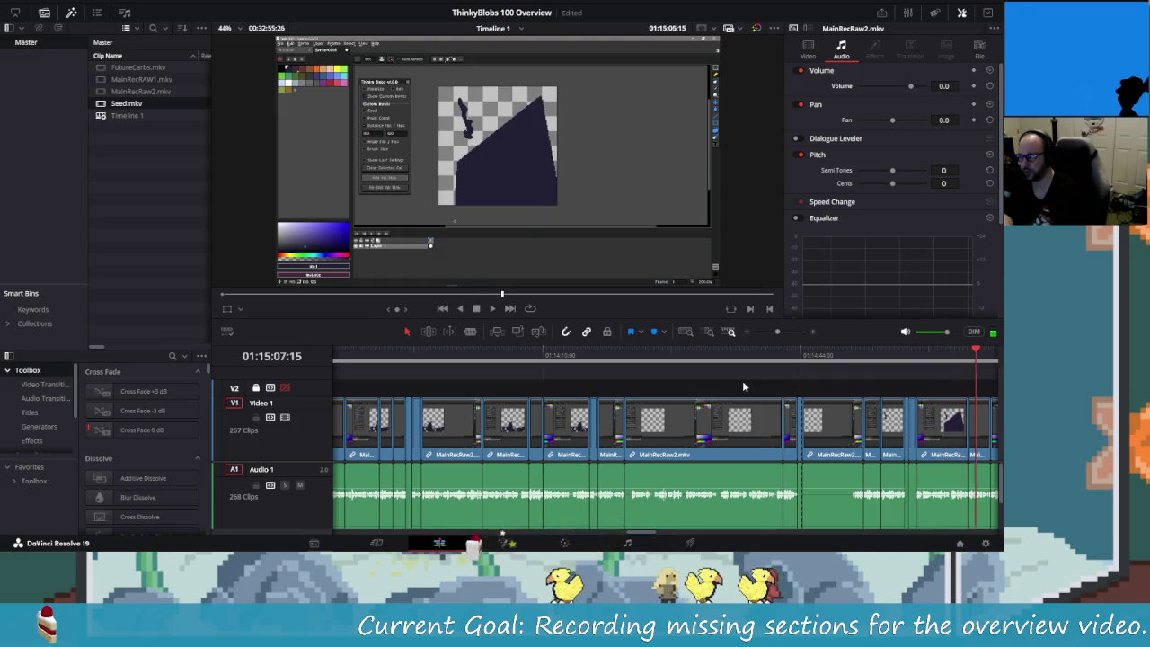
key(shift+Right)
key(shift+Right)
key(shift+Right)
key(shift+Right)
key(shift+Right)
key(shift+Right)
key(shift+Right)
key(shift+Right)
key(shift+Right)
key(shift+Right)
key(shift+Right)
key(shift+Right)
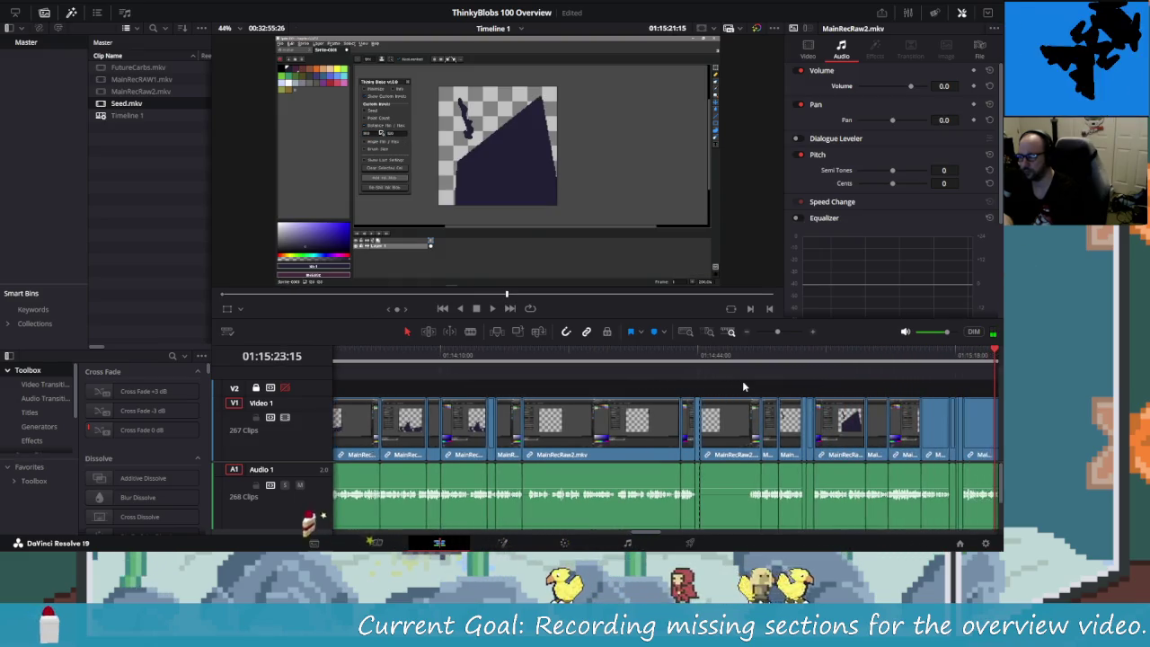
key(shift+Right)
key(shift+Right)
key(shift+Right)
key(shift+Right)
key(shift+Right)
key(shift+Right)
key(shift+Right)
key(shift+Right)
key(shift+Right)
key(shift+Right)
key(shift+Right)
key(shift+Right)
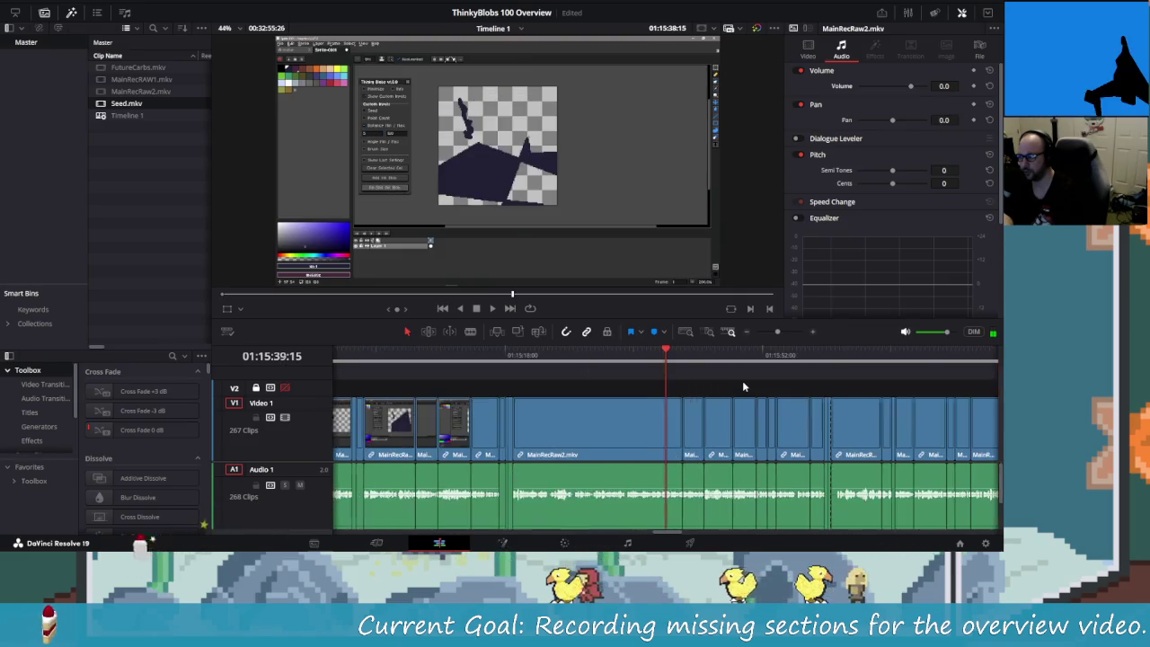
key(shift+Right)
key(shift+Right)
key(shift+Right)
key(shift+Right)
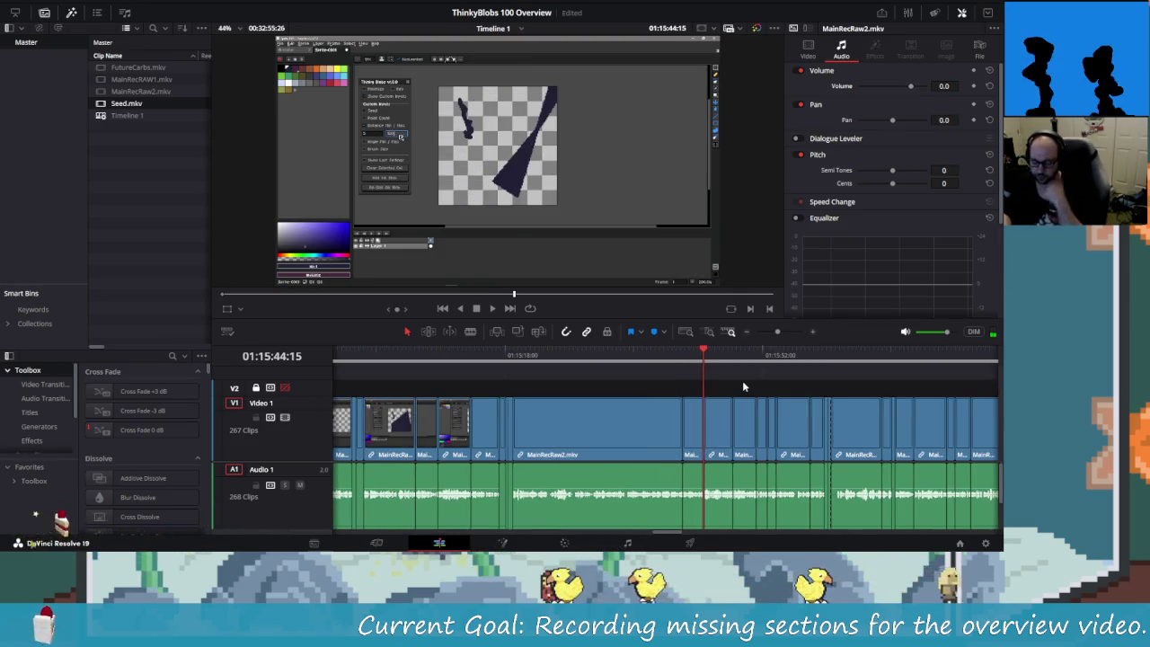
key(shift+Right)
key(shift+Right)
key(shift+Right)
key(shift+Right)
key(shift+Right)
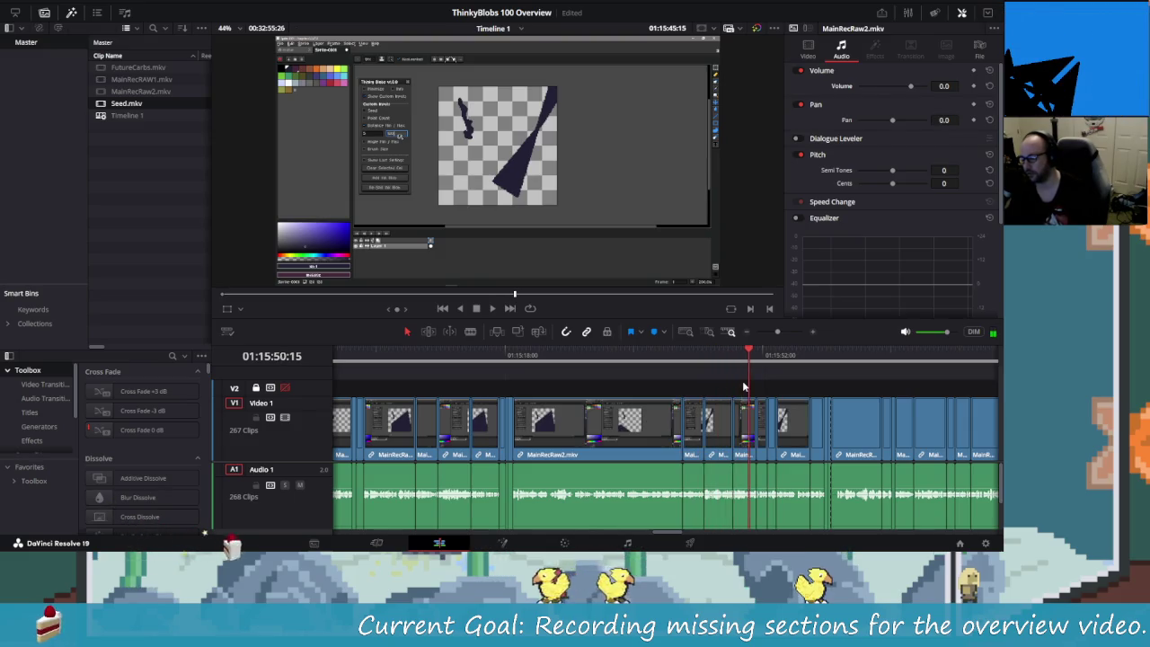
key(shift+Right)
key(shift+Right)
key(shift+Right)
key(shift+Right)
key(shift+Right)
key(shift+Right)
key(shift+Right)
key(shift+Right)
key(shift+Right)
key(shift+Right)
key(shift+Right)
key(shift+Right)
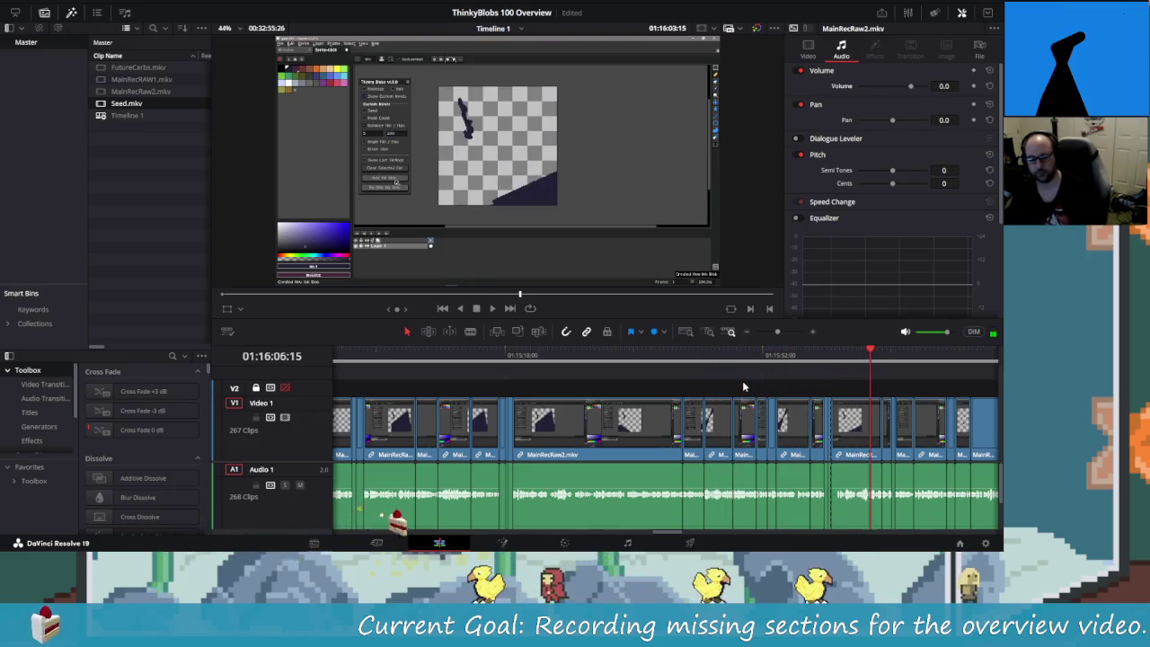
key(shift+Right)
key(shift+Right)
key(shift+Right)
key(shift+Right)
key(shift+Right)
key(shift+Right)
key(shift+Right)
key(shift+Right)
key(shift+Right)
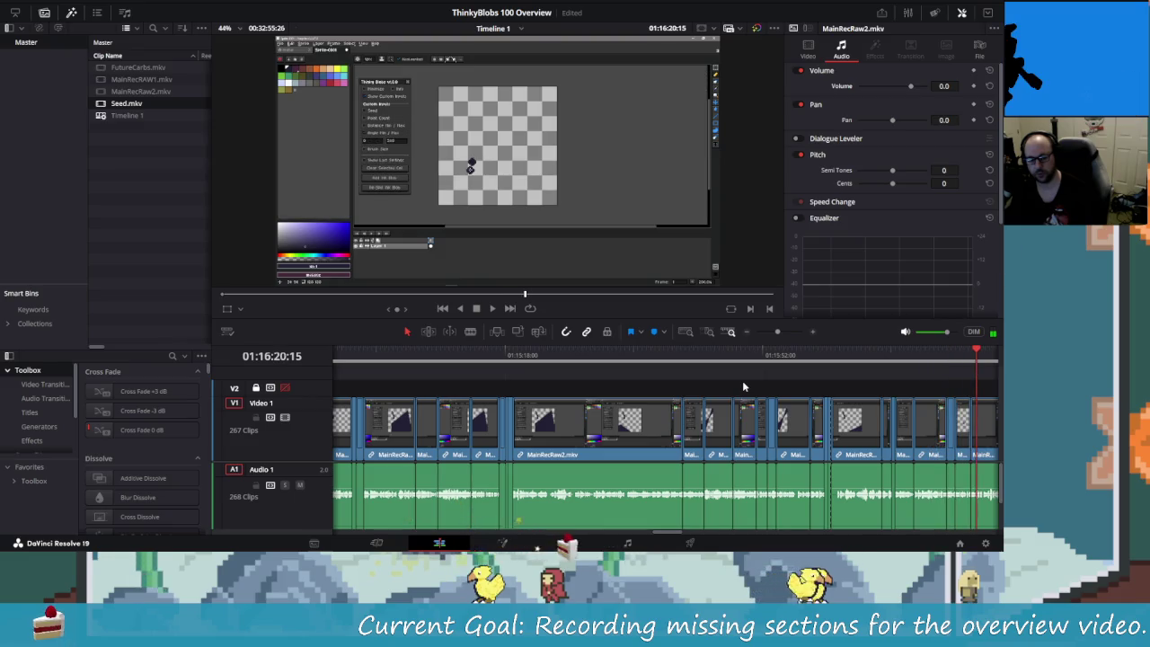
key(shift+Right)
key(shift+Right)
key(shift+Right)
key(shift+Right)
key(shift+Right)
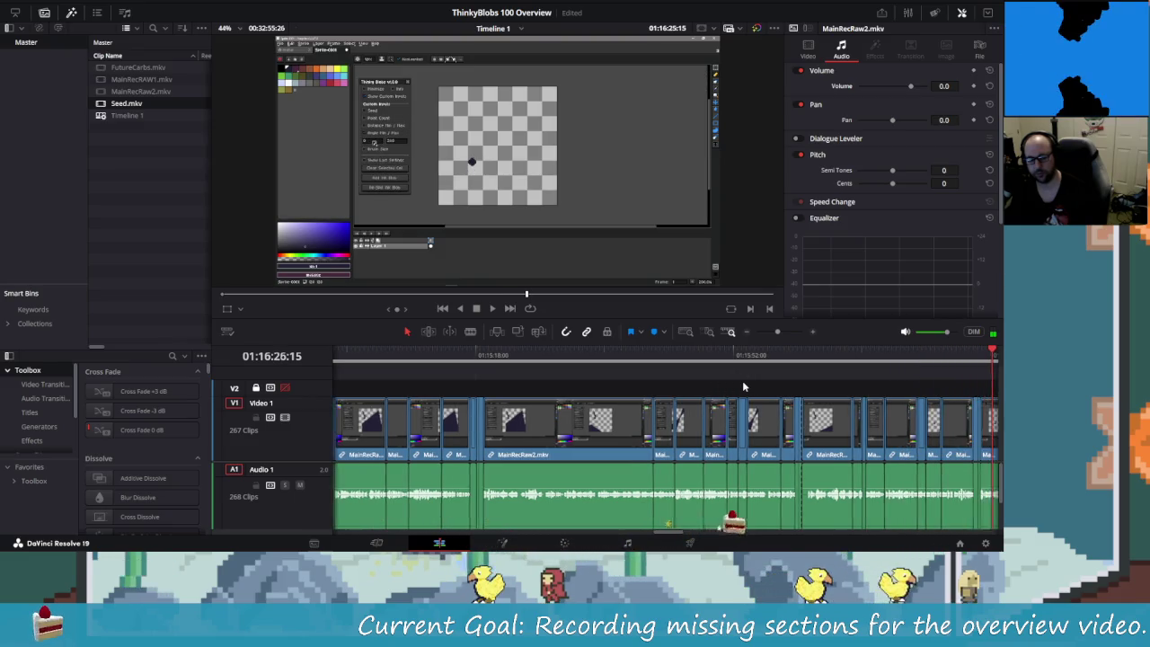
key(shift+Right)
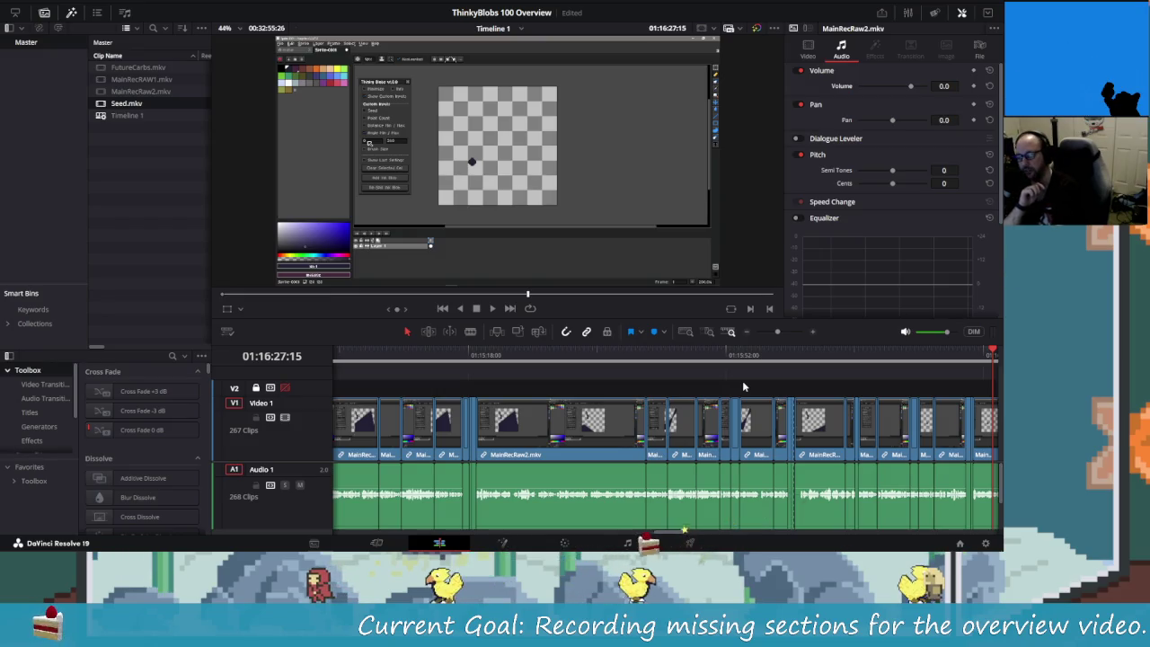
- Step back and forth through the cuts between 01:16:43:15 and 01:16:54 to recheck them
key(shift+Right)
key(shift+Right)
key(shift+Right)
key(shift+Right)
key(shift+Right)
key(shift+Right)
key(shift+Right)
key(shift+Right)
key(shift+Right)
key(shift+Right)
key(shift+Right)
key(shift+Right)
key(shift+Right)
key(shift+Right)
key(shift+Right)
key(shift+Right)
key(shift+Right)
key(shift+Right)
key(shift+Right)
key(shift+Right)
key(shift+Right)
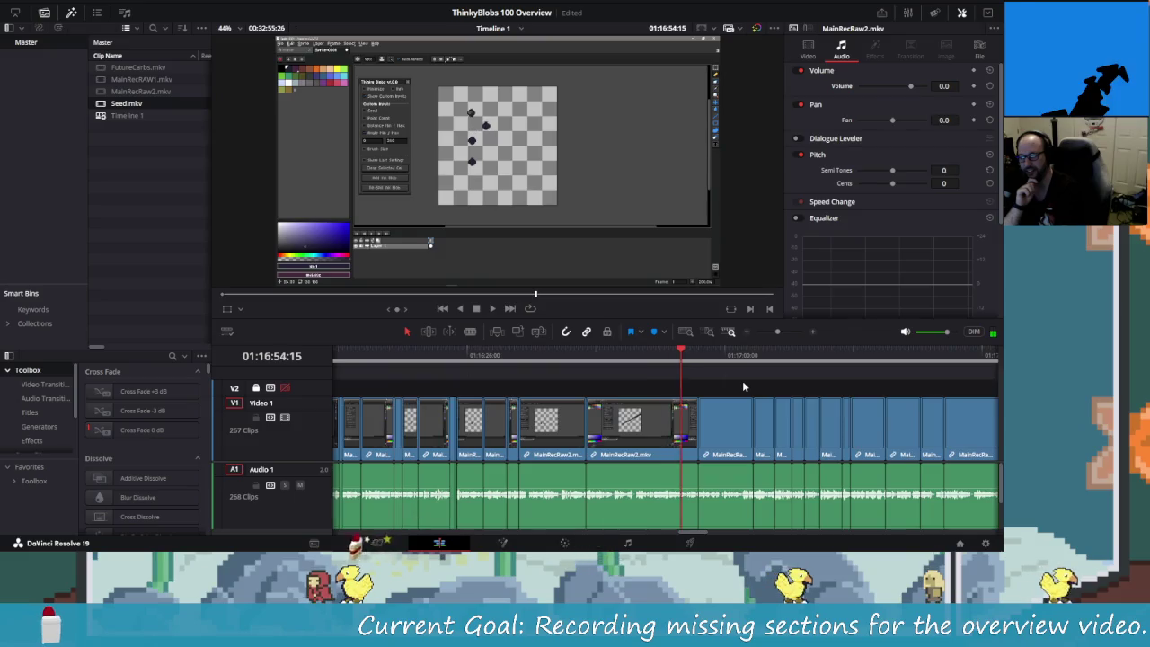
key(shift+Right)
key(shift+Left)
key(shift+Left)
key(shift+Left)
key(shift+Left)
key(shift+Left)
key(shift+Left)
key(shift+Left)
key(shift+Left)
key(shift+Left)
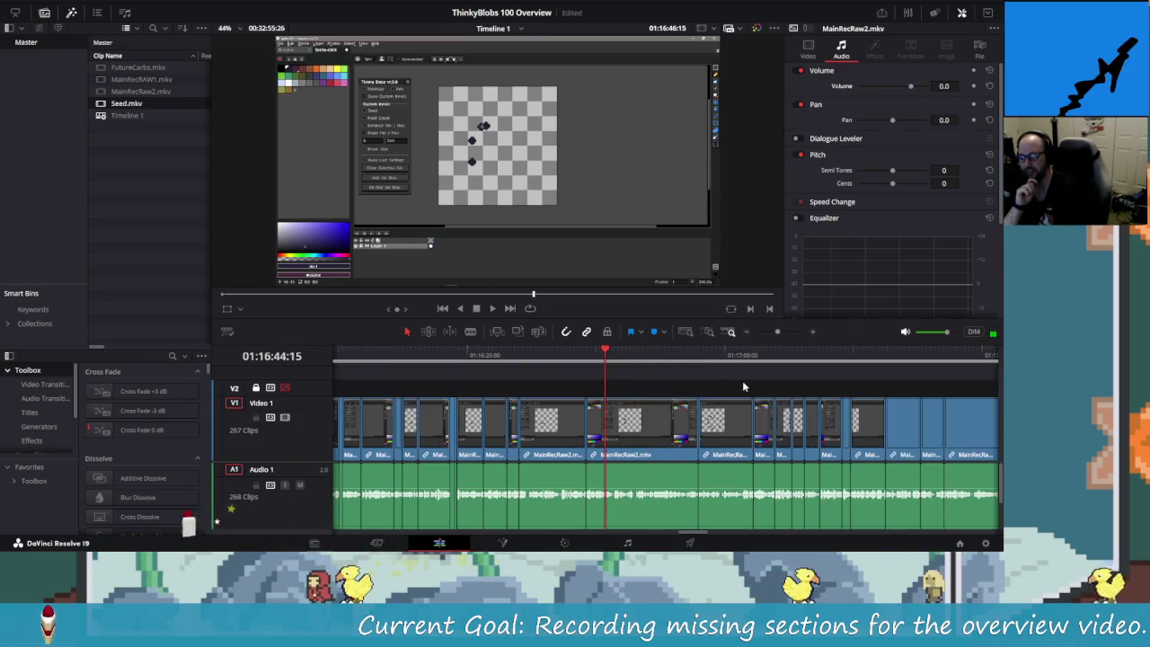
key(shift+Left)
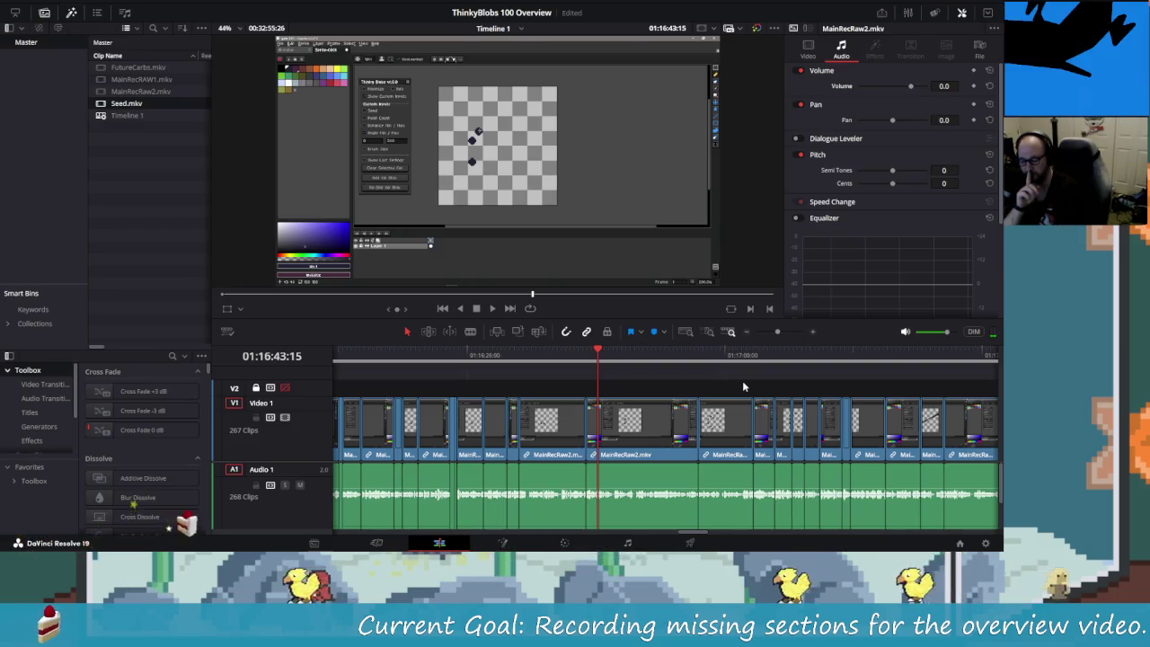
key(shift+Right)
key(shift+Right)
key(shift+Right)
key(shift+Left)
key(shift+Left)
key(shift+Left)
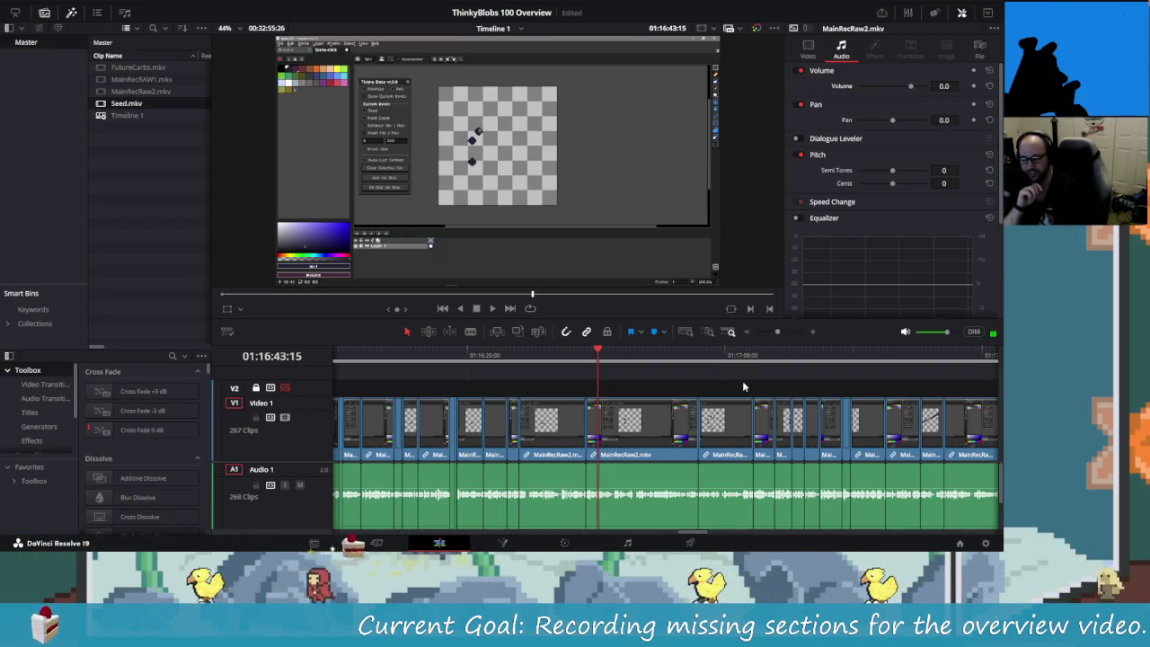
key(shift+Right)
key(shift+Right)
key(shift+Right)
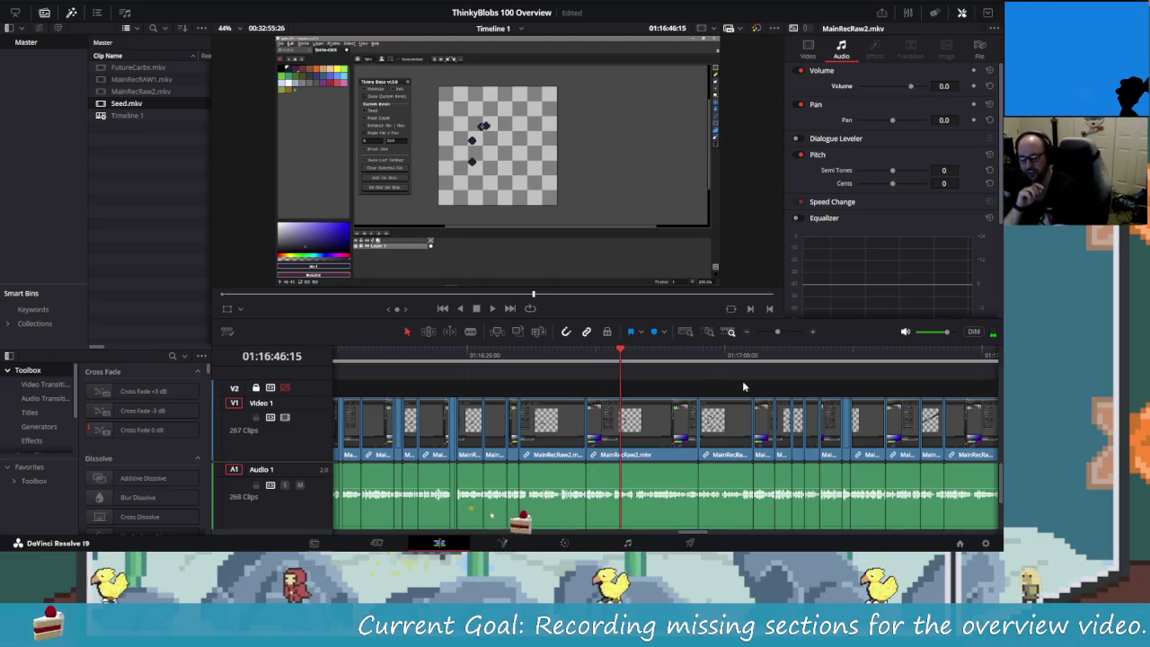
key(shift+Right)
key(shift+Right)
key(shift+Right)
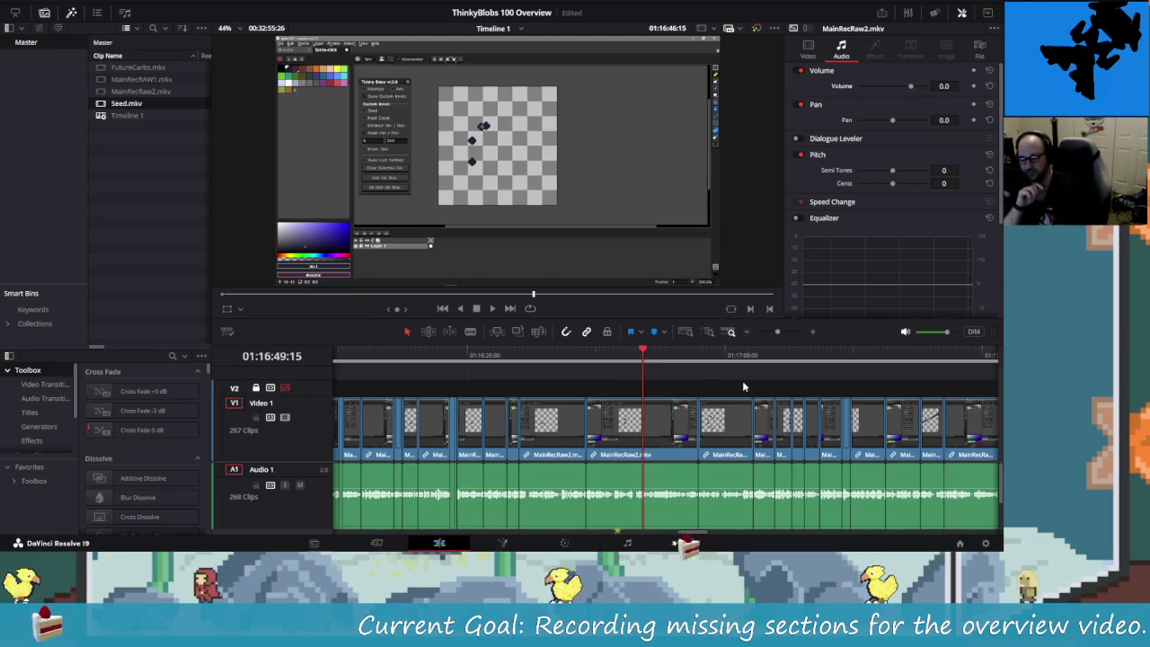
key(shift+Right)
key(shift+Right)
key(shift+Right)
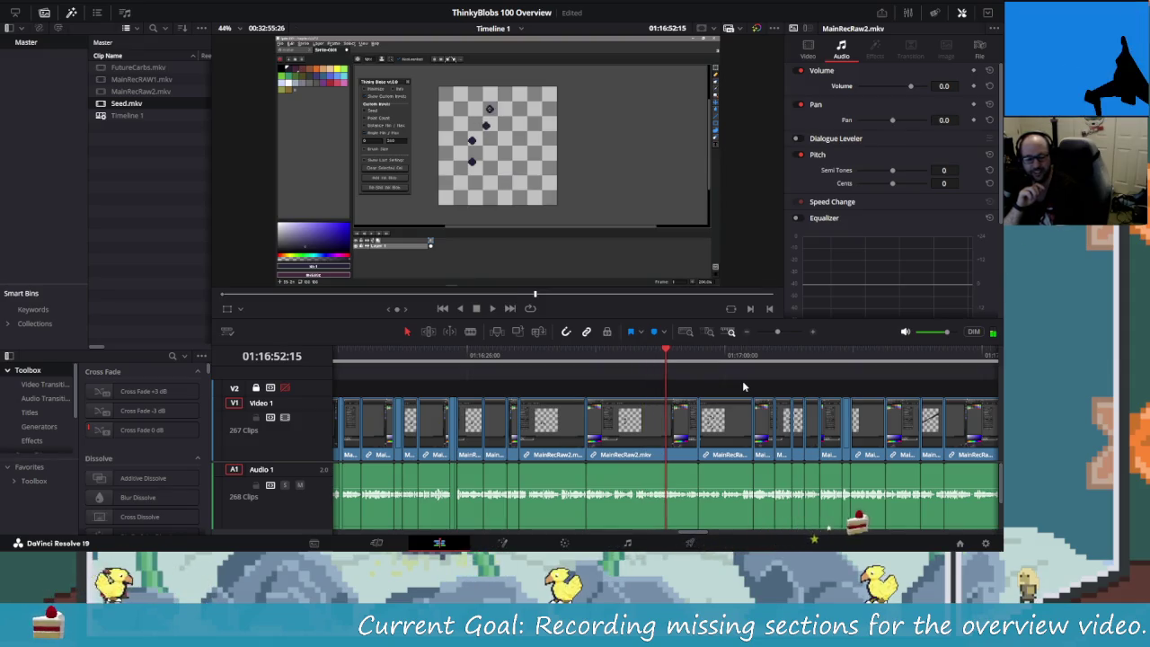
key(shift+Left)
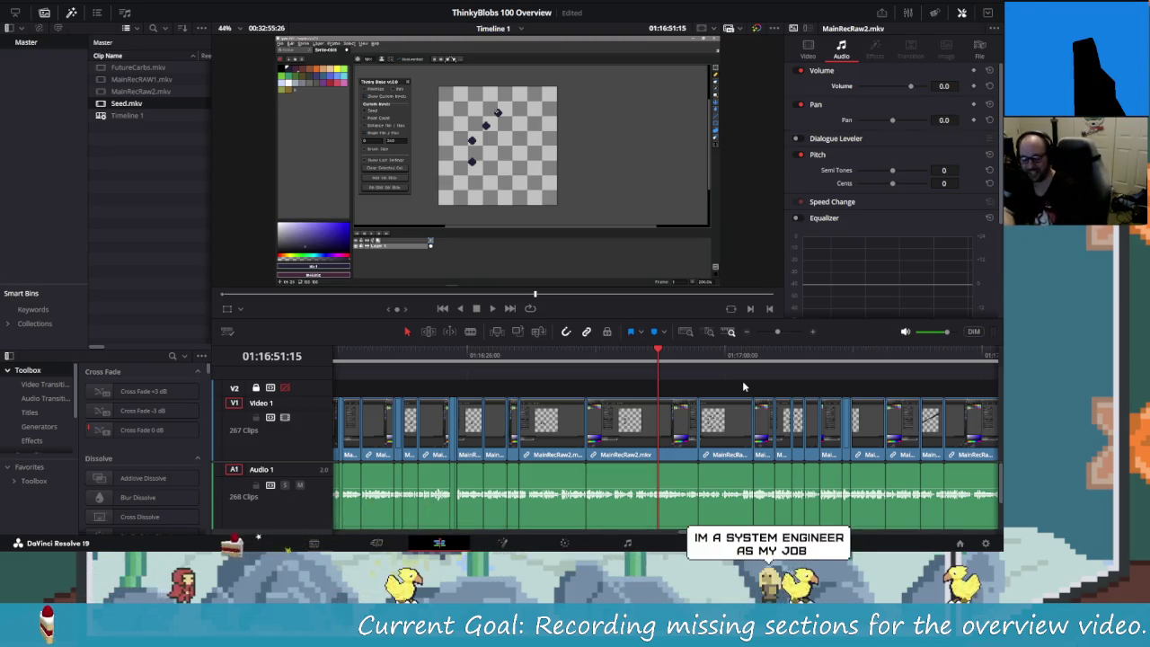
- Recheck the cuts from 01:16:52:15 to 01:17:02:15, settling the playhead at 01:16:56:15
key(shift+Right)
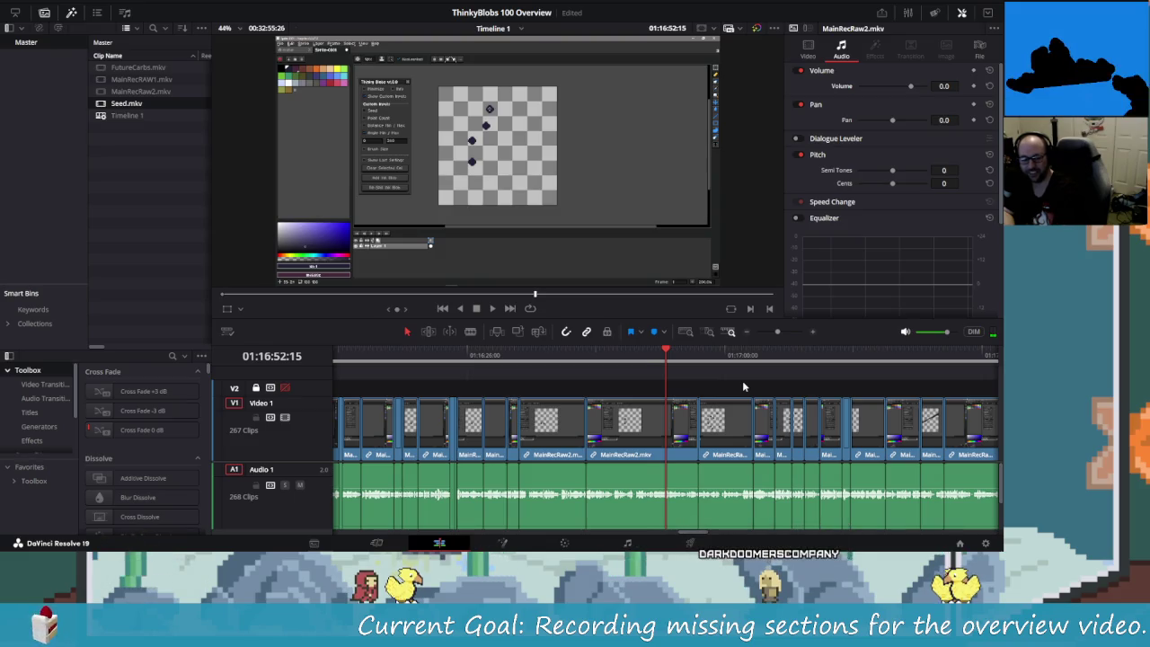
key(shift+Right)
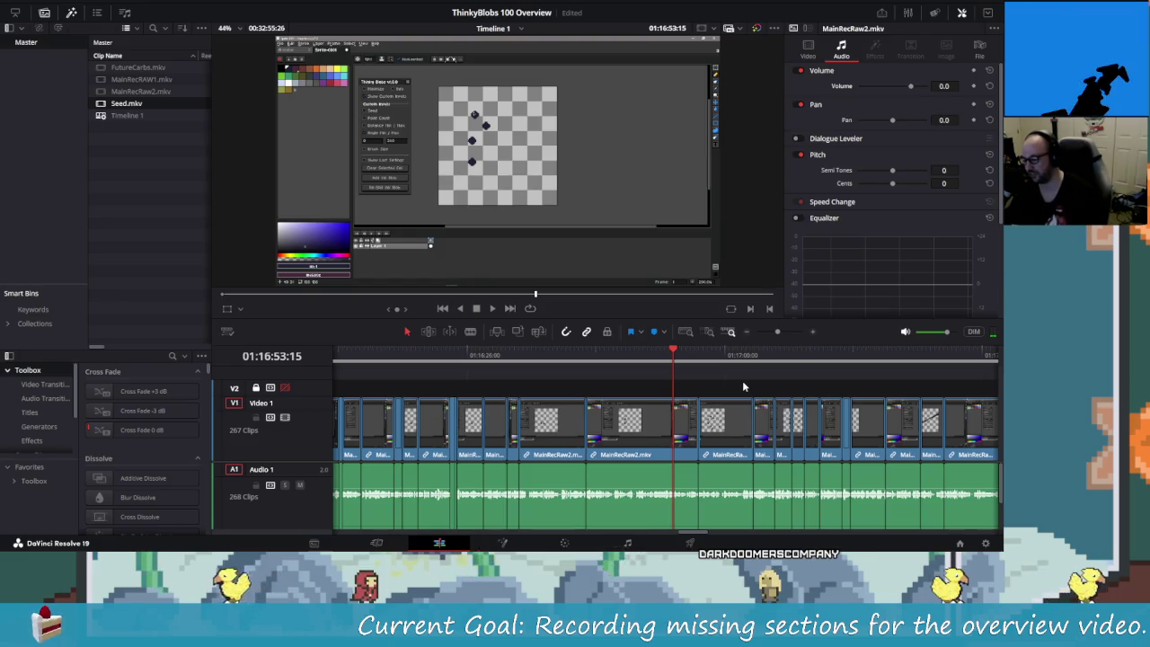
key(shift+Right)
key(shift+Left)
key(shift+Left)
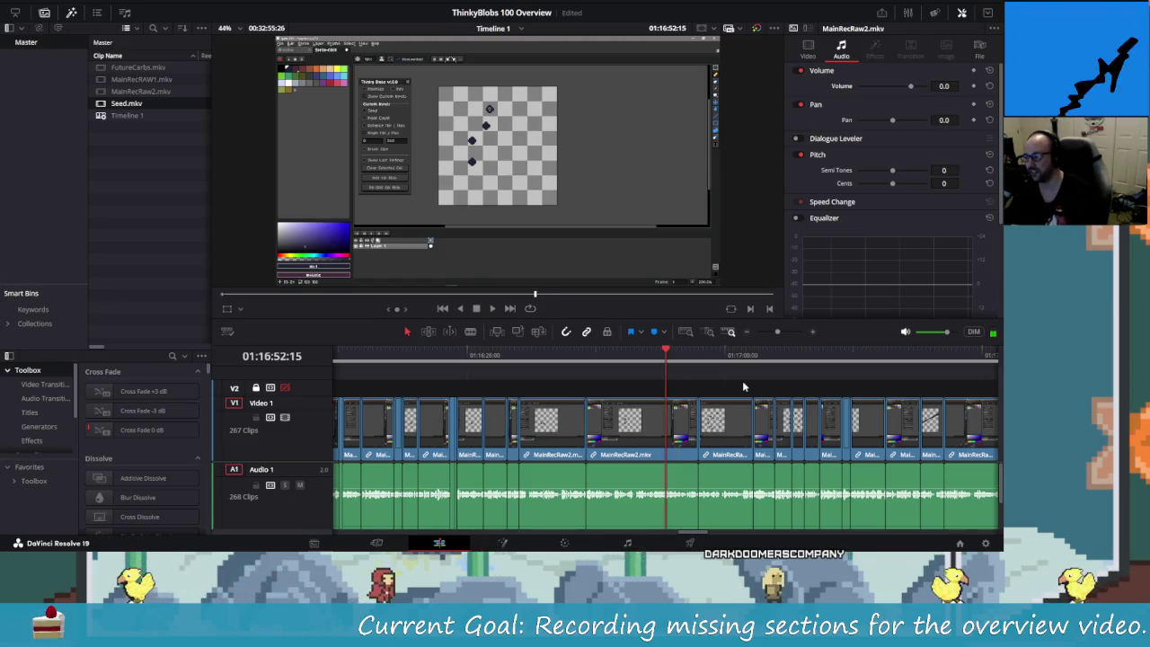
key(shift+Right)
key(shift+Right)
key(shift+Right)
key(shift+Right)
key(shift+Right)
key(shift+Right)
key(shift+Right)
key(shift+Right)
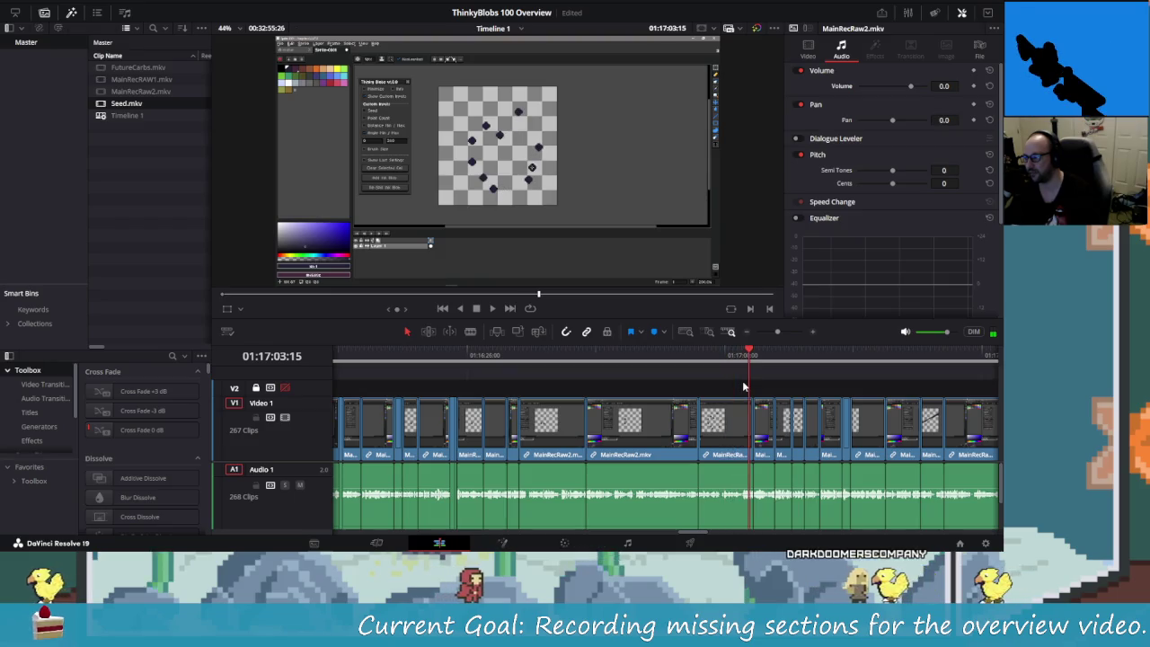
key(shift+Left)
key(shift+Left)
key(shift+Left)
key(shift+Left)
key(shift+Left)
key(shift+Left)
key(shift+Right)
key(shift+Right)
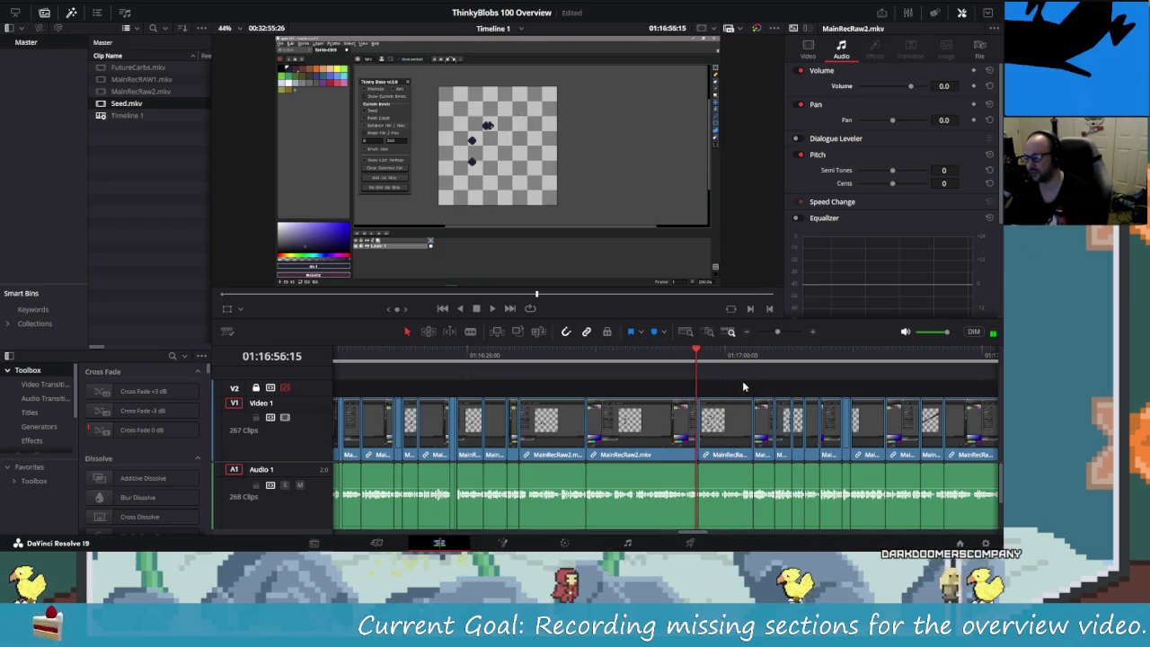
key(shift+Left)
key(shift+Left)
key(shift+Left)
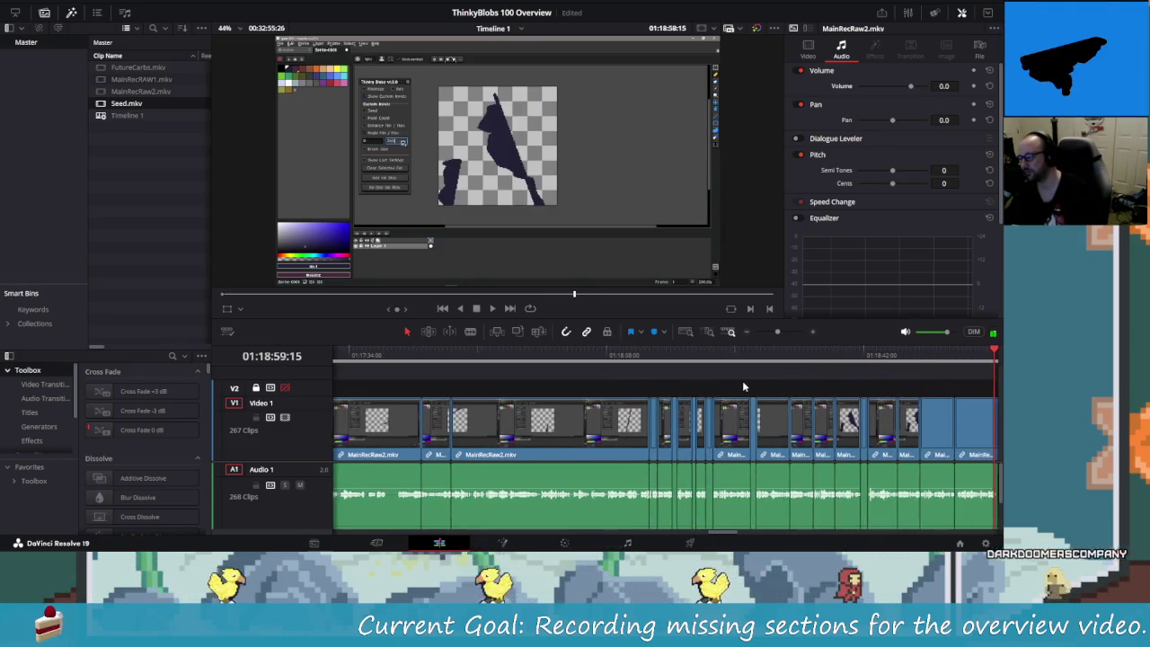
- Play the MainRecRaw2 footage backward and forward around 01:18:58 to find the unwanted stretch
key(j)
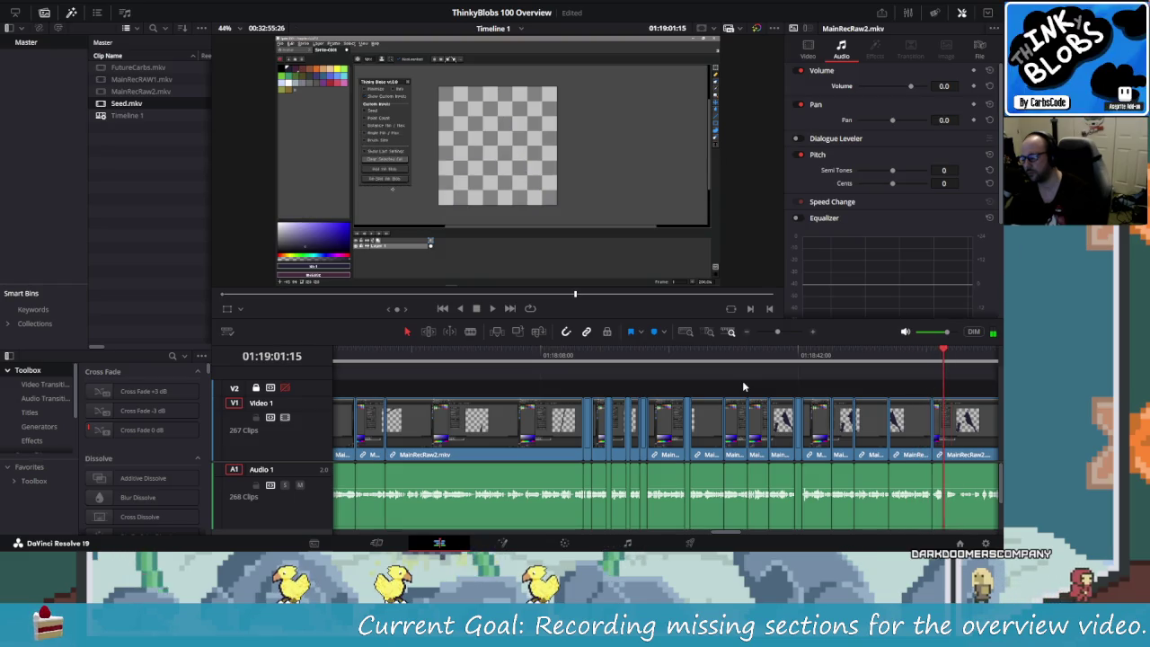
key(l)
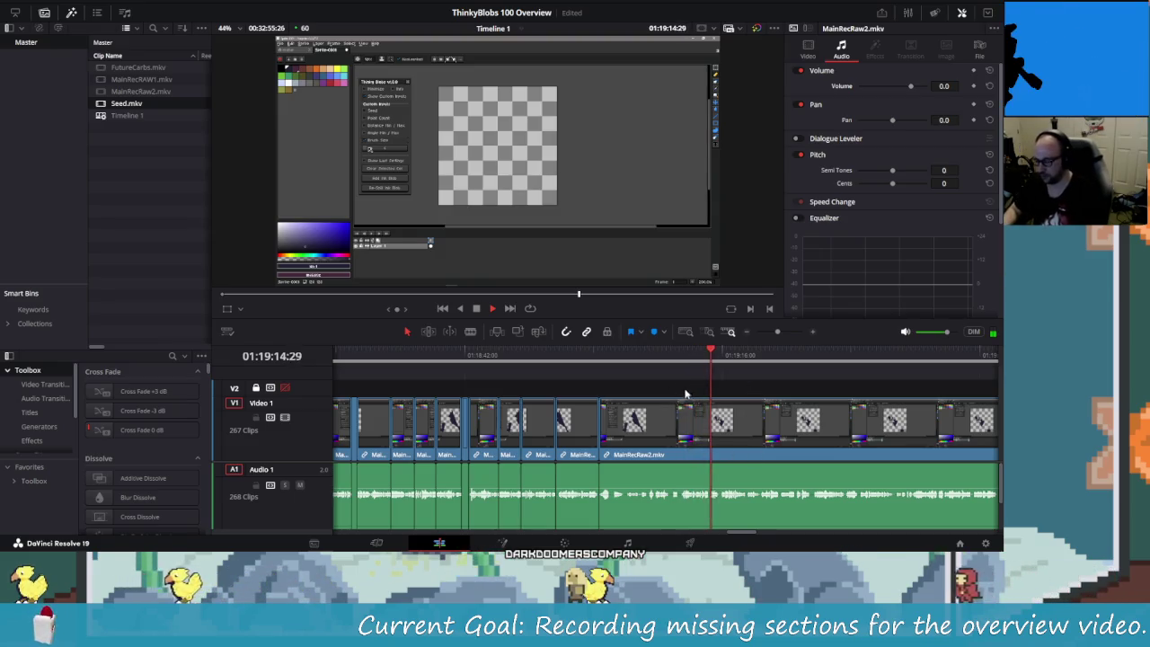
scroll(683, 406, up, 3)
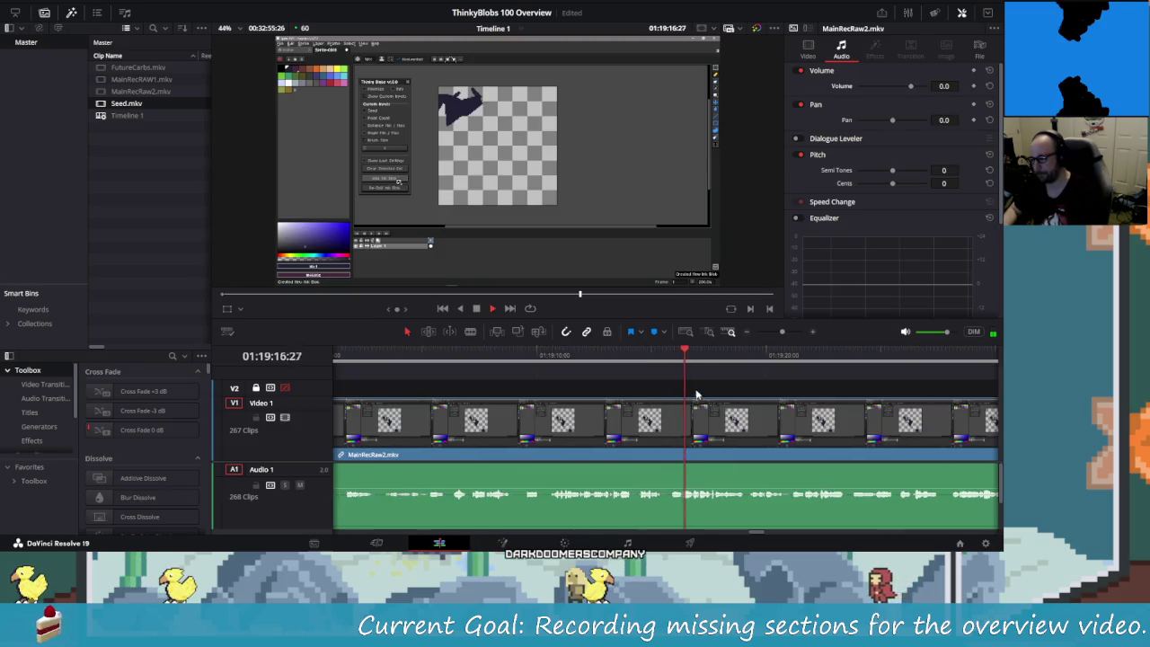
drag(692, 355, 449, 356)
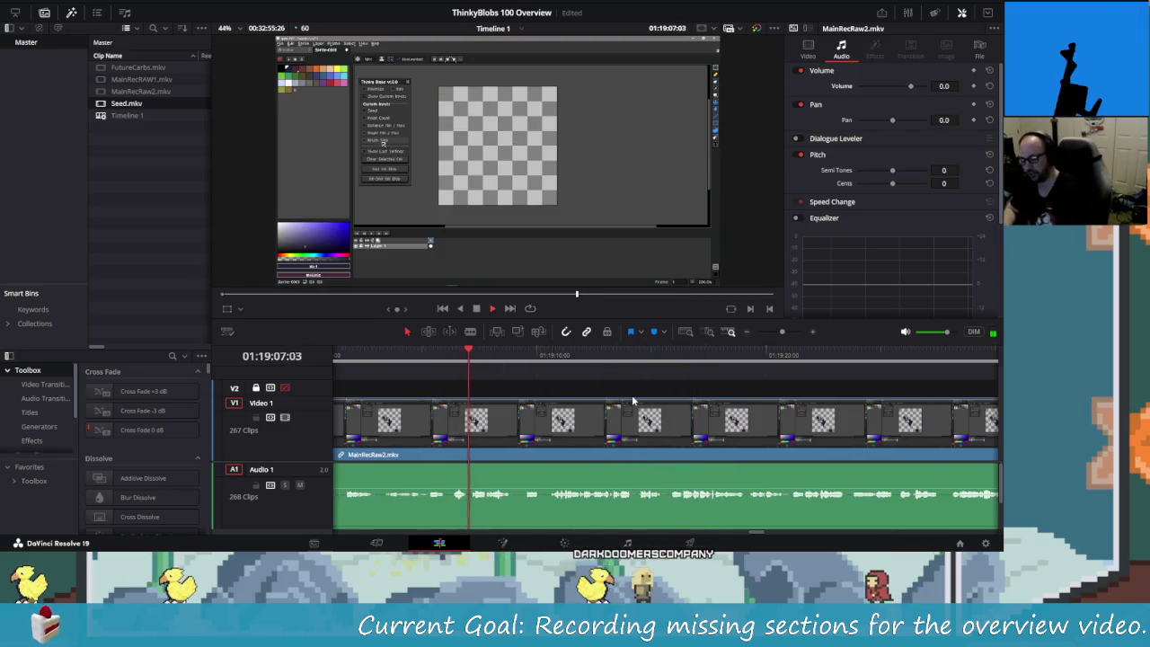
key(j)
key(k)
- Step the playhead around 01:19:00:11 and 01:18:57:24 to pinpoint the unwanted stretch
key(shift+Left)
key(shift+Left)
key(shift+Left)
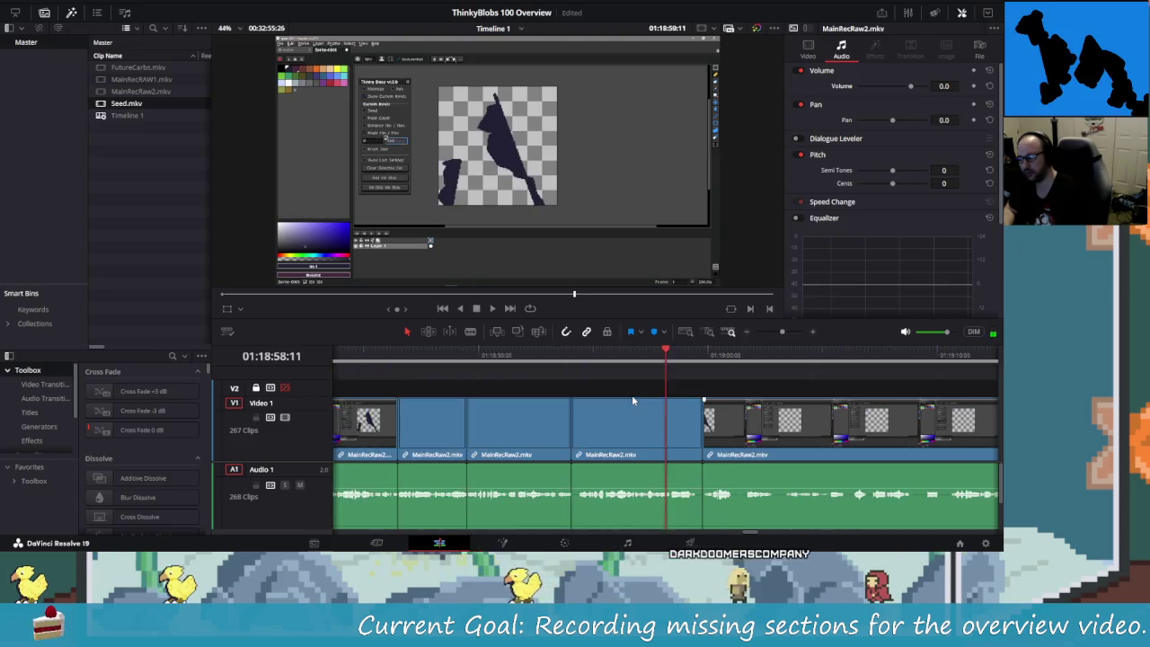
key(shift+Left)
key(shift+Right)
key(shift+Right)
key(shift+Right)
key(shift+Right)
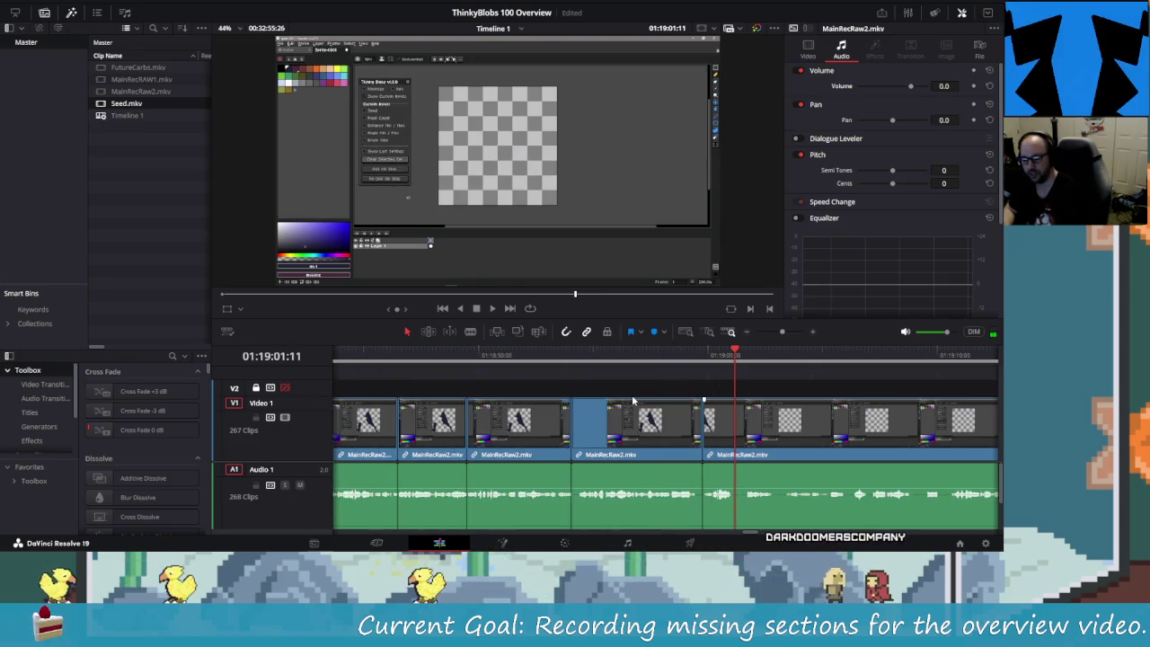
key(shift+Left)
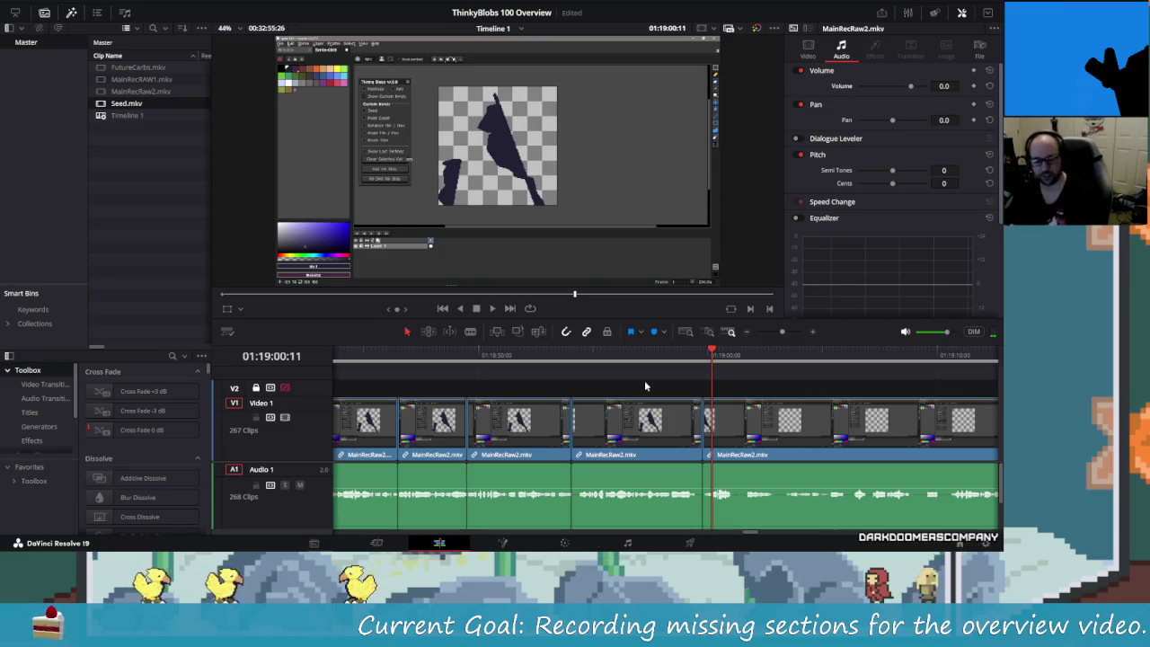
key(Right)
key(Right)
key(Right)
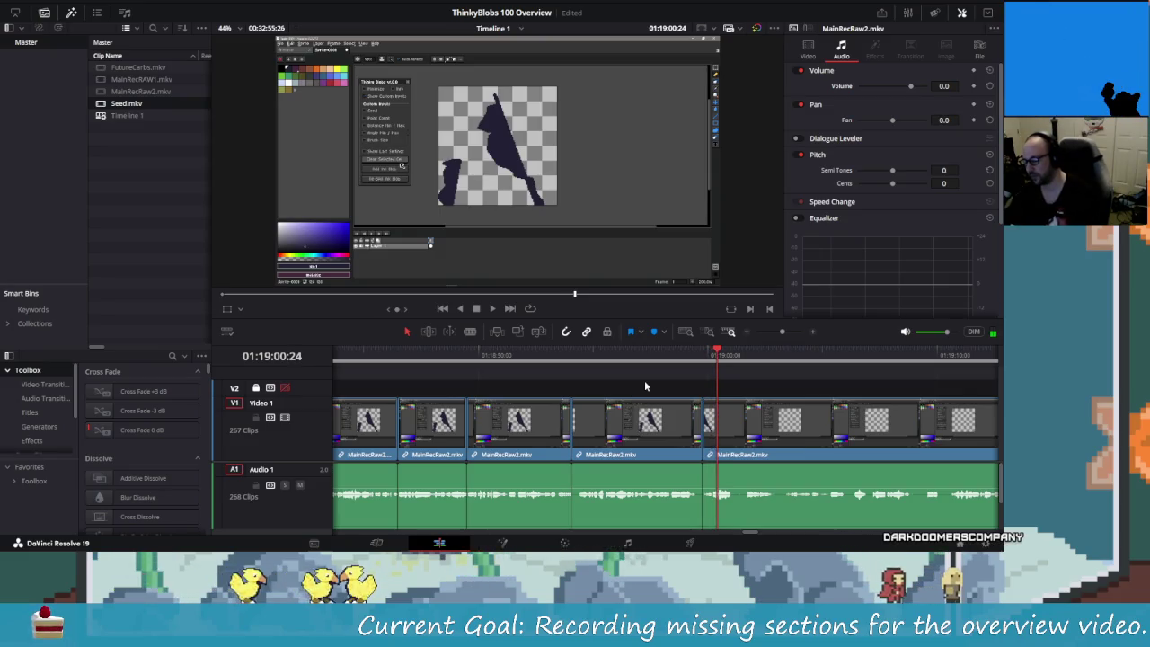
click(645, 386)
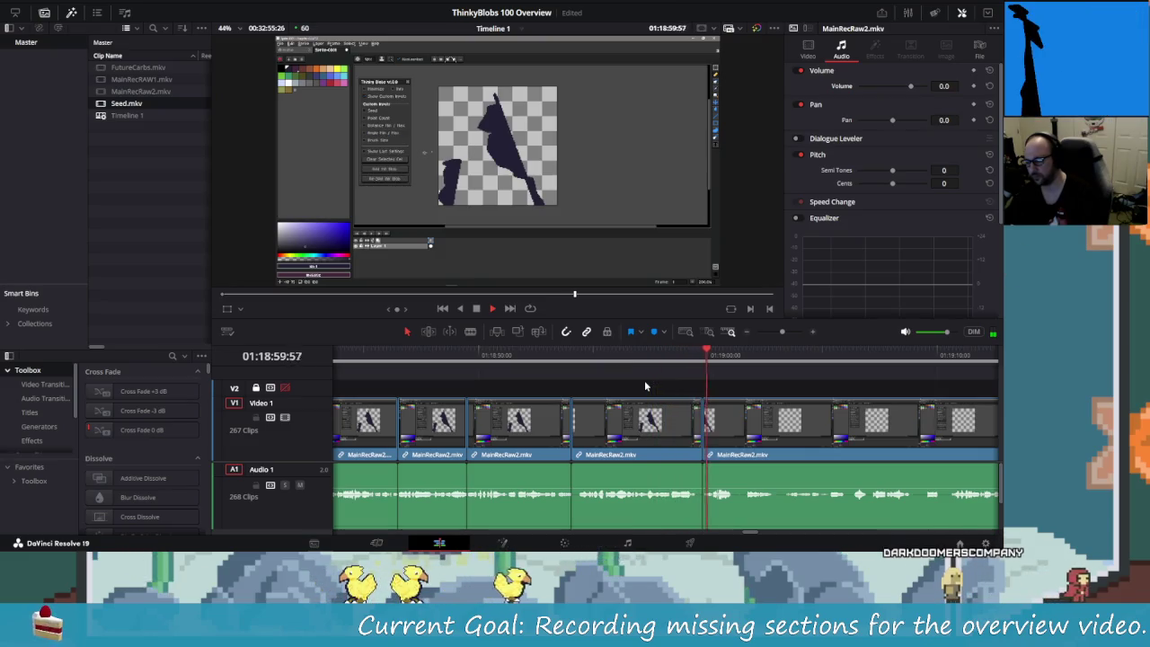
- Stop at the start of the unwanted stretch and blade the MainRecRaw2 clip there
key(space)
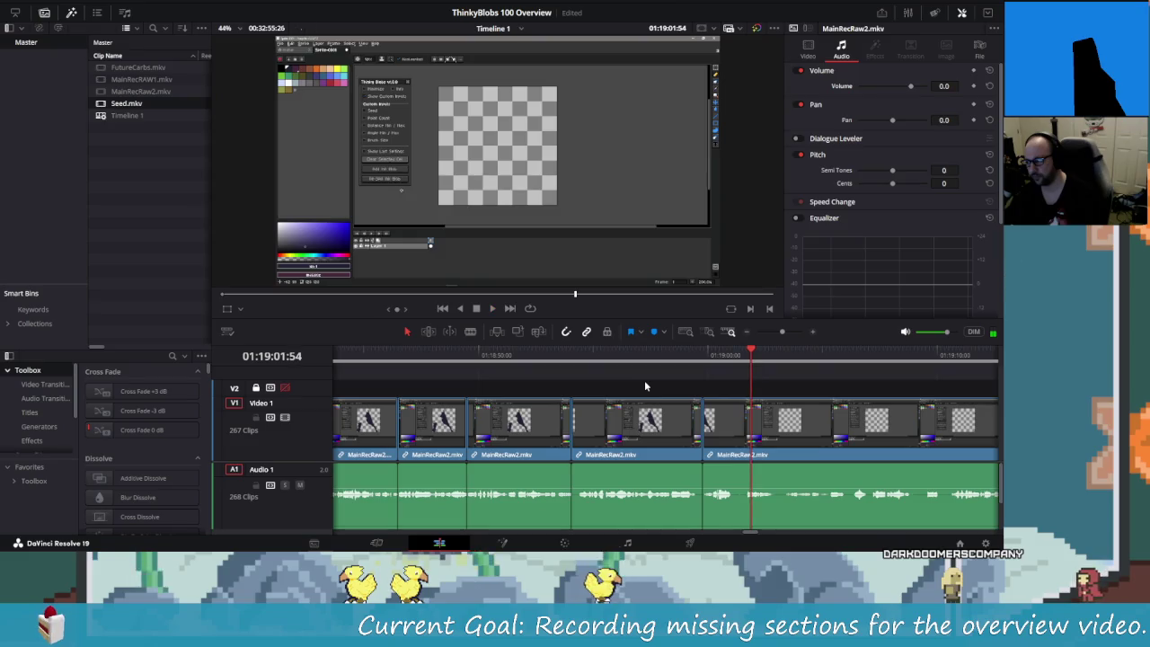
key(Left)
key(Left)
key(Left)
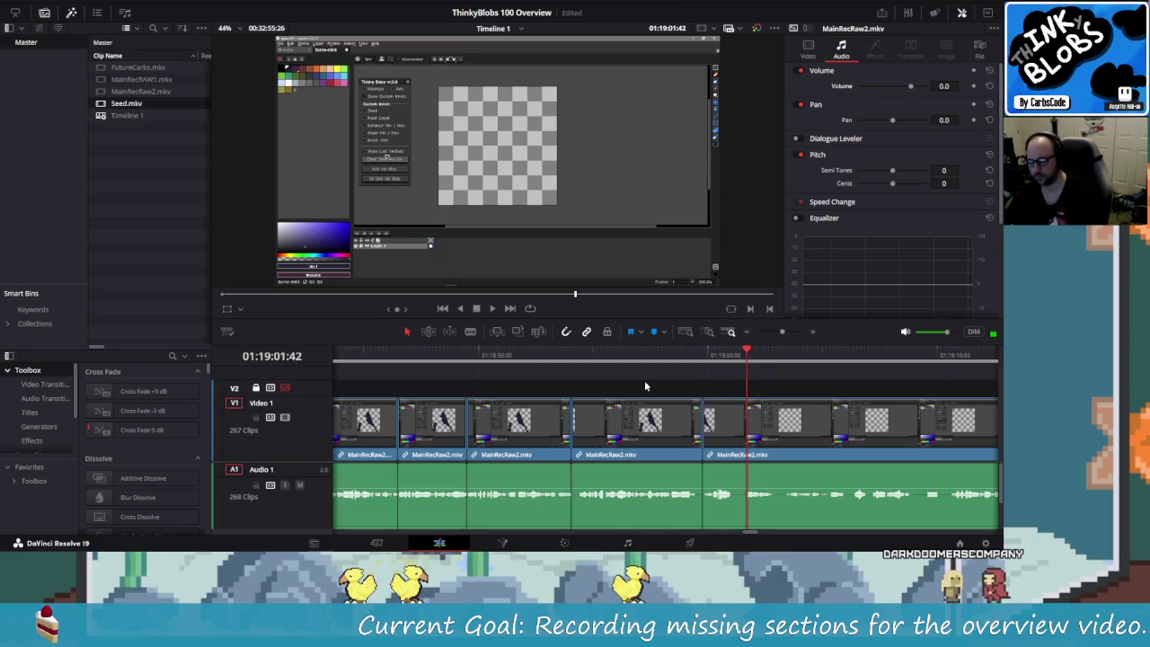
key(Left)
key(Left)
key(Left)
key(Left)
key(Left)
key(Left)
key(Left)
key(Left)
key(Left)
key(Left)
key(Left)
key(Left)
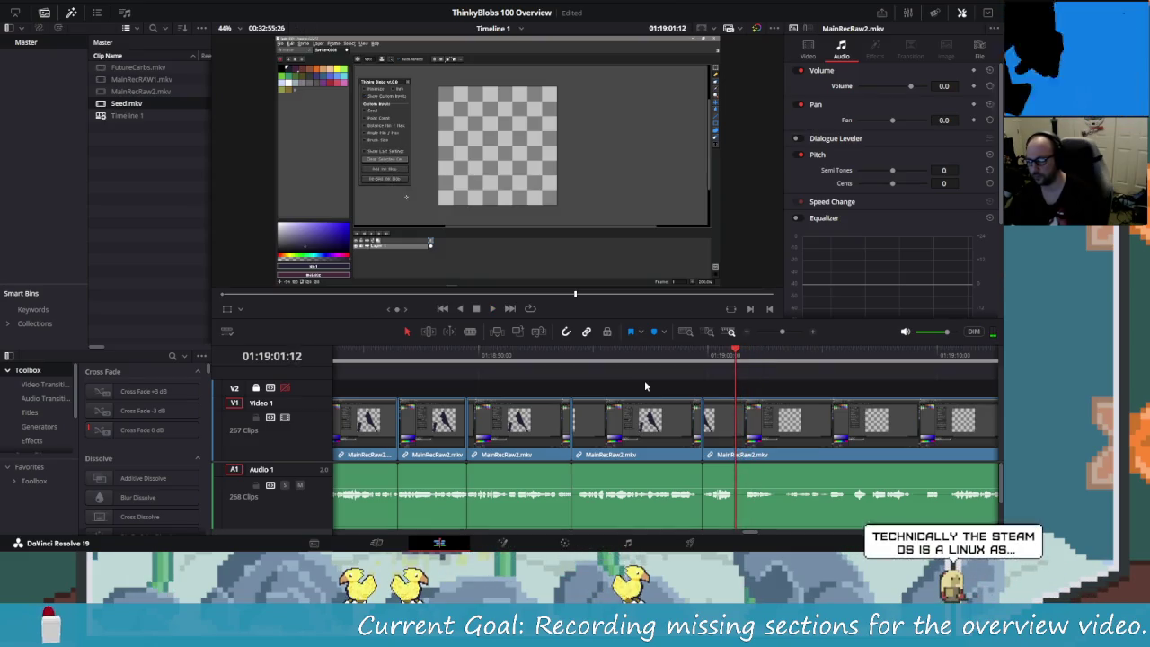
key(Left)
key(Left)
key(Left)
key(Left)
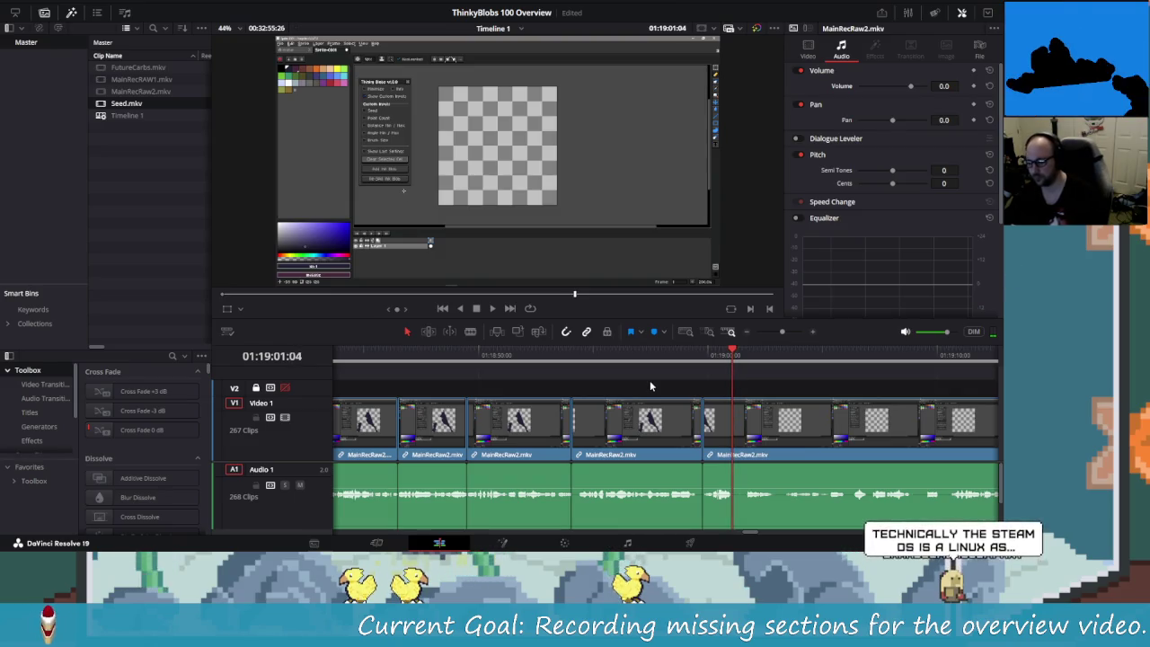
key(Right)
key(Right)
key(Right)
key(ctrl+b)
- Blade at the end of the pause, then ripple-delete the short piece to close the gap
key(Right)
key(Right)
key(Right)
key(Right)
key(Right)
key(Right)
key(Right)
key(Right)
key(Right)
key(Right)
key(Right)
key(Right)
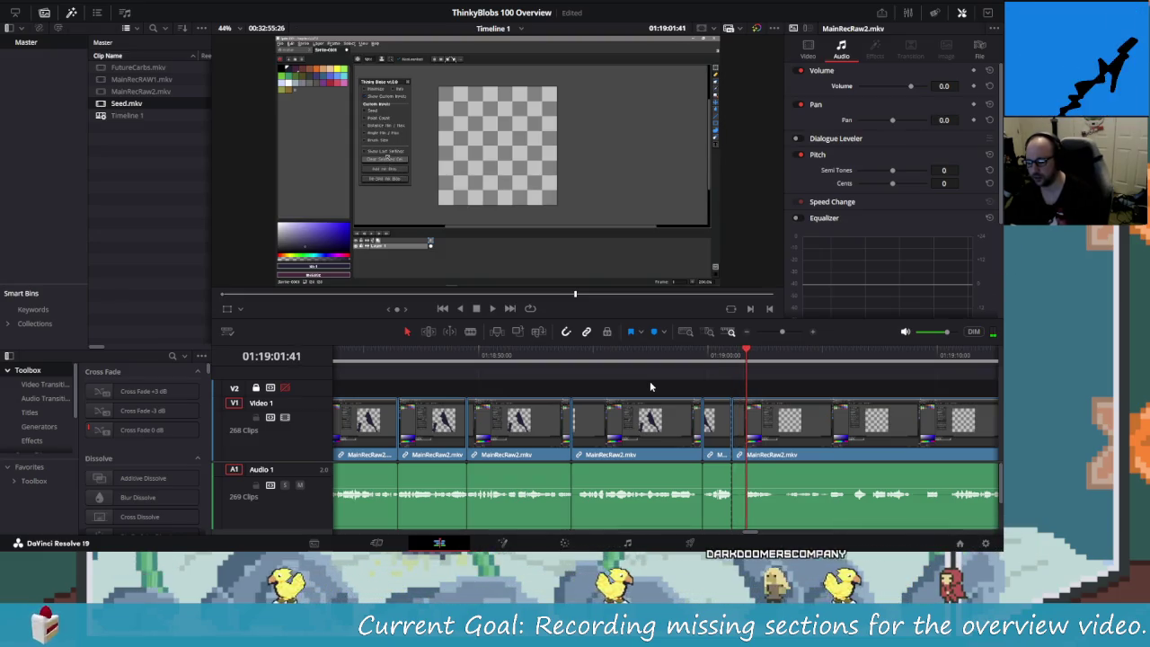
key(Left)
key(Left)
key(Left)
key(ctrl+b)
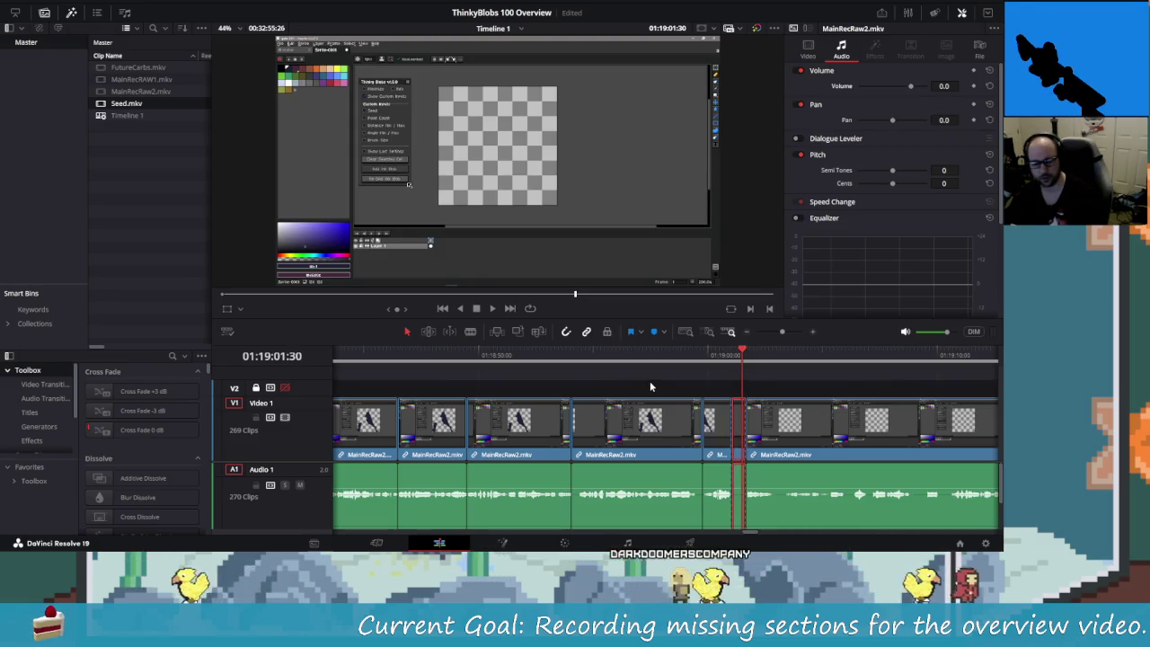
key(Left)
key(shift+v)
key(Delete)
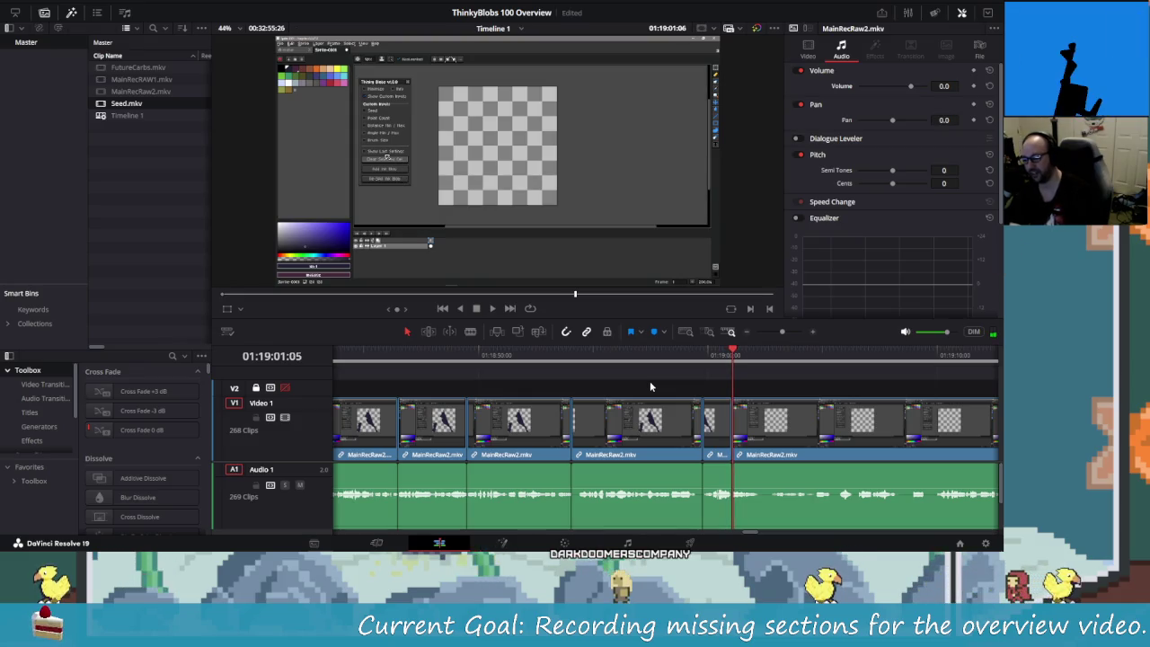
- Replay the section around the new cut near 01:19:01 to review it
key(j)
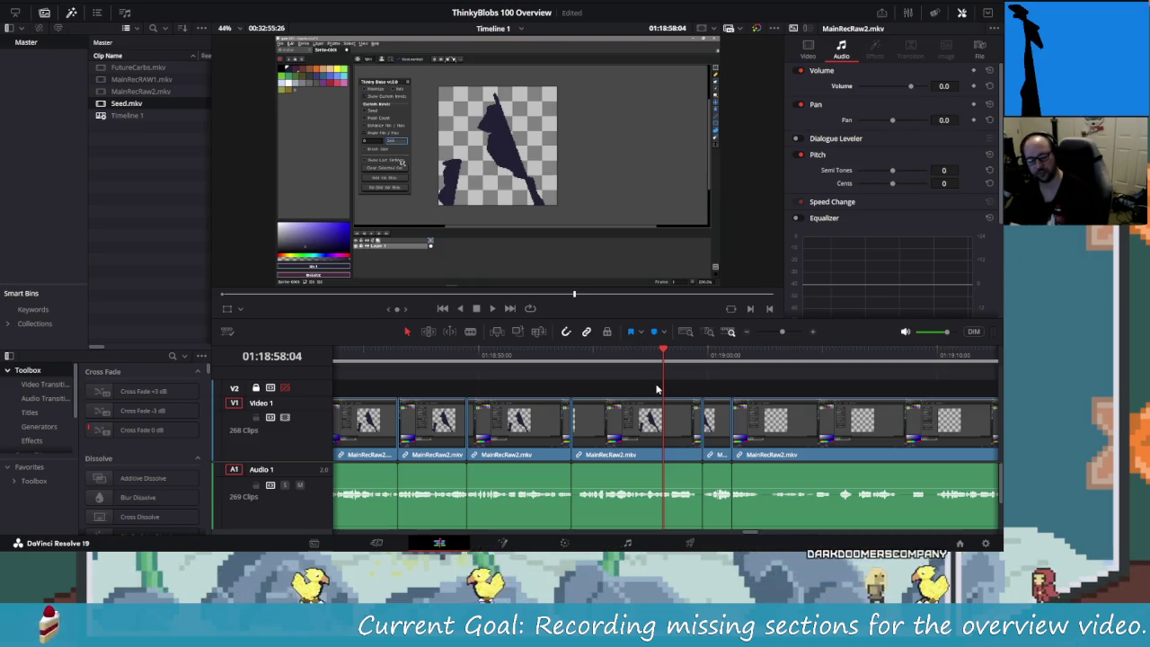
key(space)
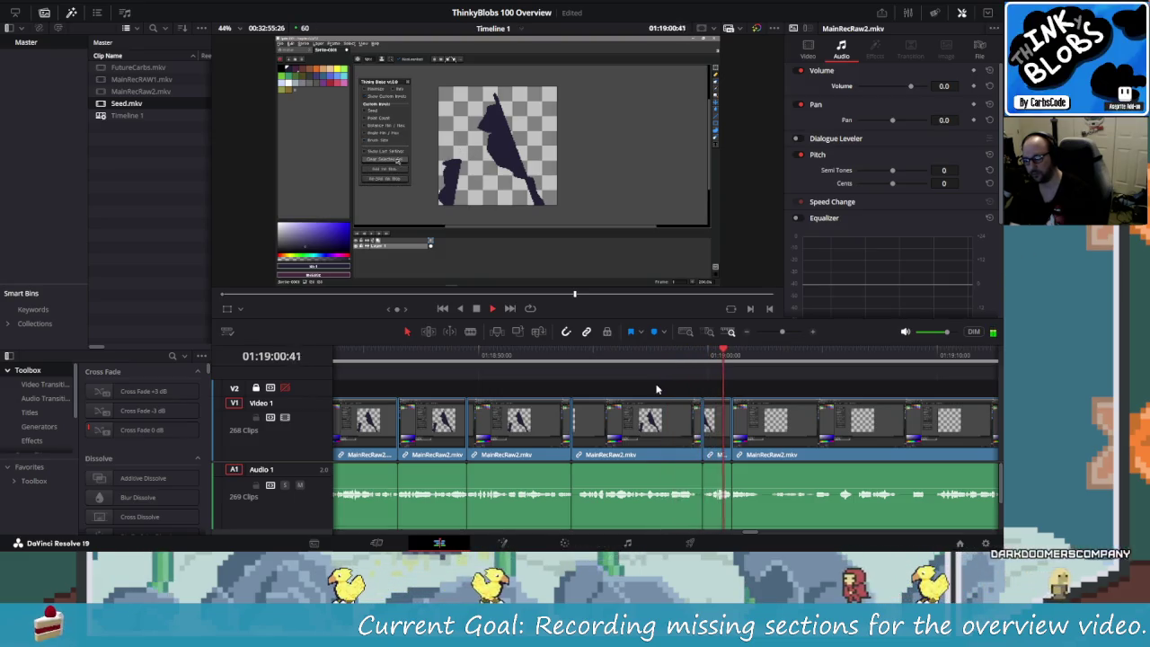
key(space)
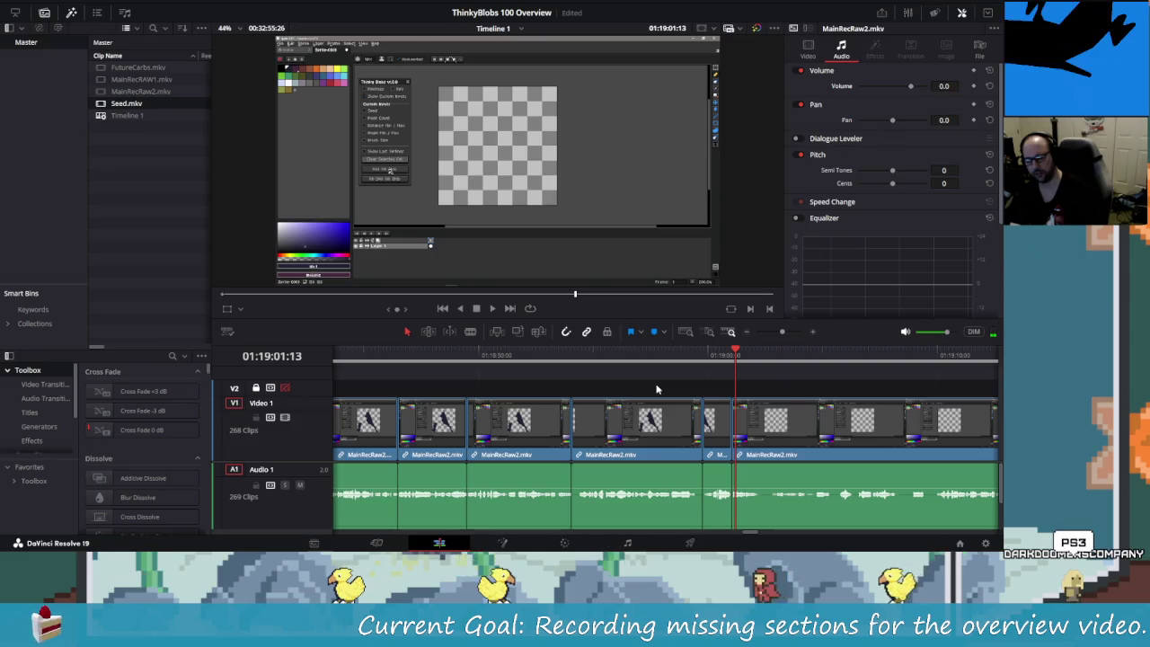
- Replay the footage backward and forward to locate the next unwanted section
key(shift+Left)
key(shift+Left)
key(shift+Left)
key(shift+Left)
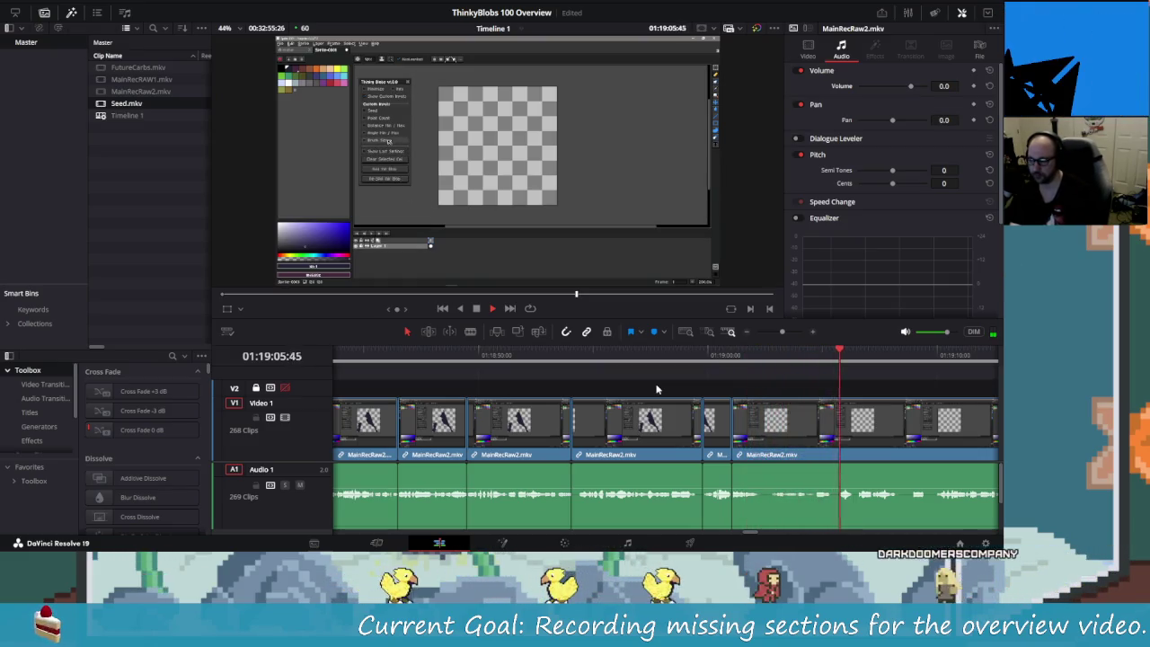
key(j)
key(j)
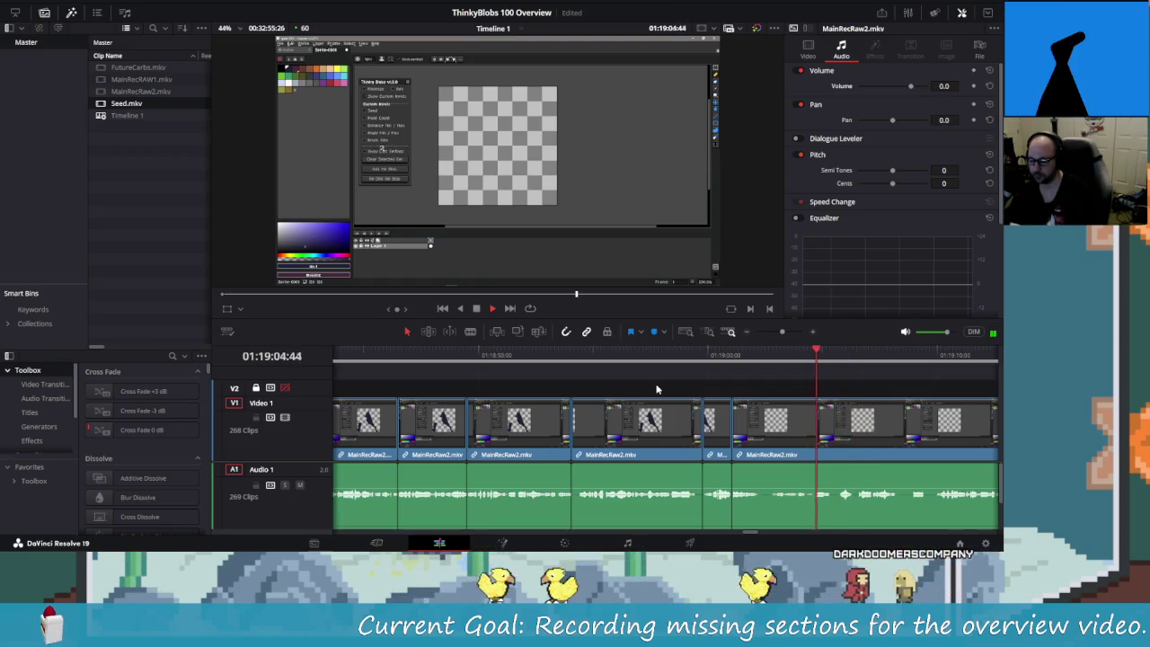
key(k)
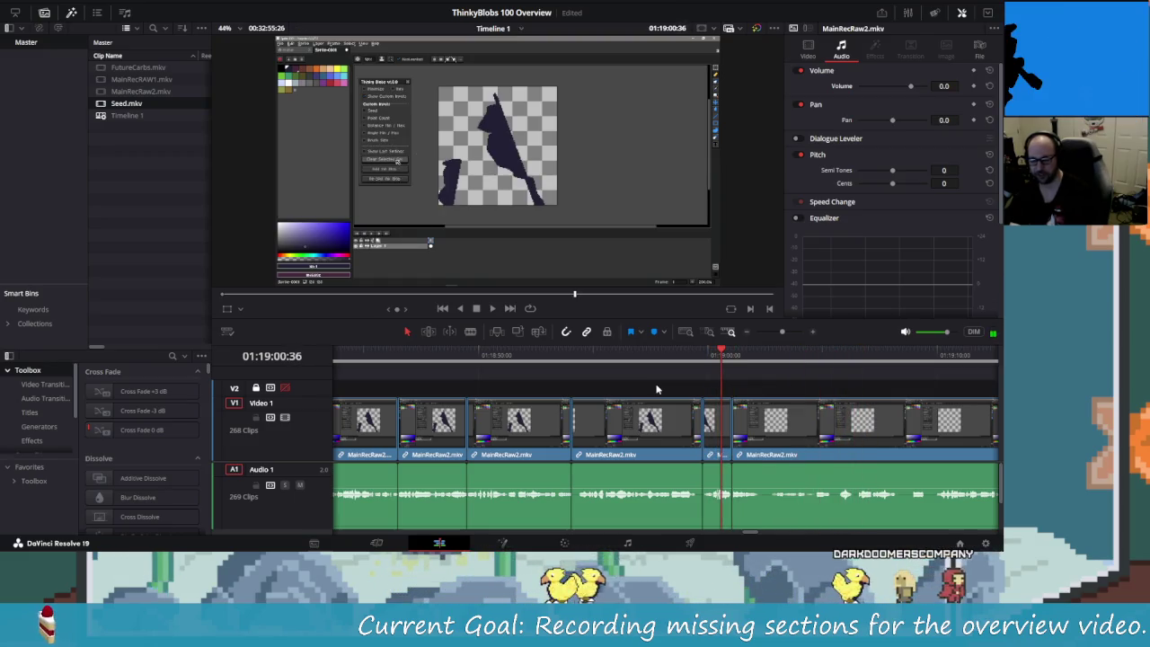
key(l)
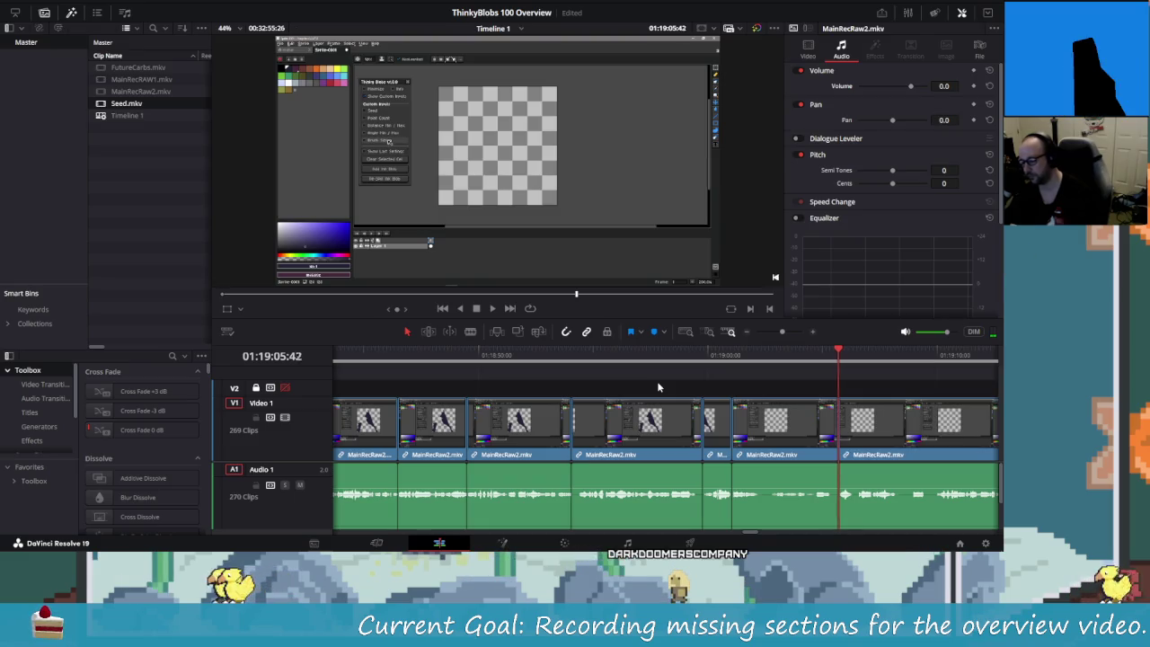
- Ripple-trim the clip's start up to the playhead and replay the trimmed section
key(ctrl+shift+bracketleft)
key(j)
key(j)
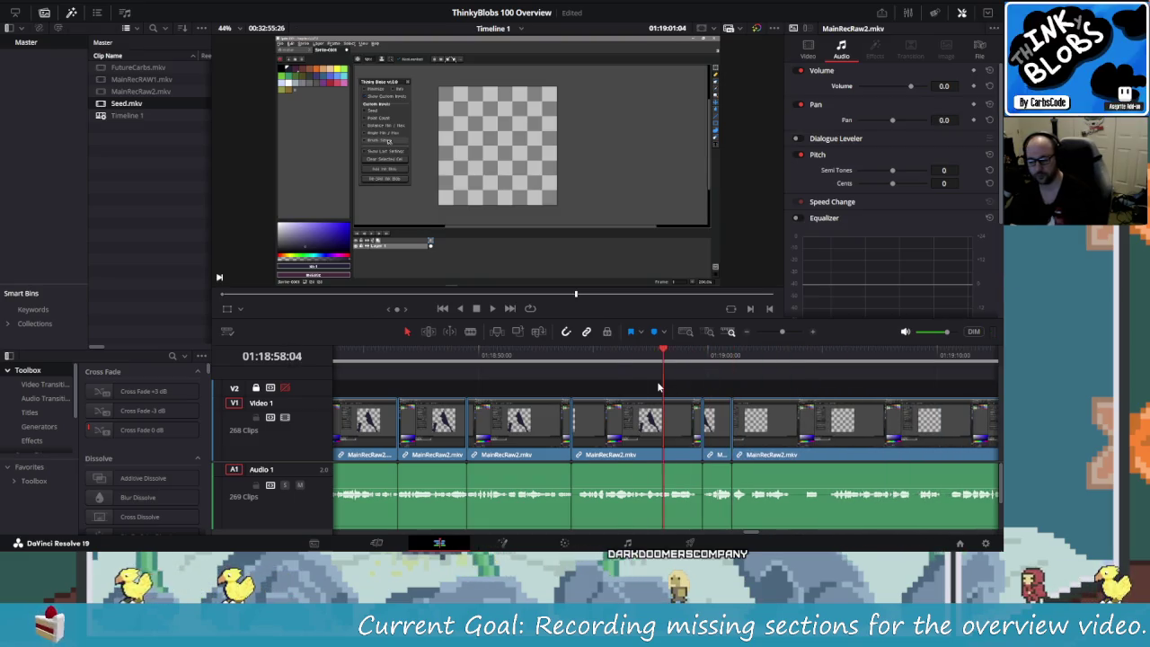
key(l)
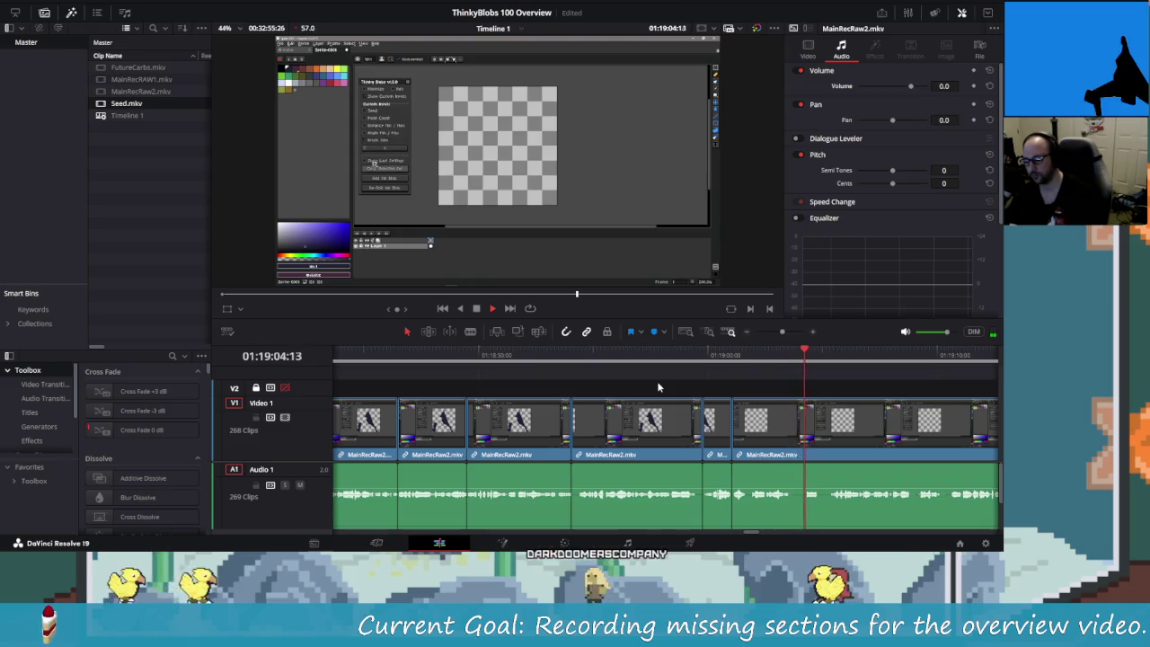
- Stop at the next pause after 01:19:04 and blade the clip at its start
key(space)
key(shift+Left)
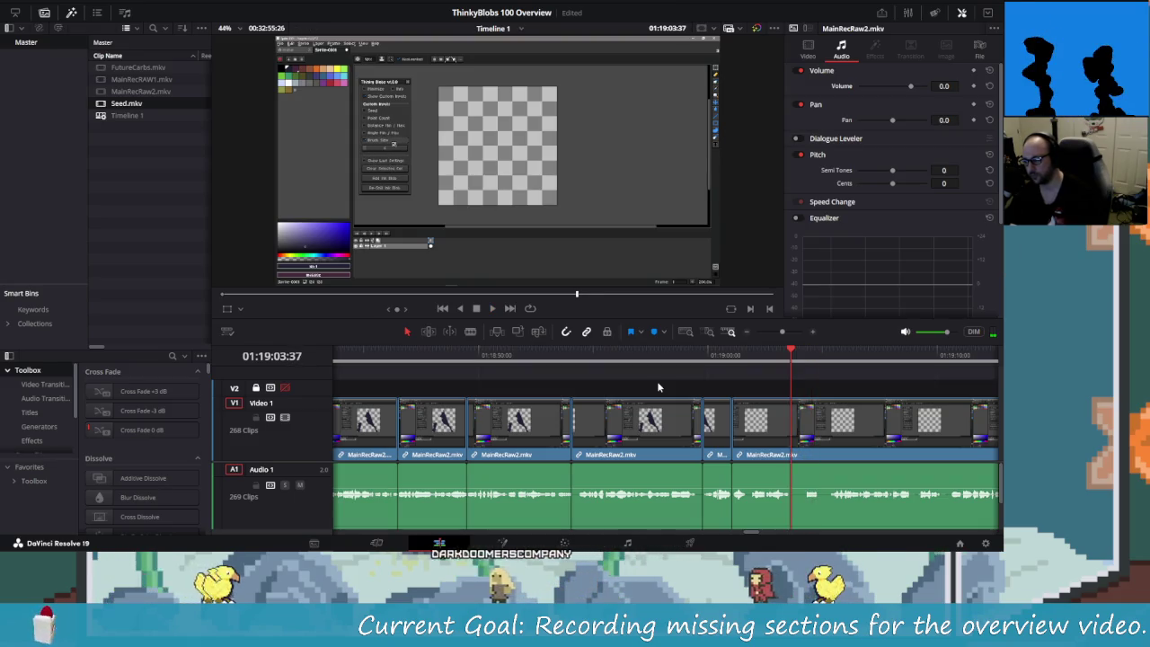
key(Left)
key(Left)
key(Right)
key(Right)
key(Right)
key(ctrl+b)
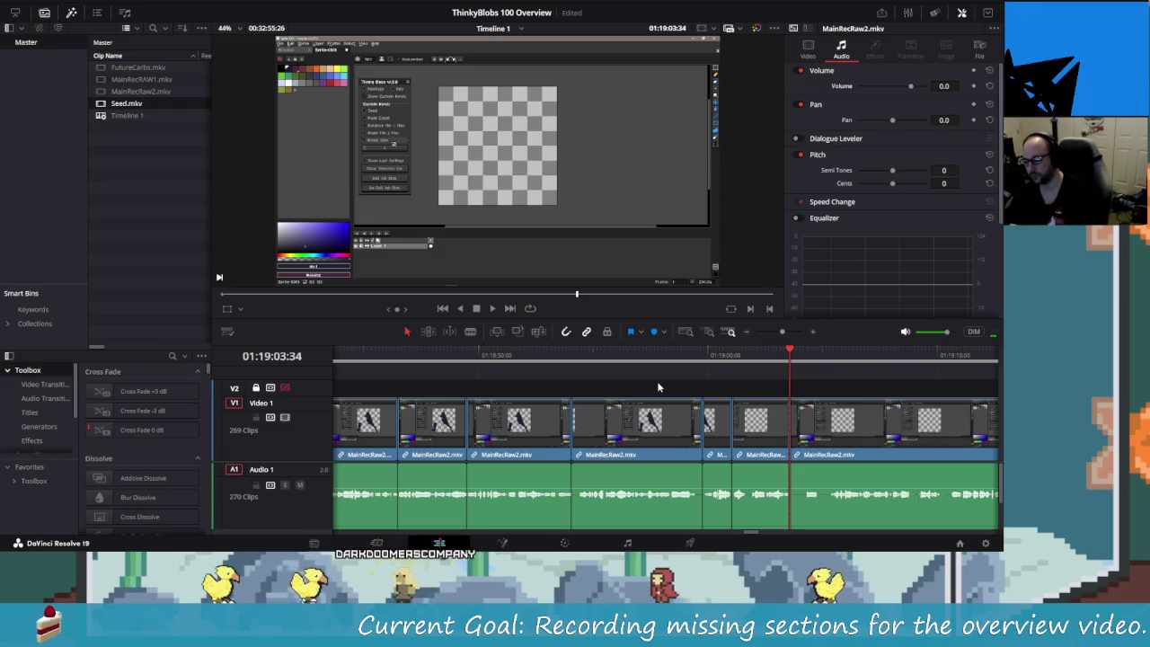
- Blade the clip at the pause's end and delete the short piece, closing the gap
key(Right)
key(Right)
key(Right)
key(Right)
key(Right)
key(Right)
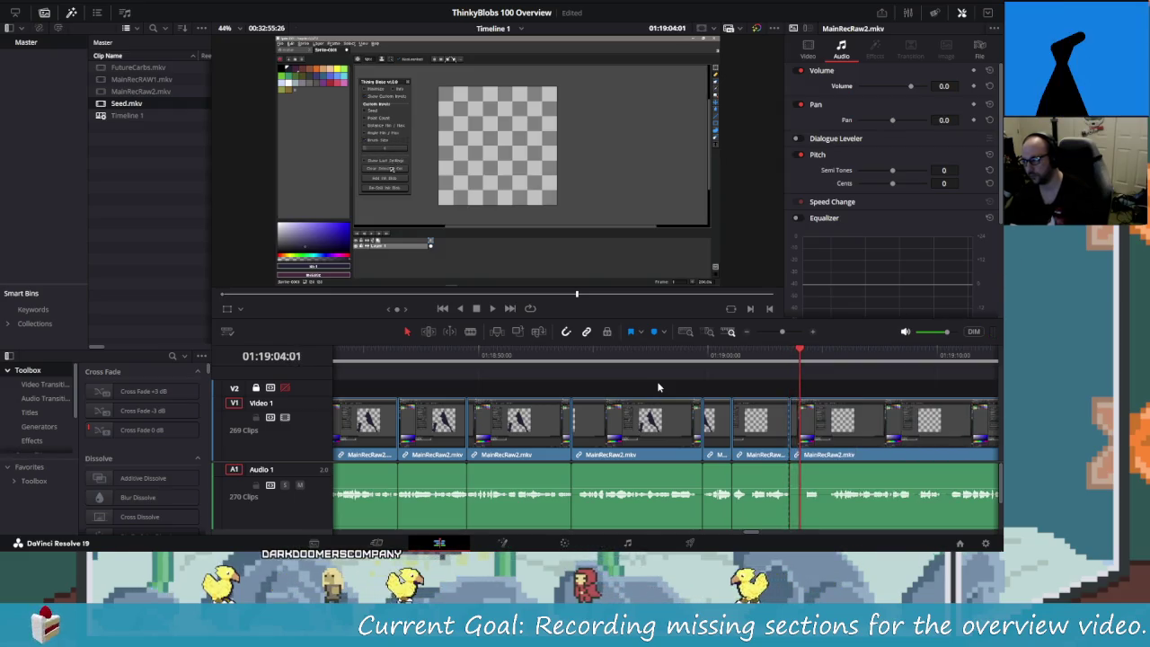
key(Right)
key(Right)
key(Right)
key(Right)
key(Right)
key(Right)
key(Right)
key(Right)
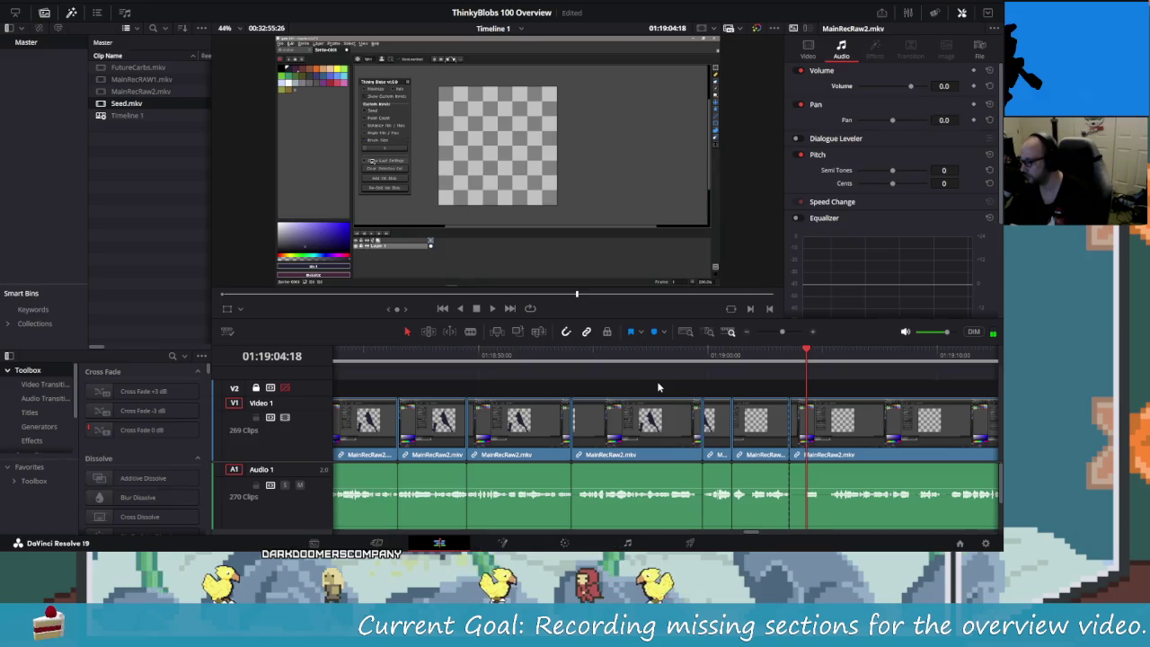
key(Right)
key(Right)
key(Right)
key(Right)
key(Right)
key(Right)
key(Right)
key(Right)
key(Right)
key(Right)
key(Right)
key(Right)
key(Right)
key(Right)
key(Right)
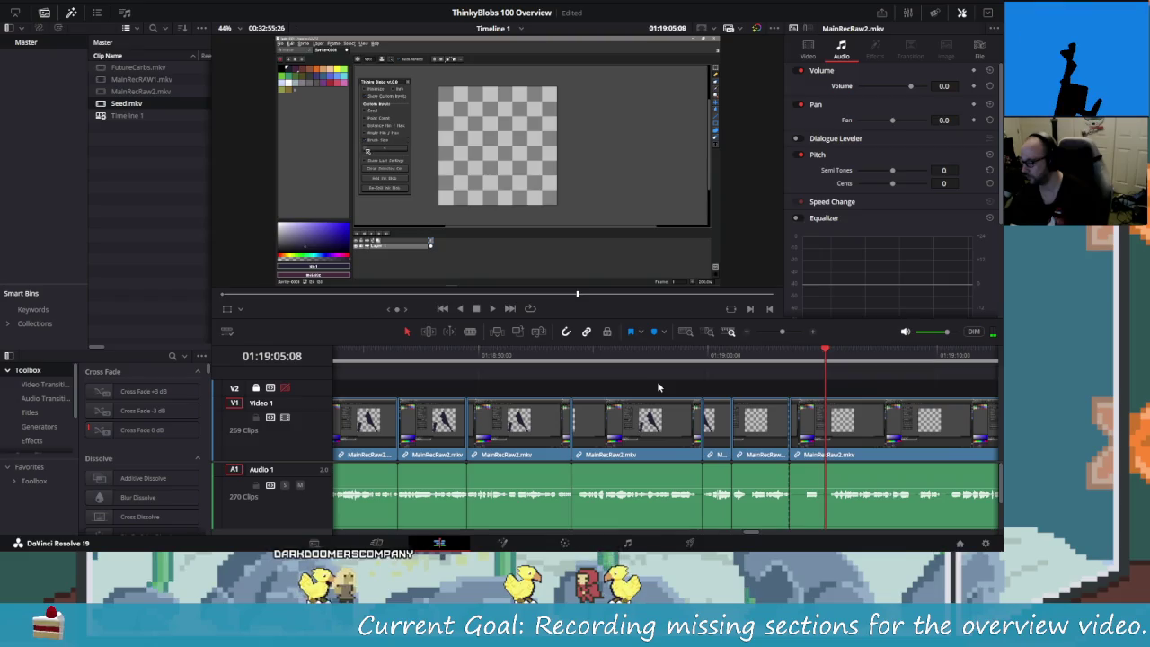
key(Right)
key(Right)
key(Right)
key(Left)
key(Left)
key(Left)
key(ctrl+b)
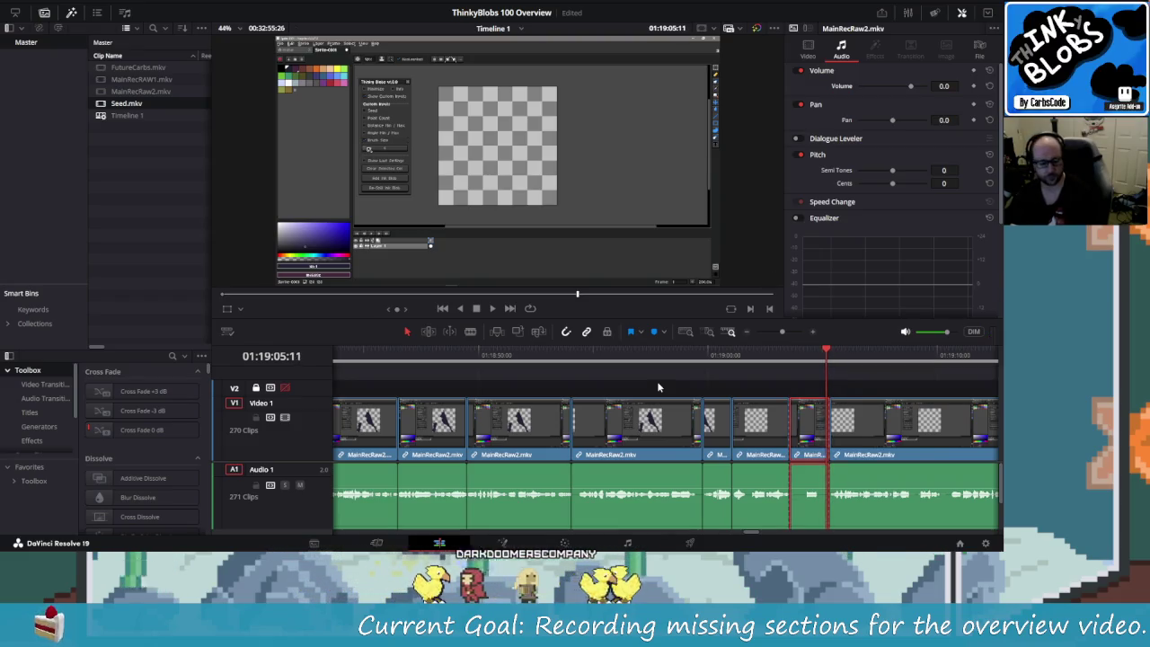
key(Delete)
key(j)
- Replay the footage around the new cut and zoom the timeline in for finer cuts
key(l)
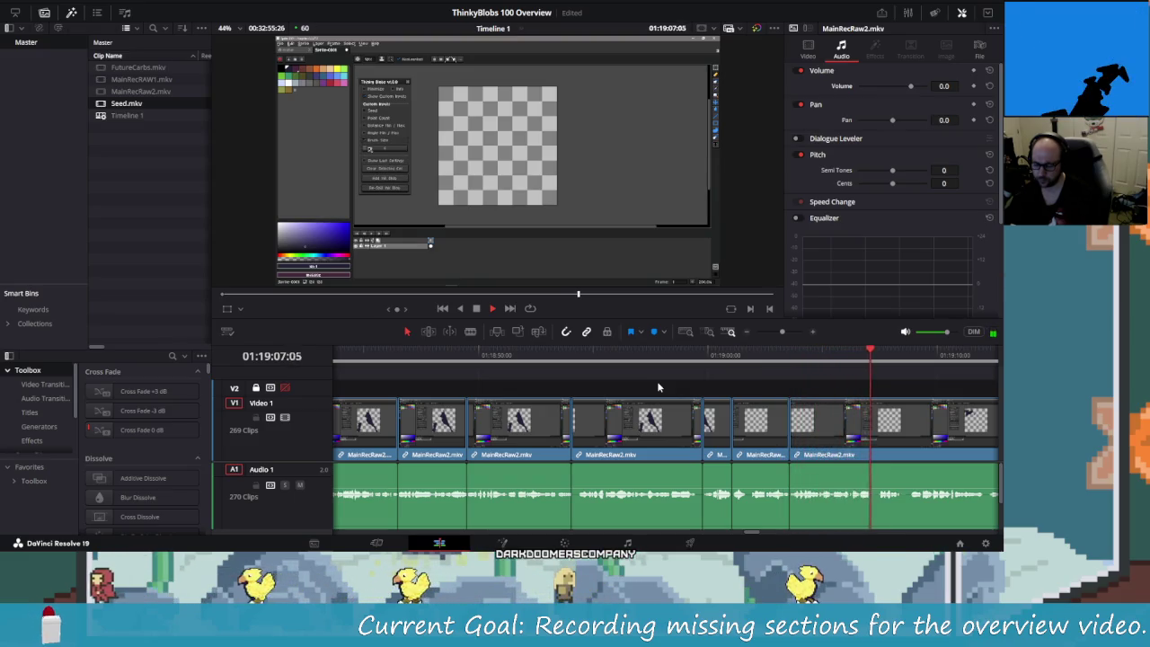
key(j)
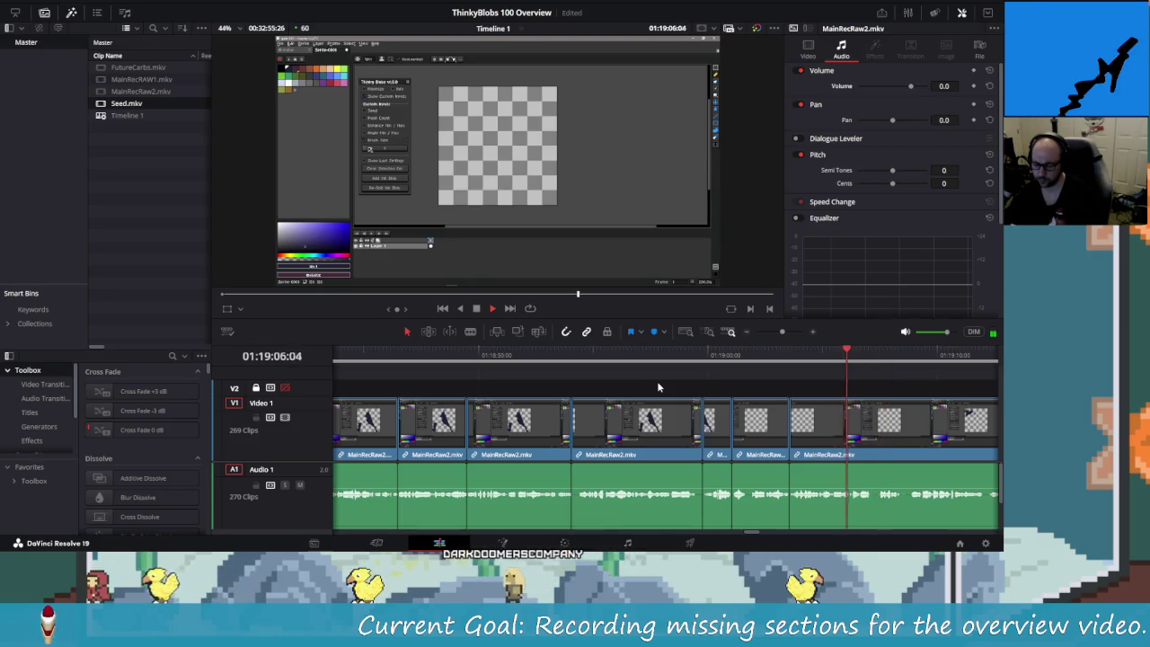
key(space)
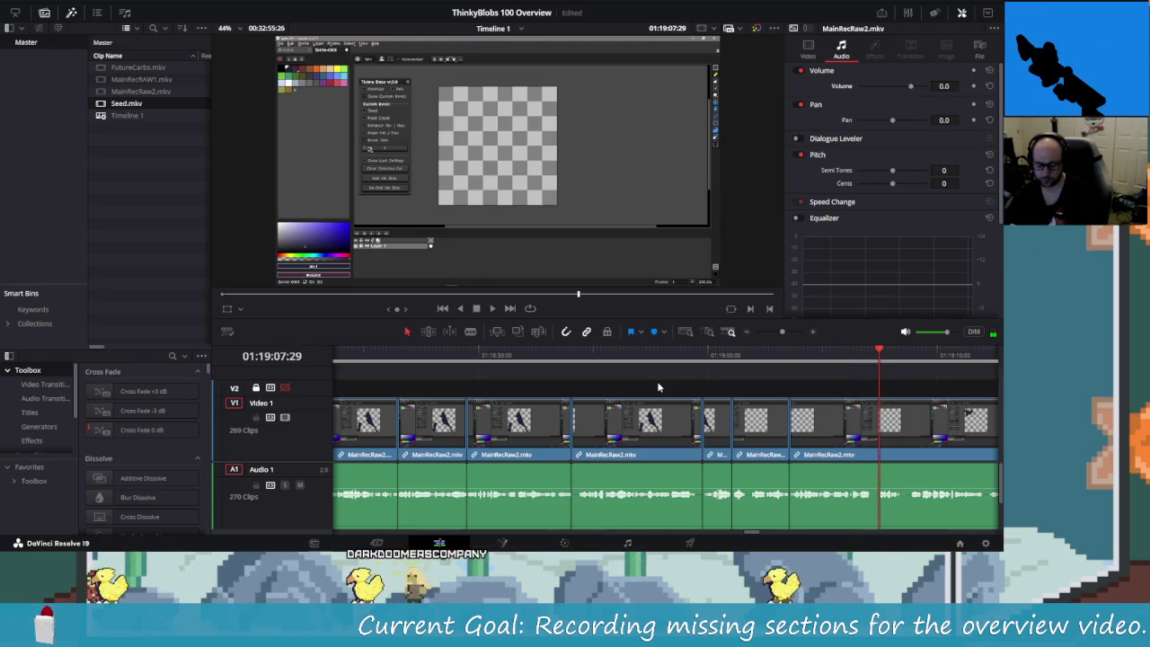
key(shift+Left)
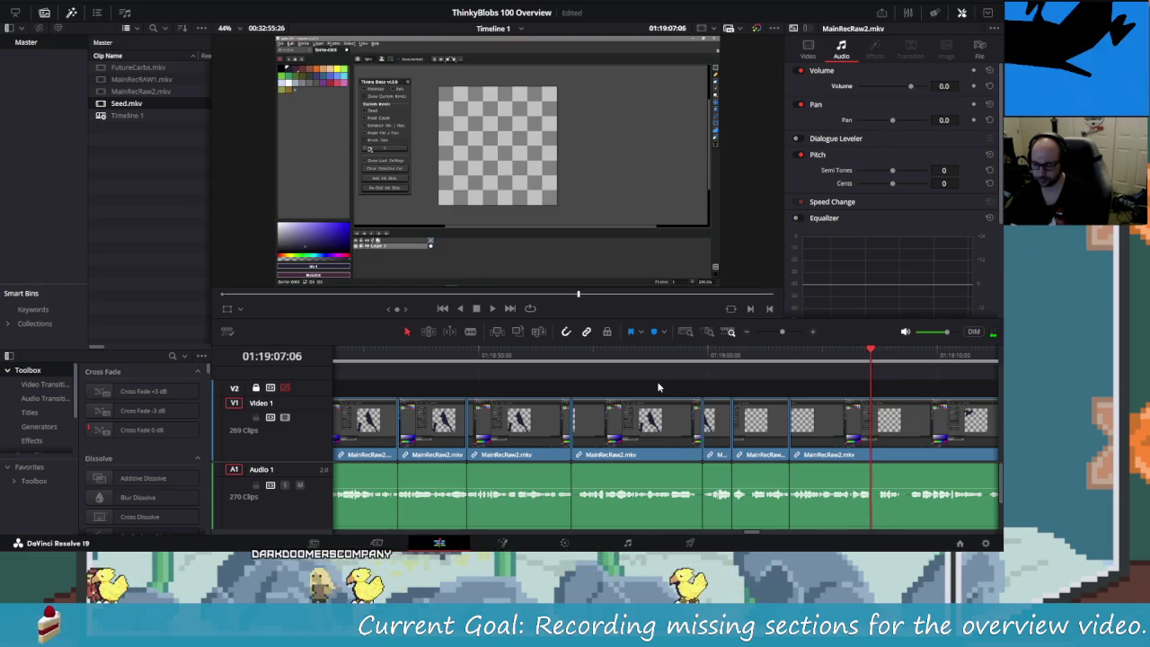
key(ctrl+equal)
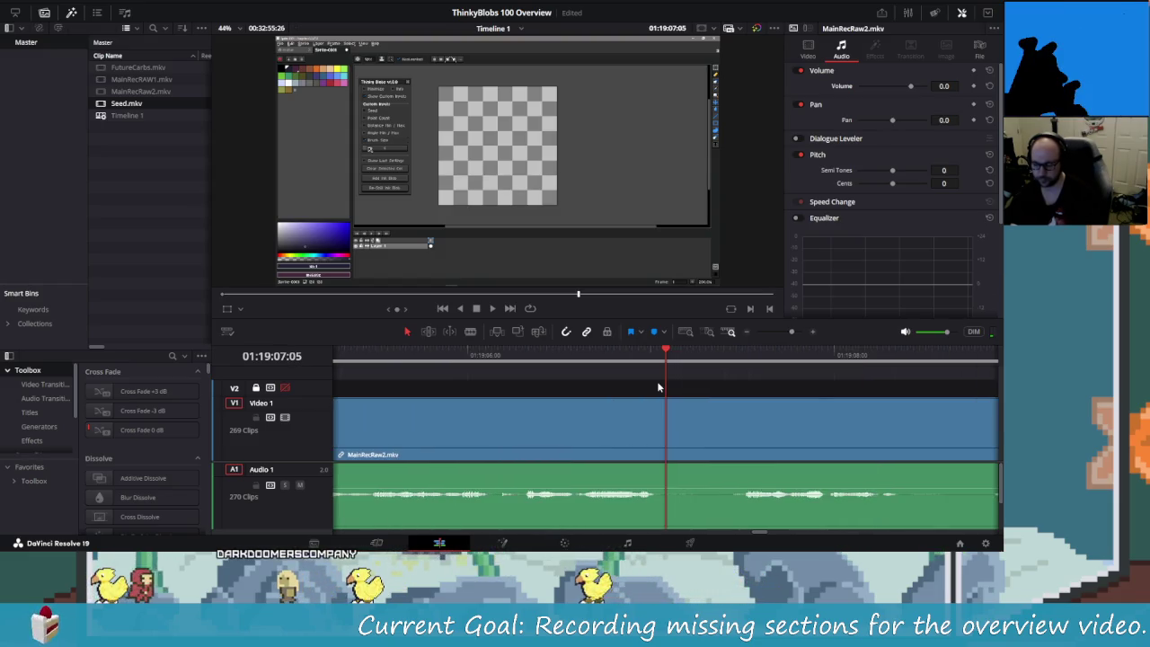
- Jump back two seconds and blade the MainRecRaw2 clip at the next cut point
key(shift+Left)
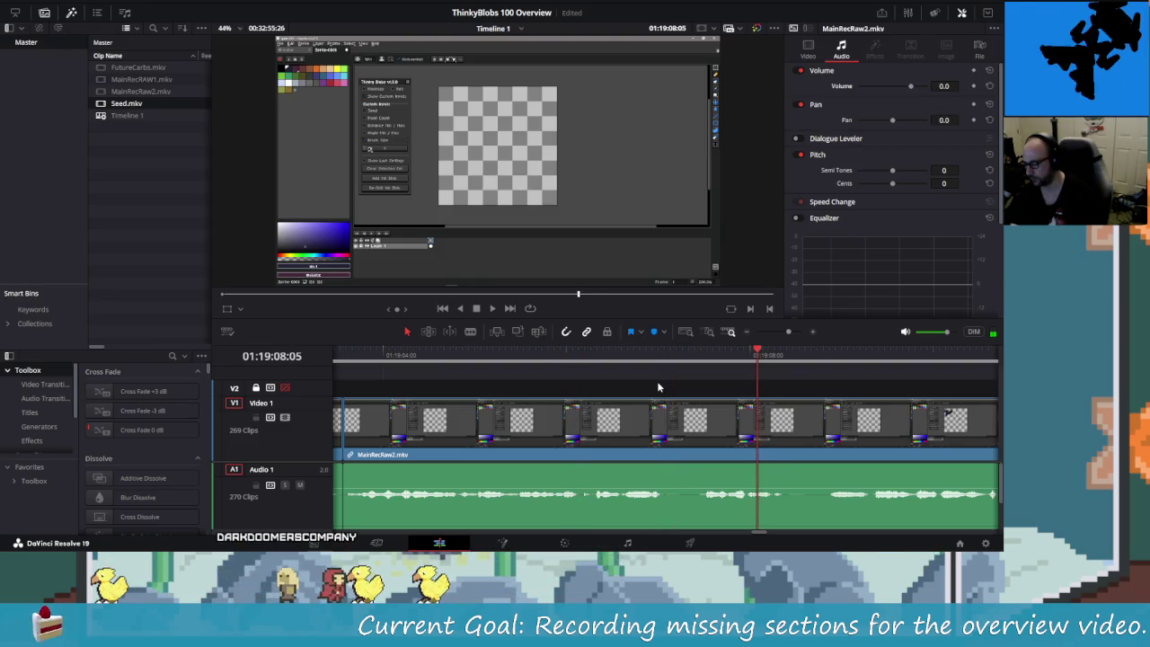
key(shift+Left)
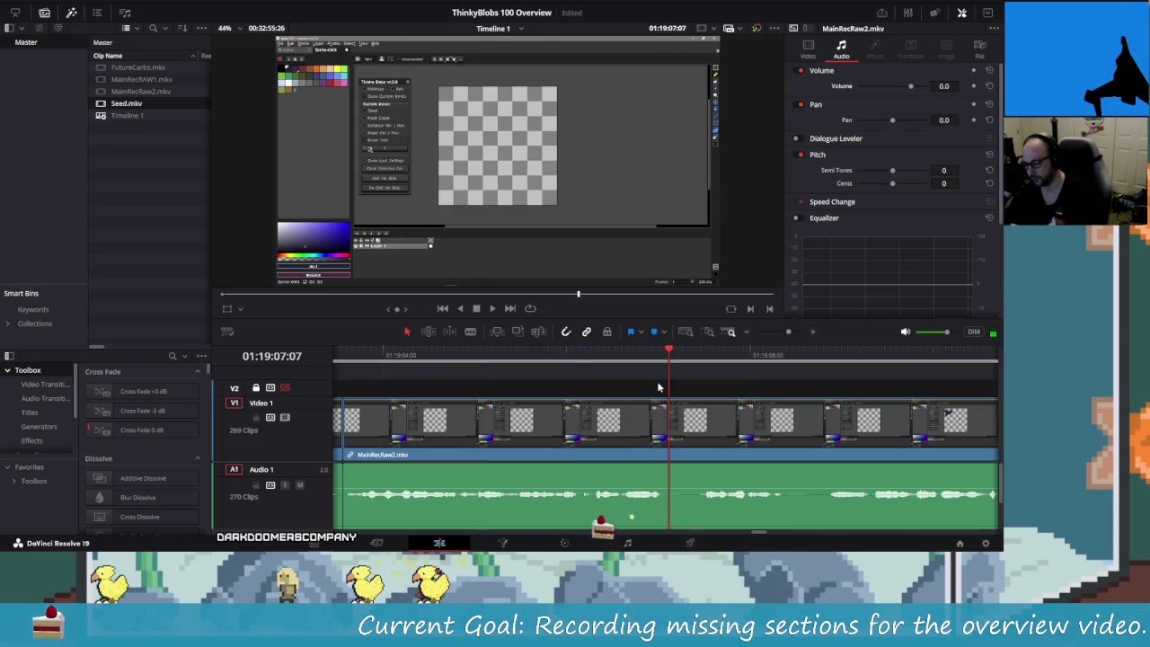
click(658, 387)
key(ctrl+b)
key(space)
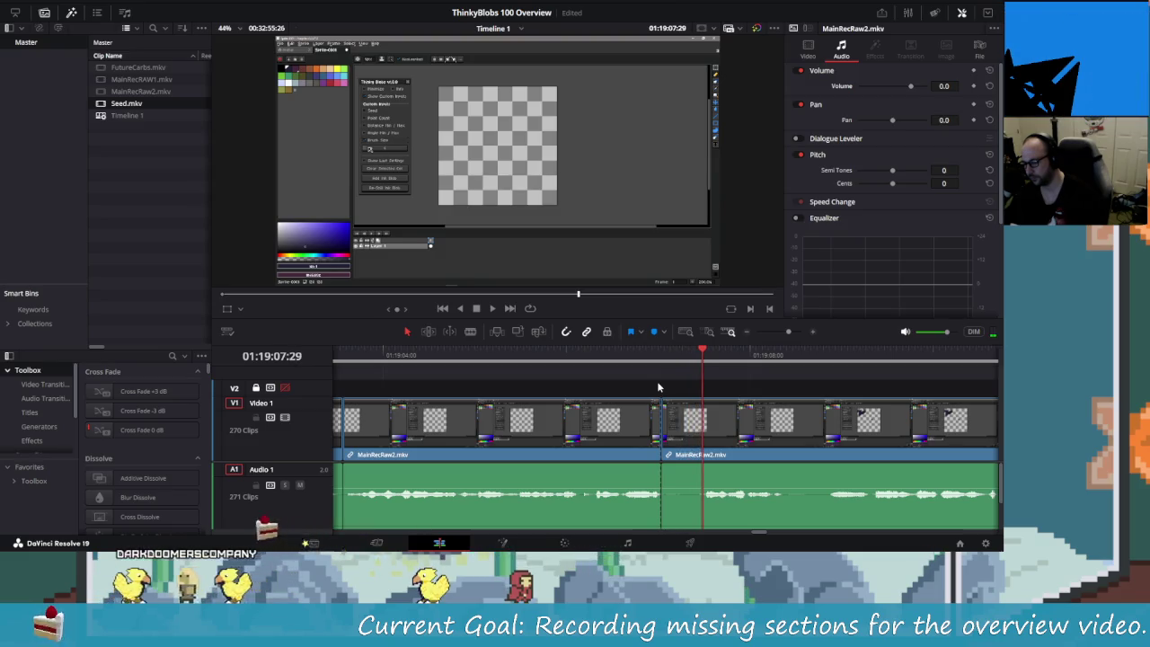
- Split at the pause's end, delete the short piece to close the gap, and replay
key(space)
key(Right)
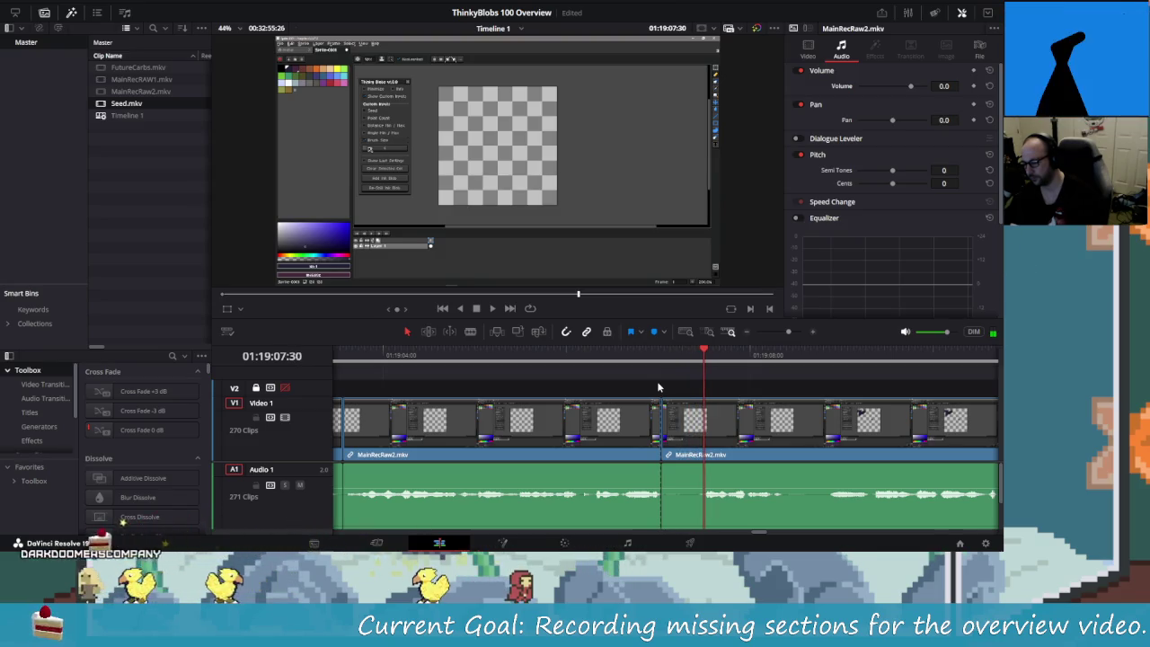
key(ctrl+b)
key(Left)
key(Left)
key(Left)
key(Left)
key(Left)
key(Left)
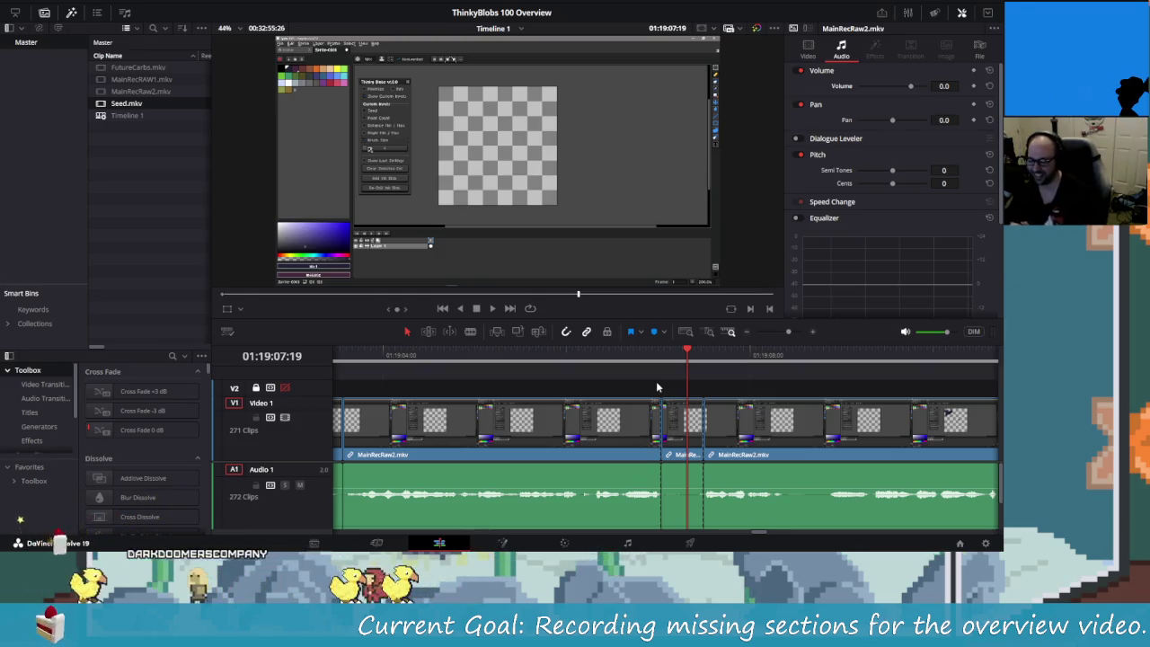
key(Delete)
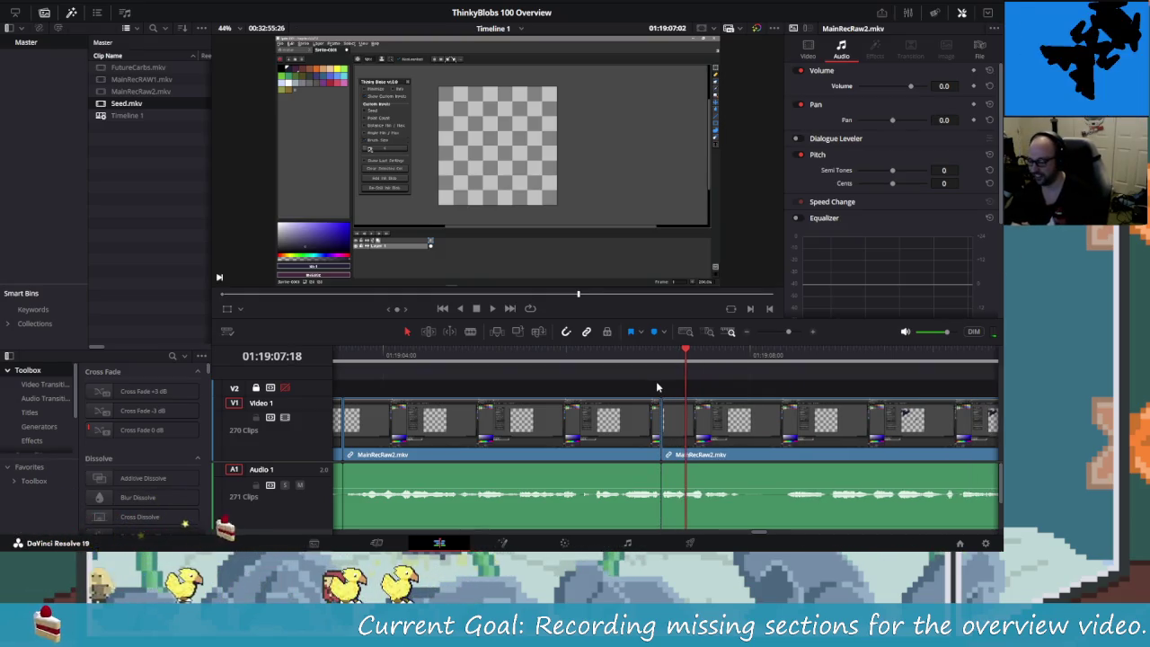
key(shift+Left)
key(shift+Left)
key(shift+Left)
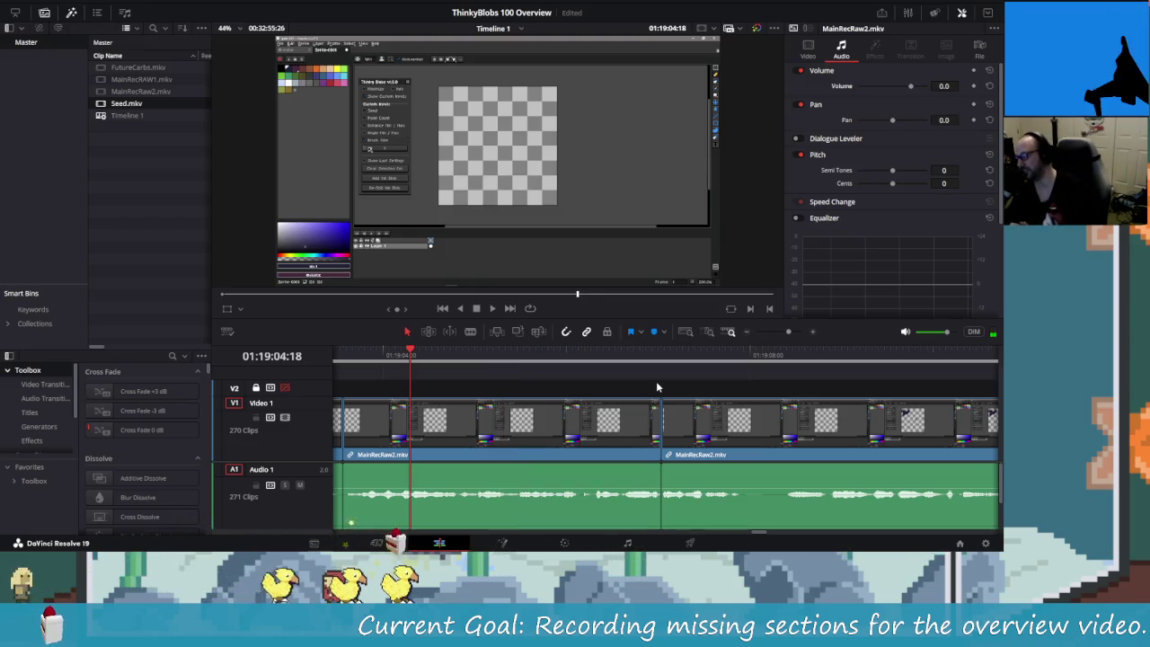
key(space)
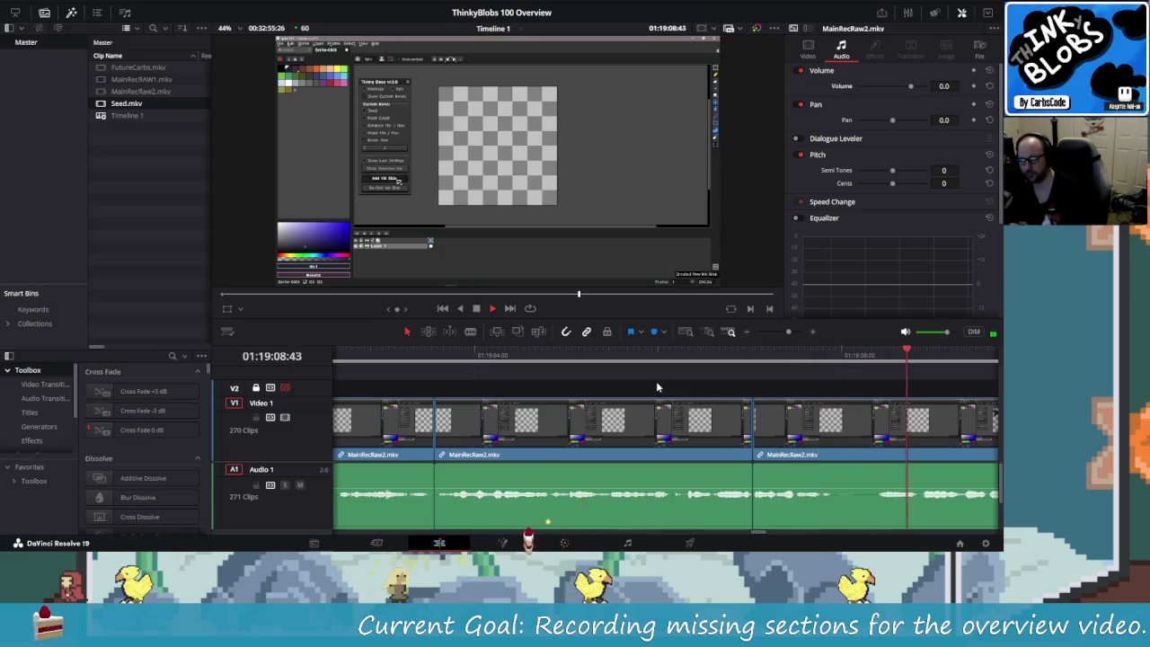
- Replay around the cut and step frame by frame to the end of the next pause
key(space)
key(Right)
key(Right)
key(Right)
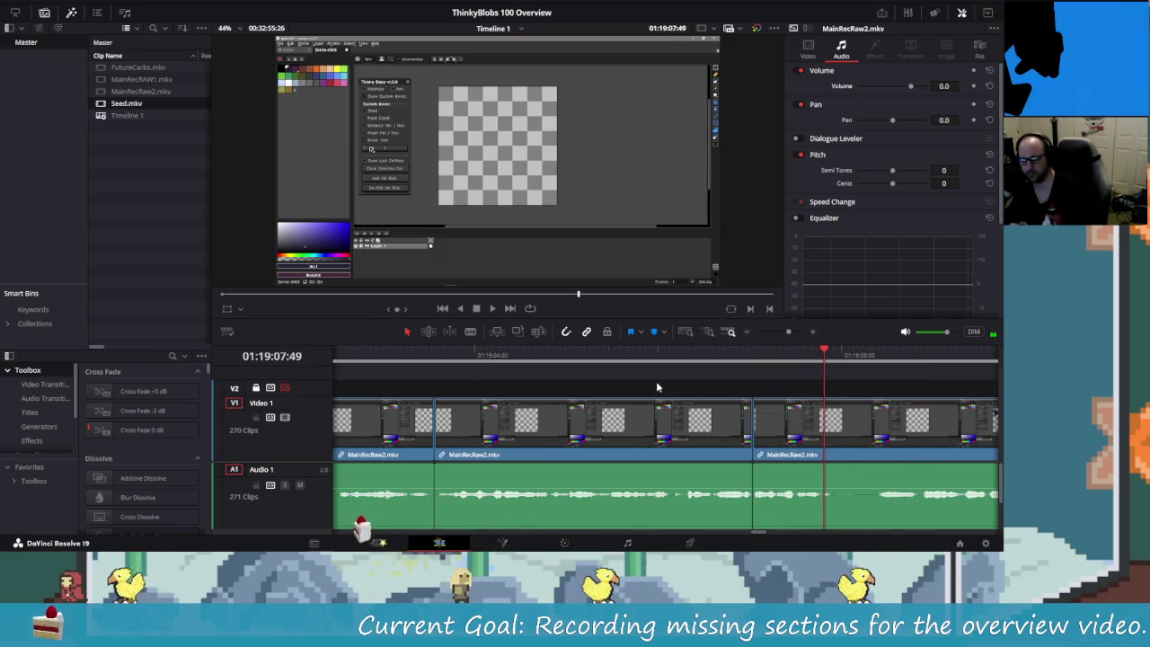
key(Right)
key(Right)
key(Right)
key(Right)
key(Right)
key(Right)
key(Right)
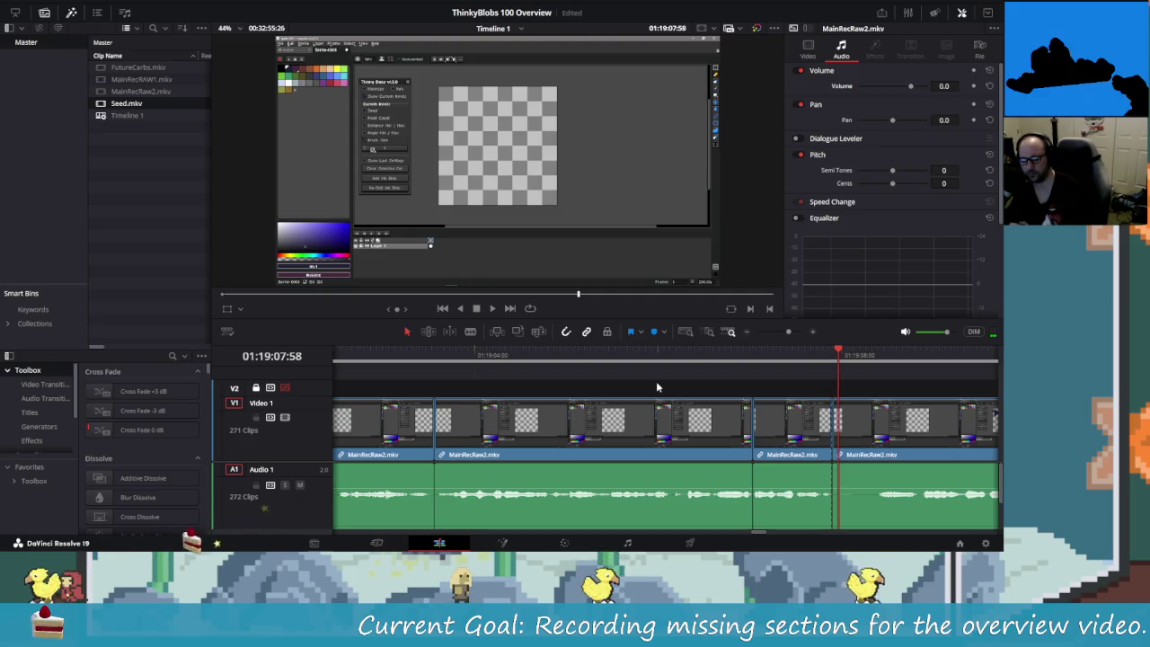
key(Right)
key(Right)
key(Right)
key(Right)
key(Right)
key(Right)
key(Right)
key(Right)
key(Right)
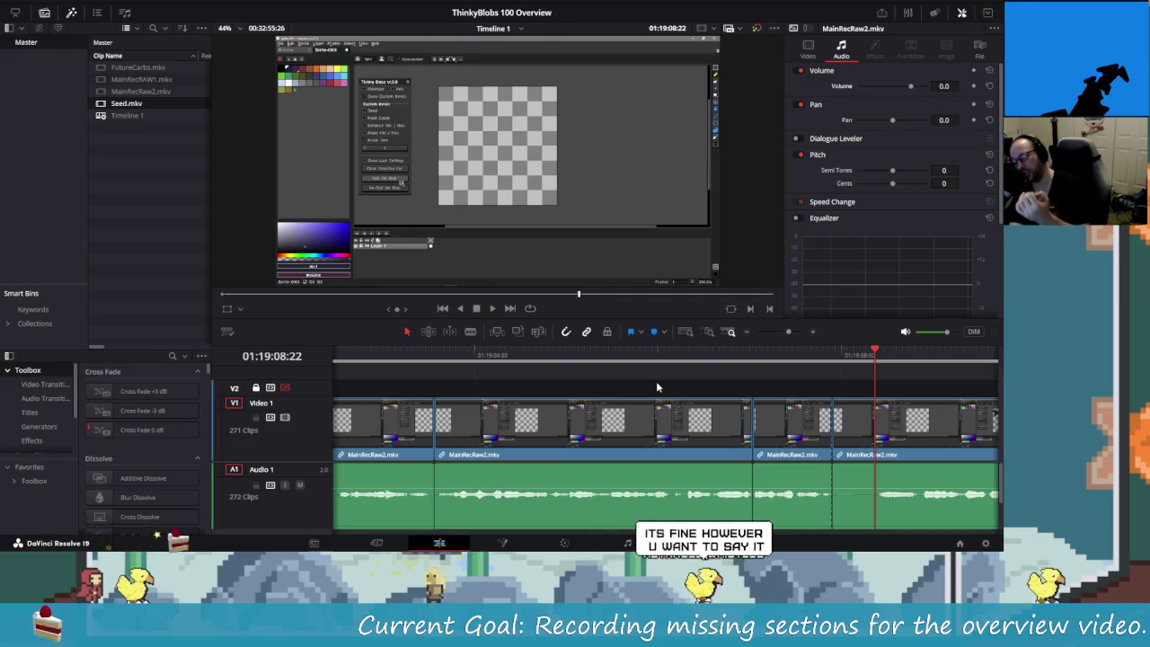
key(Right)
key(Right)
key(Right)
key(Right)
key(Right)
key(Right)
key(Right)
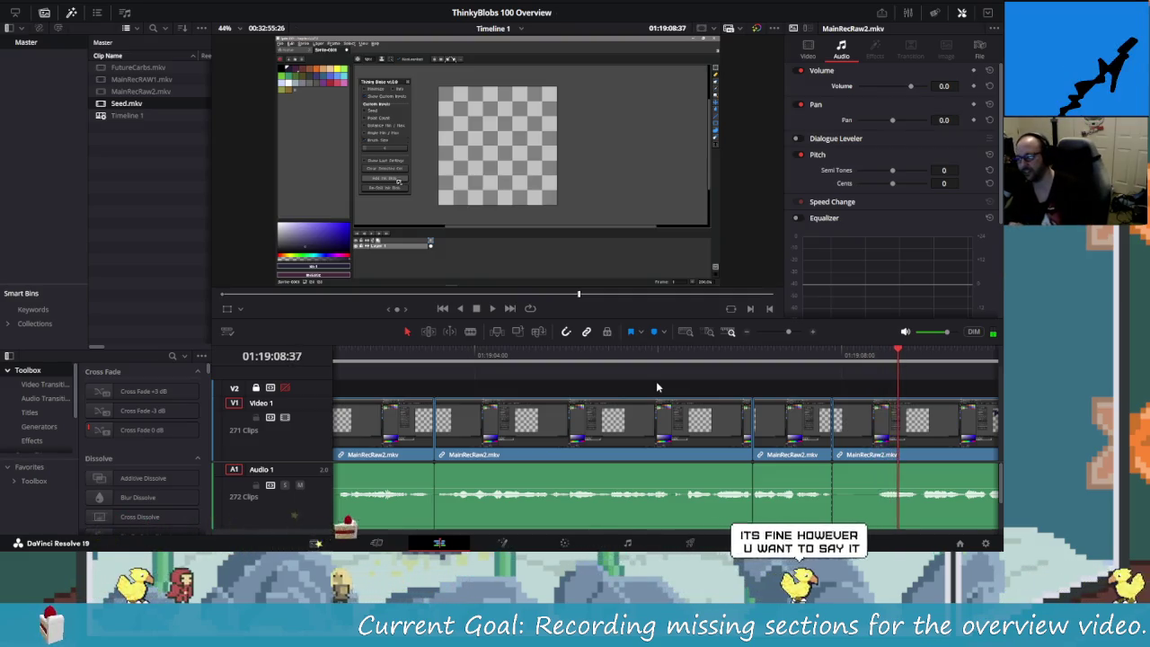
key(Right)
key(Right)
key(Right)
key(Right)
key(Right)
key(Right)
key(Right)
key(Right)
key(Right)
key(Right)
key(Right)
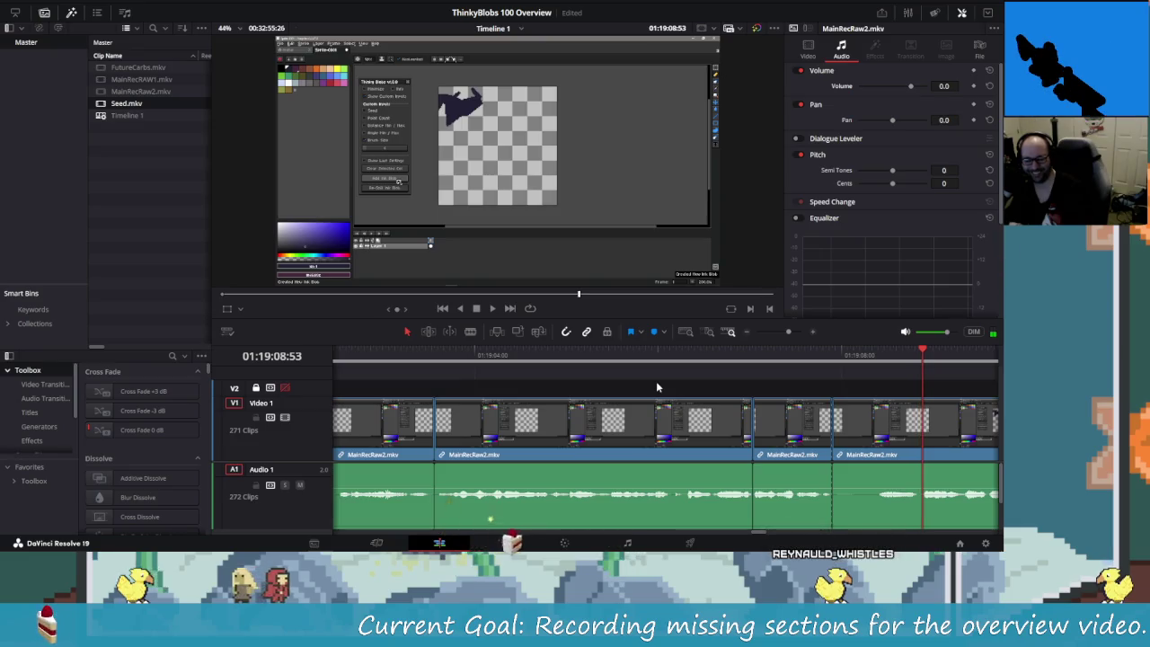
key(Right)
- Split at that frame, delete the short piece between cuts, and replay the edit
key(Left)
key(ctrl+b)
key(Left)
key(Left)
key(Left)
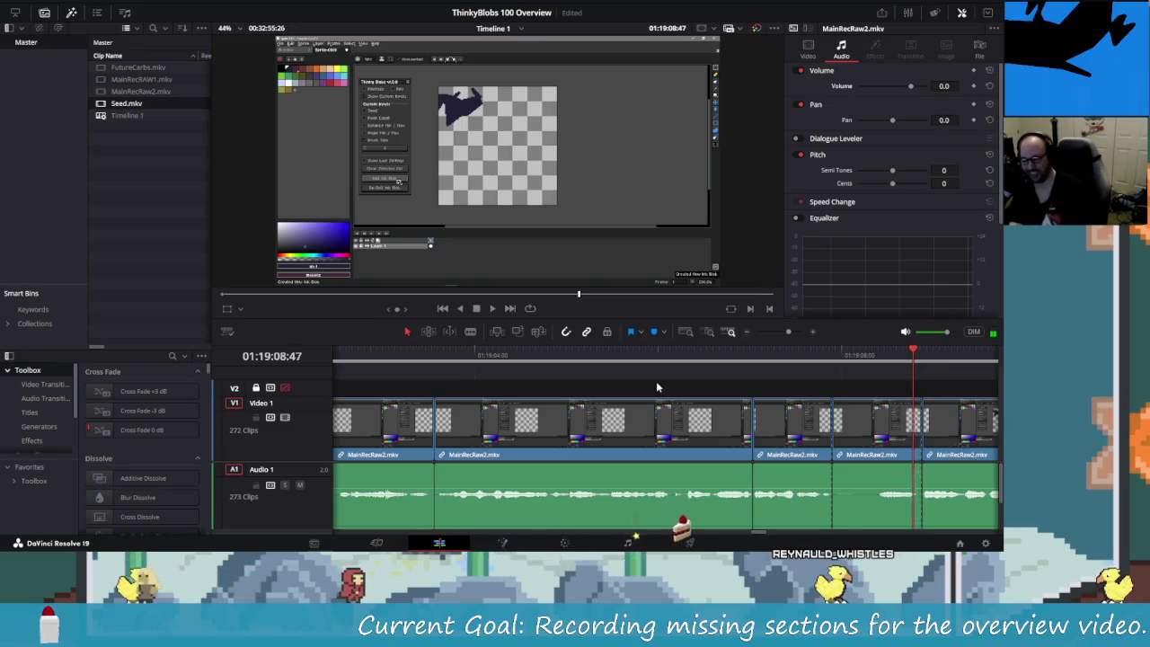
key(Left)
key(Left)
key(Left)
key(Left)
key(Left)
key(Left)
key(BackSpace)
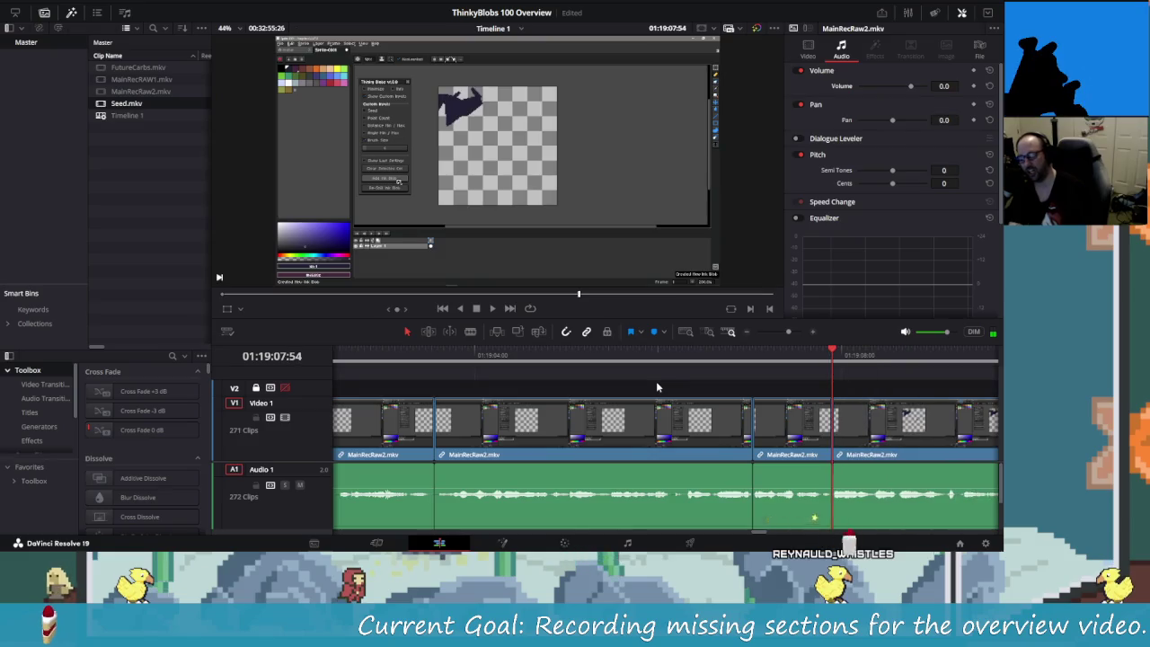
key(shift+Left)
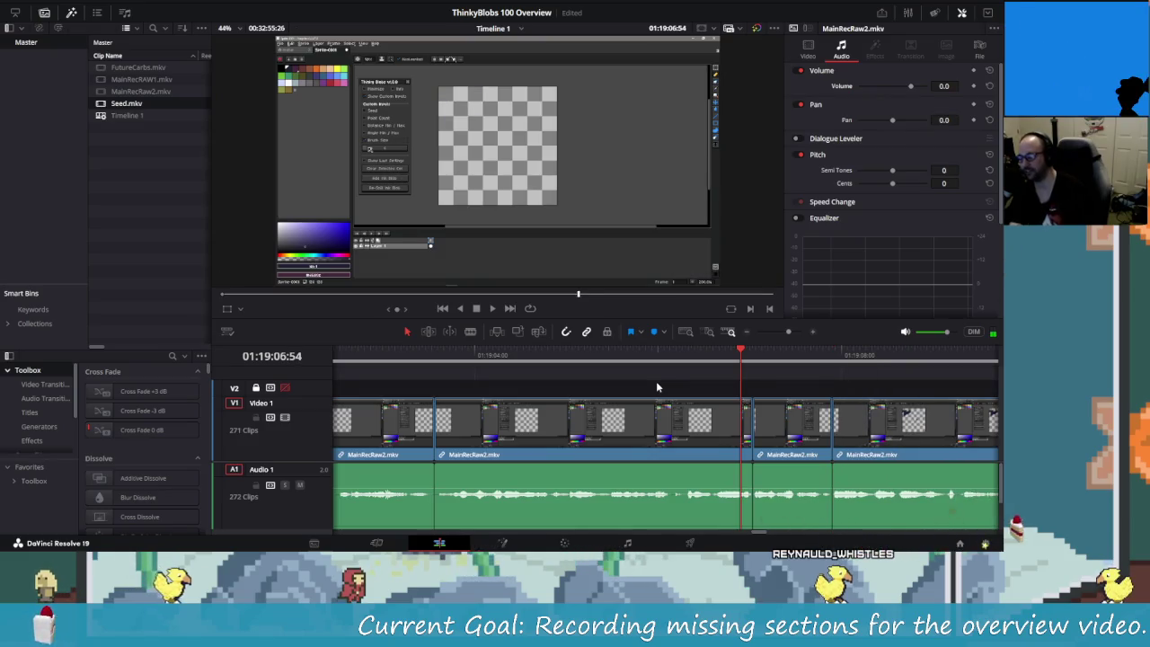
key(space)
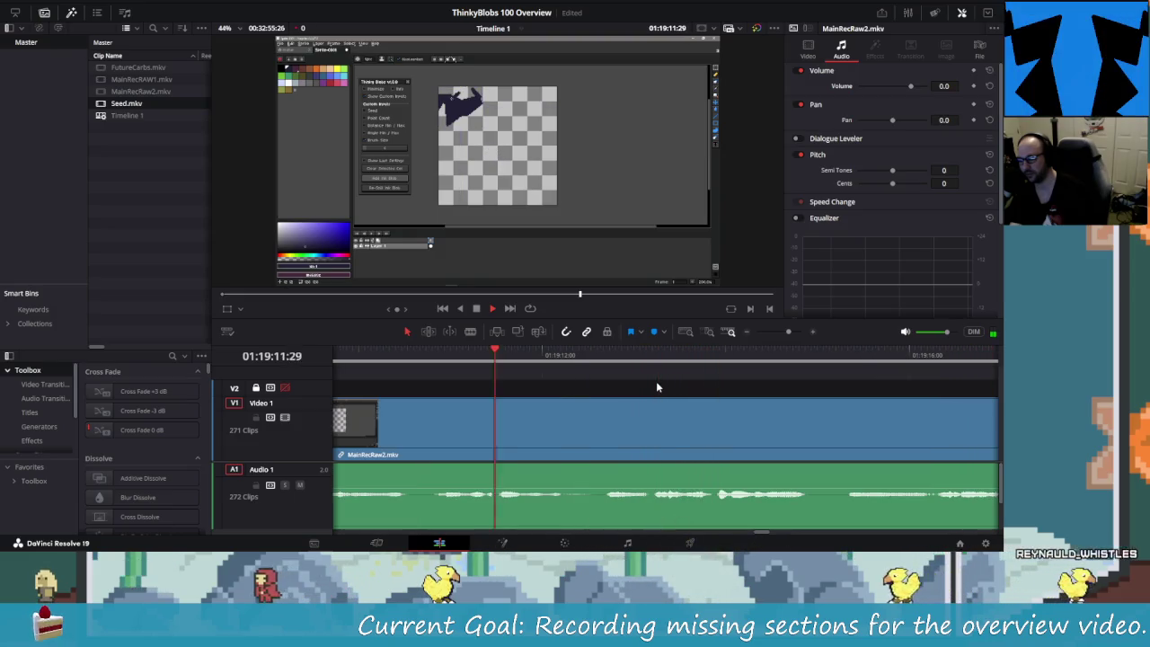
- Split the clip at both ends of the next pause near 01:19:12 and select the piece
key(space)
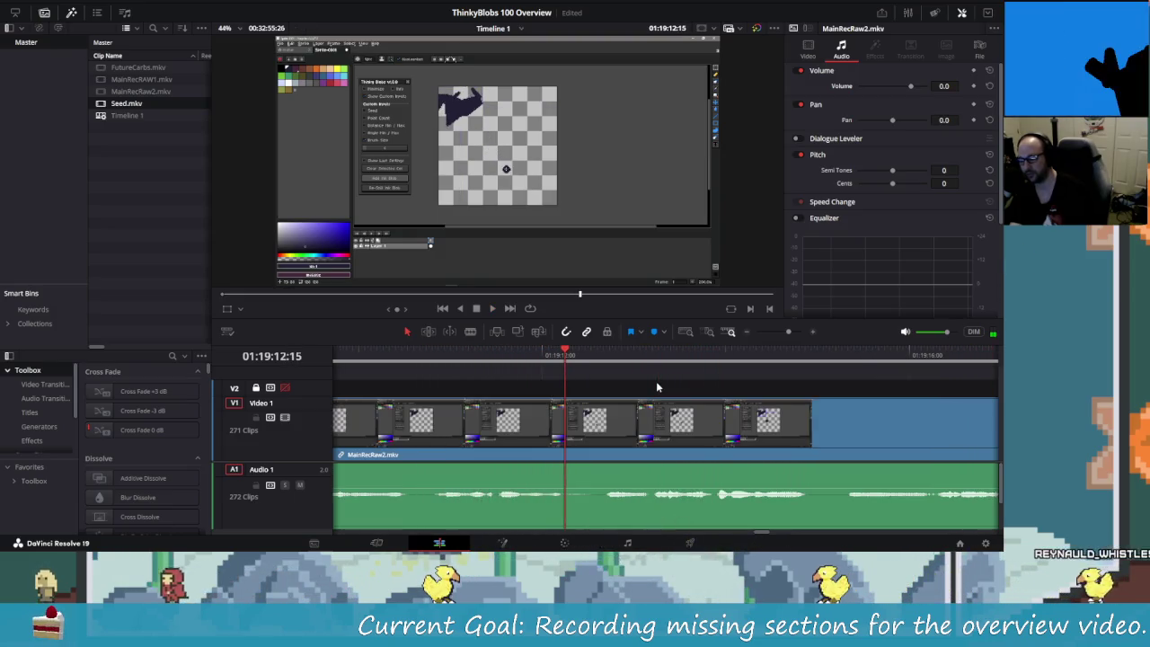
key(ctrl+b)
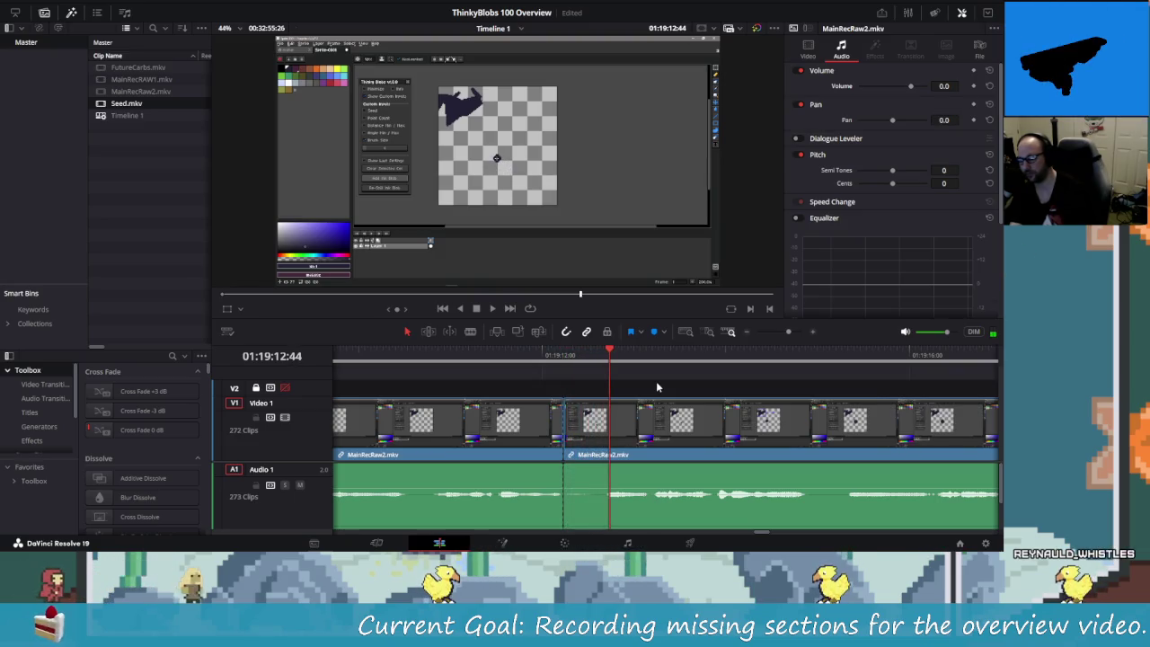
key(Right)
key(Right)
key(Right)
key(Right)
key(Right)
key(Right)
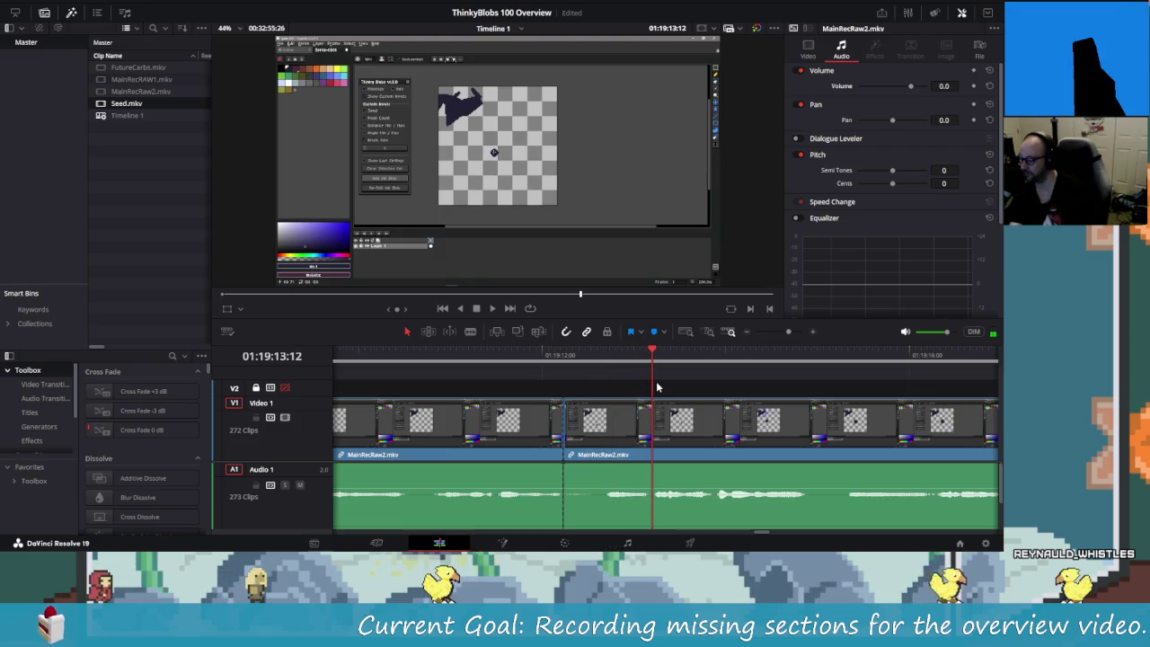
key(ctrl+b)
key(Left)
key(Left)
key(Left)
key(Left)
key(Left)
key(Left)
key(shift+v)
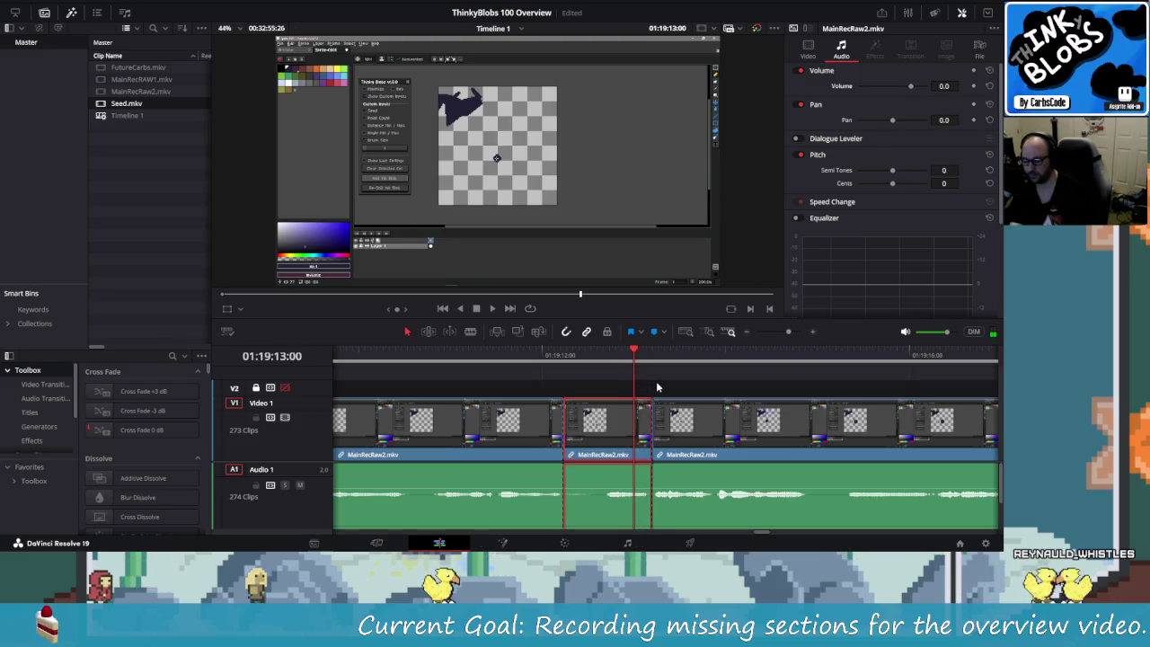
- Delete the pause piece, closing the gap, and replay from just before the cut
key(Delete)
key(shift+Left)
key(space)
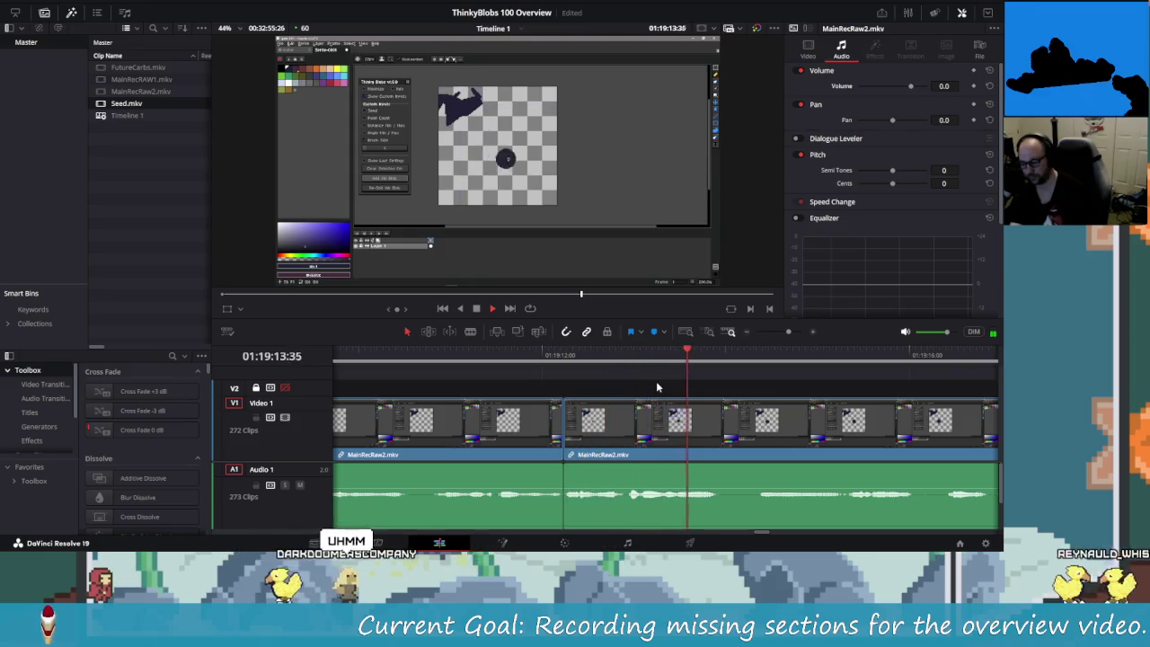
key(space)
key(shift+Left)
key(shift+Left)
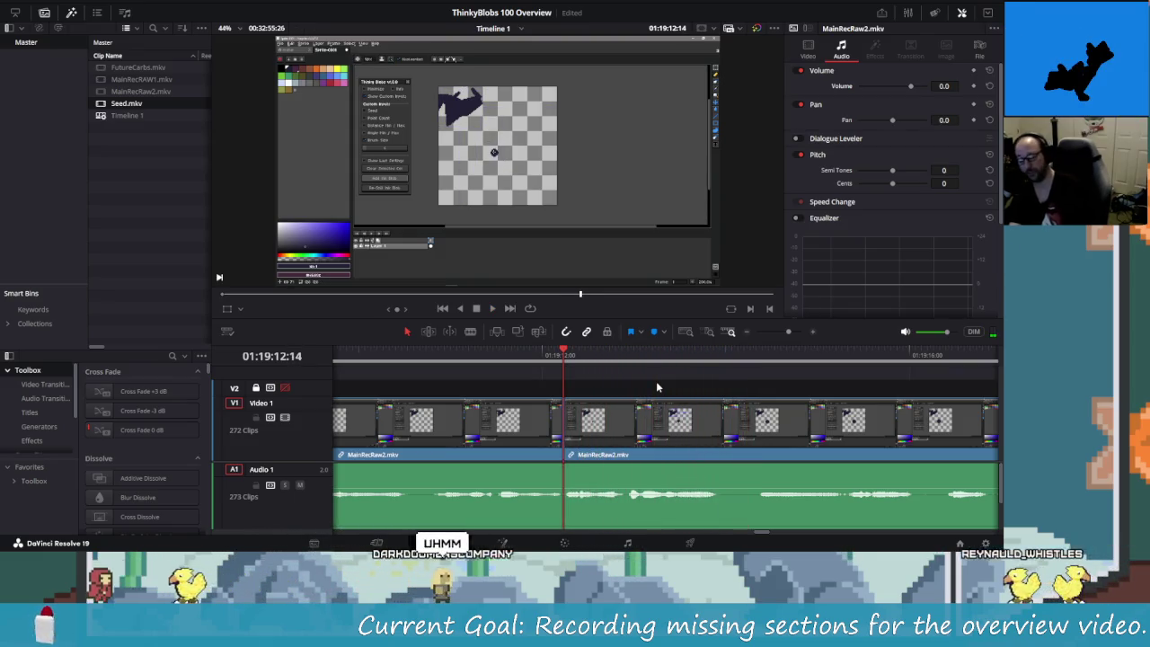
key(shift+Right)
key(shift+Right)
key(shift+Right)
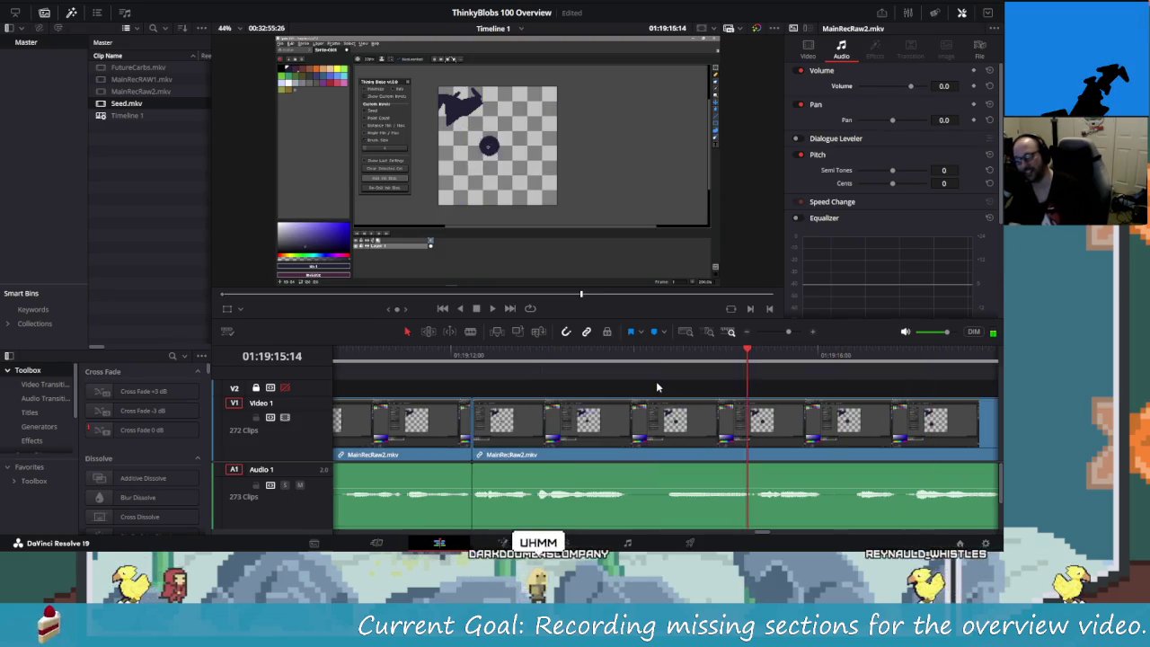
- Split out and delete the sliver near 01:19:14:15–01:19:14:18, closing the gap, then play it back
key(shift+Left)
key(shift+Left)
key(shift+Left)
click(657, 387)
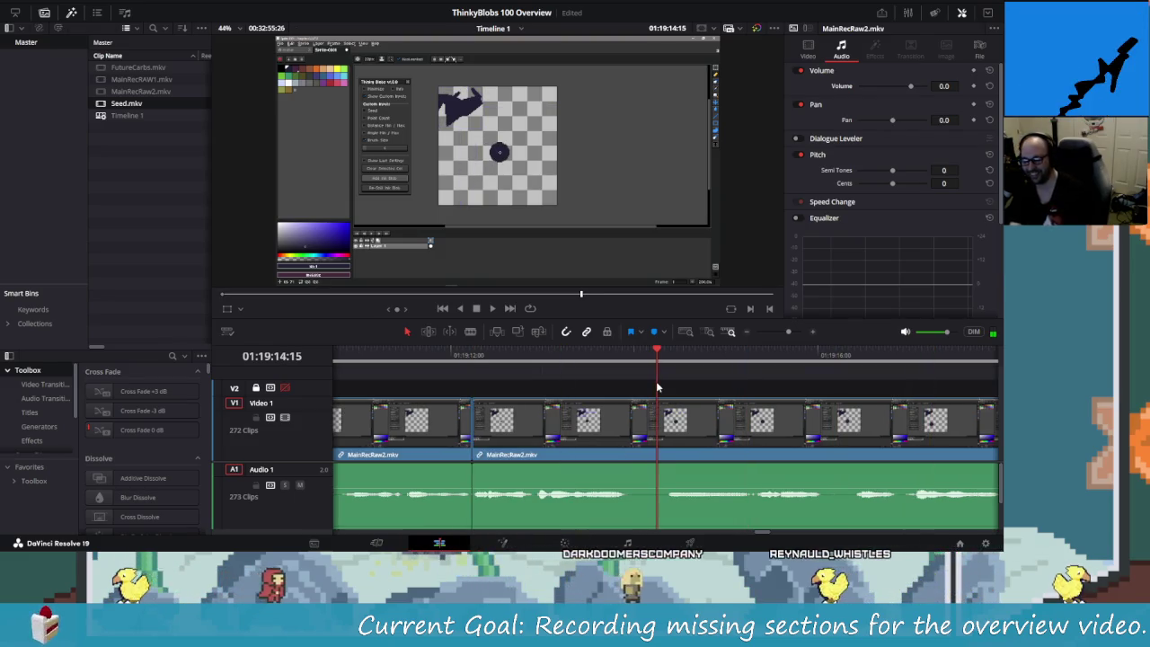
key(Left)
key(Left)
key(Left)
key(Left)
key(Left)
key(Left)
key(Left)
key(Left)
key(Left)
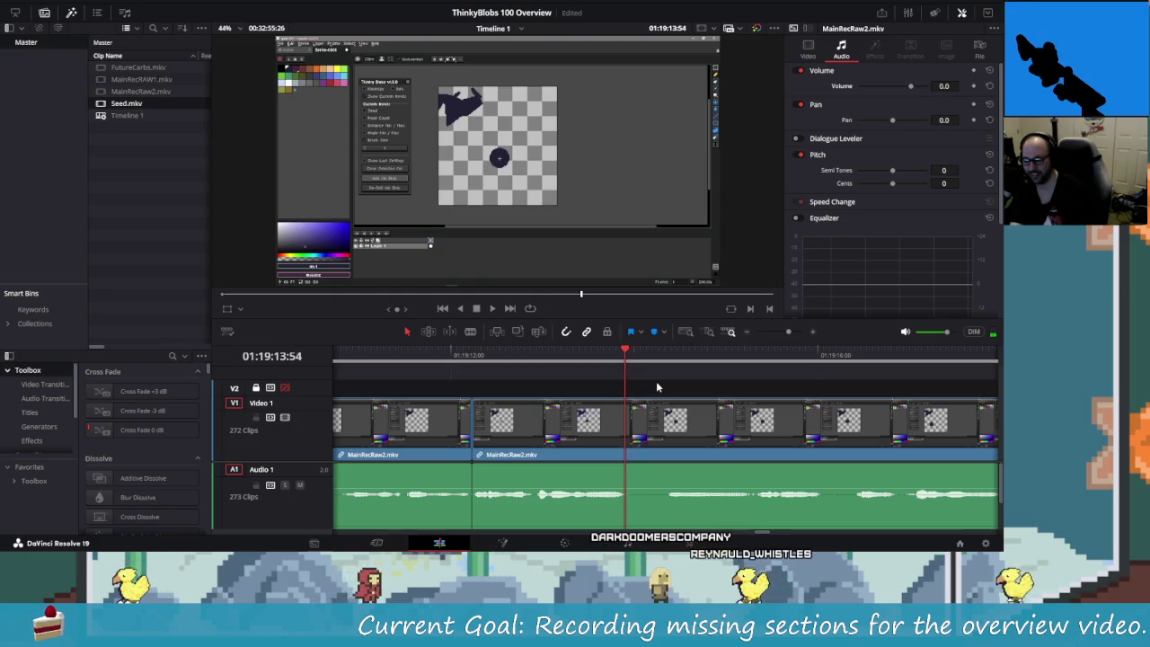
key(ctrl+b)
key(Right)
key(Right)
key(Right)
key(Right)
key(Right)
key(Right)
key(Right)
key(Right)
key(Right)
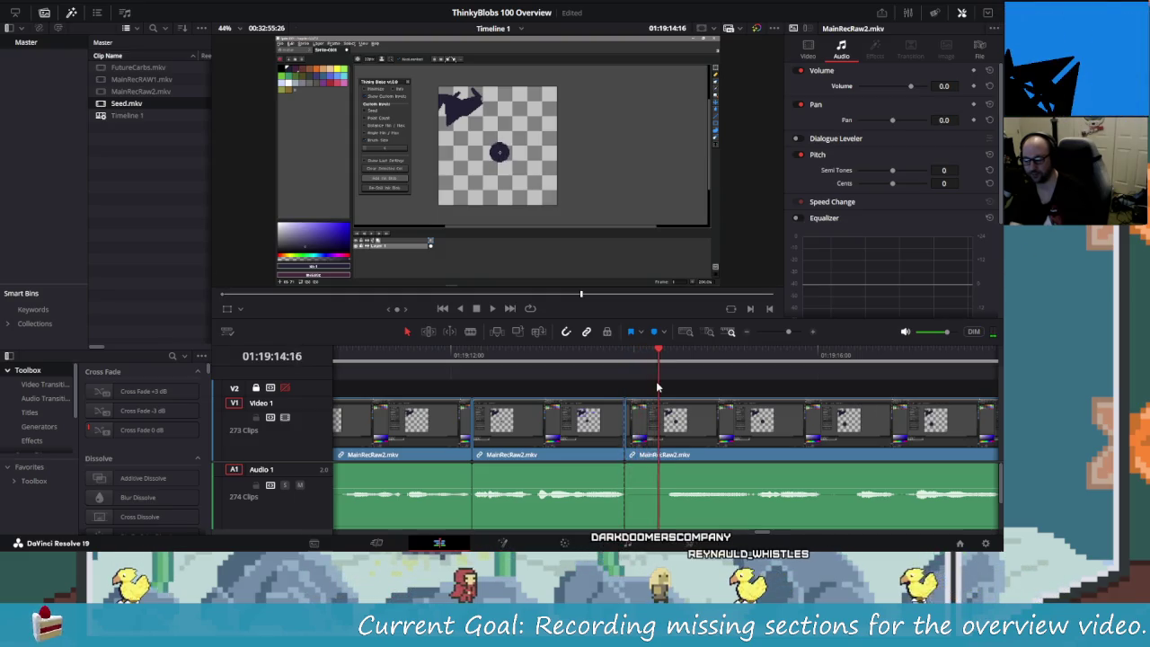
key(Right)
key(Right)
key(Right)
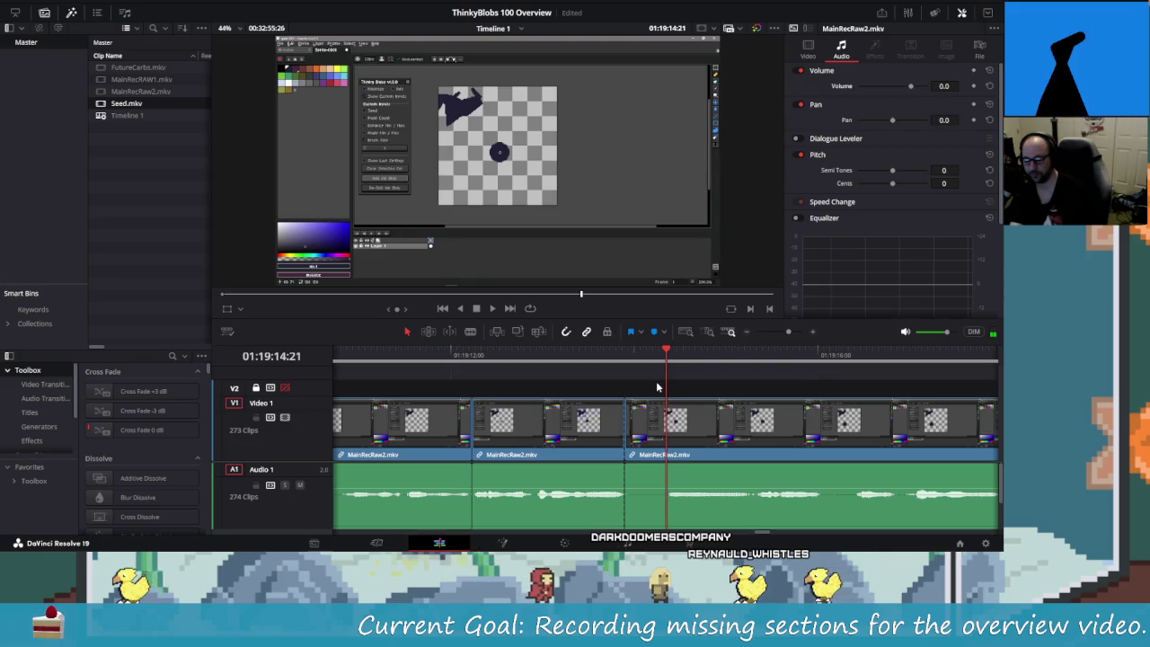
key(Left)
key(Left)
key(Left)
key(ctrl+b)
key(Delete)
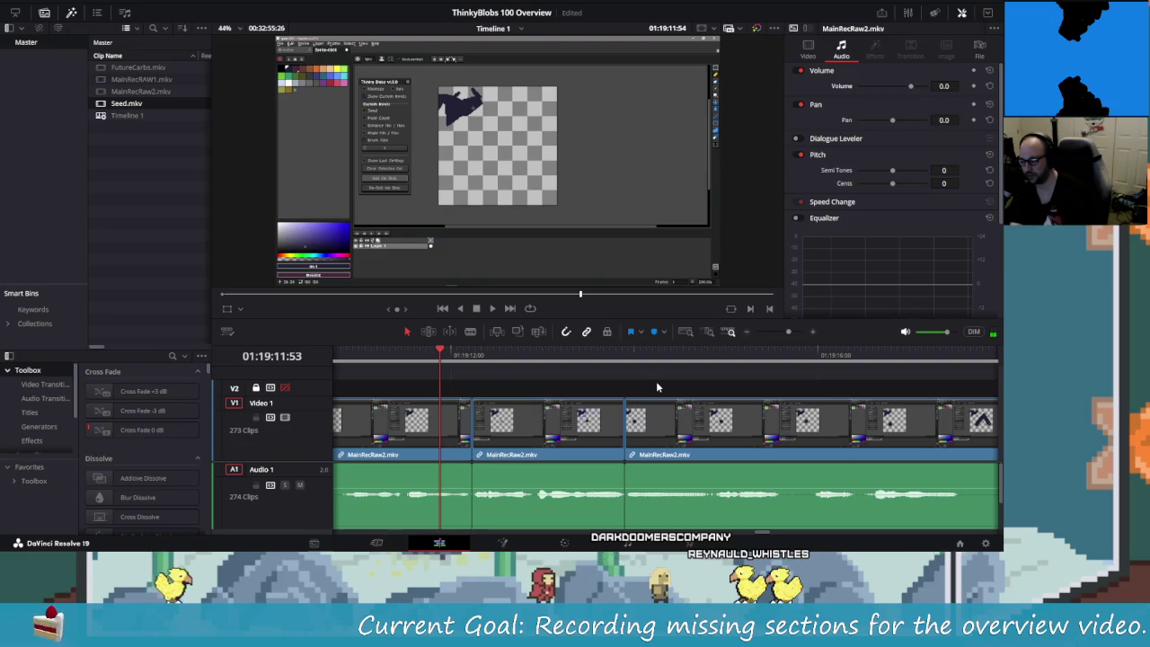
key(space)
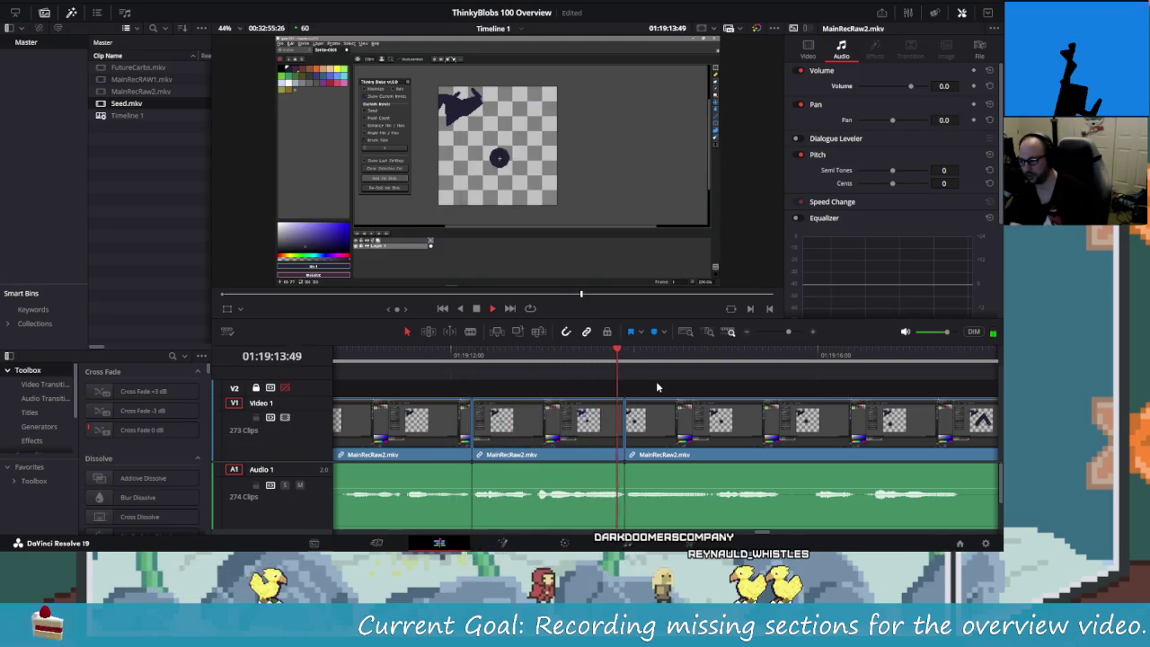
key(space)
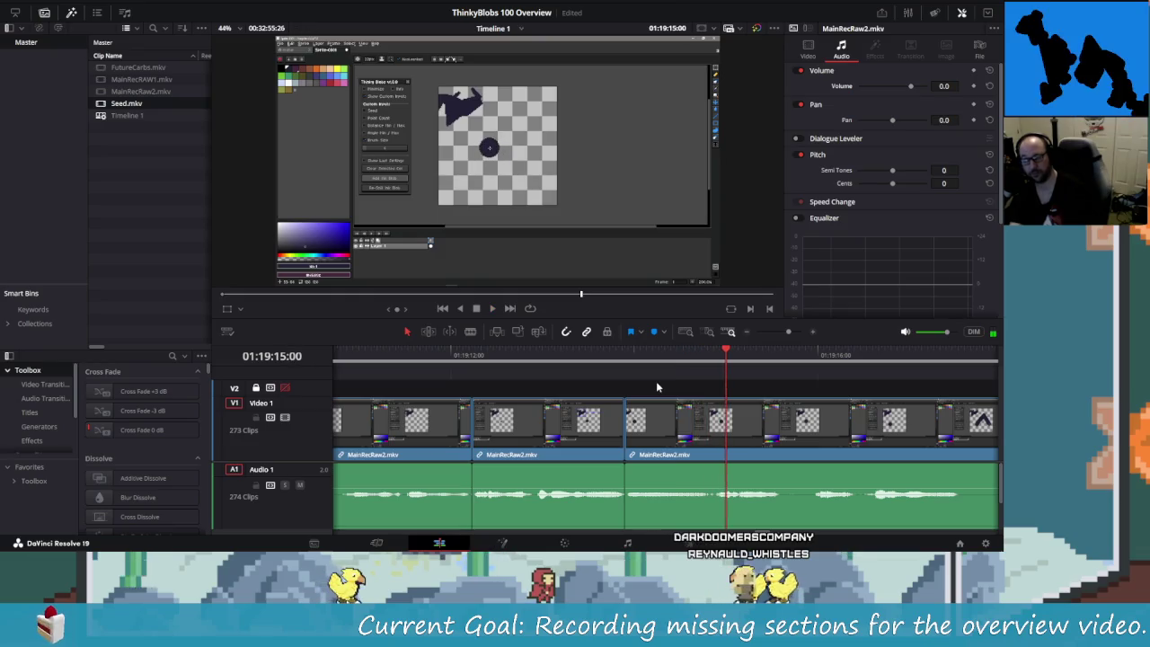
- Undo a stray split and replay the section to find the pause at 01:19:14:39
key(Left)
key(Left)
key(Left)
key(Left)
key(Left)
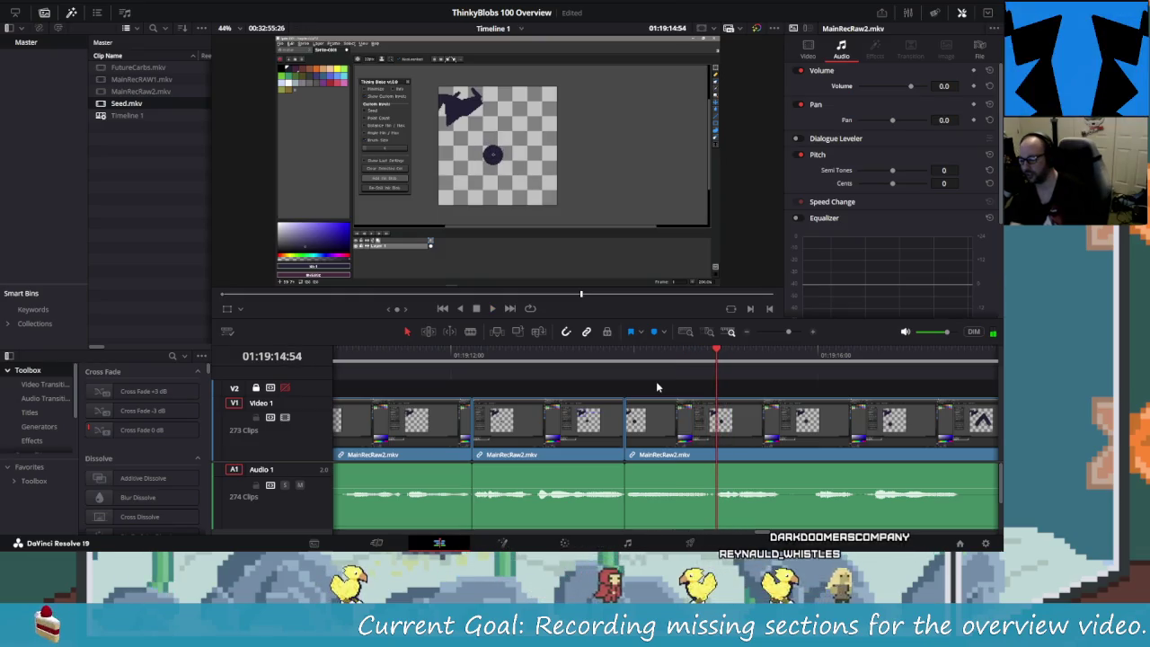
key(ctrl+b)
key(Left)
key(Left)
key(Left)
key(Left)
key(Left)
key(Left)
key(Left)
key(Left)
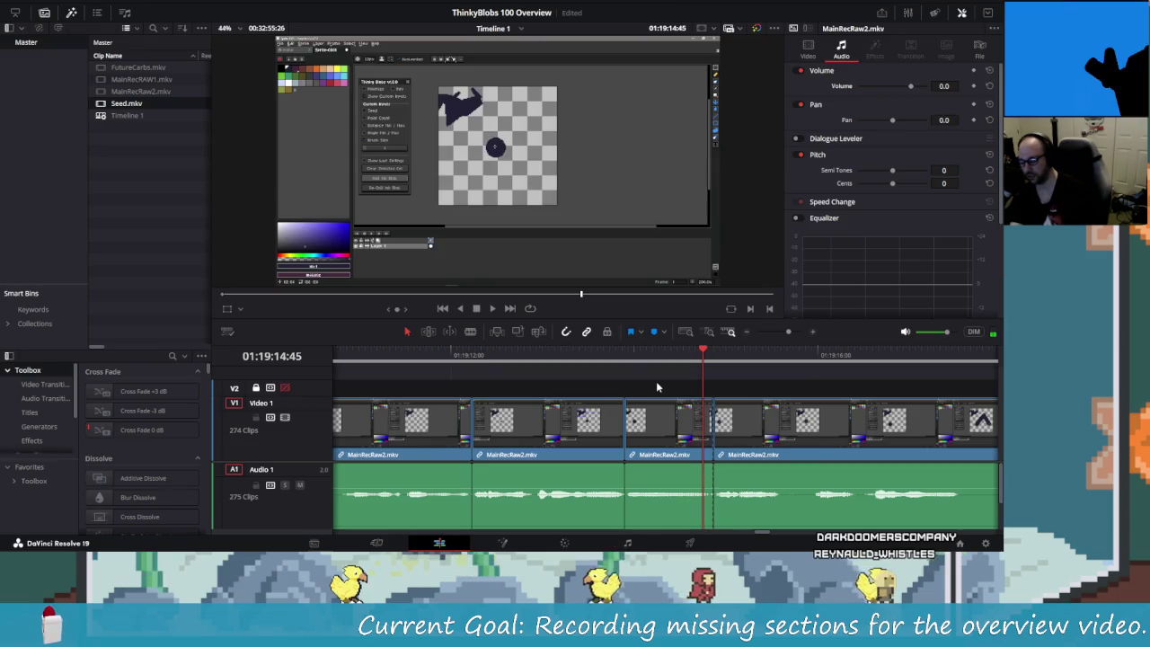
key(ctrl+z)
key(shift+Left)
key(shift+Left)
key(shift+Left)
key(space)
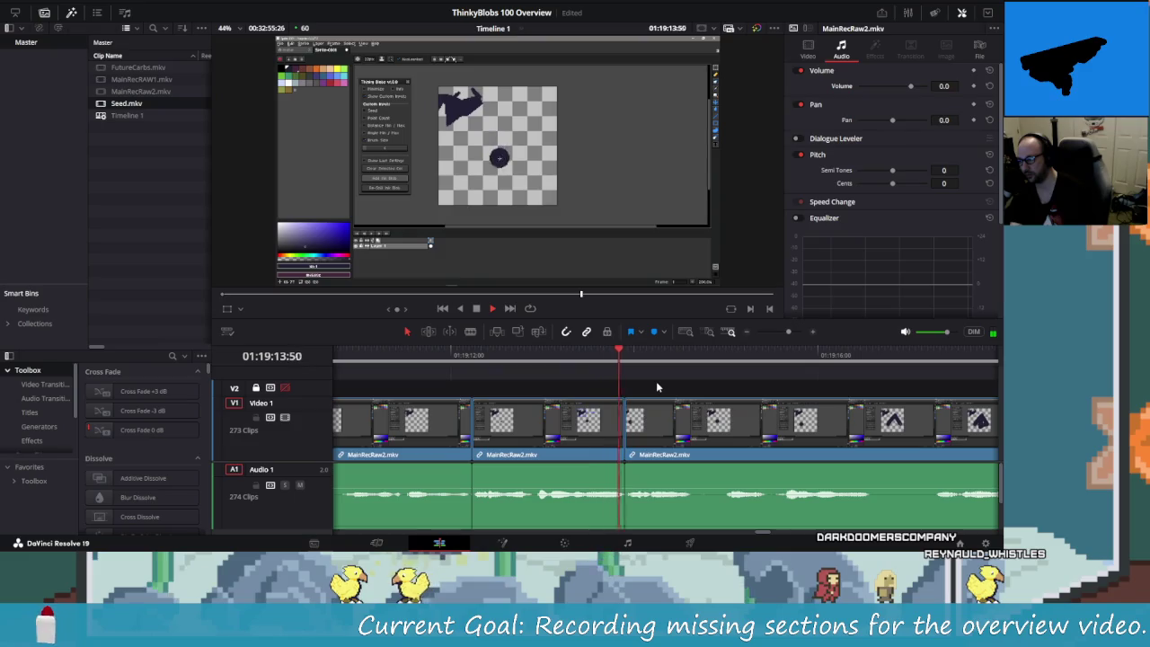
key(shift+Left)
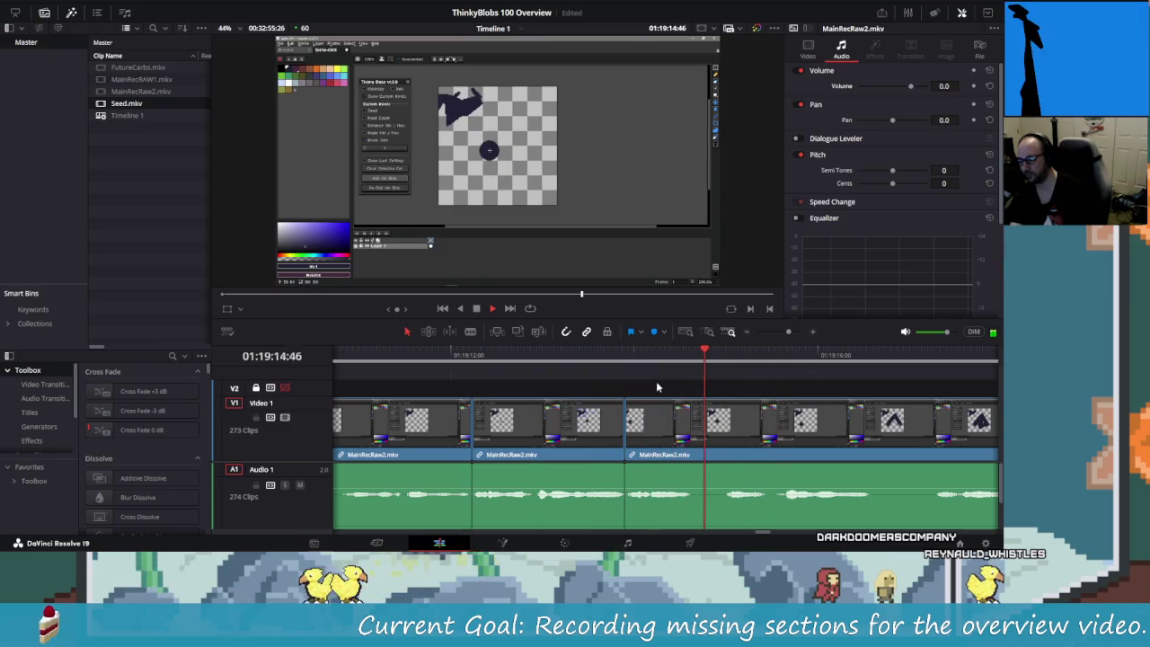
key(space)
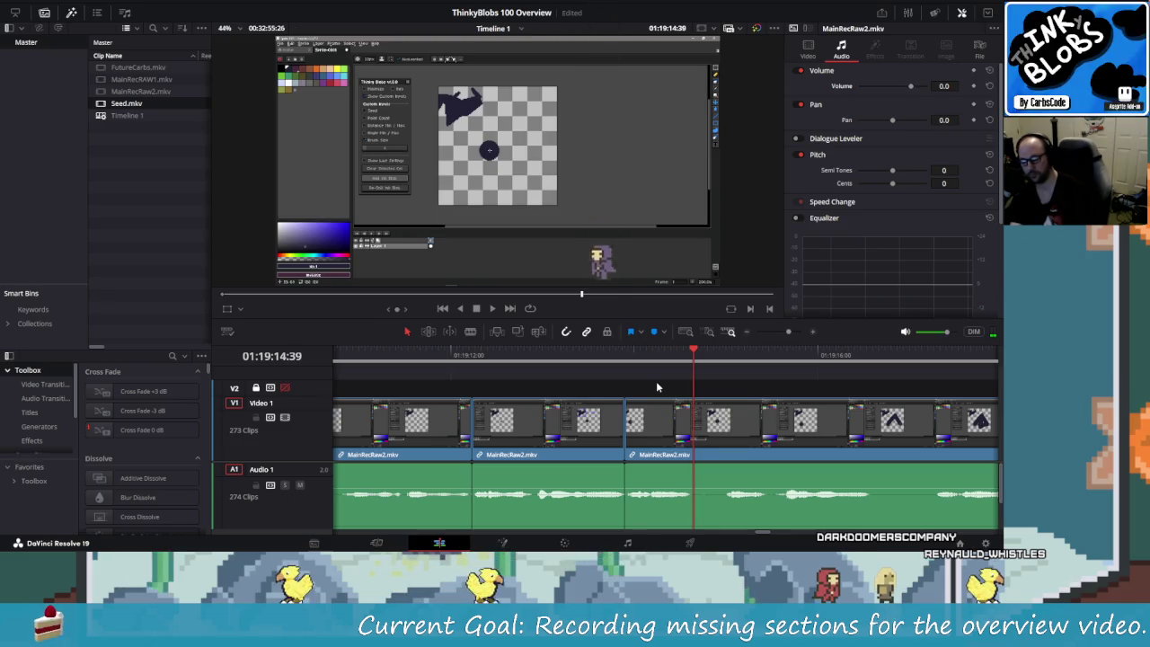
- Cut out the fragment between 01:19:14:39 and about 01:19:14:50 and close the gap
key(ctrl+b)
key(Right)
key(Right)
key(Right)
key(Right)
key(Right)
key(Right)
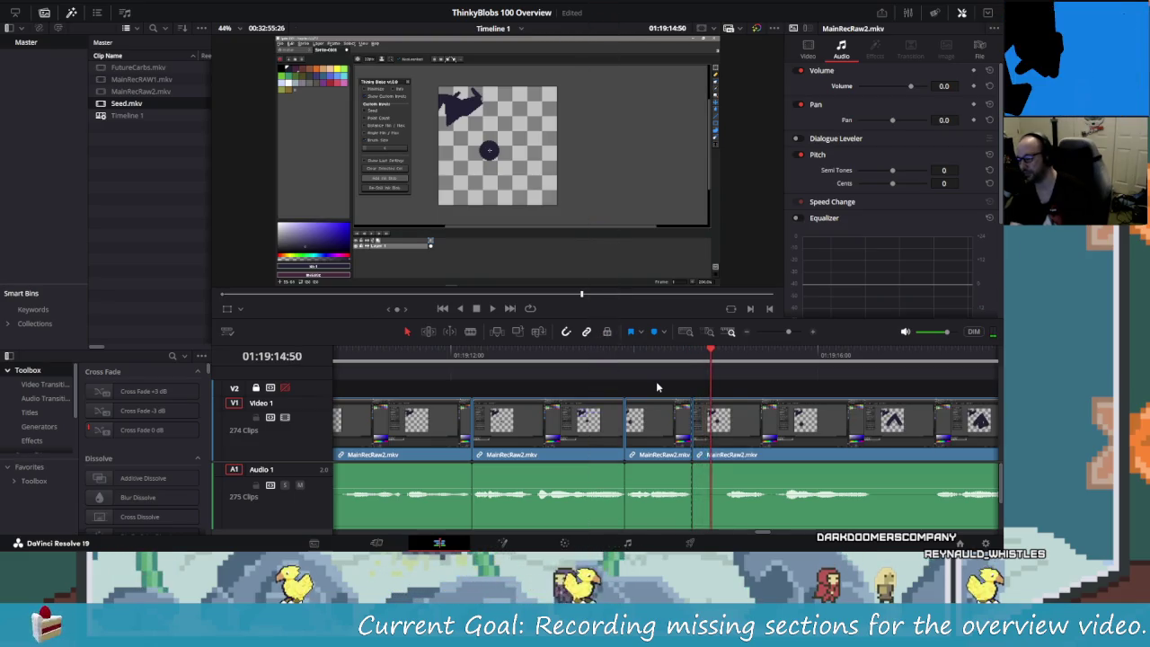
key(Right)
key(Right)
key(Right)
key(Right)
key(Right)
key(Right)
key(Right)
key(Right)
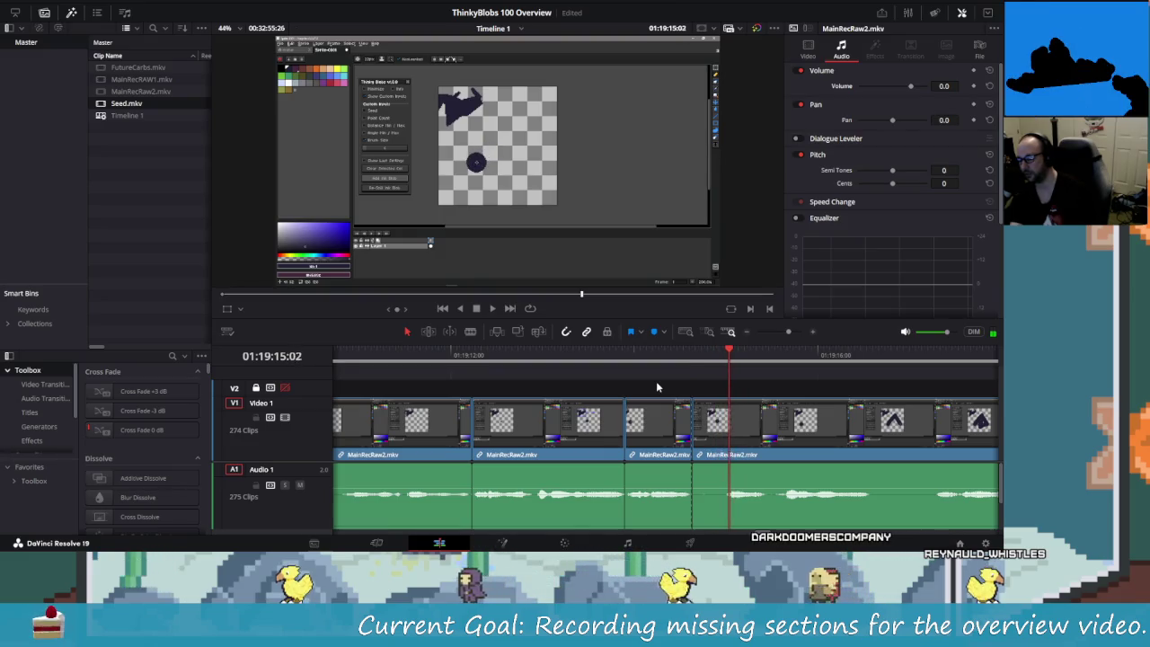
key(Left)
key(Left)
key(Left)
key(ctrl+b)
key(Left)
key(Left)
key(Left)
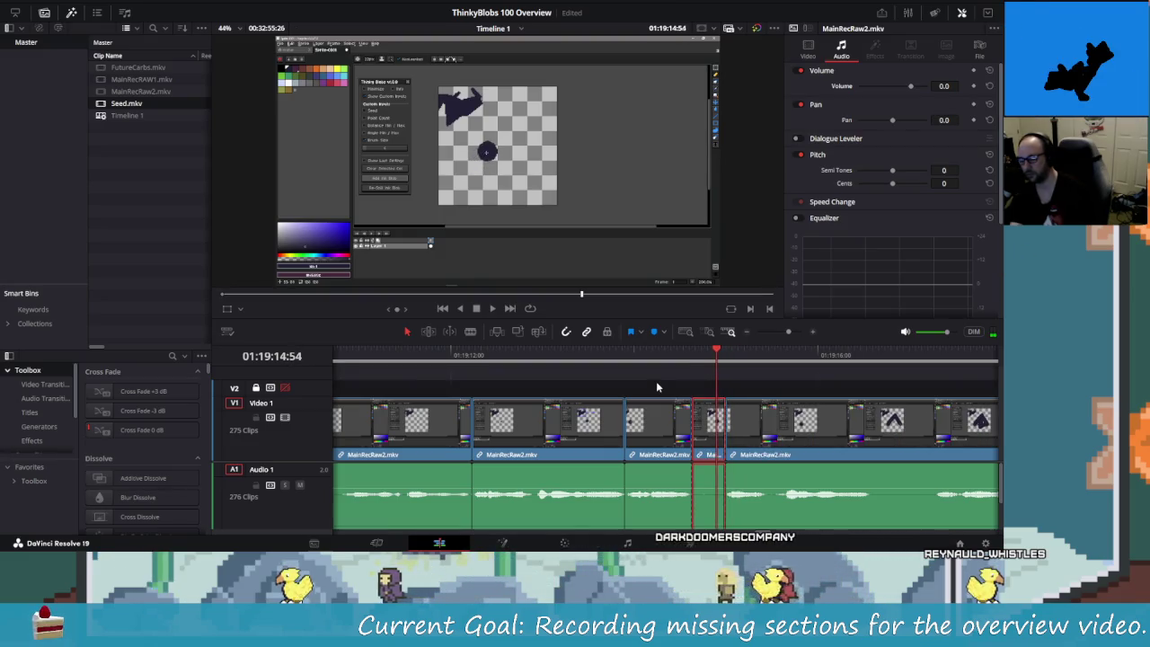
key(Delete)
key(Left)
key(Left)
key(Left)
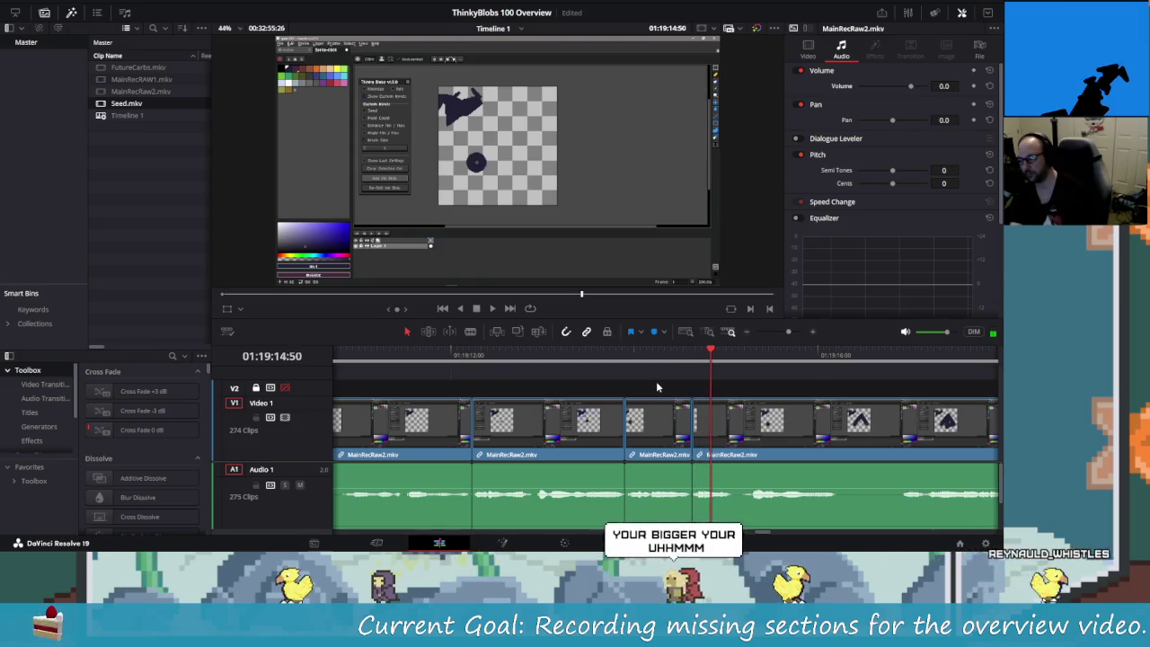
- Check the new join around 01:19:15:02 and replay the edited section
key(Right)
key(Right)
key(Right)
key(Right)
key(Right)
key(Right)
key(Right)
key(Right)
key(Right)
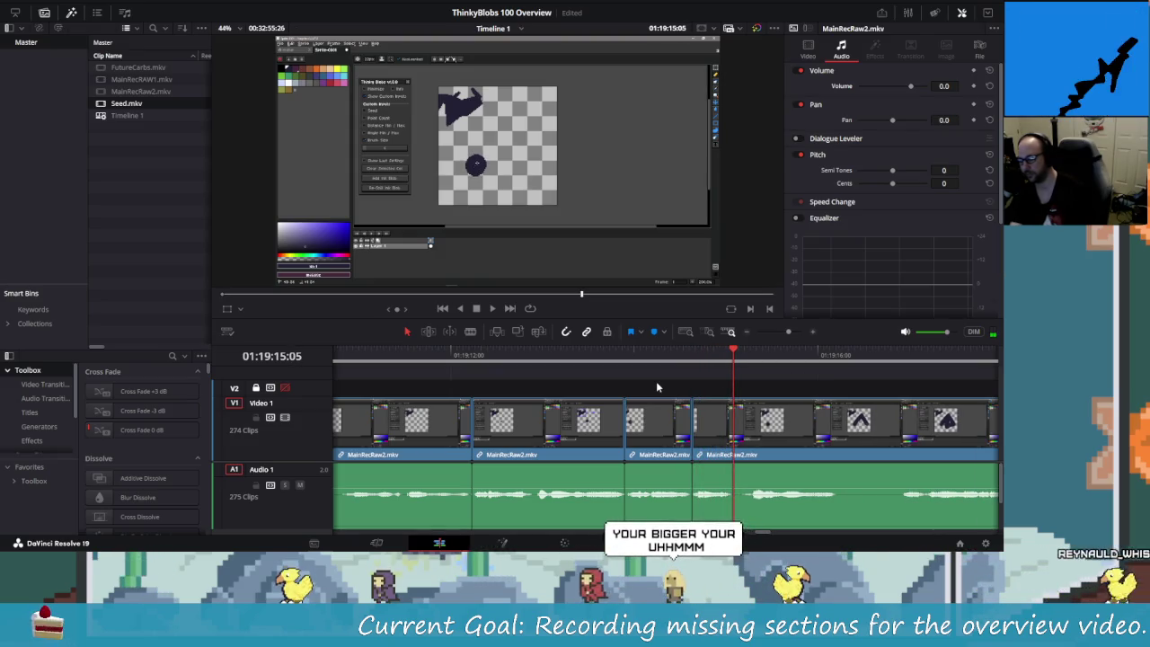
key(Right)
key(Right)
key(Right)
key(Right)
key(Right)
key(Right)
key(Left)
key(Left)
key(Left)
key(Left)
key(Left)
key(Left)
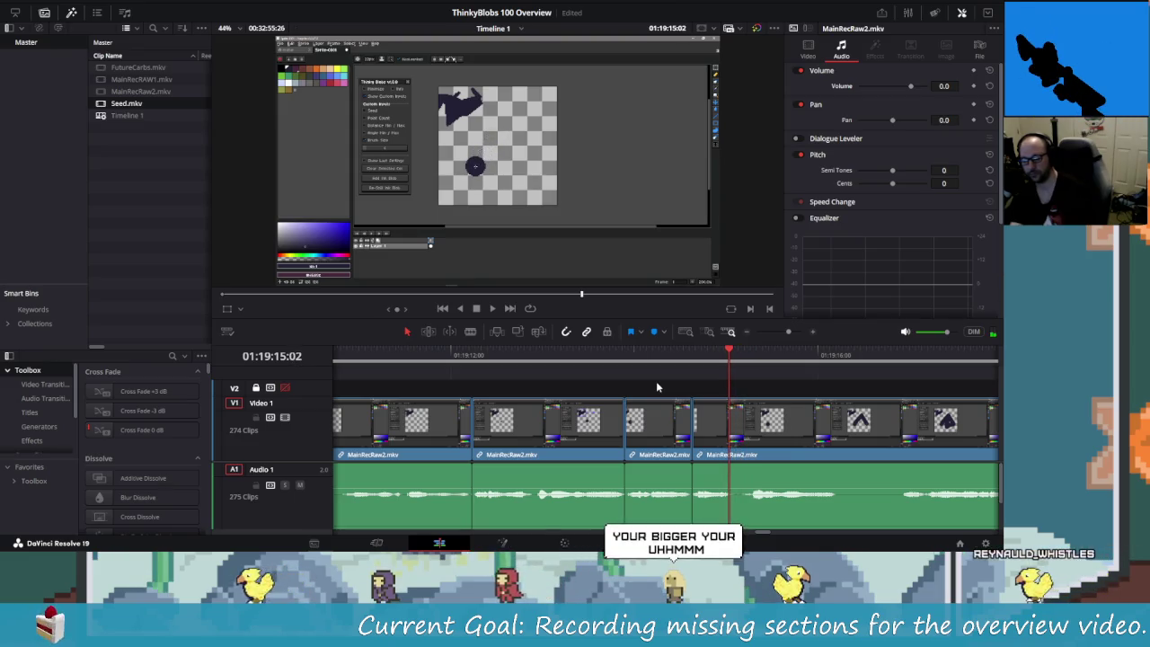
key(shift+Left)
key(shift+Left)
key(shift+Left)
key(shift+Left)
key(shift+Left)
key(space)
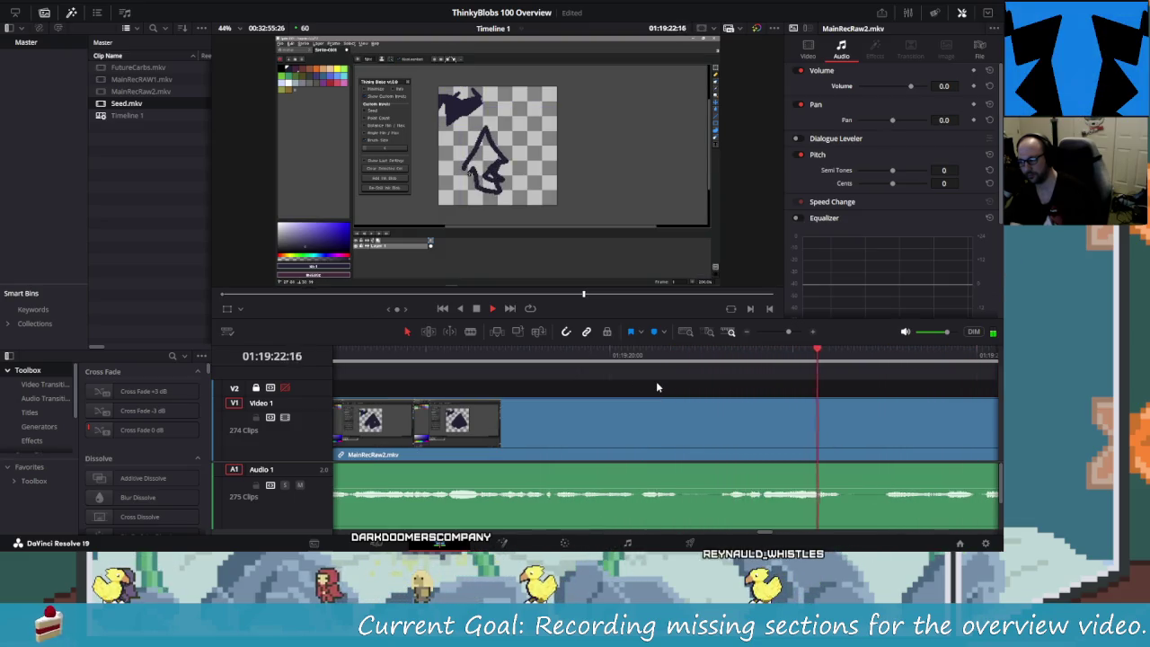
key(space)
- Rewatch the section, undo a misplaced split at 01:19:23:23, and play to 01:19:22:32
key(shift+Left)
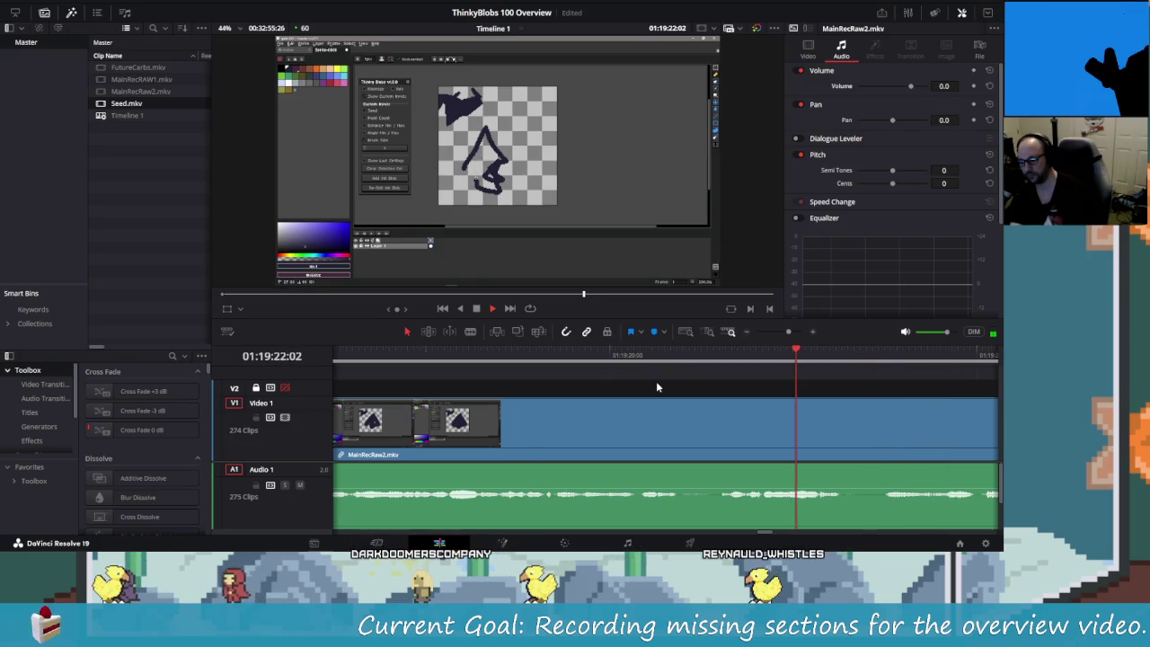
key(shift+Left)
key(shift+Left)
key(shift+Left)
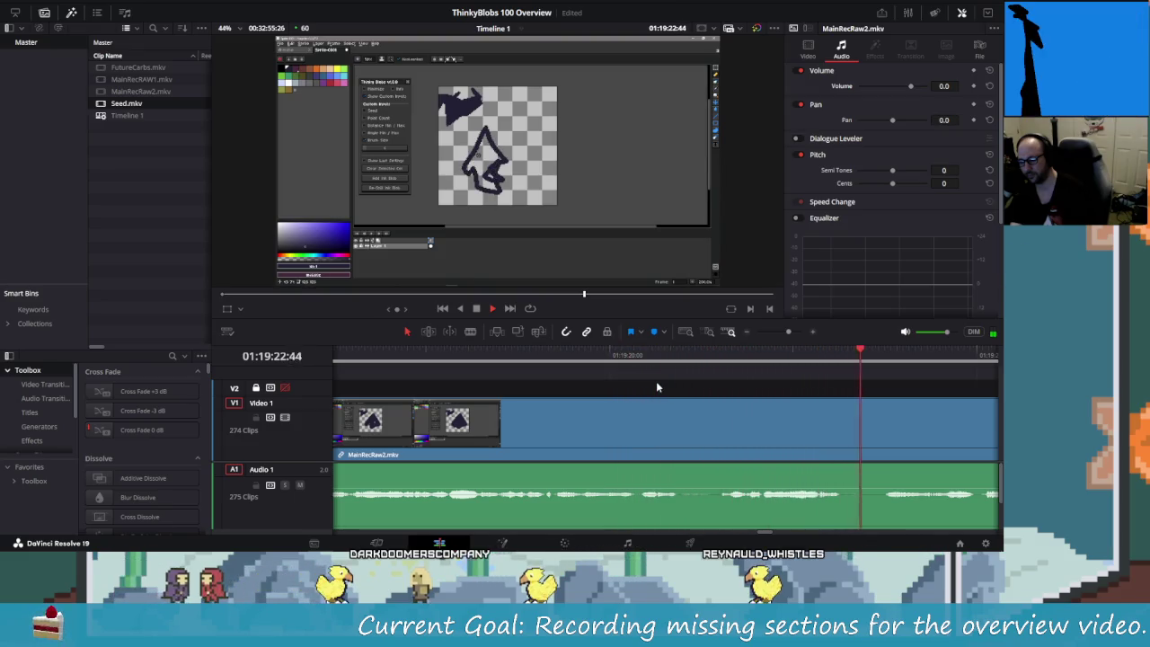
key(shift+Left)
key(shift+Left)
key(shift+Left)
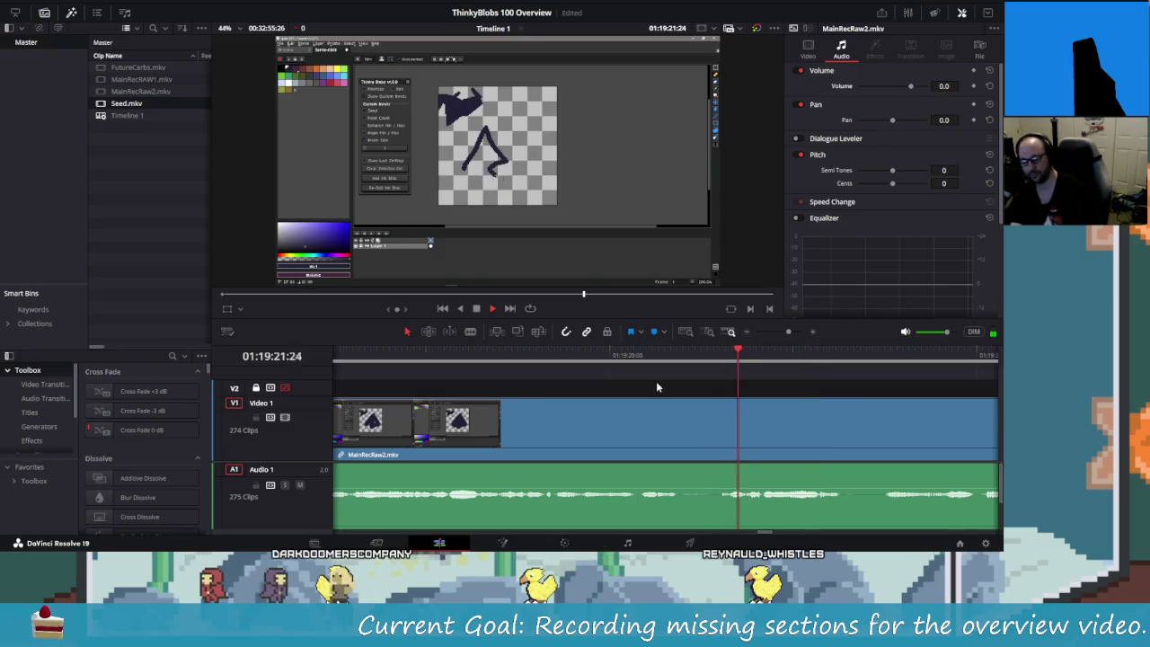
key(ctrl+b)
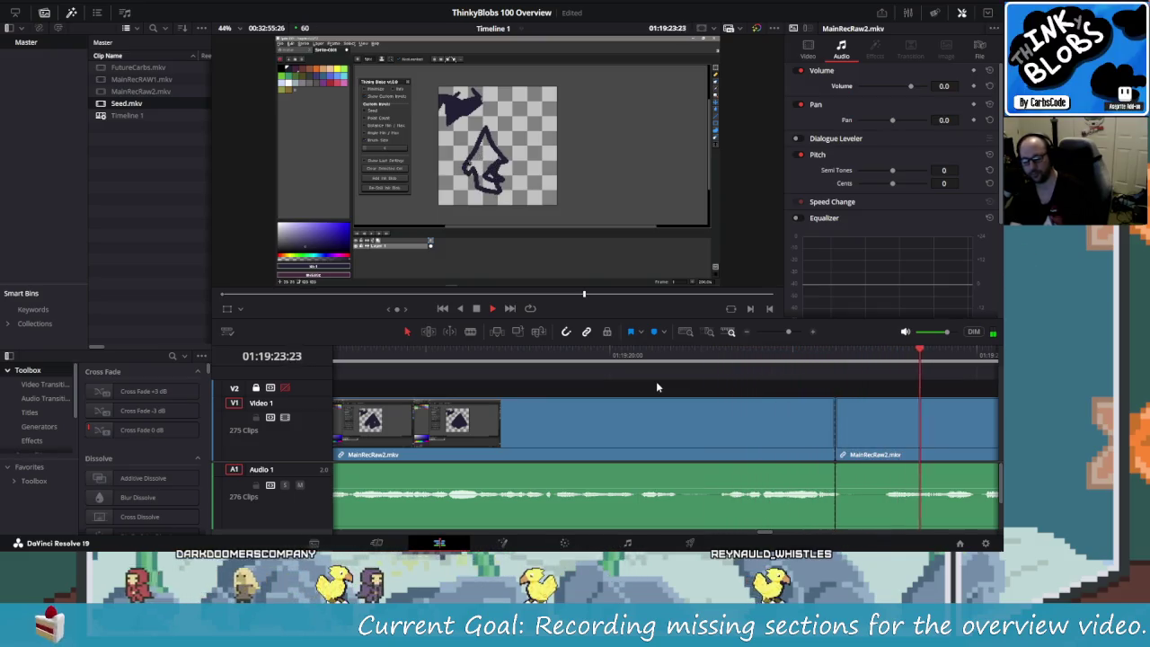
key(ctrl+z)
key(shift+Left)
key(shift+Left)
key(shift+Left)
key(shift+Left)
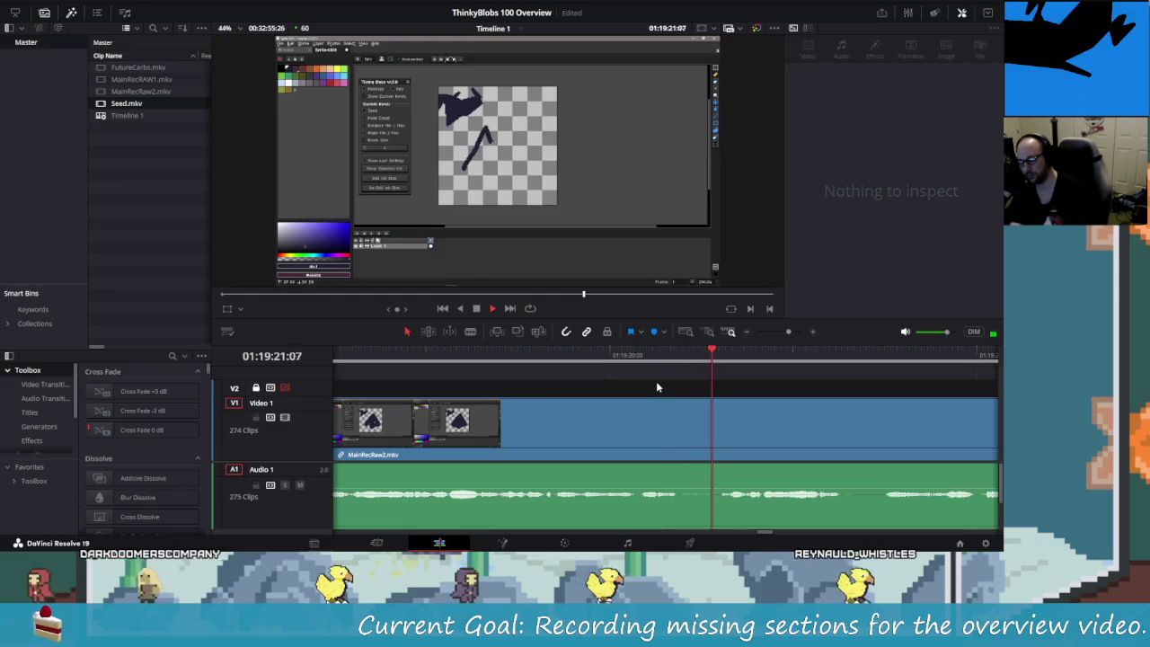
key(space)
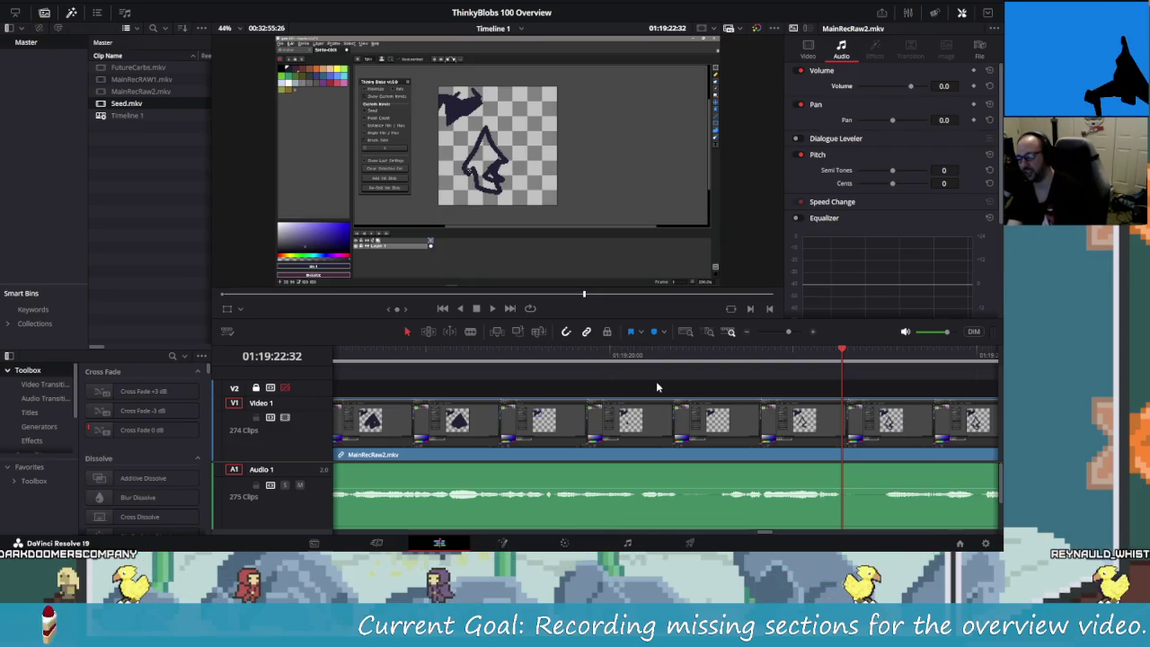
- Split at 01:19:22:32 and 01:19:23:41, delete the middle piece closing the gap, then replay
key(ctrl+b)
key(space)
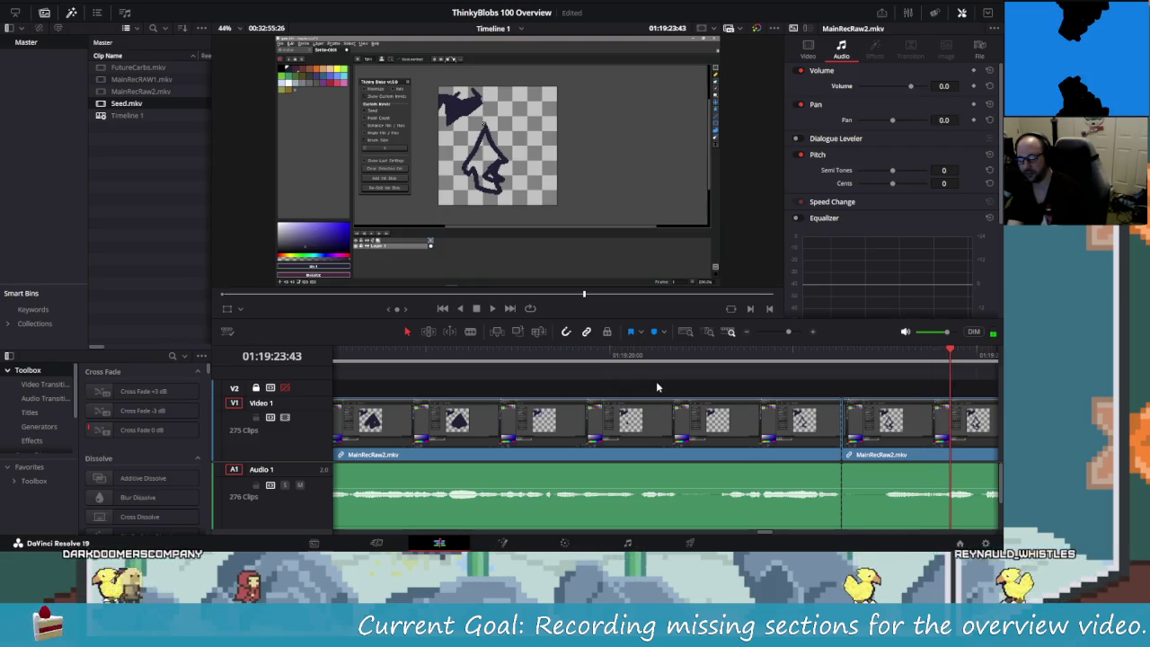
key(space)
key(ctrl+b)
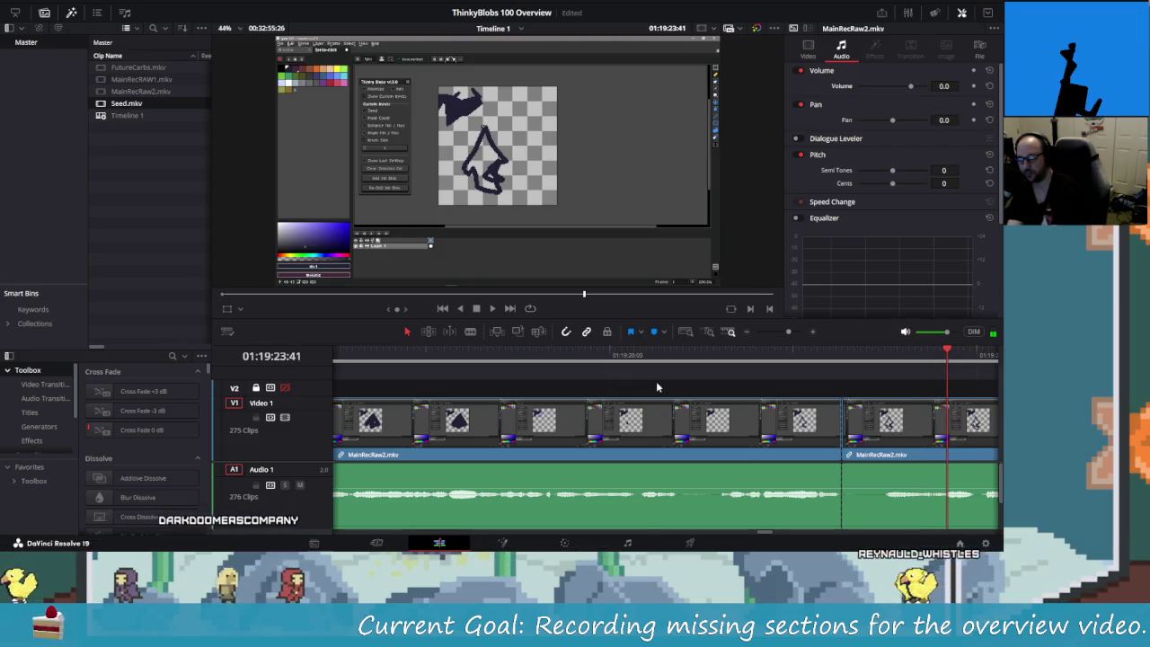
key(shift+v)
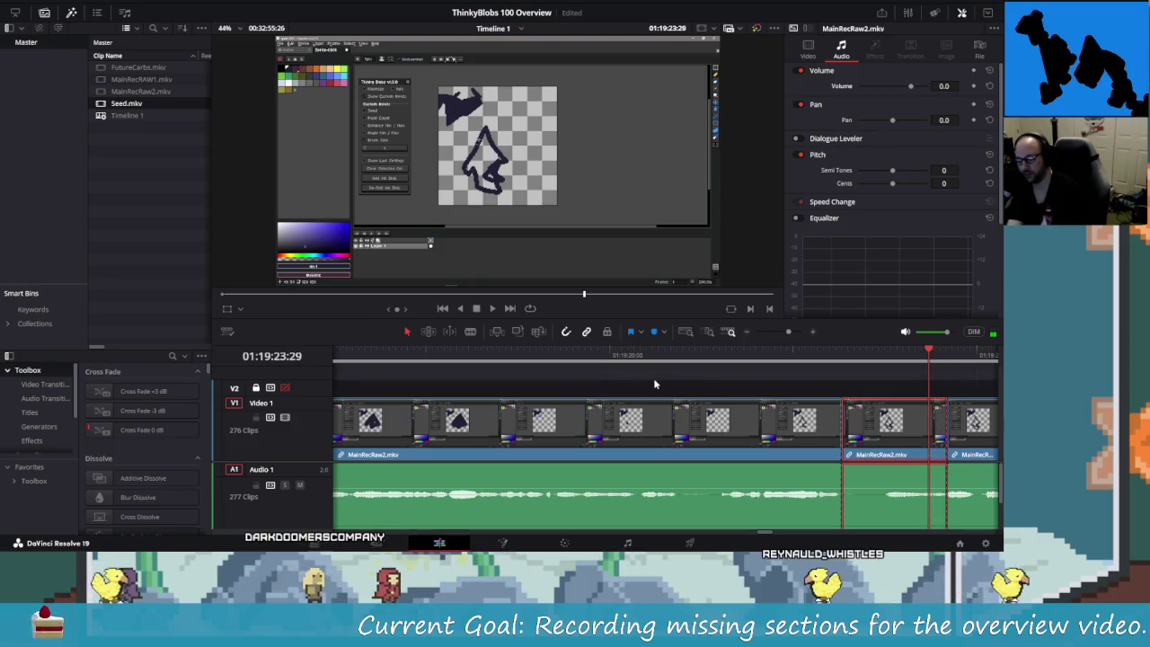
key(Delete)
key(j)
key(j)
key(j)
key(l)
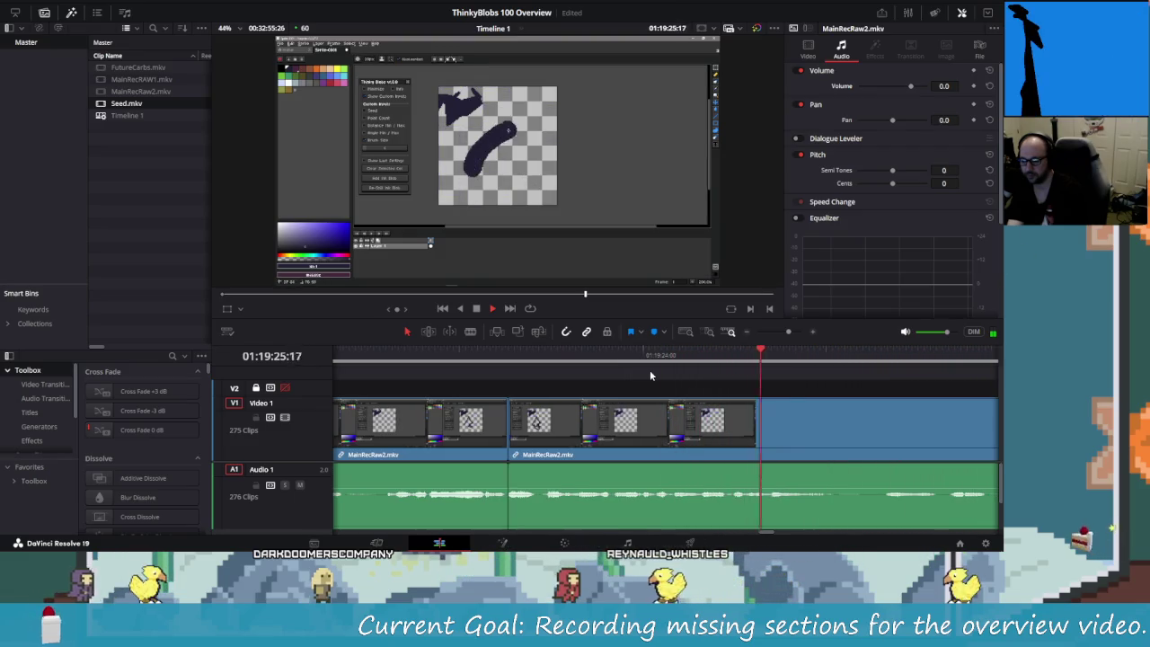
- Play from 01:19:25:37 and split MainRecRaw2.mkv at 01:19:26:04
key(j)
key(l)
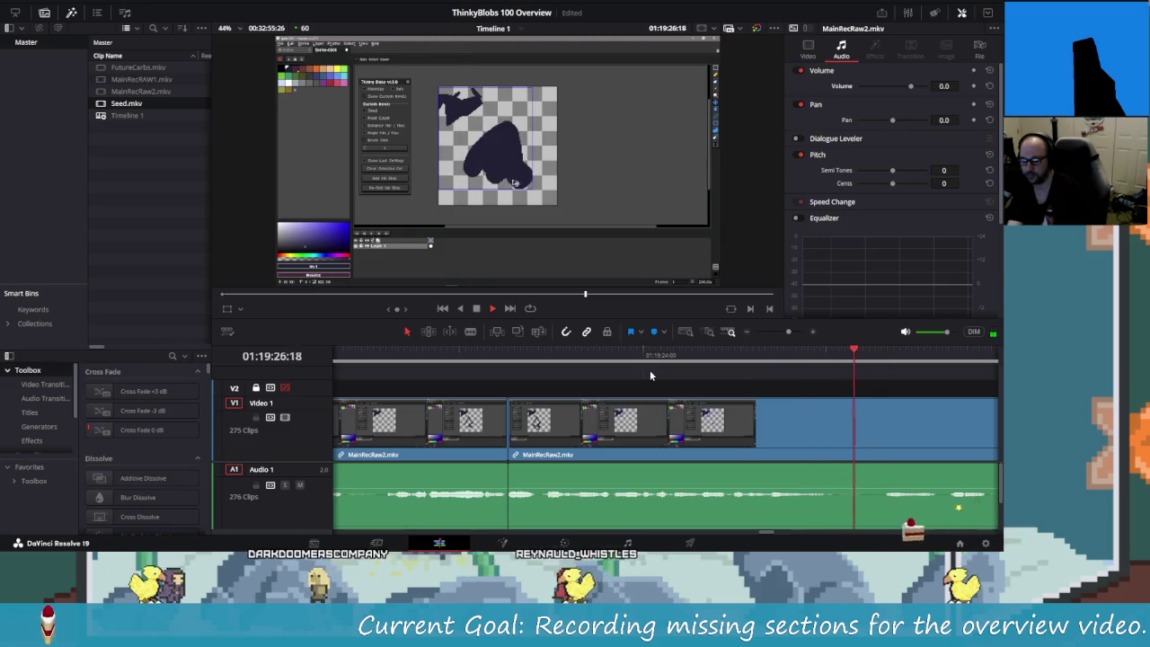
key(j)
key(k)
key(l)
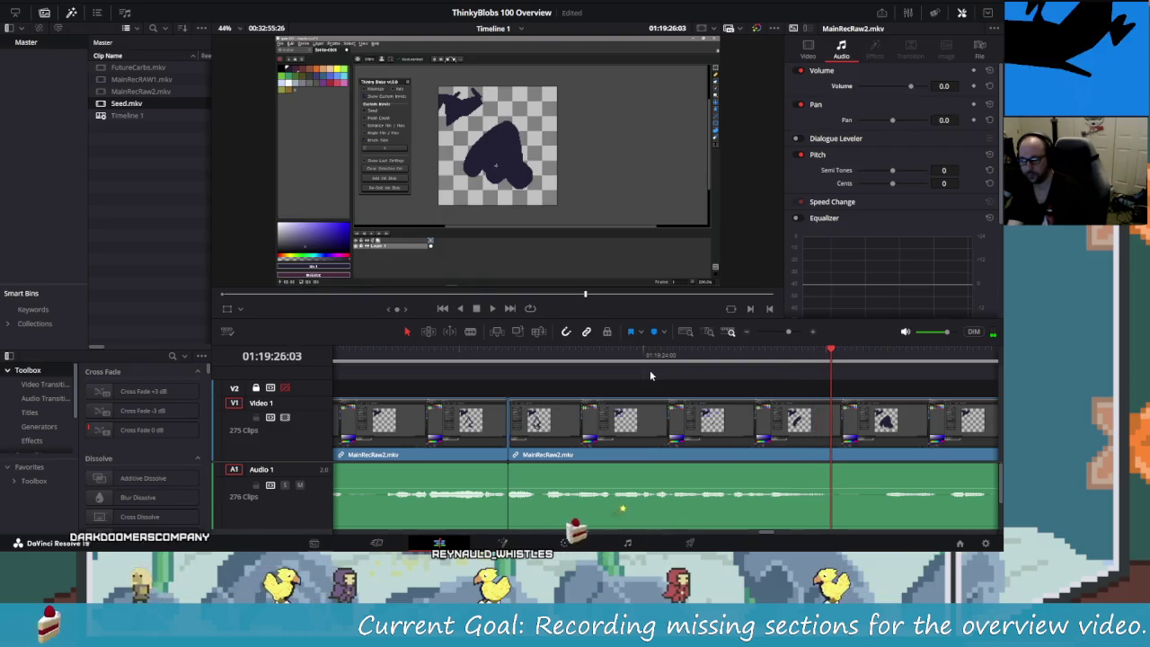
key(k)
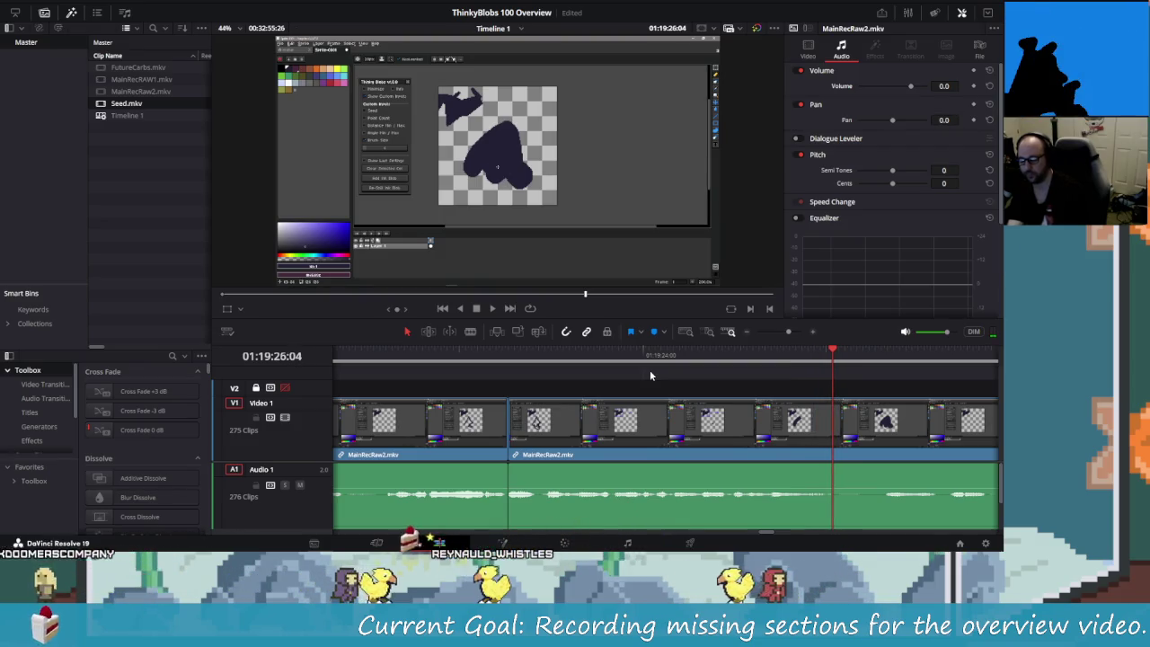
key(ctrl+b)
- Undo an extra later split and return the playhead to 01:19:25:37
key(l)
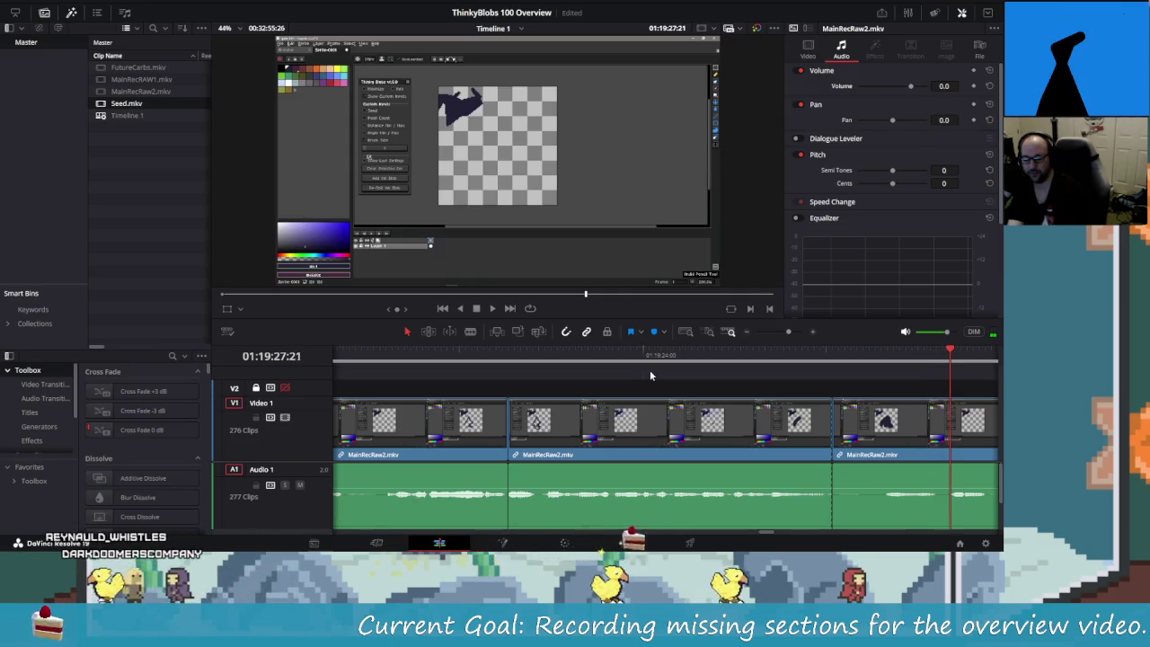
key(ctrl+b)
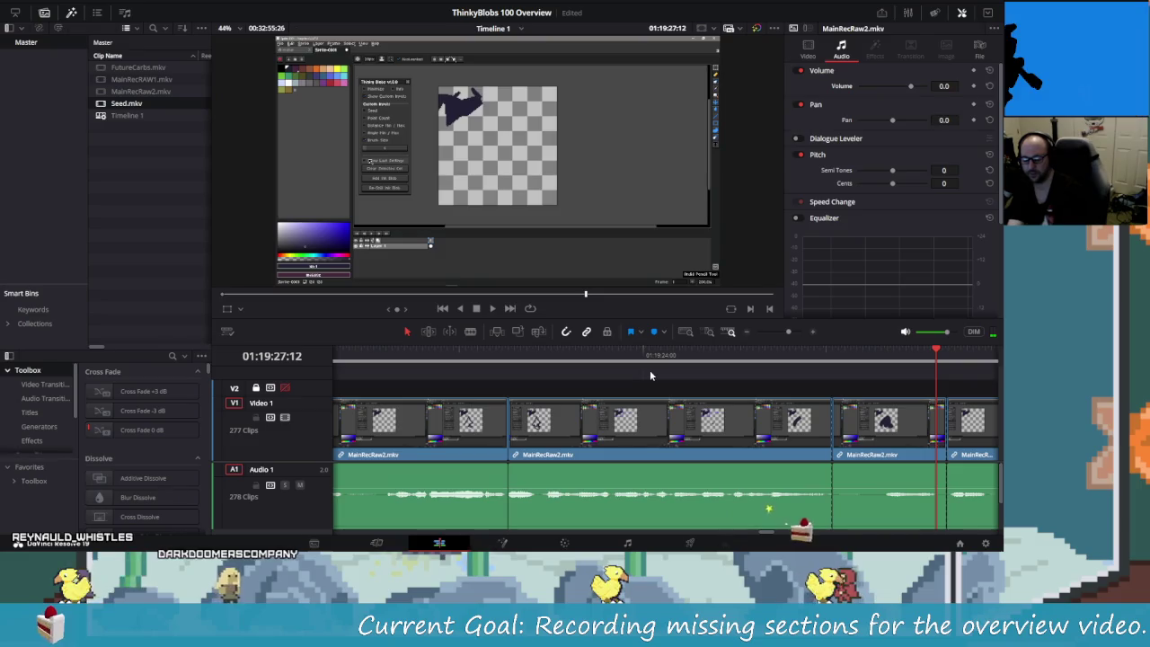
key(ctrl+z)
key(Left)
key(Left)
key(Left)
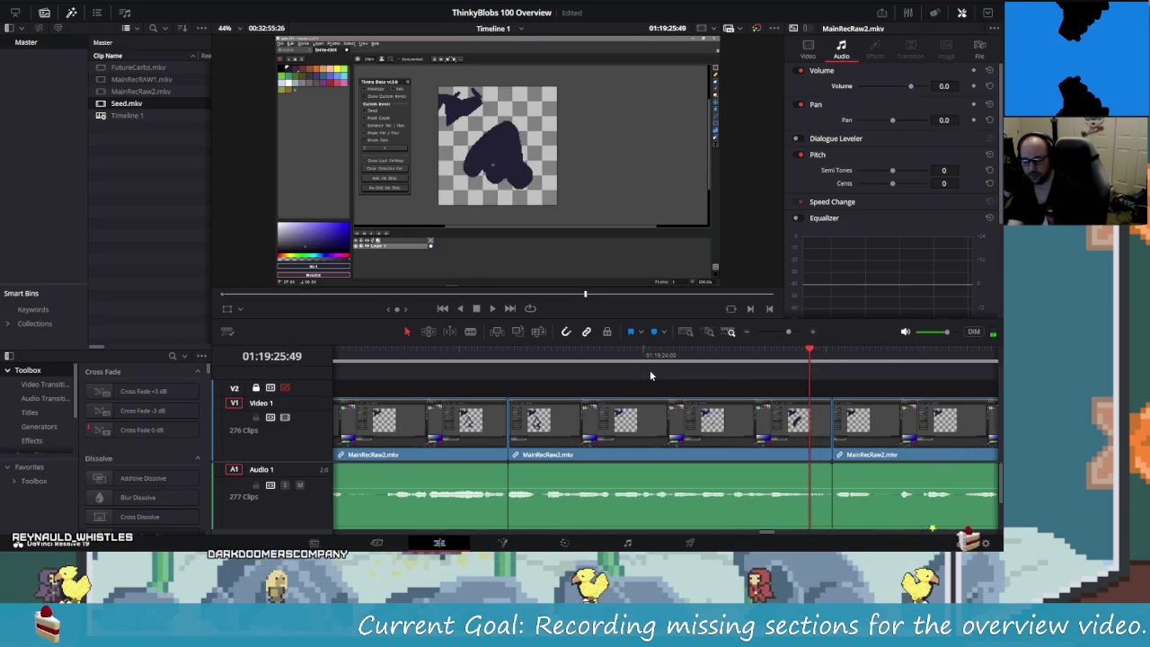
key(Left)
key(Left)
key(Left)
key(Left)
key(Left)
key(Left)
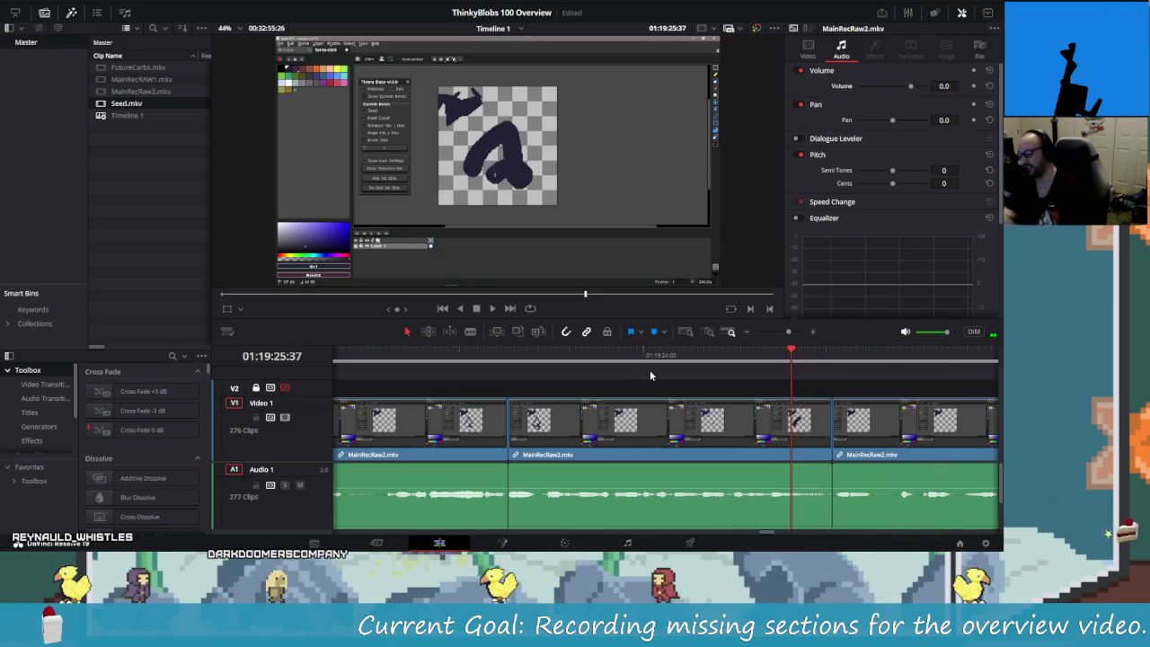
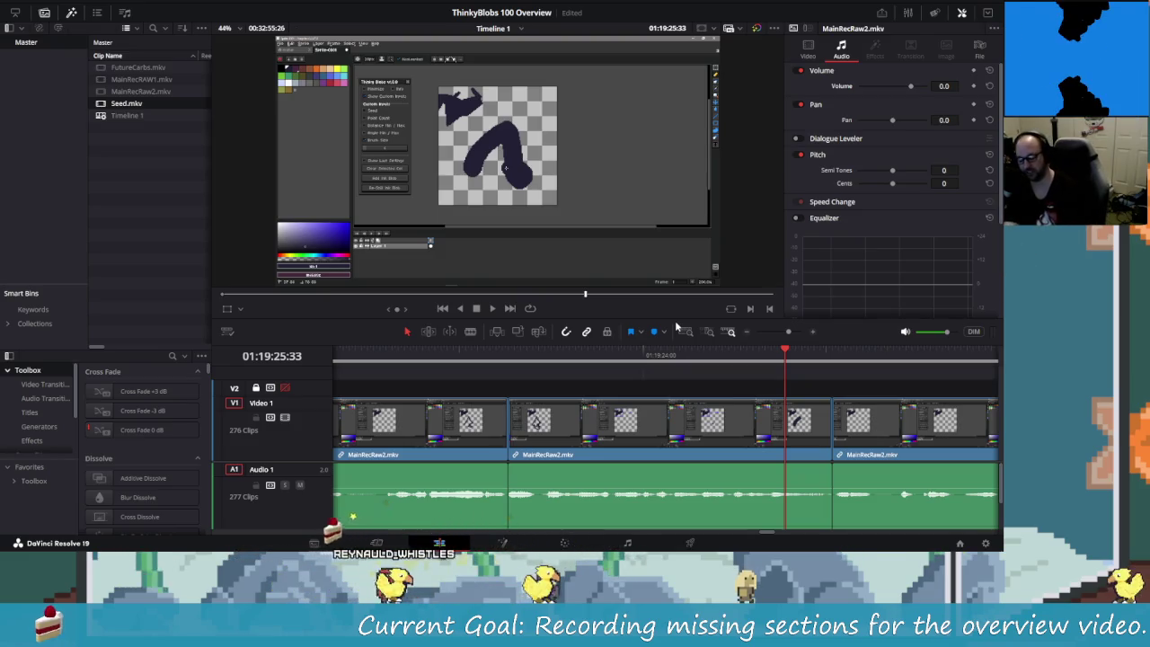
- Review the MainRecRaw2.mkv footage and blade the clip at the chosen frame
key(shift+Left)
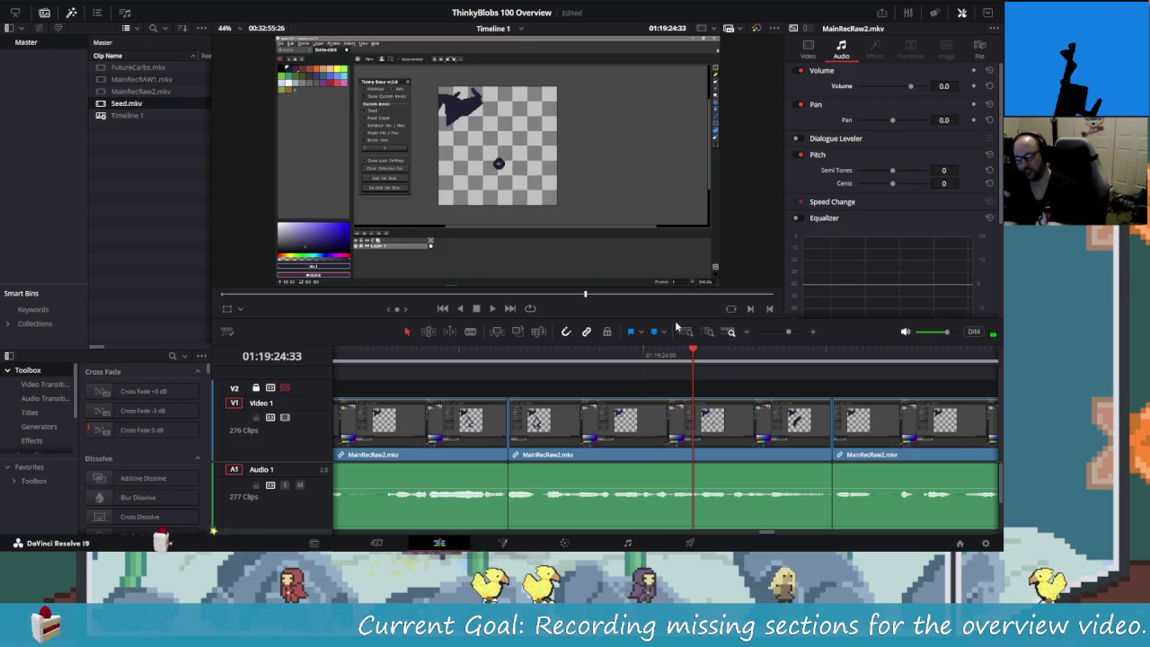
key(shift+Left)
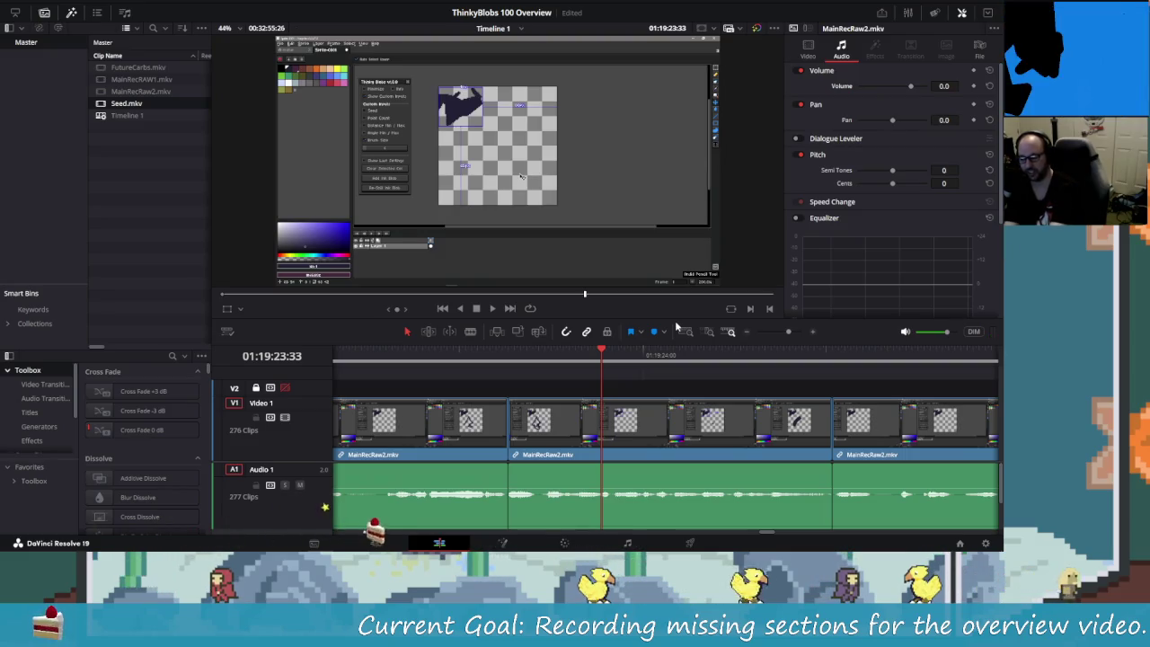
key(space)
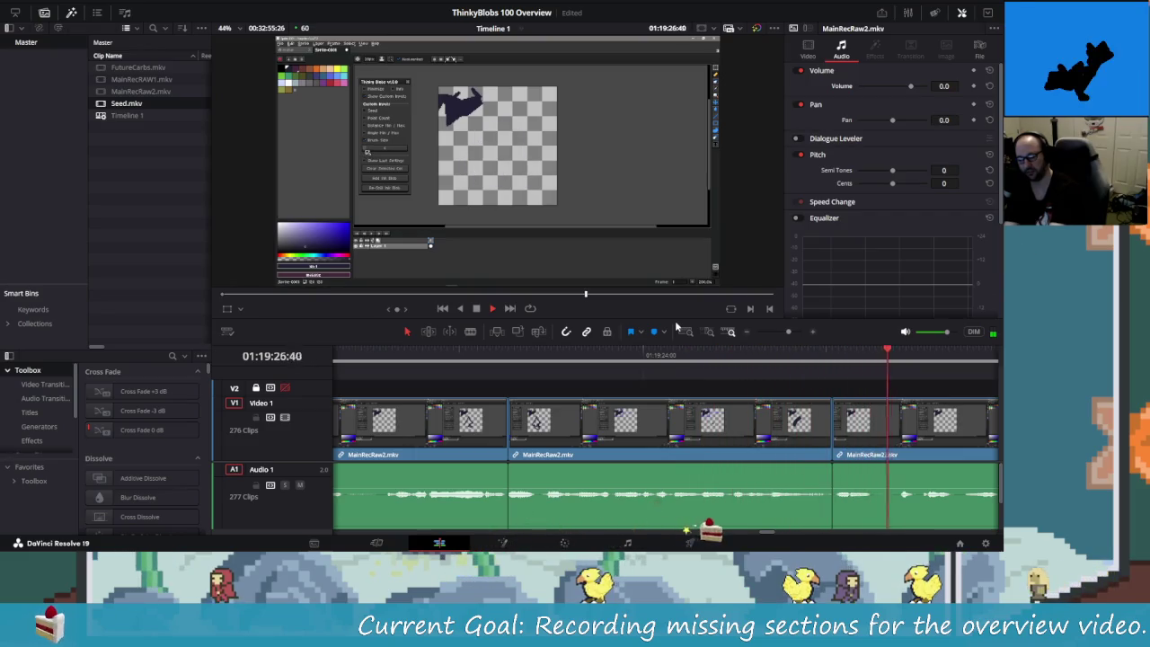
key(j)
key(l)
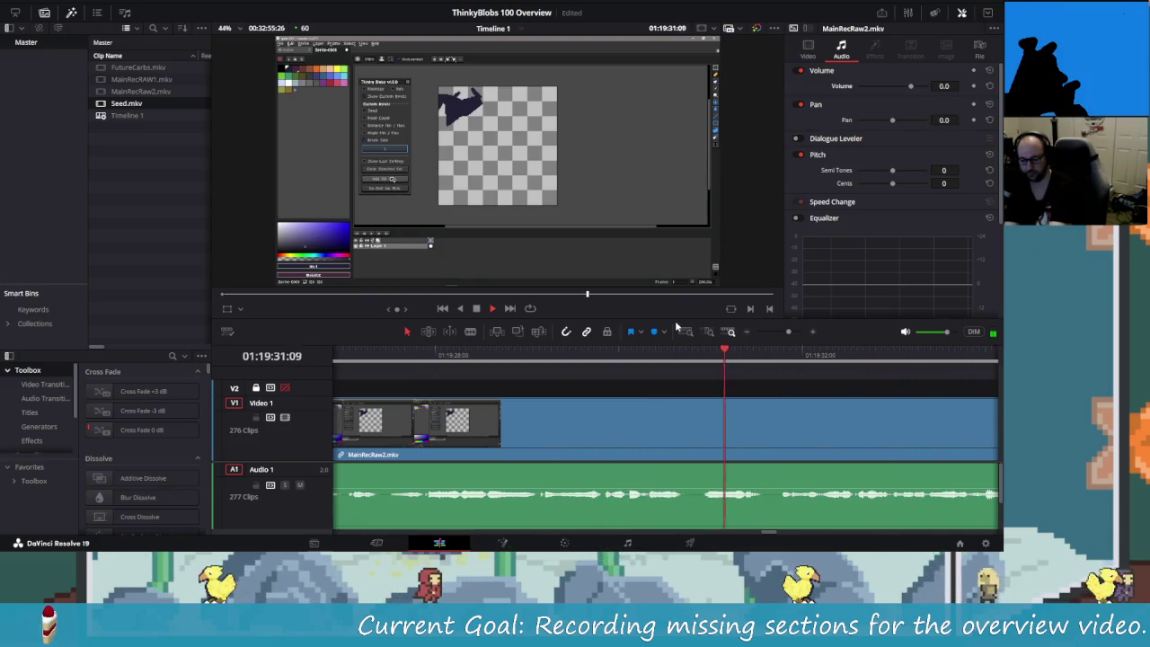
key(shift+Left)
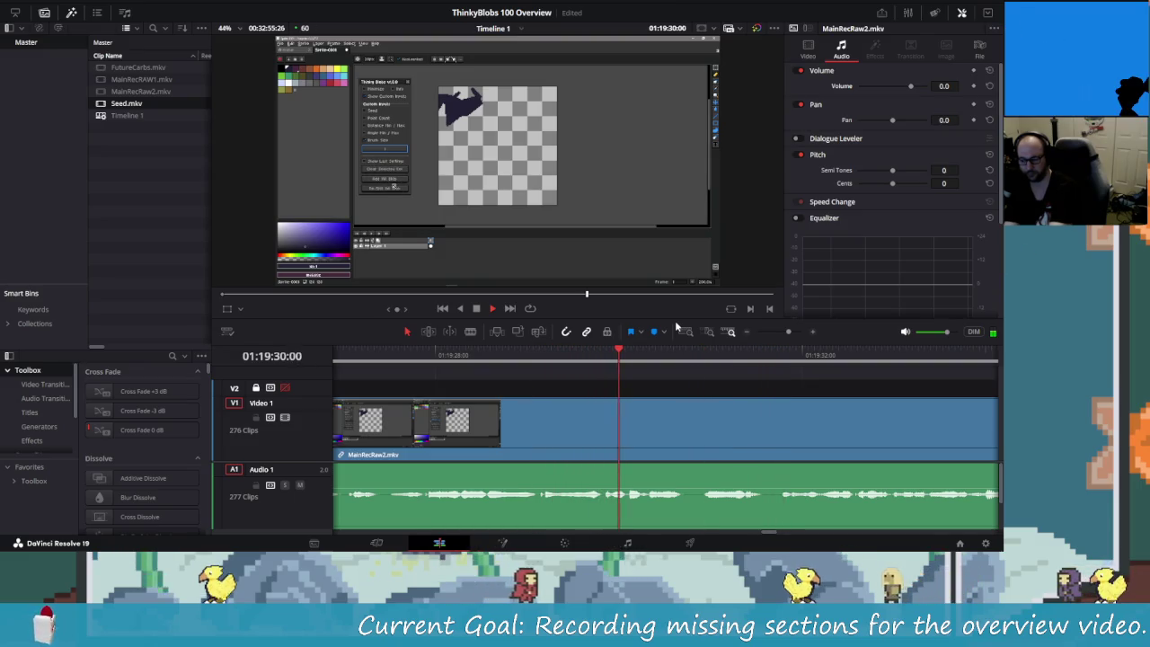
key(space)
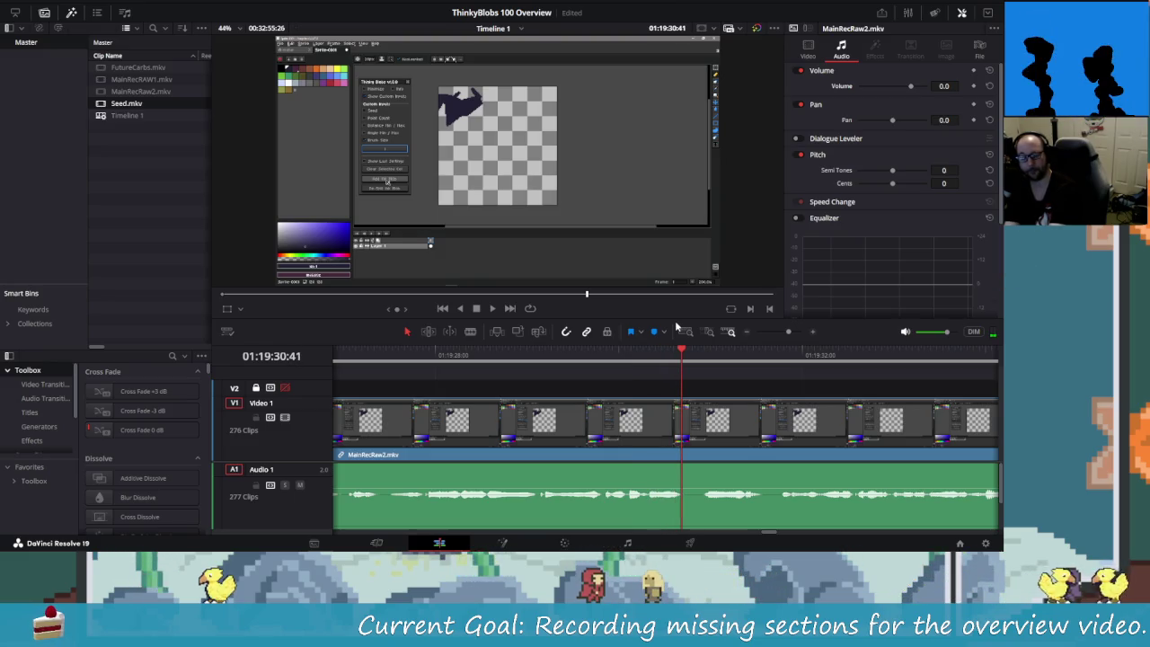
key(ctrl+b)
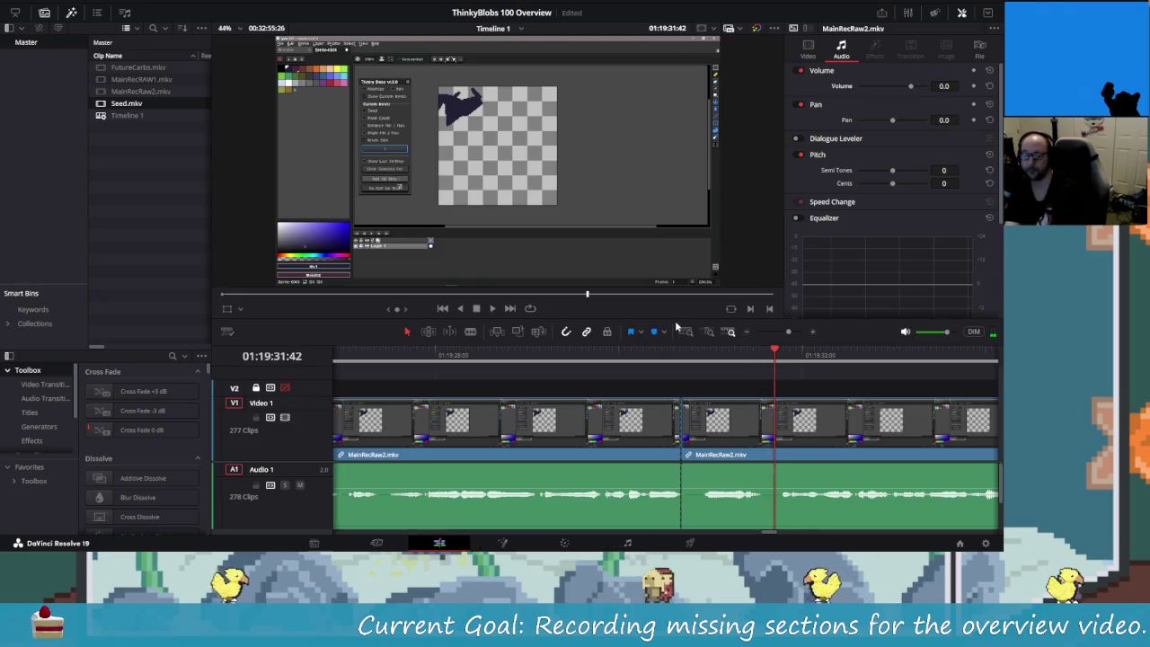
- Replay, frame-step to the next cut point, and blade the clip there
key(slash)
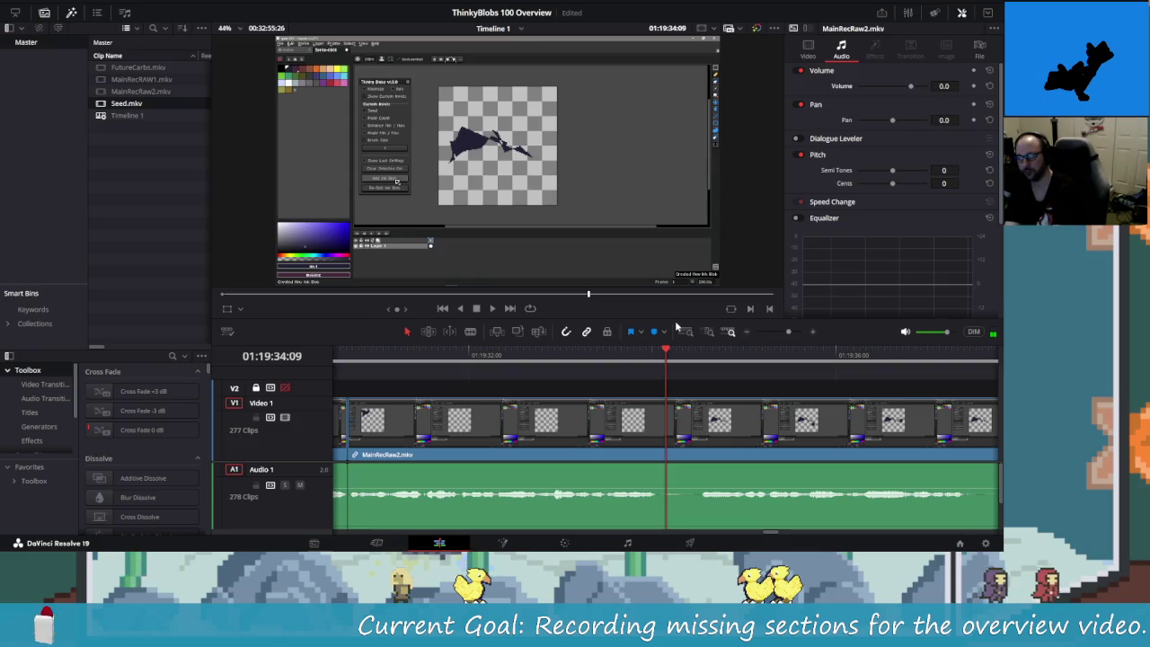
key(space)
key(Right)
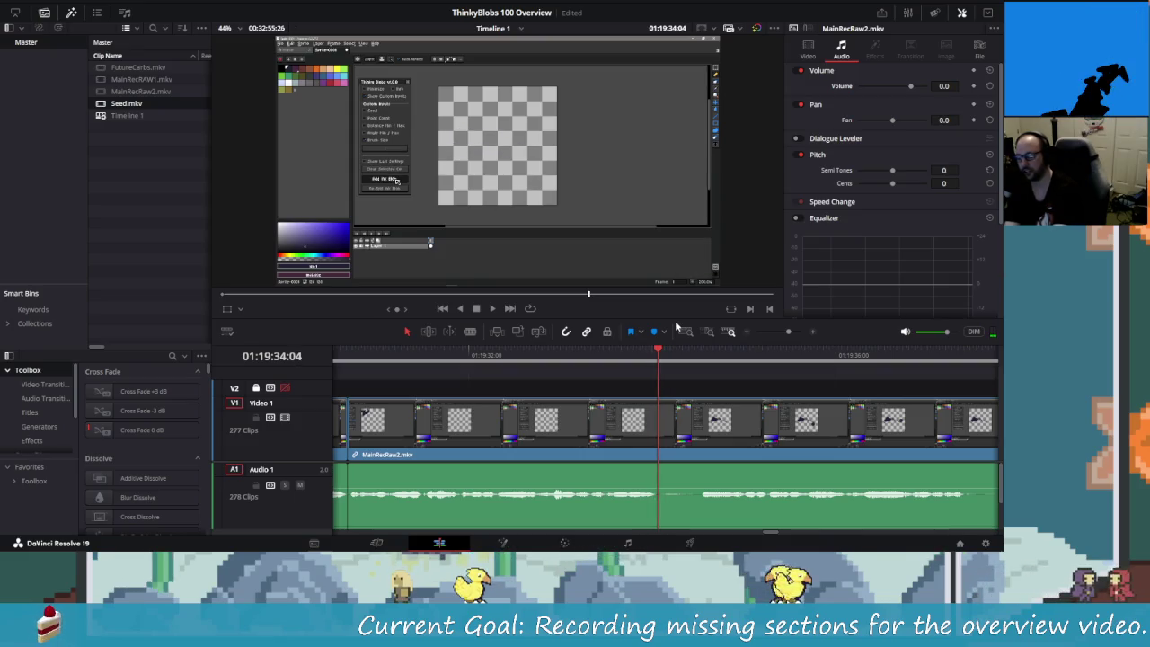
key(Right)
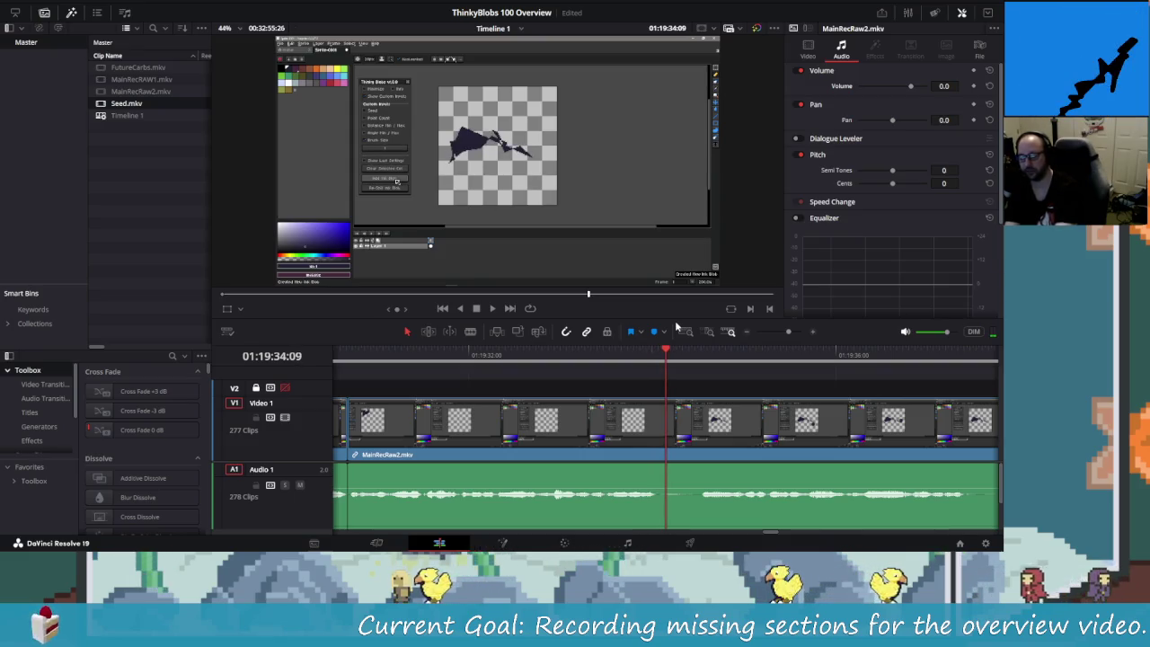
key(Left)
key(Left)
key(Left)
key(Left)
key(Left)
key(Left)
key(Left)
key(Left)
key(Left)
key(Right)
key(Right)
key(Right)
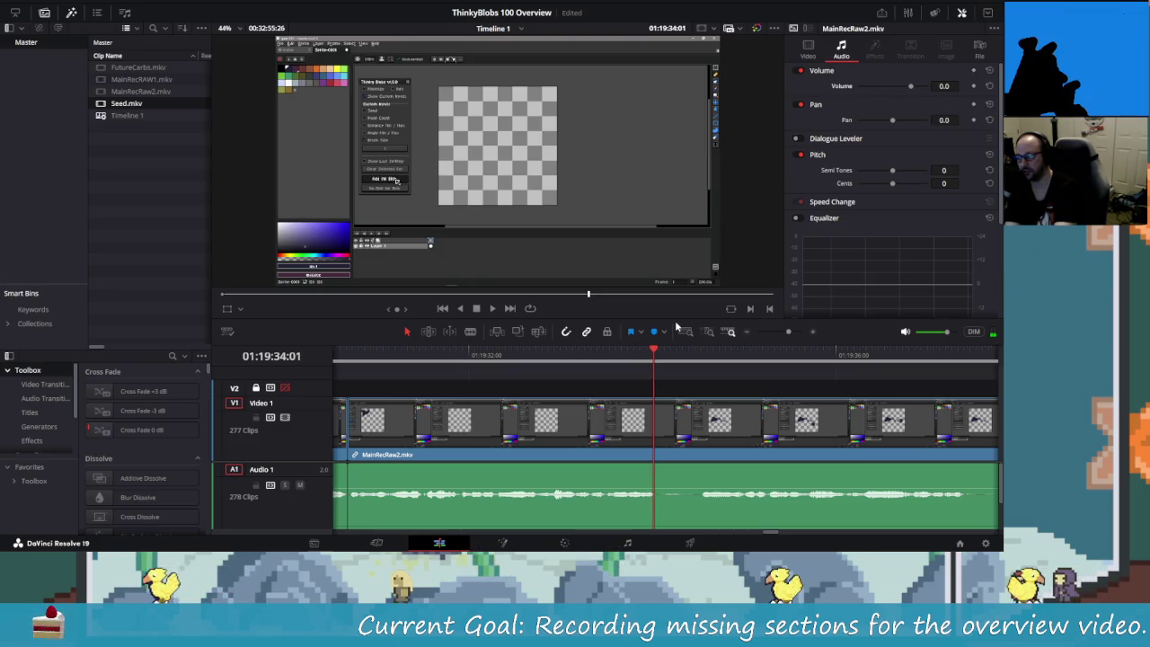
key(Right)
key(Right)
key(Right)
key(ctrl+b)
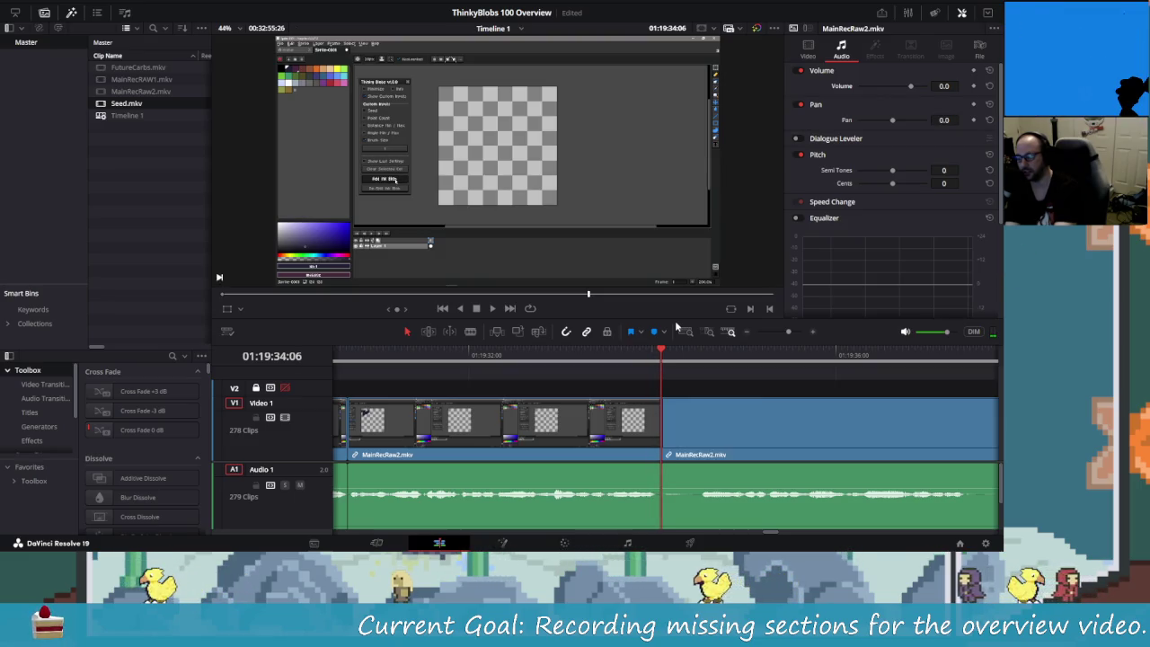
- Make a second cut to isolate a short section, delete it, and replay the result
key(Right)
key(Right)
key(Right)
key(Right)
key(Right)
key(Right)
key(Right)
key(Right)
key(Right)
key(Right)
key(Right)
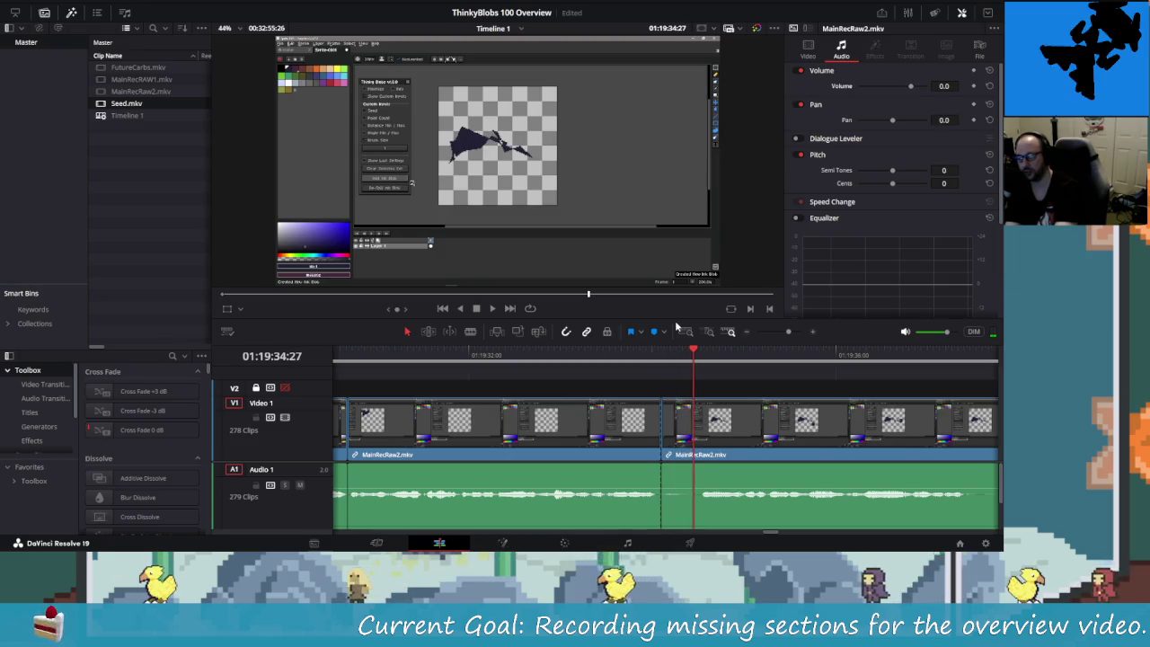
key(Right)
key(Right)
key(Right)
key(Right)
key(ctrl+b)
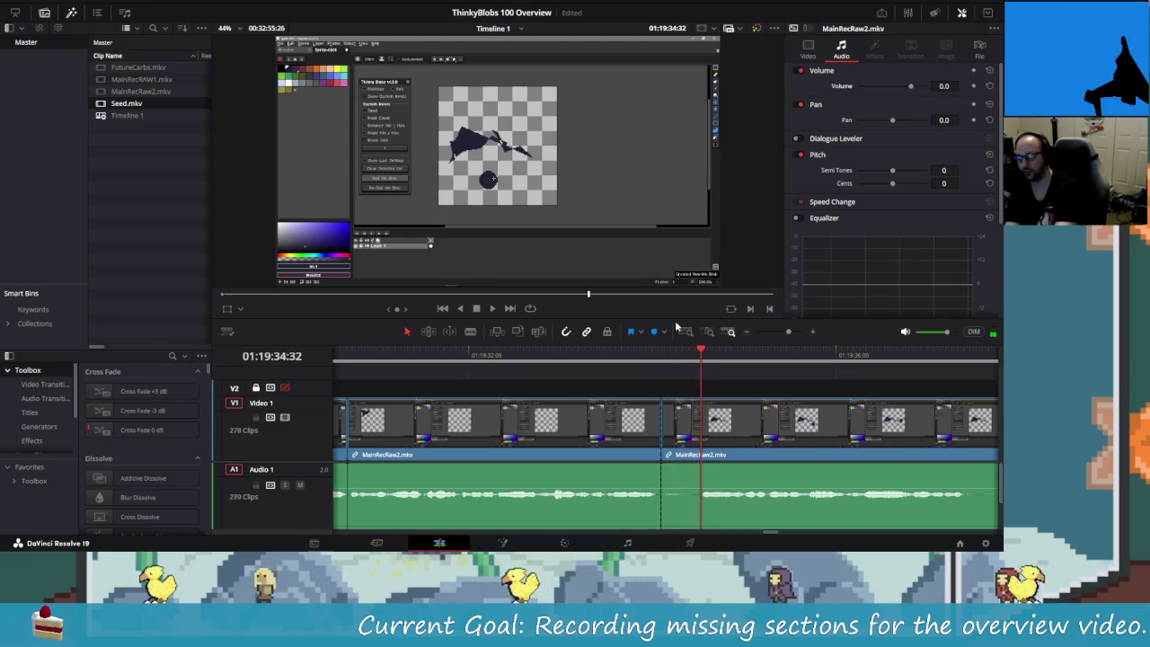
key(Left)
key(Left)
key(Left)
key(Left)
key(Left)
key(Left)
key(Delete)
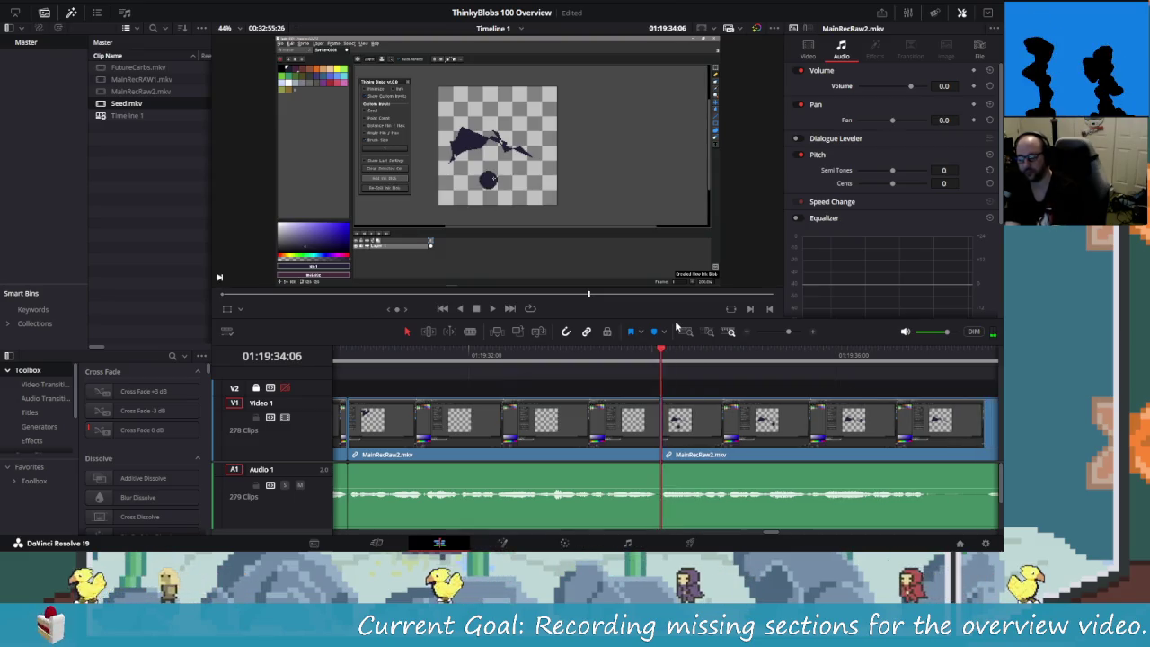
key(shift+Left)
key(shift+Left)
key(space)
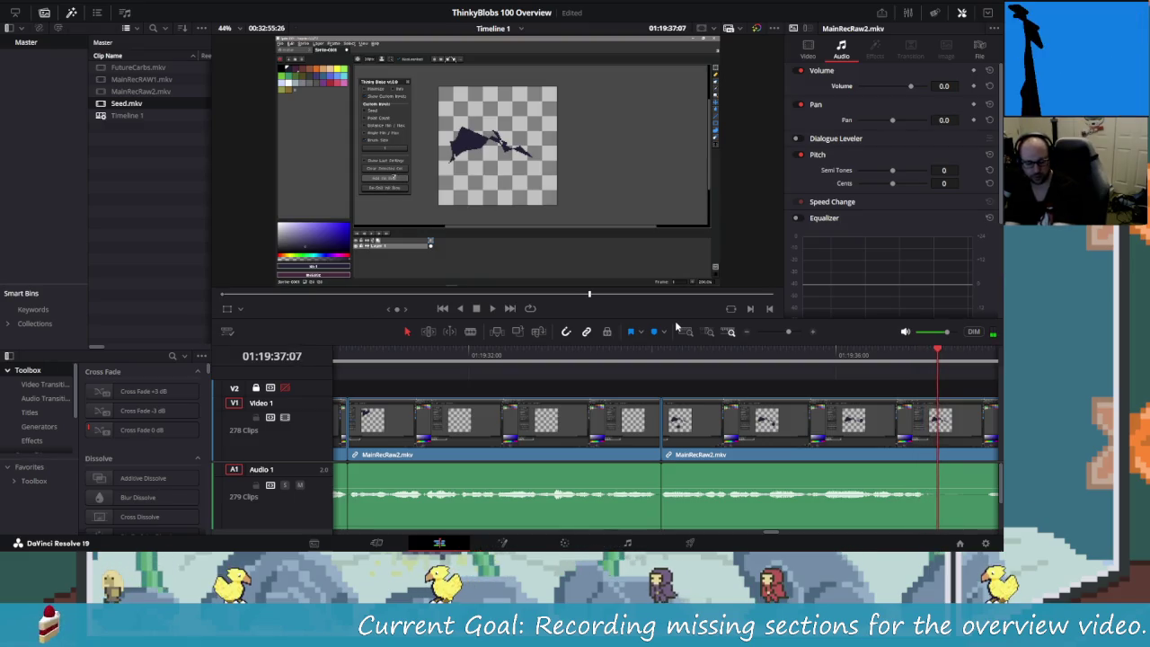
- Step back a few frames, add another cut, and check the footage after it
key(Left)
key(Left)
key(Left)
key(Left)
key(Left)
key(Left)
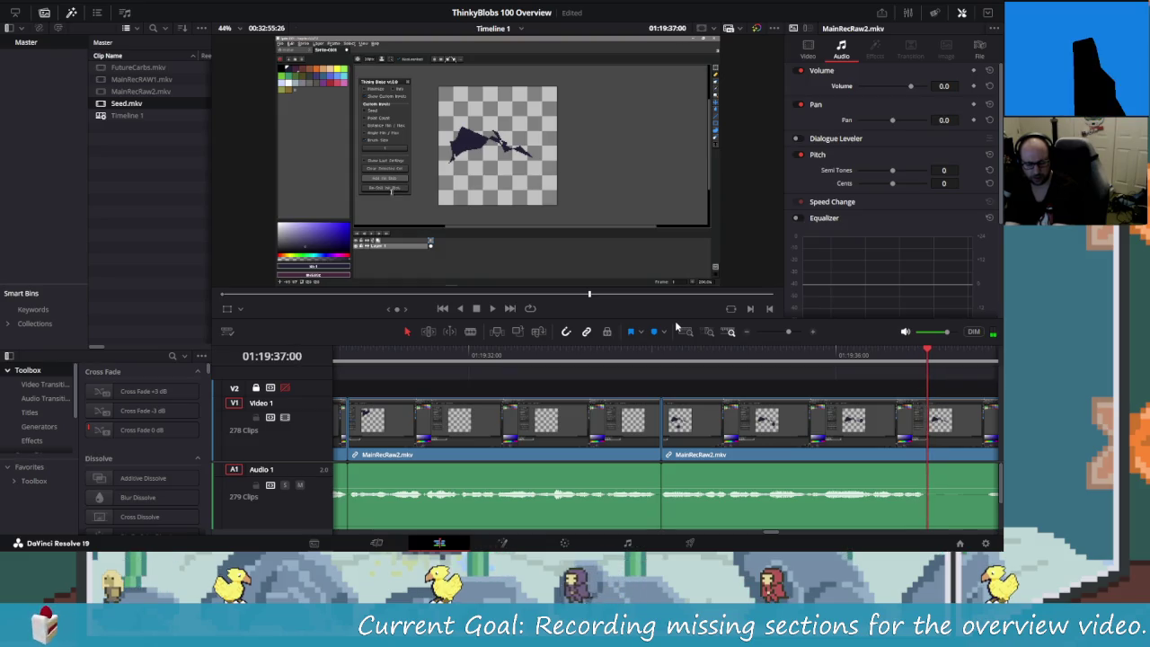
key(Left)
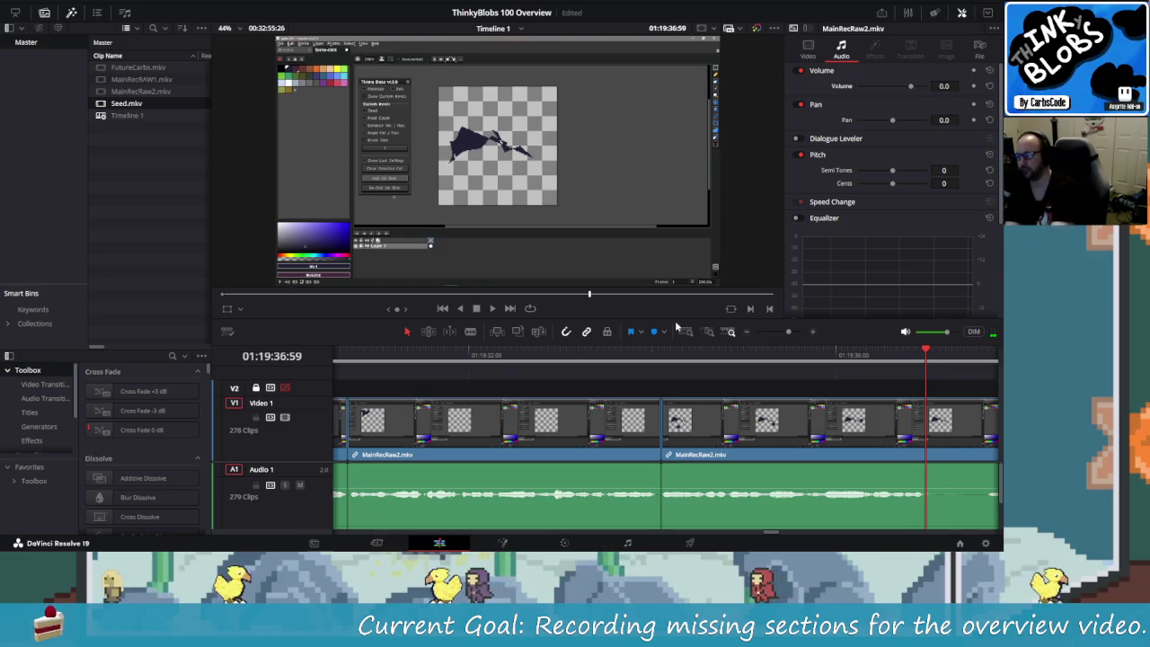
key(Right)
key(Right)
key(Right)
key(ctrl+b)
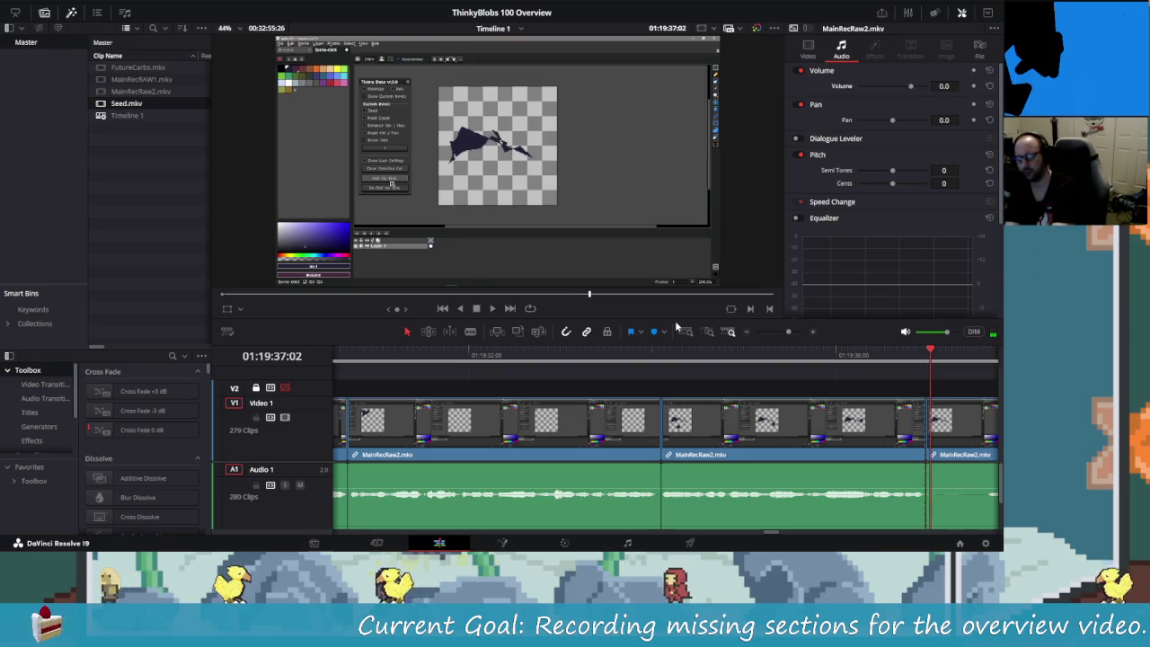
key(Right)
key(Right)
key(Right)
key(Right)
key(Right)
key(Right)
key(Right)
key(Right)
key(Right)
key(Right)
key(Right)
key(Right)
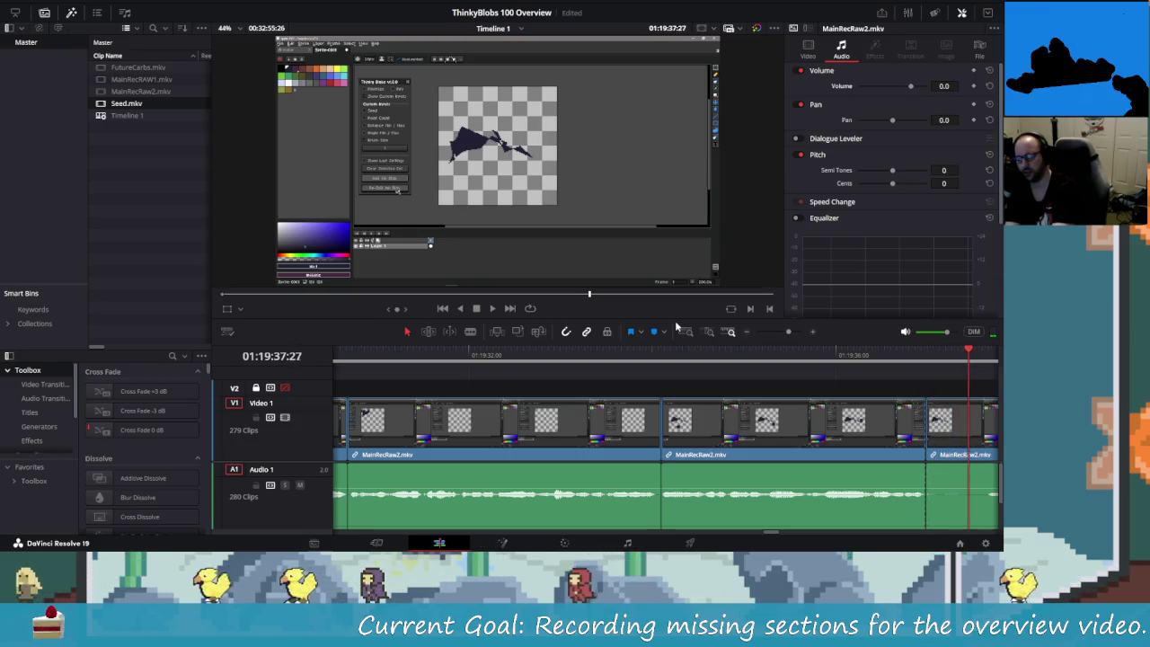
key(Right)
key(Right)
key(Right)
key(Right)
key(Right)
key(Right)
key(Right)
key(Right)
key(Right)
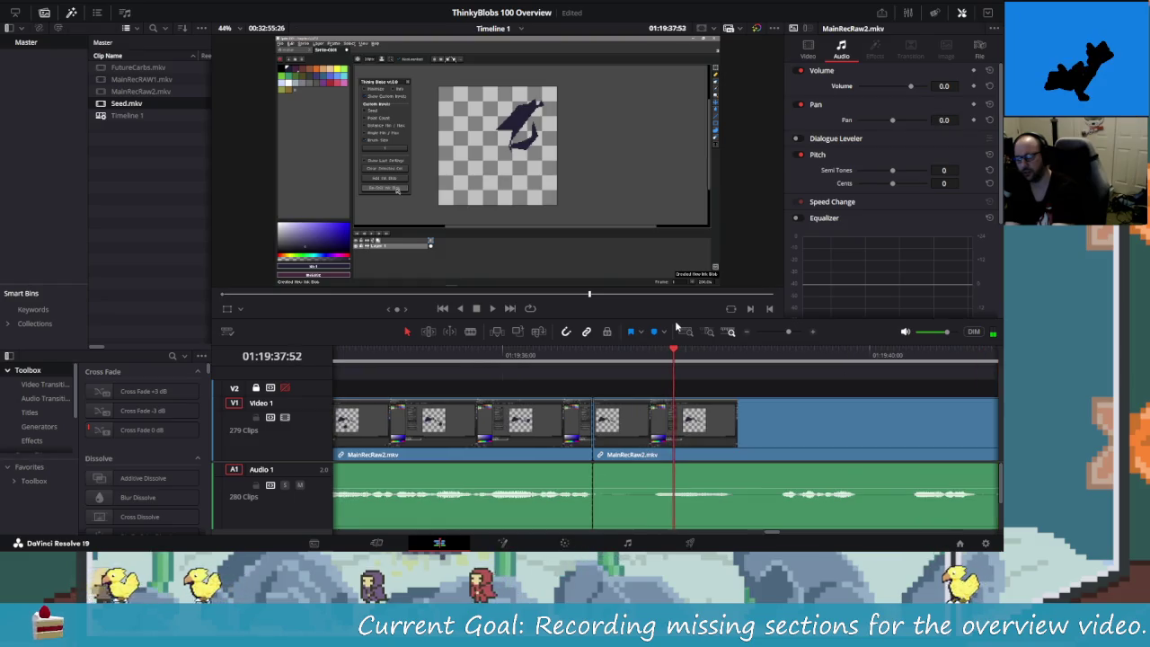
key(Left)
key(Left)
key(Left)
key(Left)
key(Left)
key(Left)
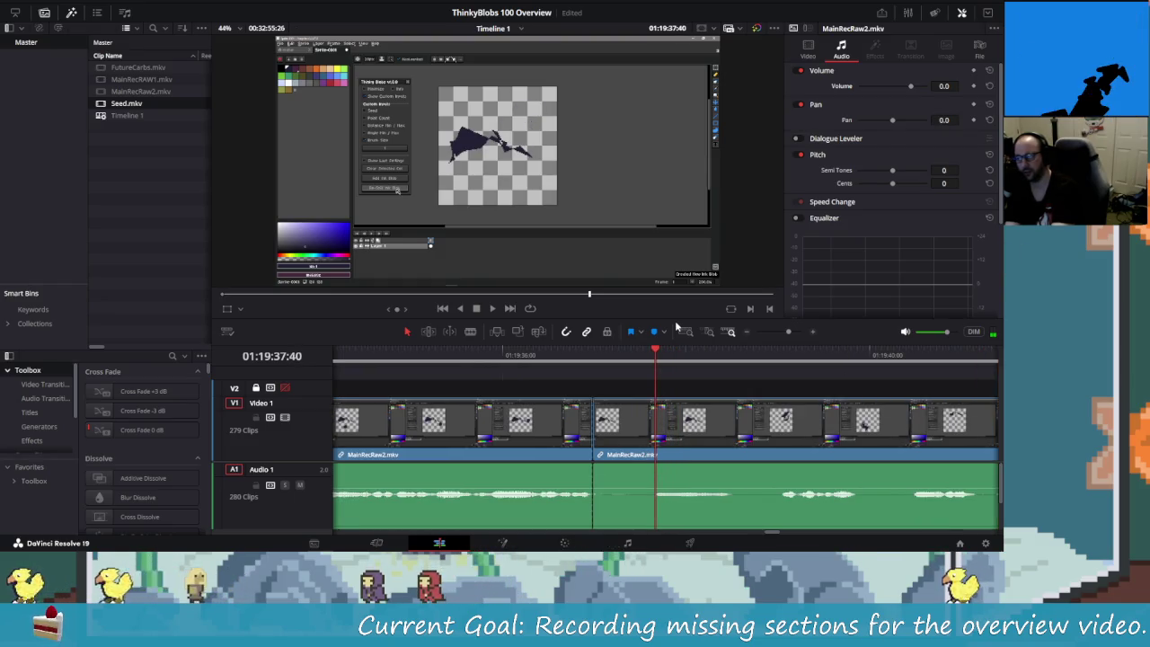
key(Right)
key(Right)
key(Right)
key(Right)
key(Right)
key(Right)
key(Right)
key(Right)
key(Right)
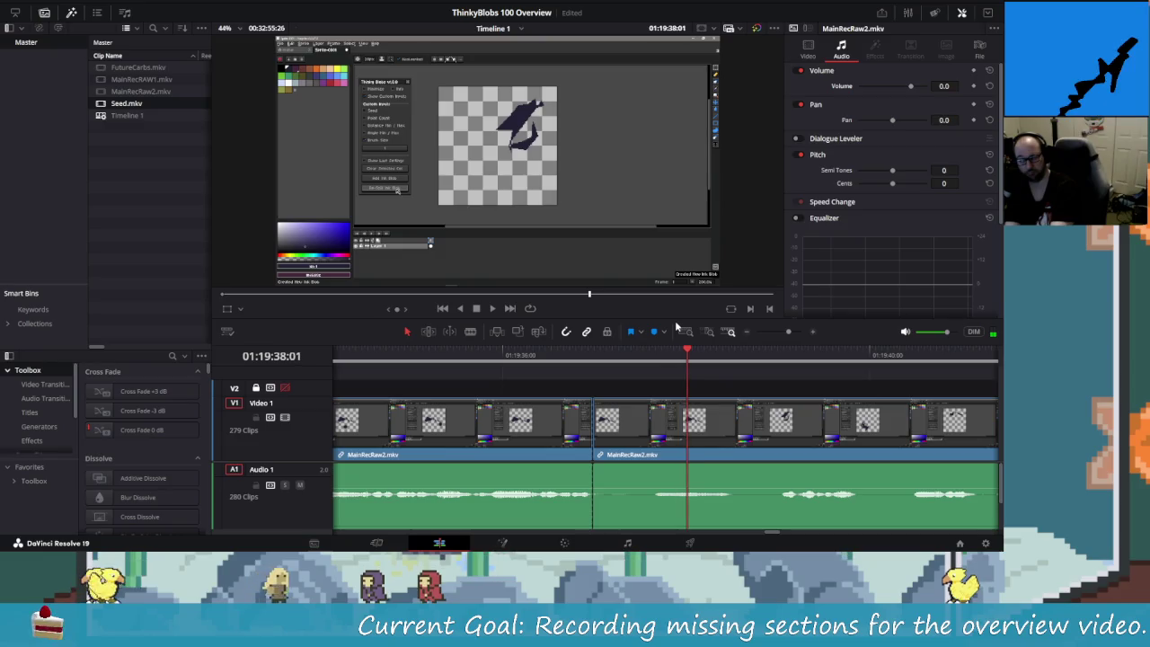
key(Right)
key(Right)
key(Right)
key(Right)
key(Right)
key(Right)
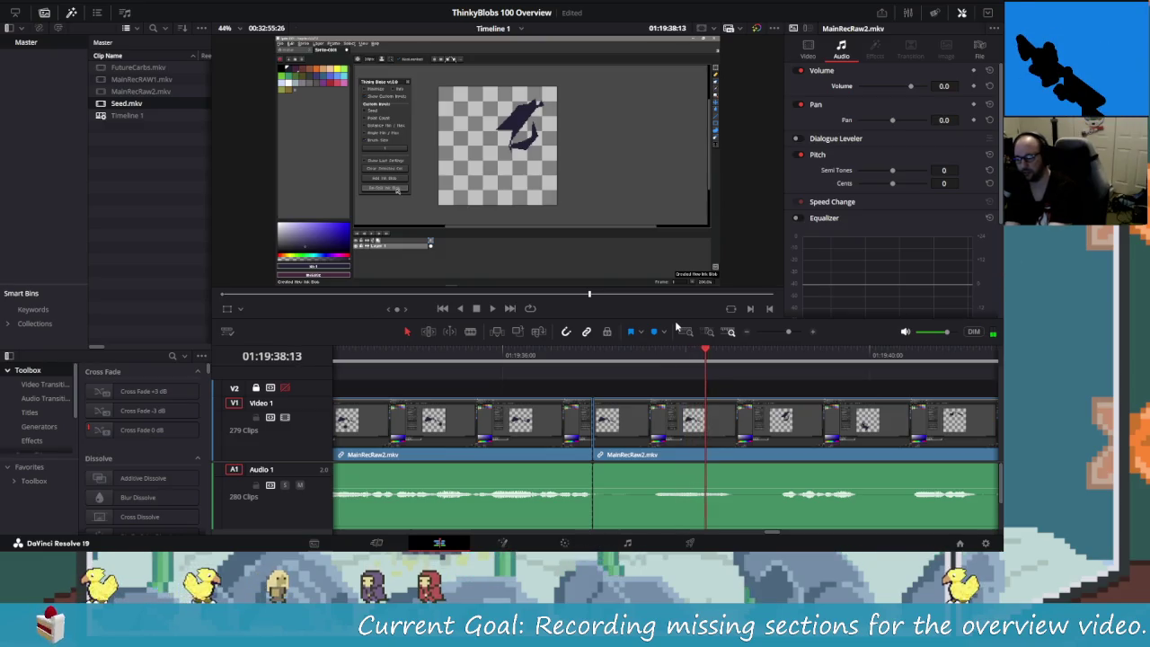
key(Right)
key(Right)
key(Right)
key(Right)
key(Right)
key(Right)
key(Right)
key(Right)
key(Right)
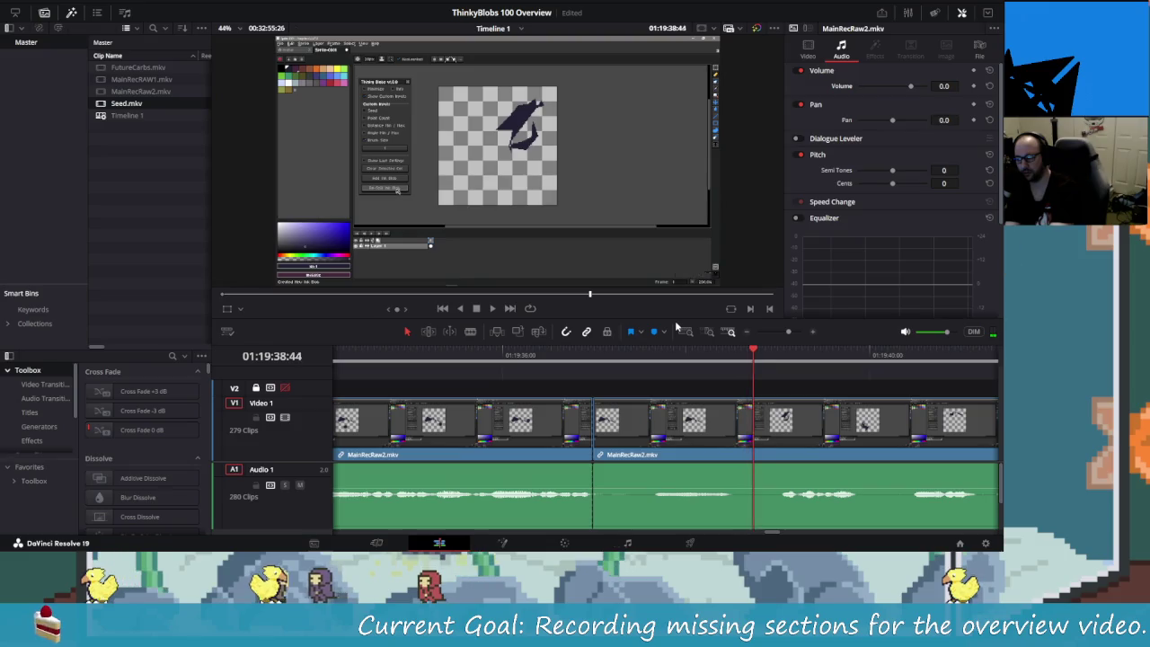
key(Right)
key(Right)
key(Right)
key(Right)
key(Right)
key(Right)
key(Right)
key(Right)
key(Right)
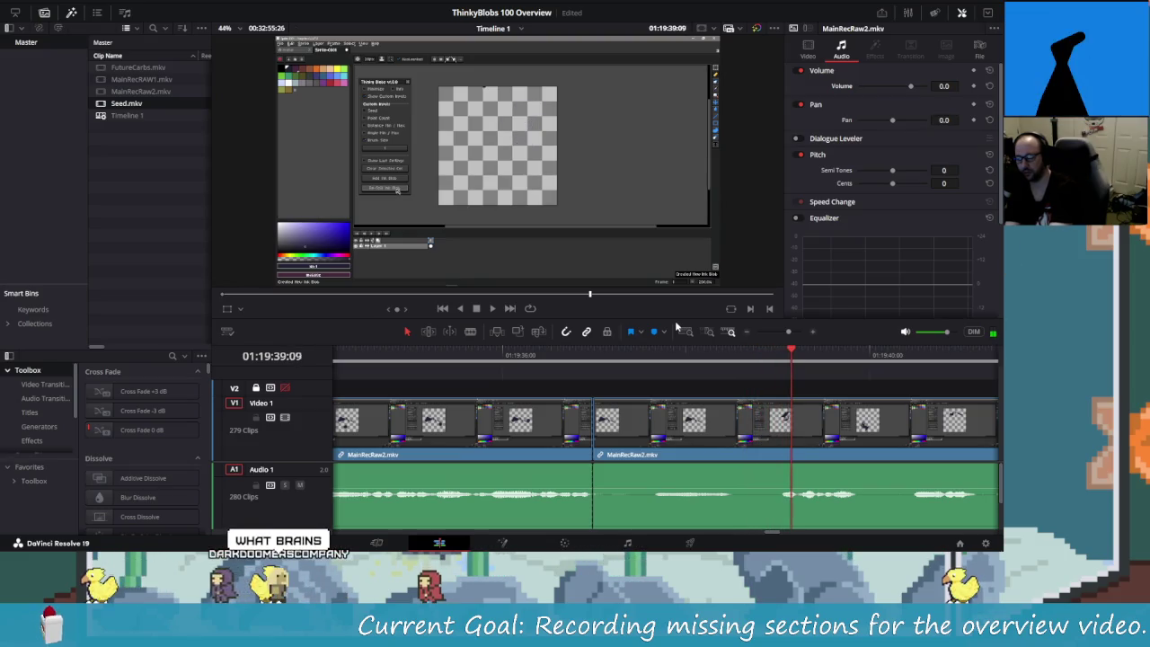
key(Right)
key(Right)
key(Right)
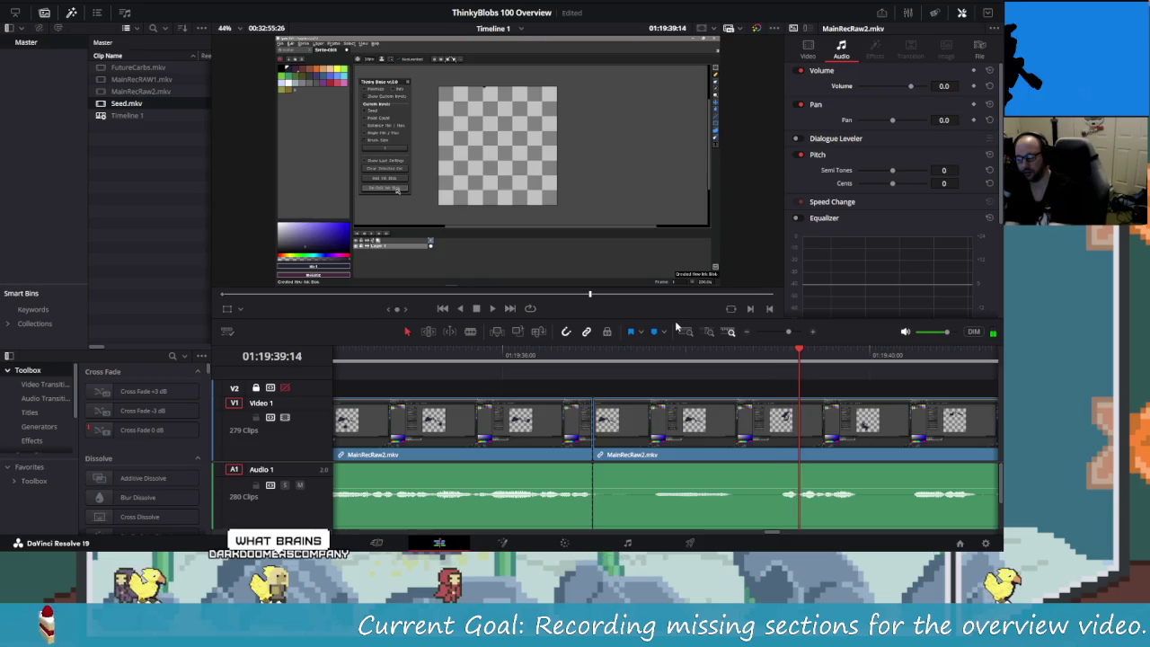
key(Left)
key(Left)
key(Left)
key(Left)
key(Left)
key(Left)
key(Left)
key(Left)
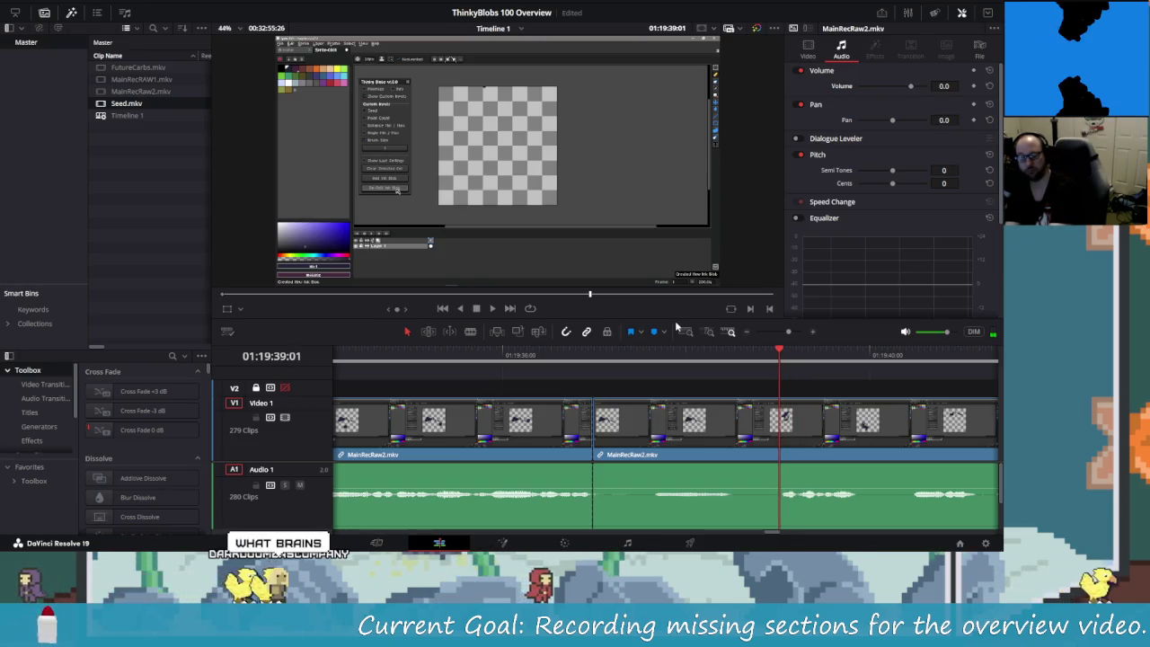
key(ctrl+b)
key(shift+v)
key(Delete)
key(shift+Left)
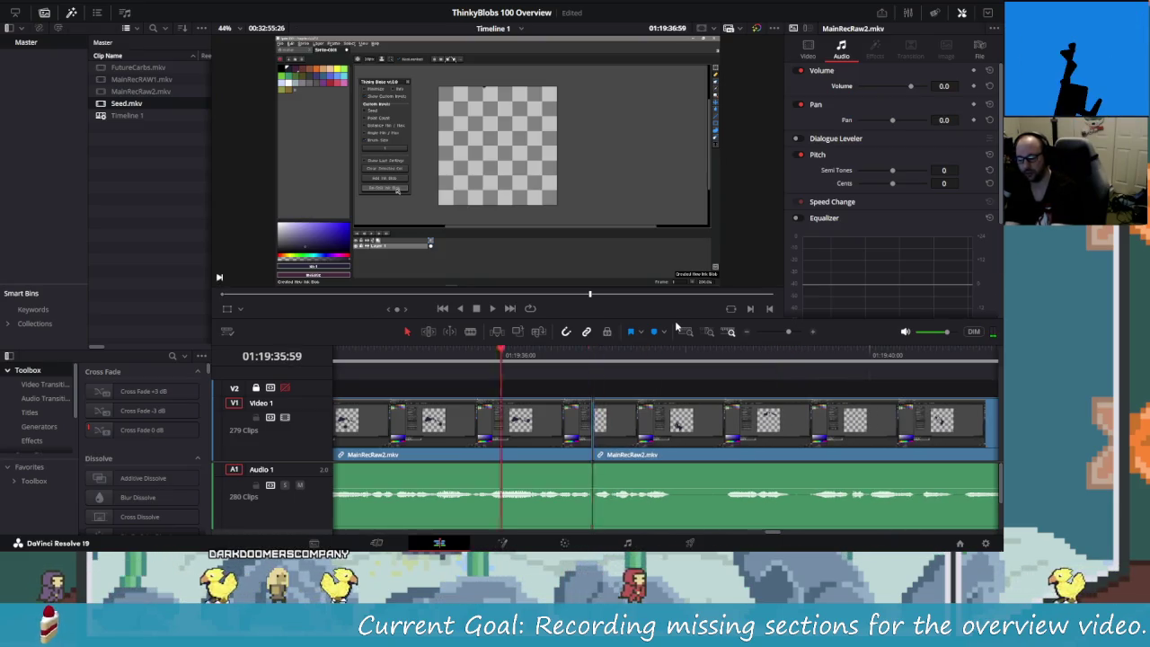
key(shift+Left)
key(space)
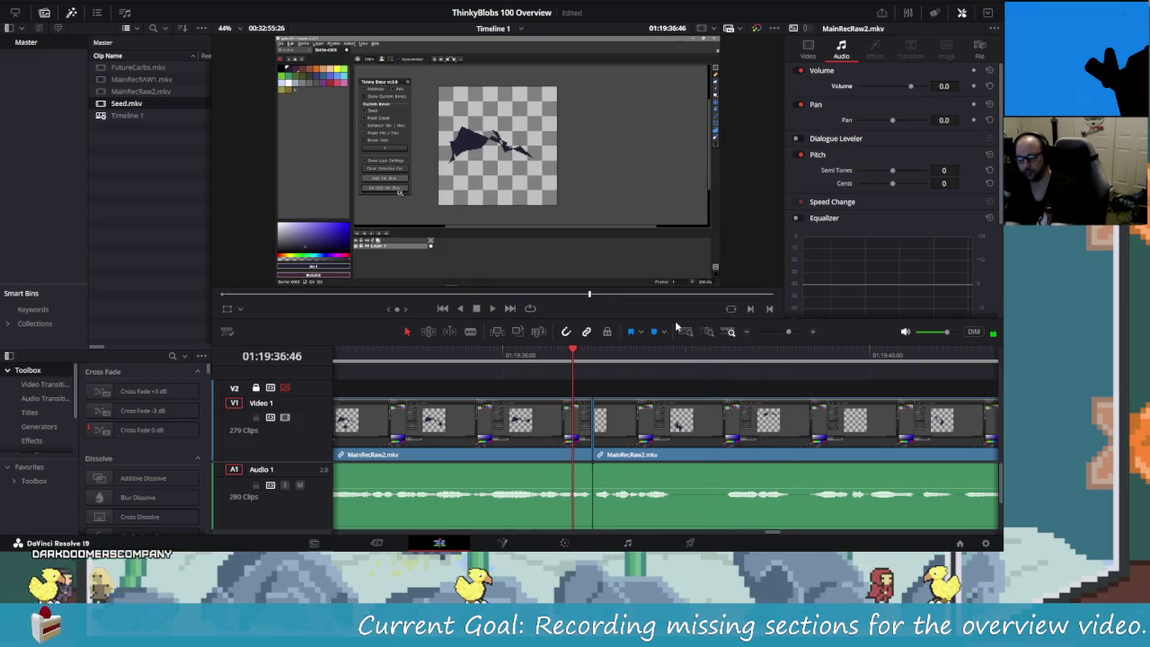
key(shift+Left)
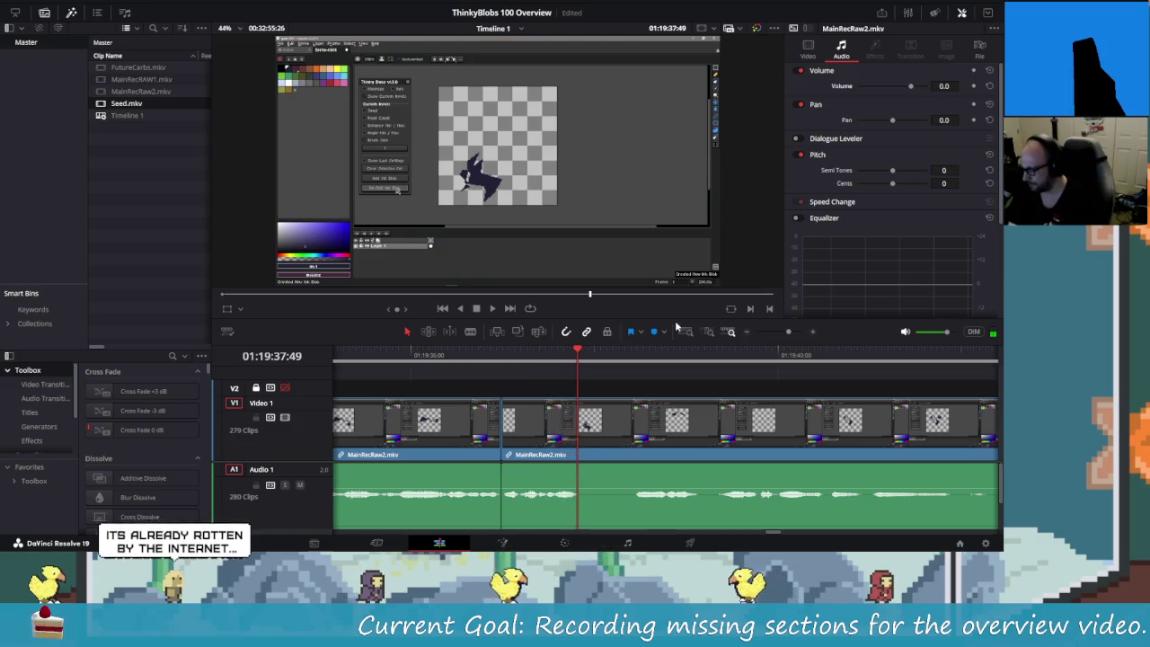
key(ctrl+b)
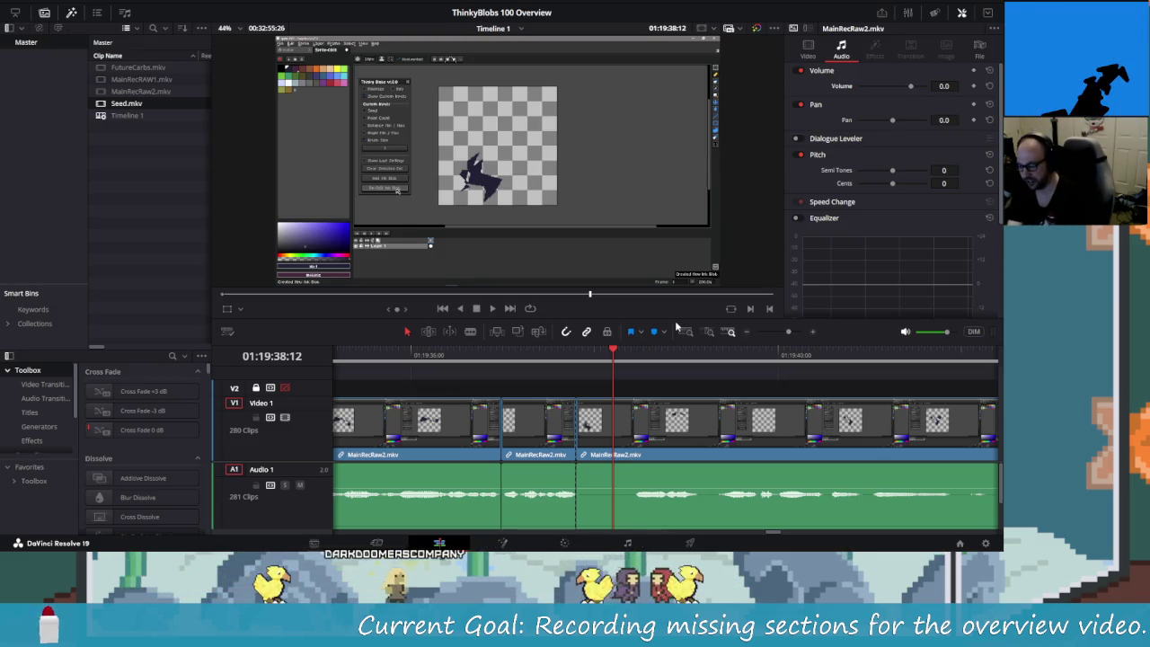
- Blade at the next cut point, remove the short piece, and replay
key(space)
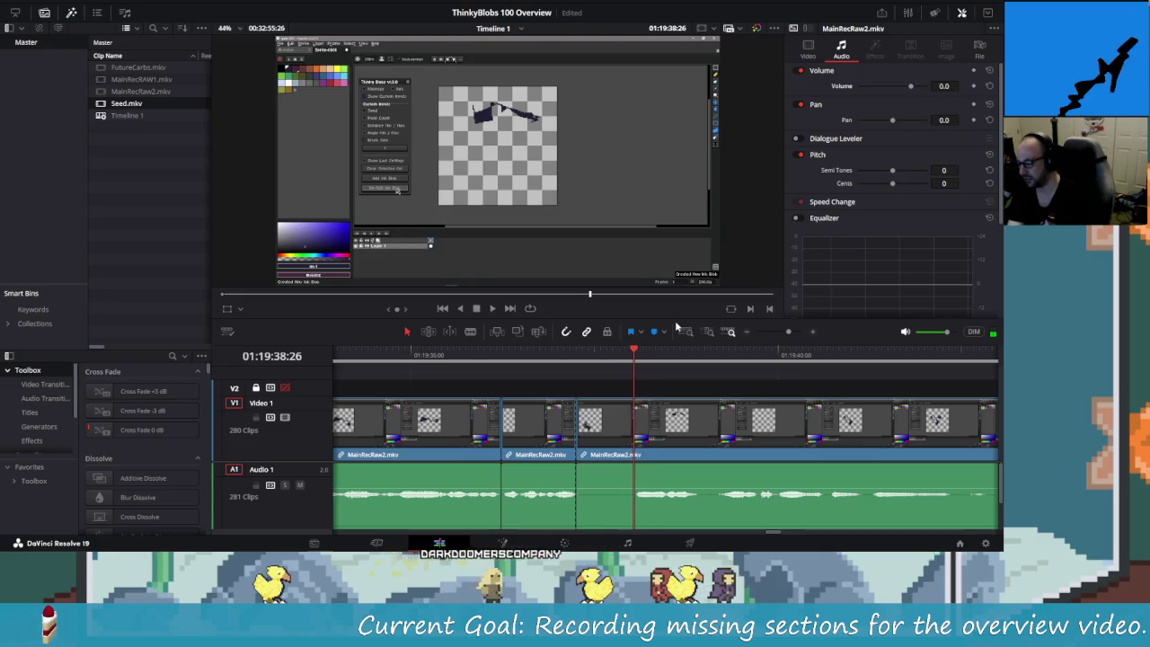
key(ctrl+b)
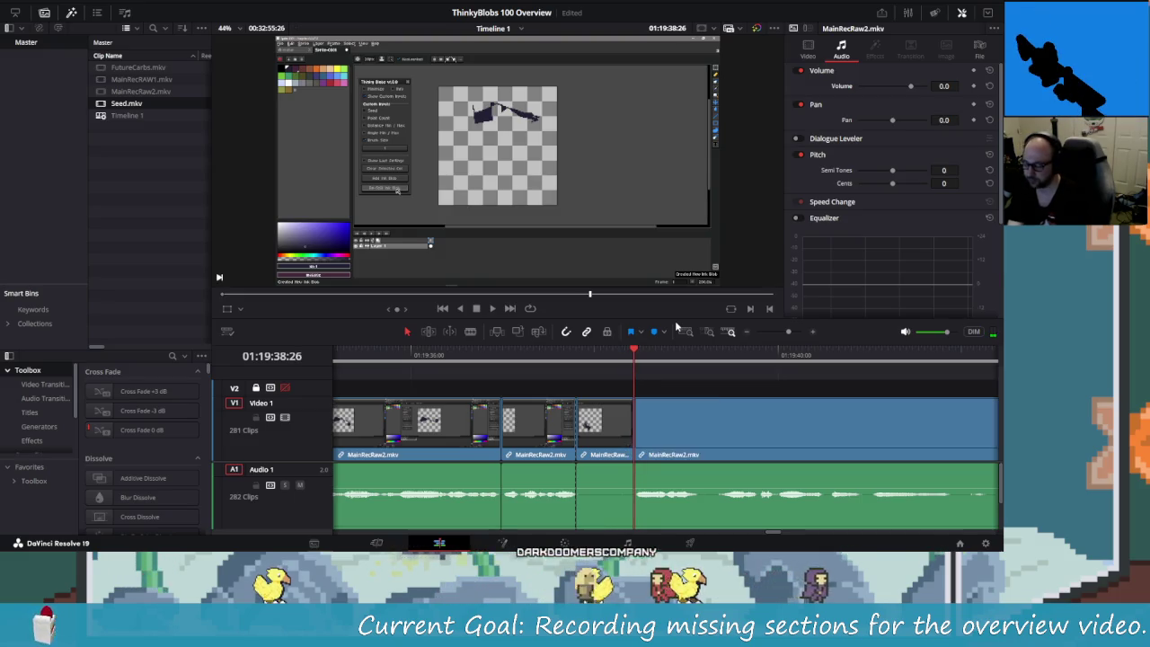
key(shift+v)
key(Delete)
key(slash)
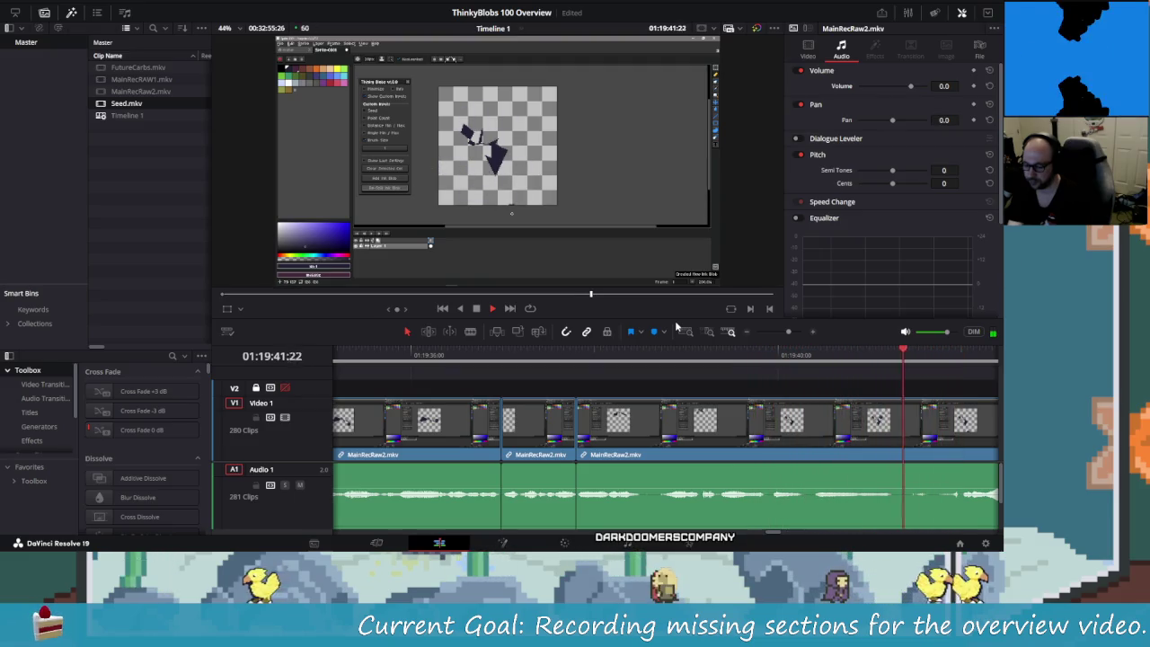
- Review the new edit and split the clip at the next cut point
key(j)
key(j)
key(l)
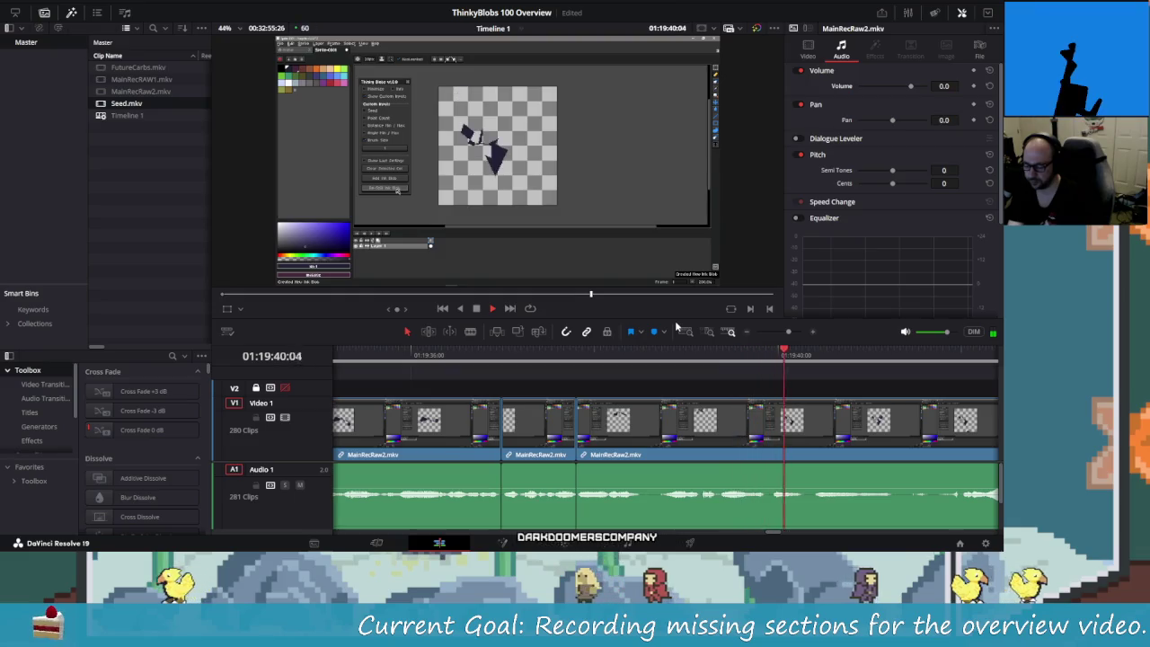
key(k)
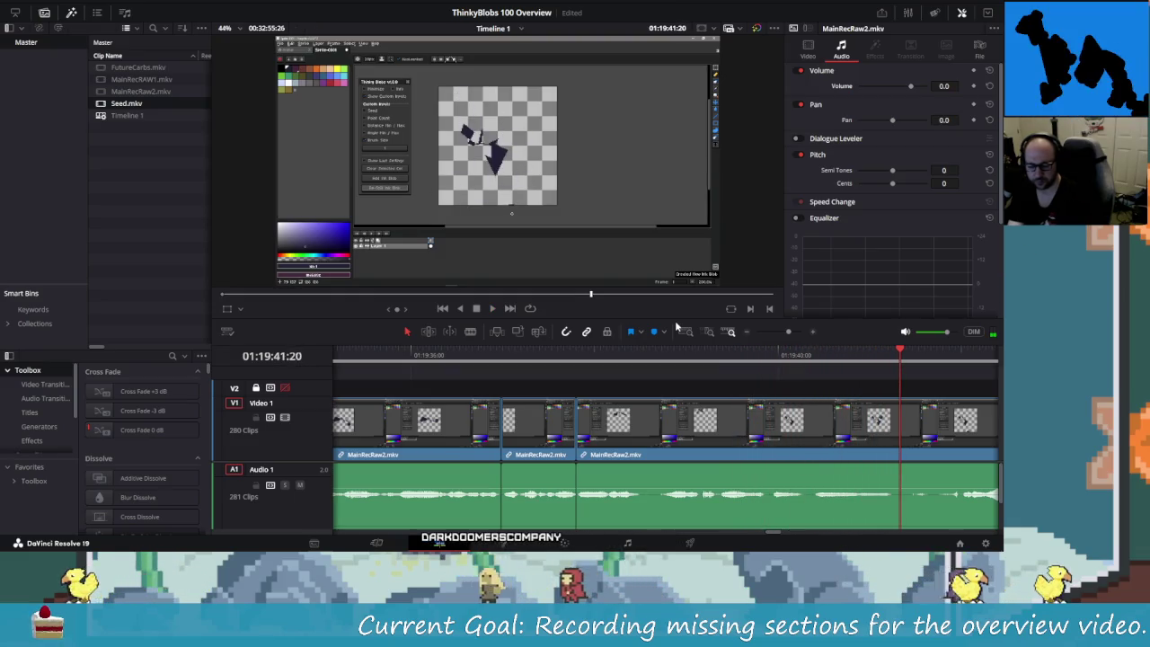
key(ctrl+b)
key(Right)
key(Right)
key(Right)
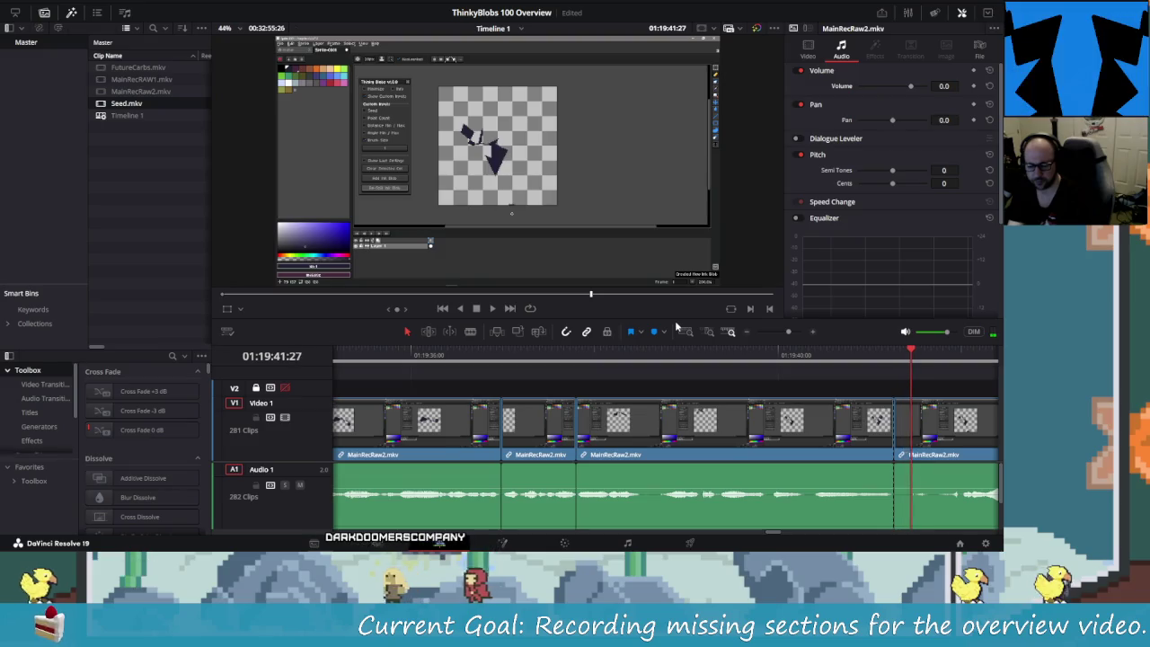
- Frame-step to the end of the unwanted part, undo, and replay around the edit
key(Right)
key(Right)
key(Right)
key(Right)
key(Right)
key(Right)
key(Right)
key(Right)
key(Right)
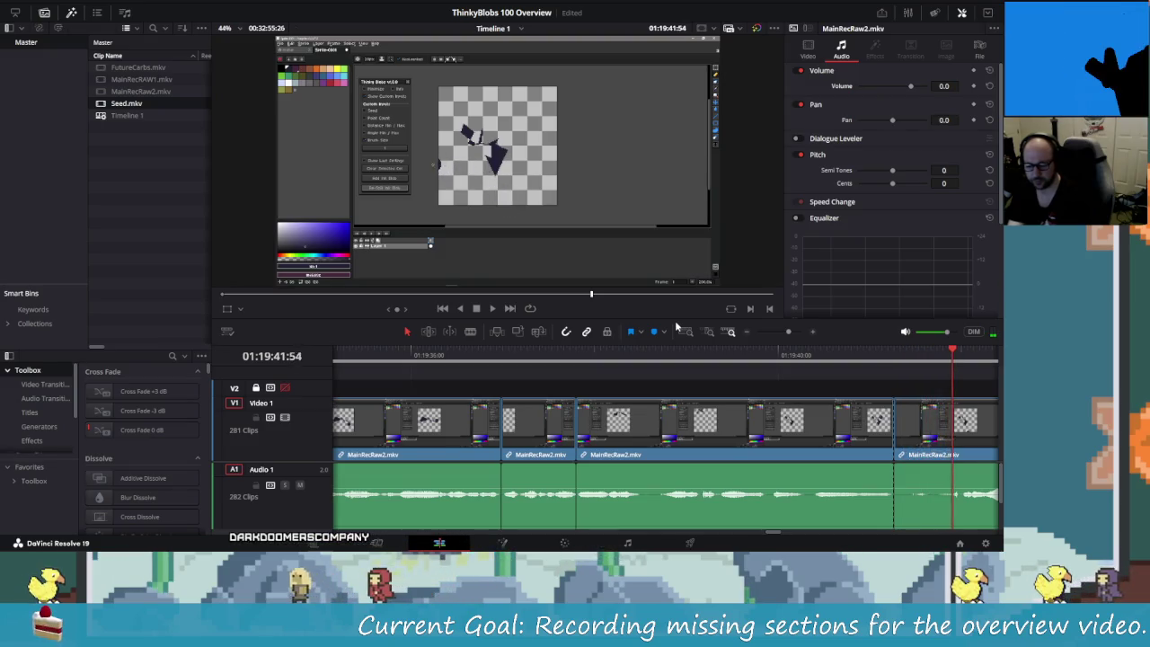
key(Right)
key(Right)
key(Right)
key(Right)
key(Right)
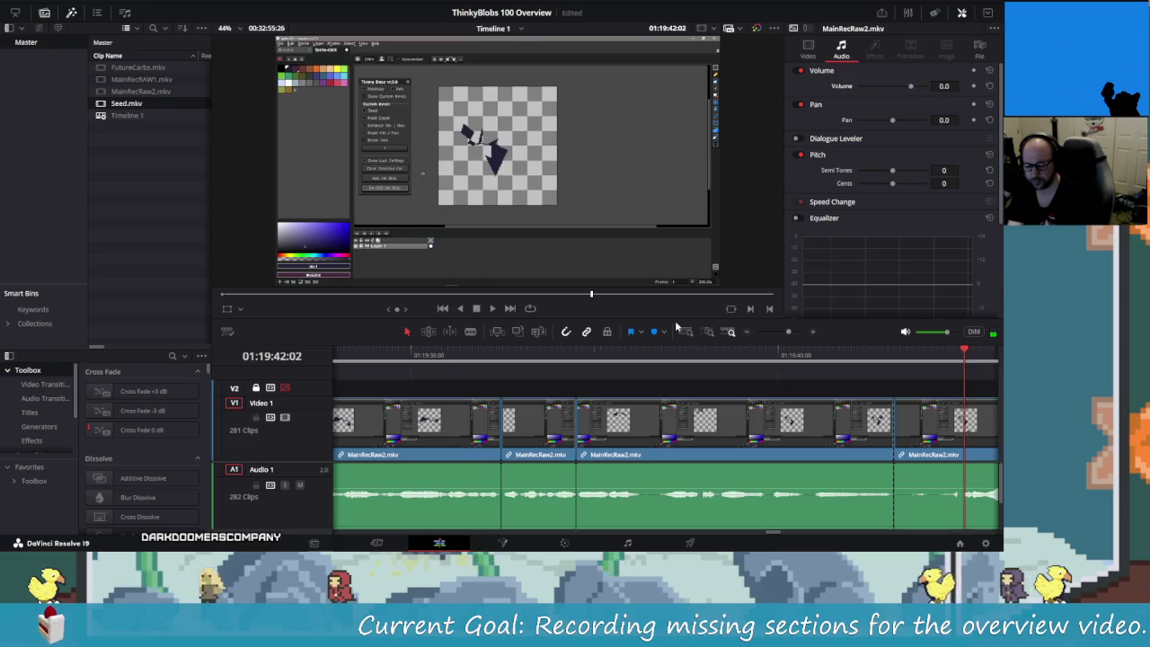
key(Right)
key(Left)
key(Left)
key(Left)
key(Left)
key(Left)
key(ctrl+z)
key(space)
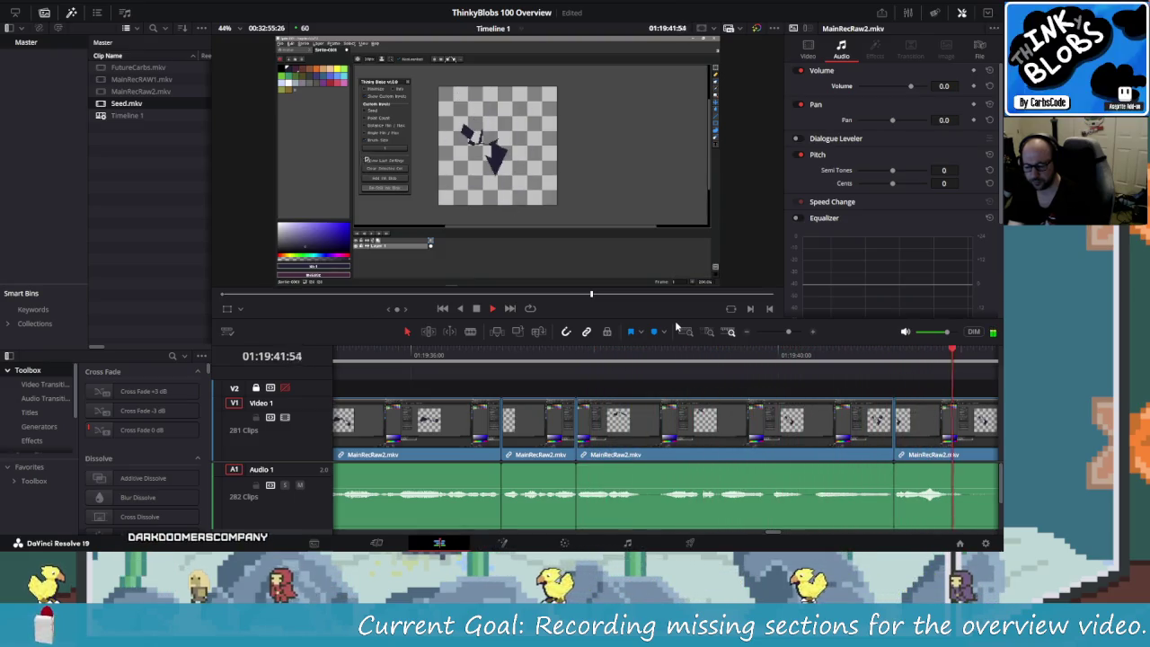
- Shuttle back to find the start of the unwanted part and split the clip there
key(j)
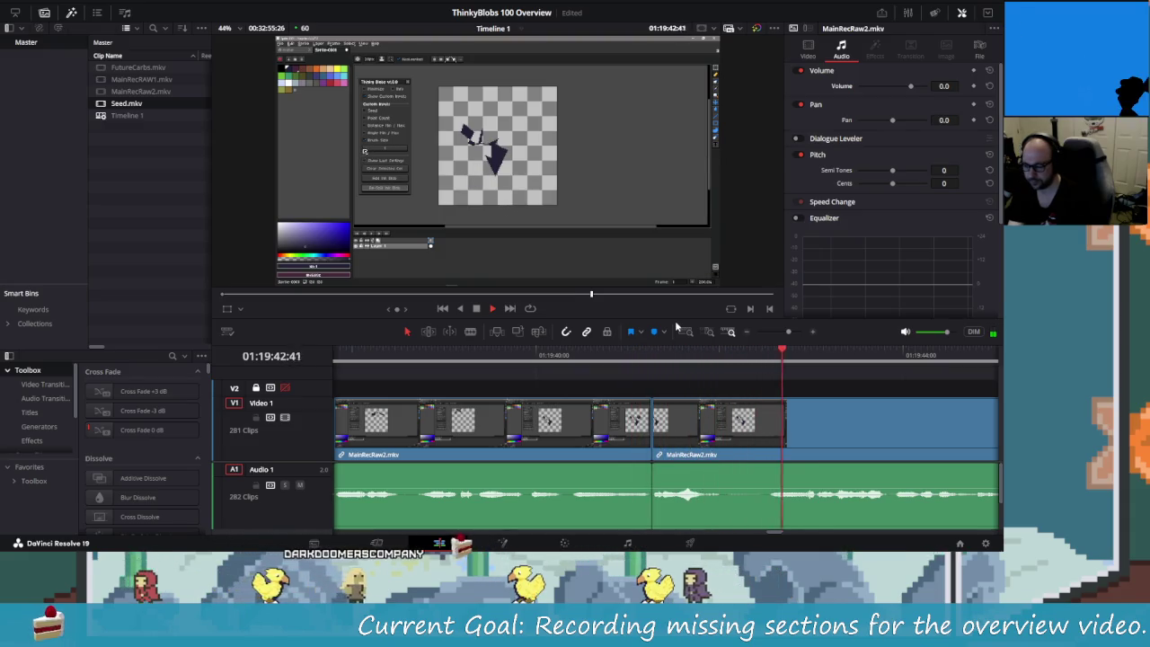
key(j)
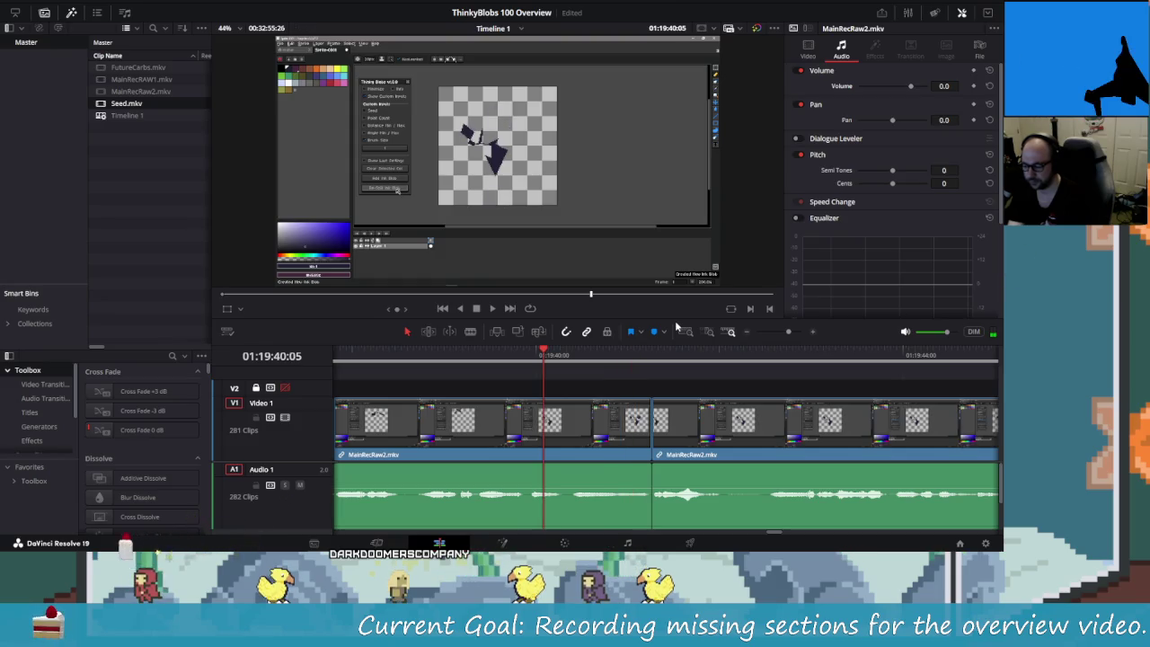
key(l)
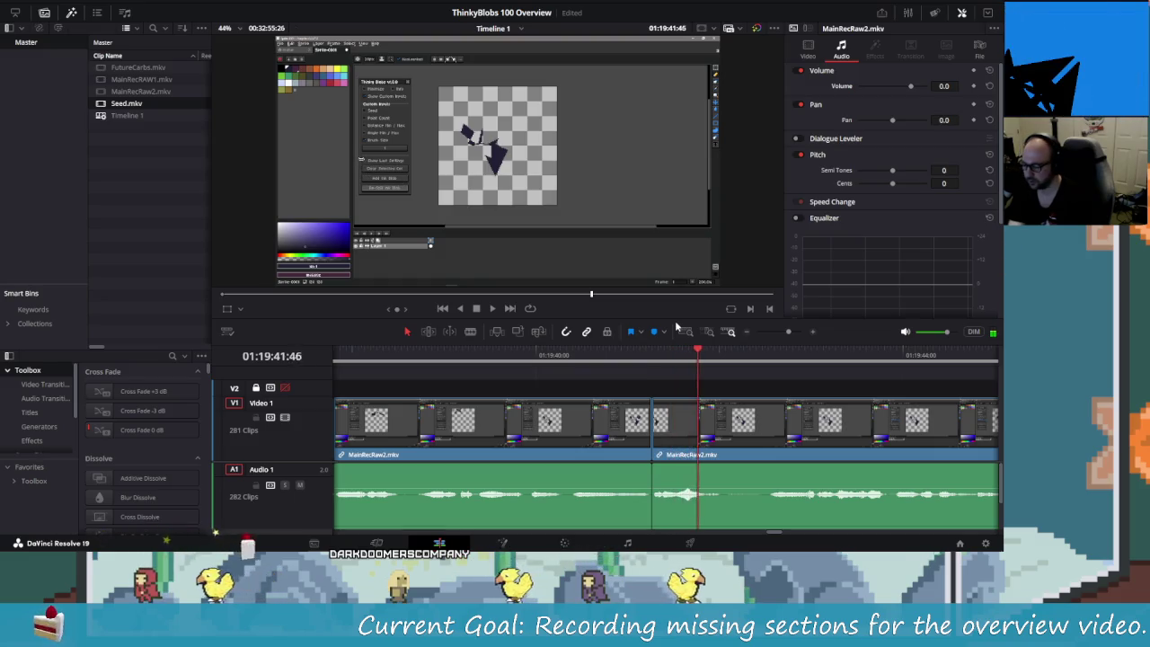
key(k)
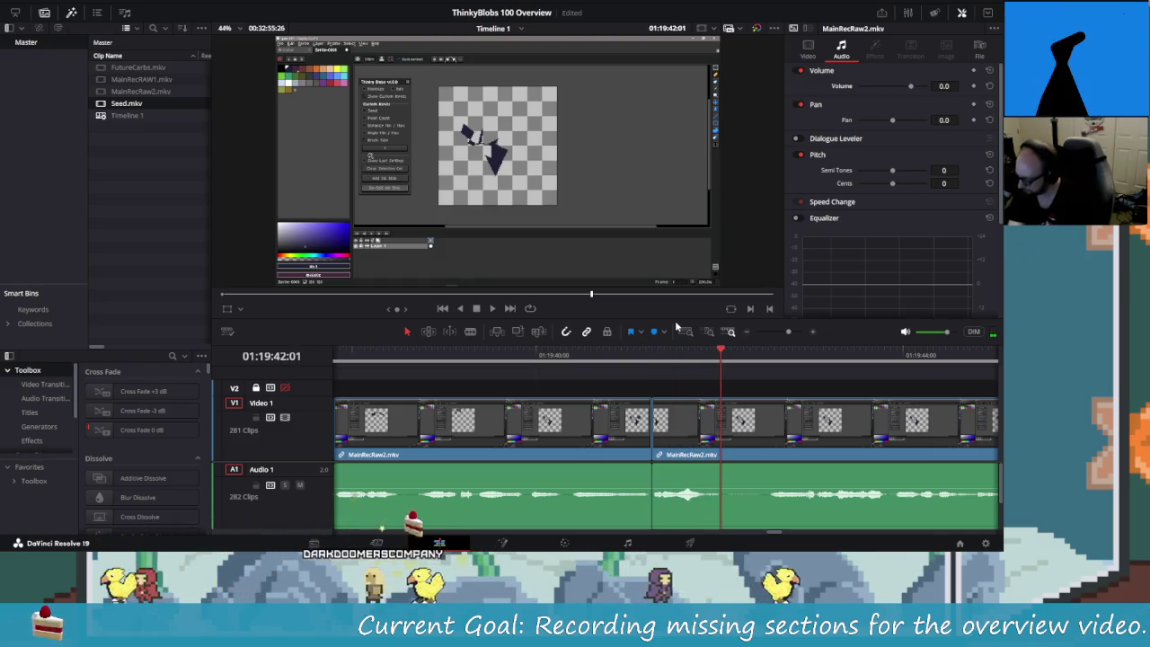
key(ctrl+b)
key(l)
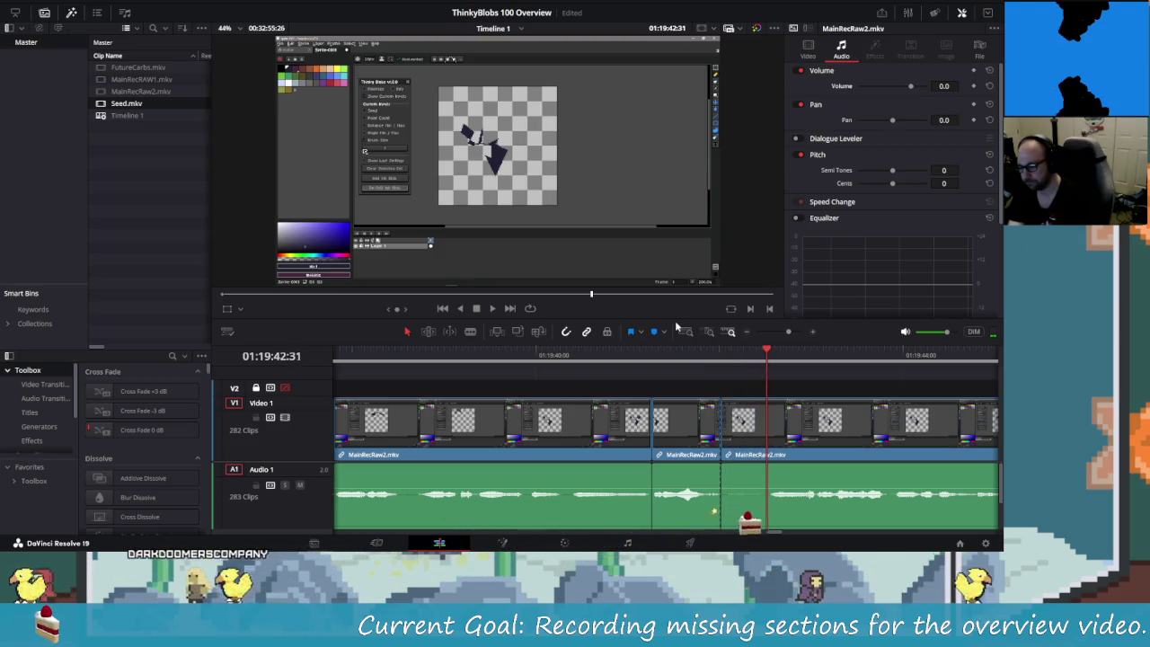
- Jog back and forth with J/K/L to locate the end of the unwanted part
key(k)
key(Right)
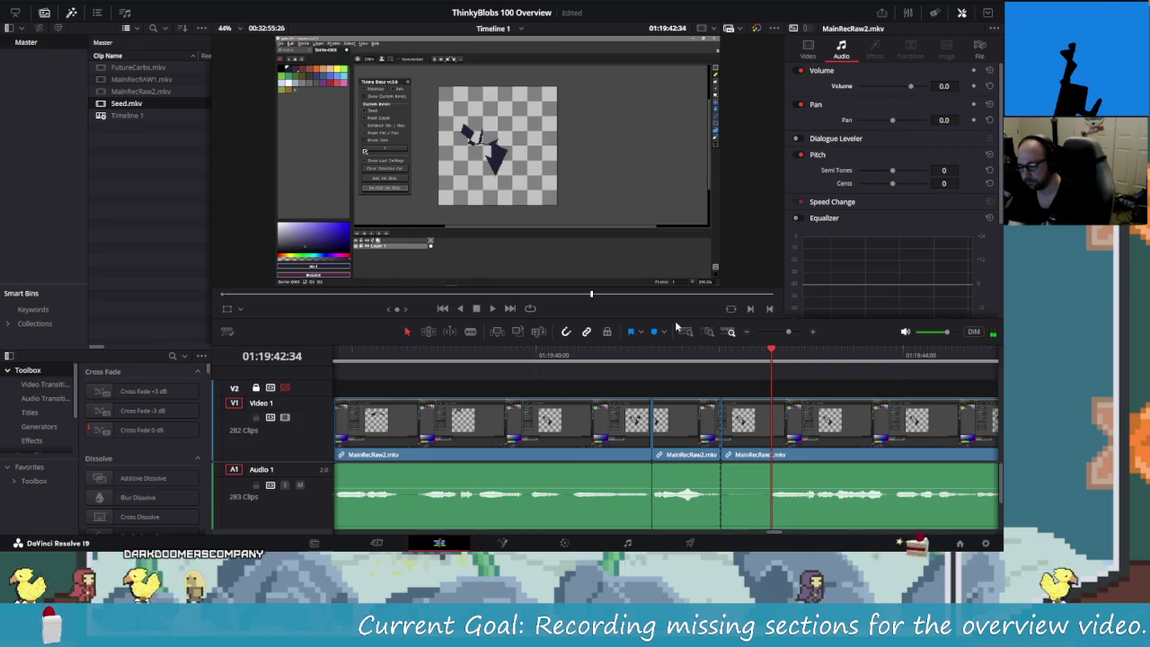
key(j)
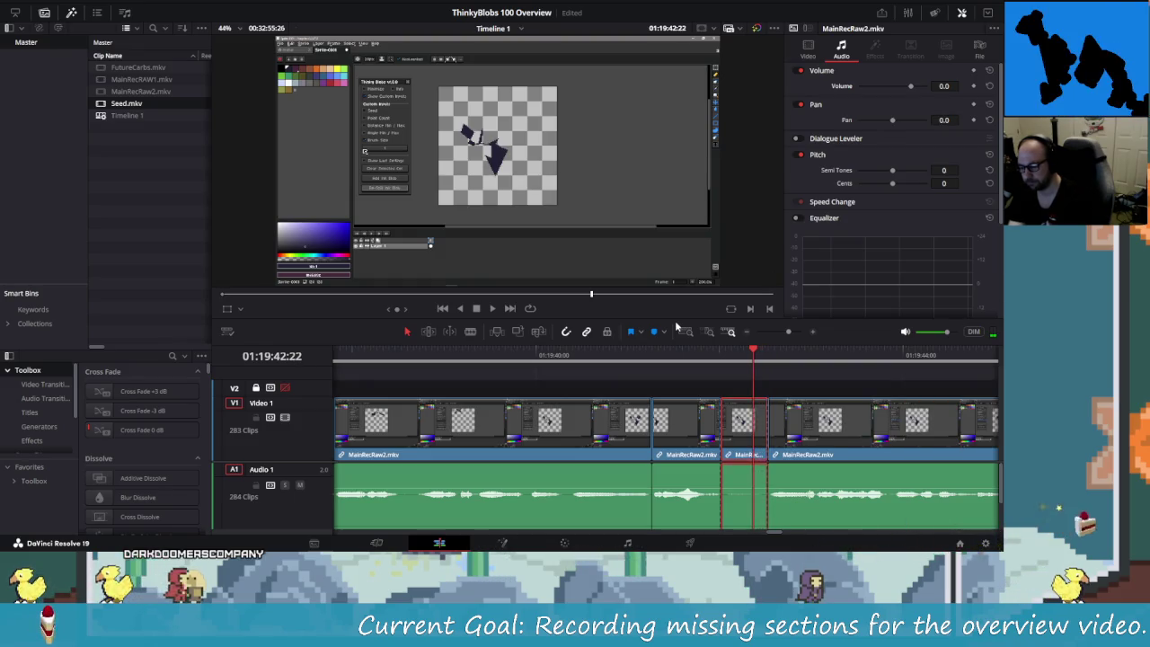
key(j)
key(j)
key(l)
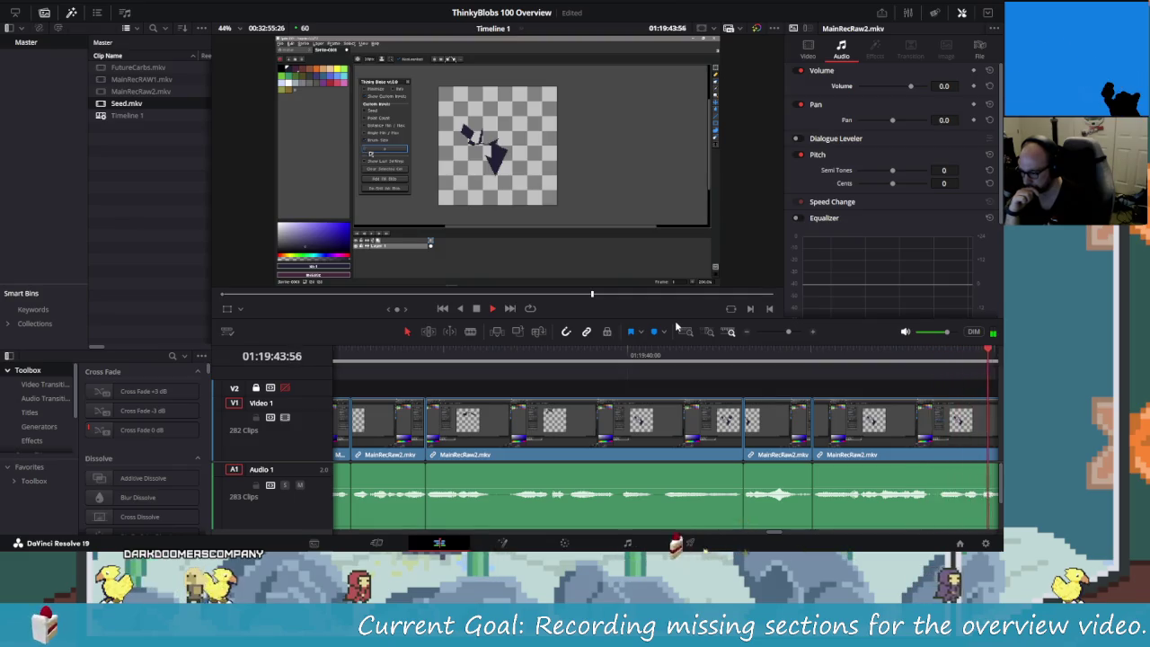
key(j)
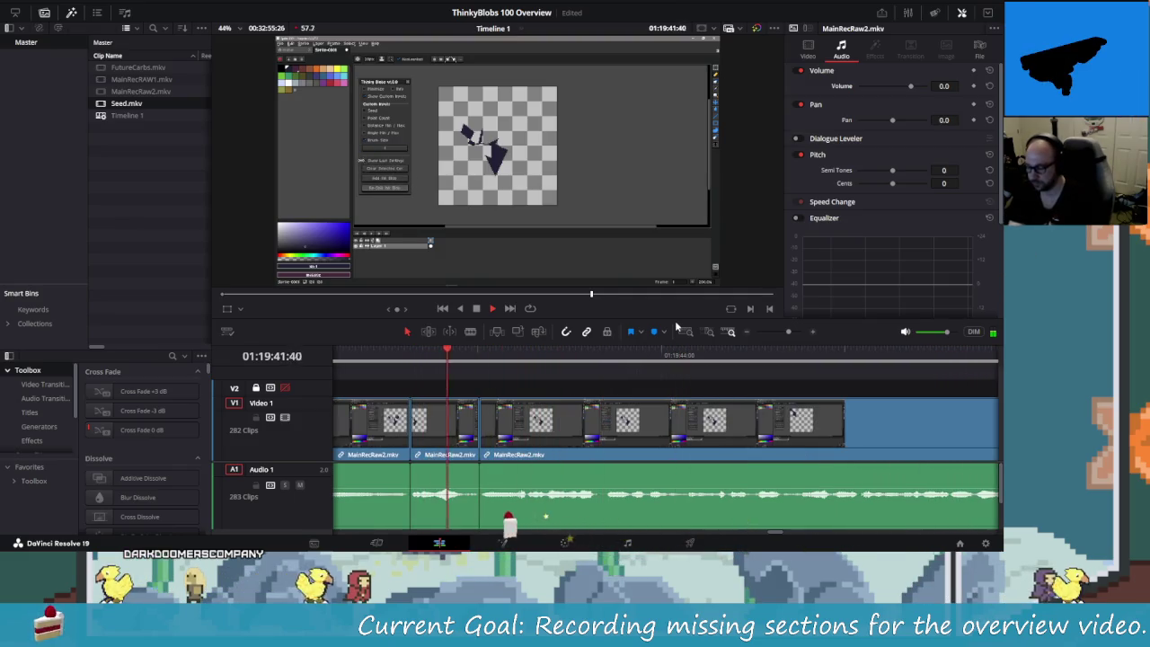
key(k)
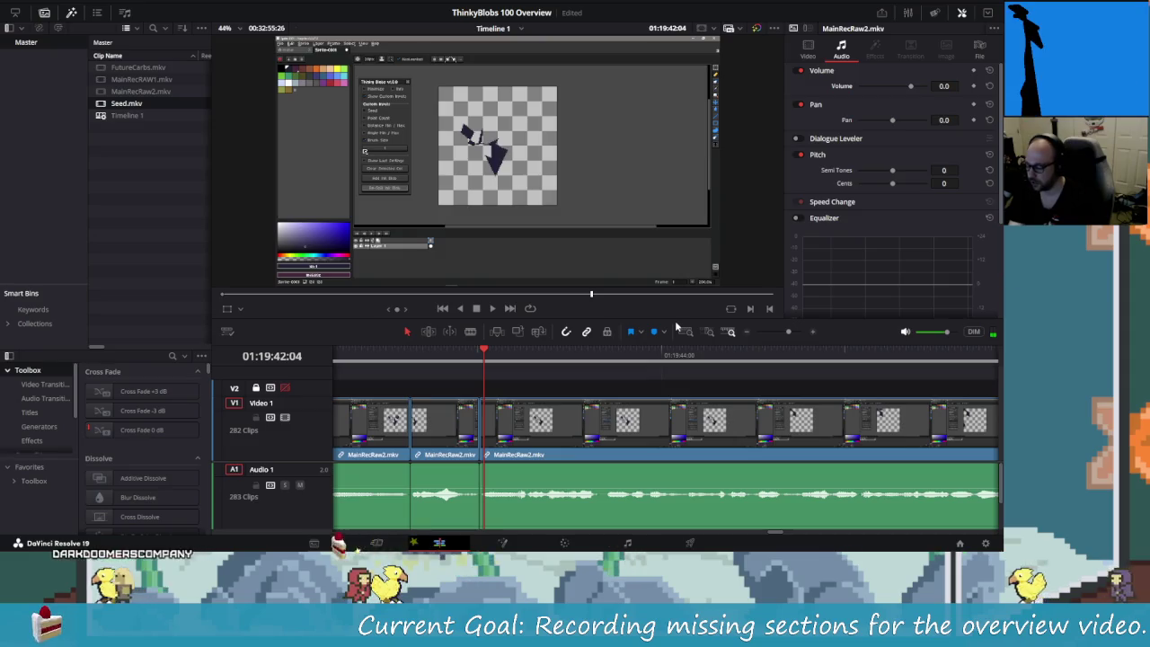
- Blade at the end of the unwanted part, delete the short piece, and replay
key(l)
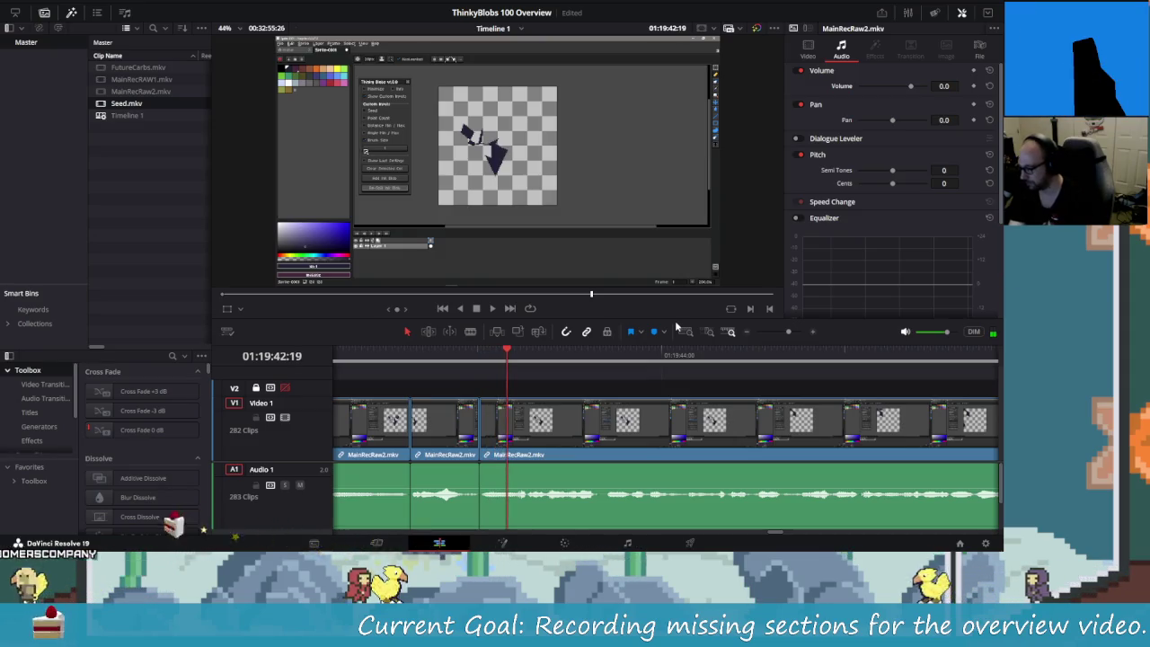
key(k)
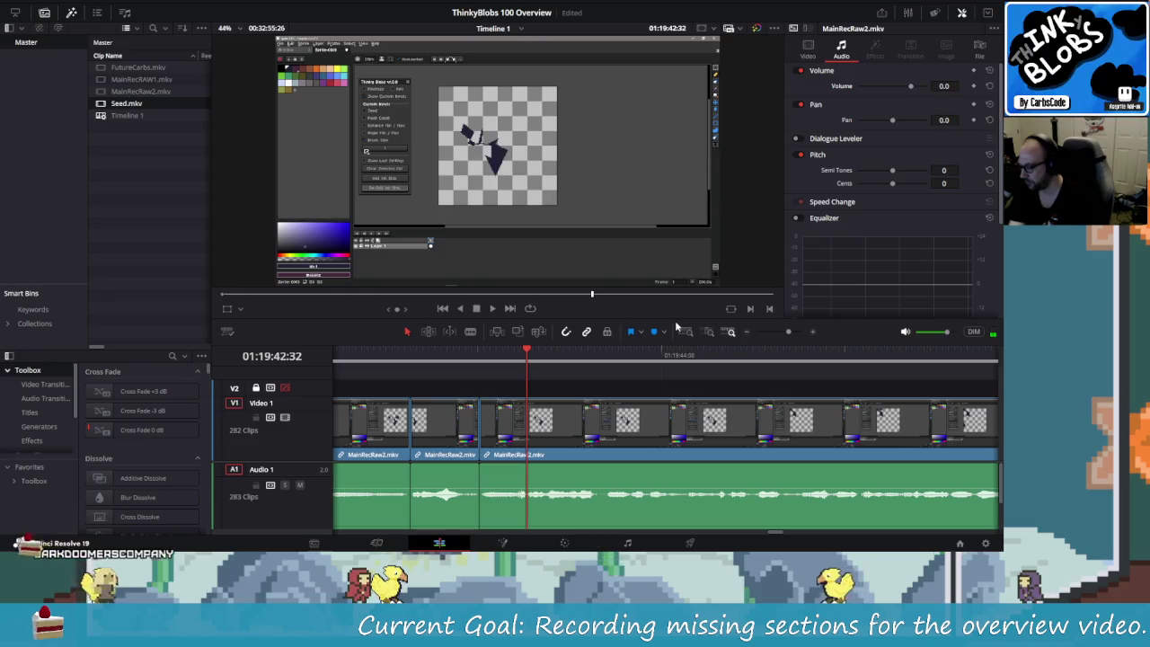
key(ctrl+b)
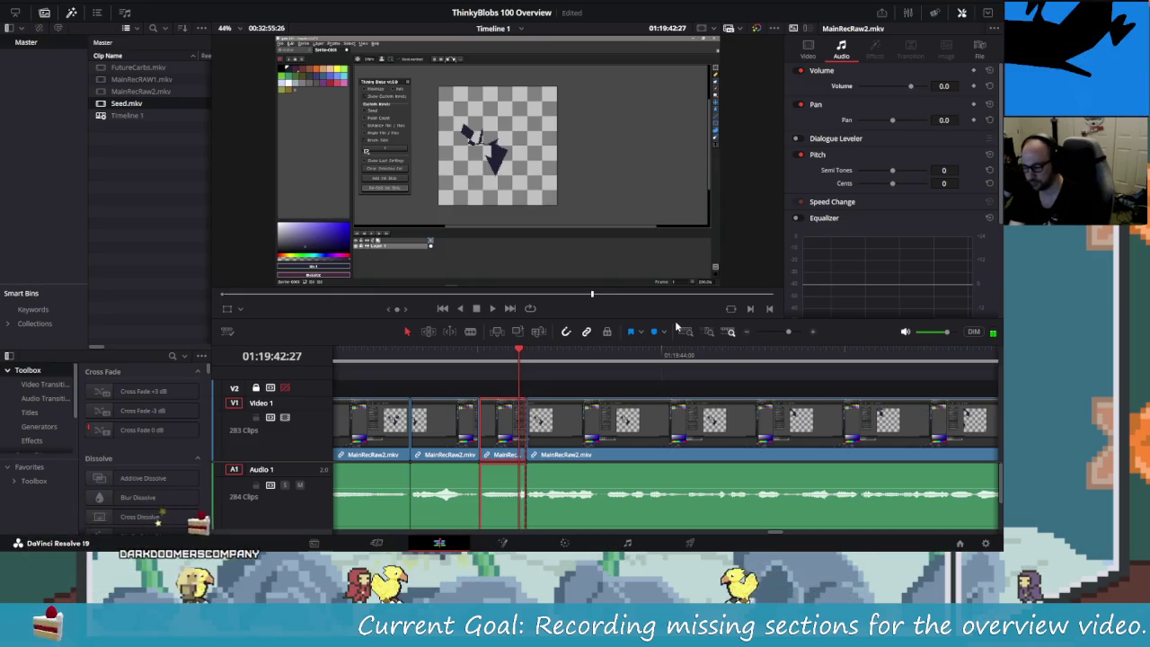
key(Up)
key(Delete)
key(/)
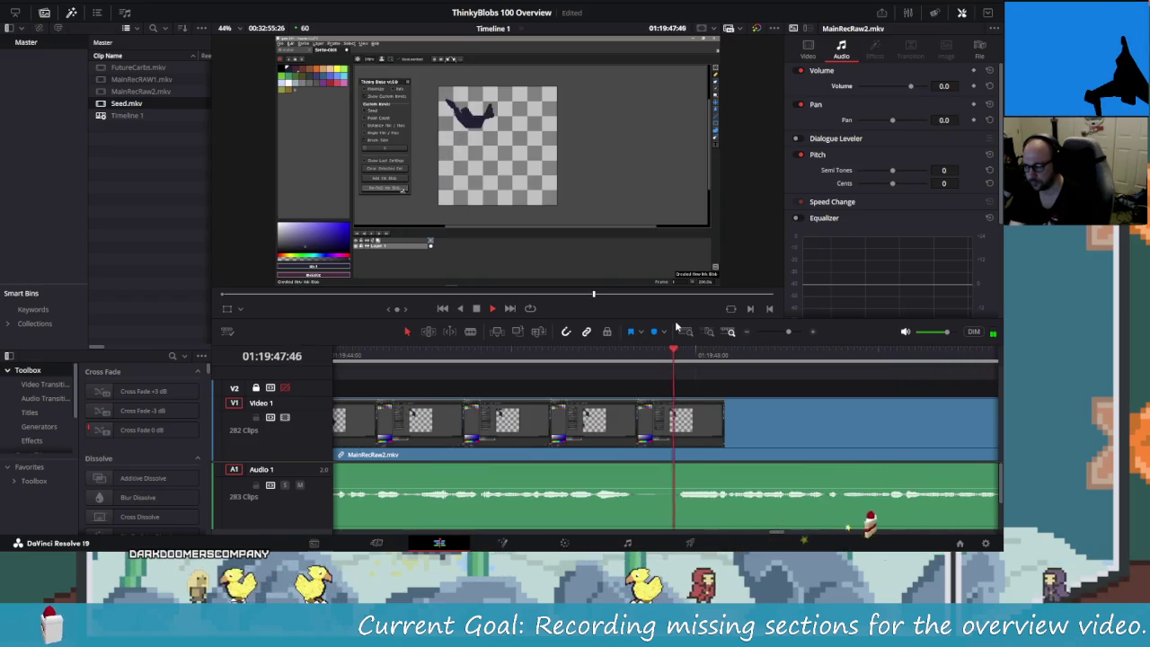
- Find the start of the unwanted stretch frame by frame and split the clip
key(j)
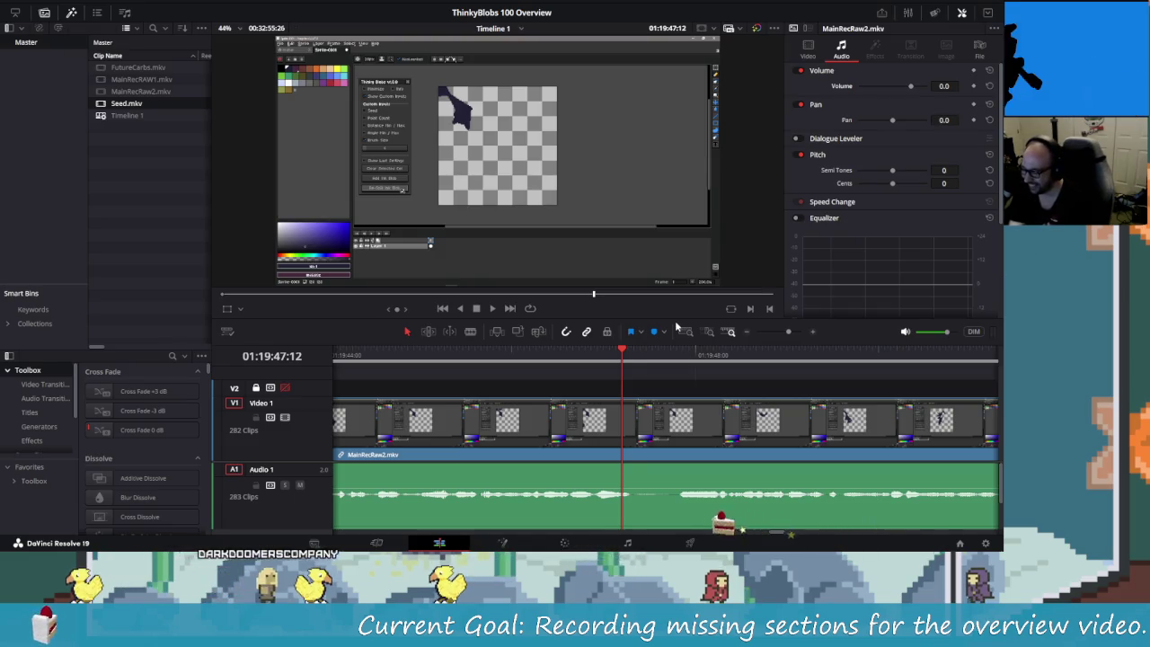
key(space)
key(Right)
key(Left)
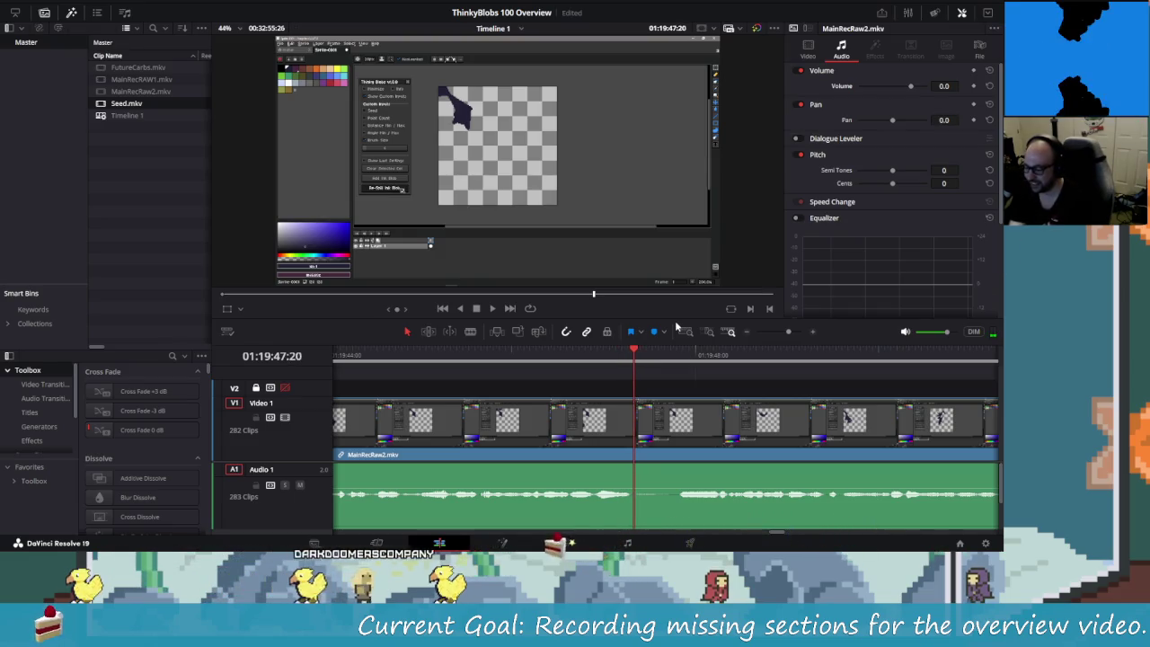
key(Left)
key(ctrl+b)
- Play to the end of the stretch, split again, and nudge back to the cut
key(space)
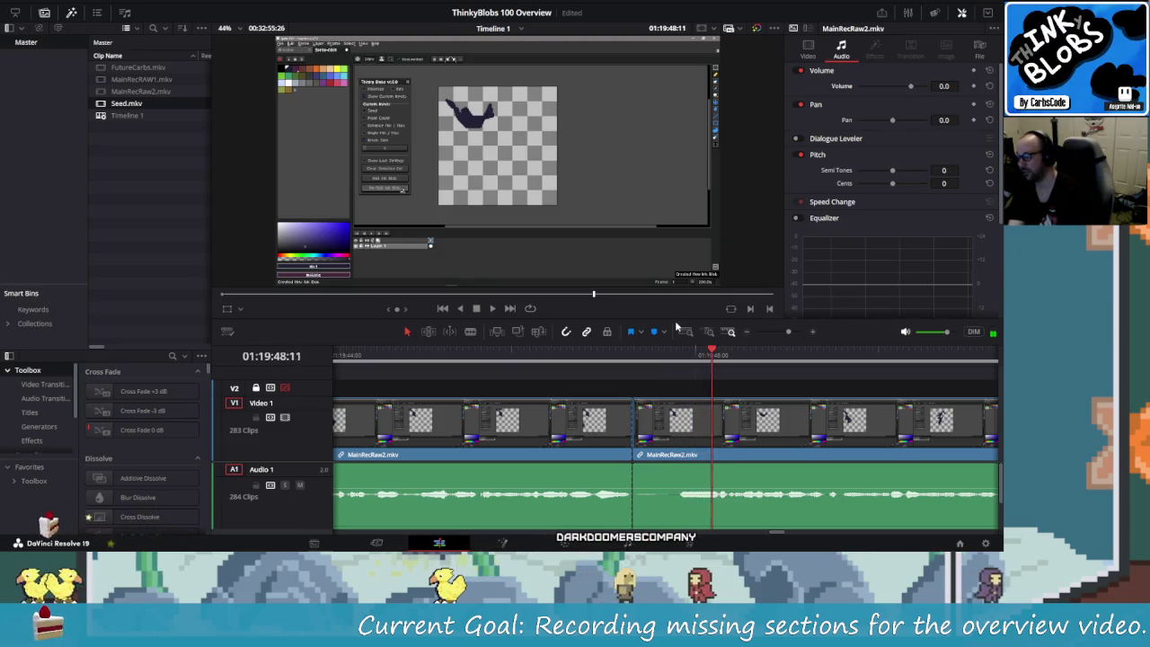
key(space)
key(Left)
key(Left)
key(Left)
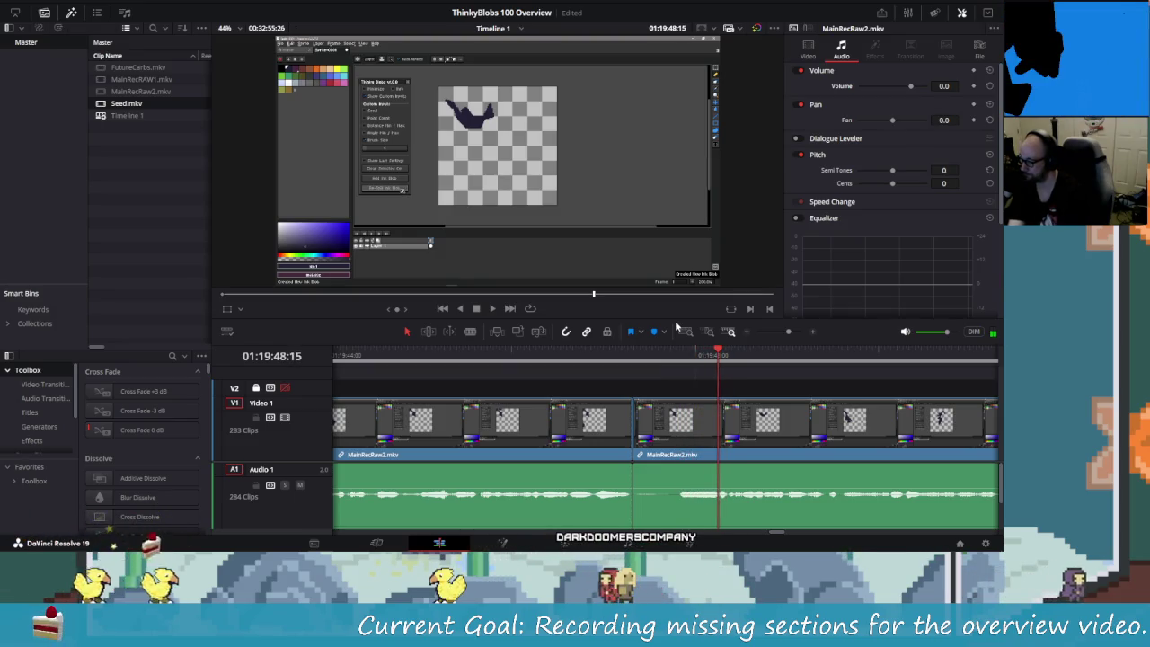
key(ctrl+b)
key(Left)
key(Left)
key(Left)
key(Left)
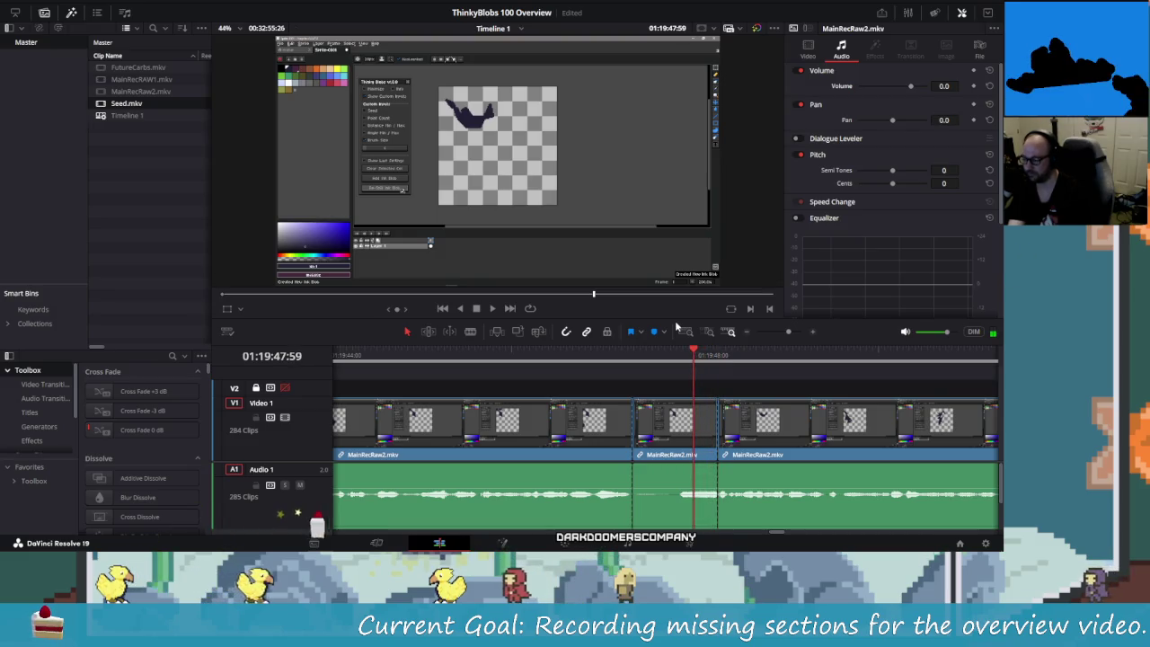
key(Left)
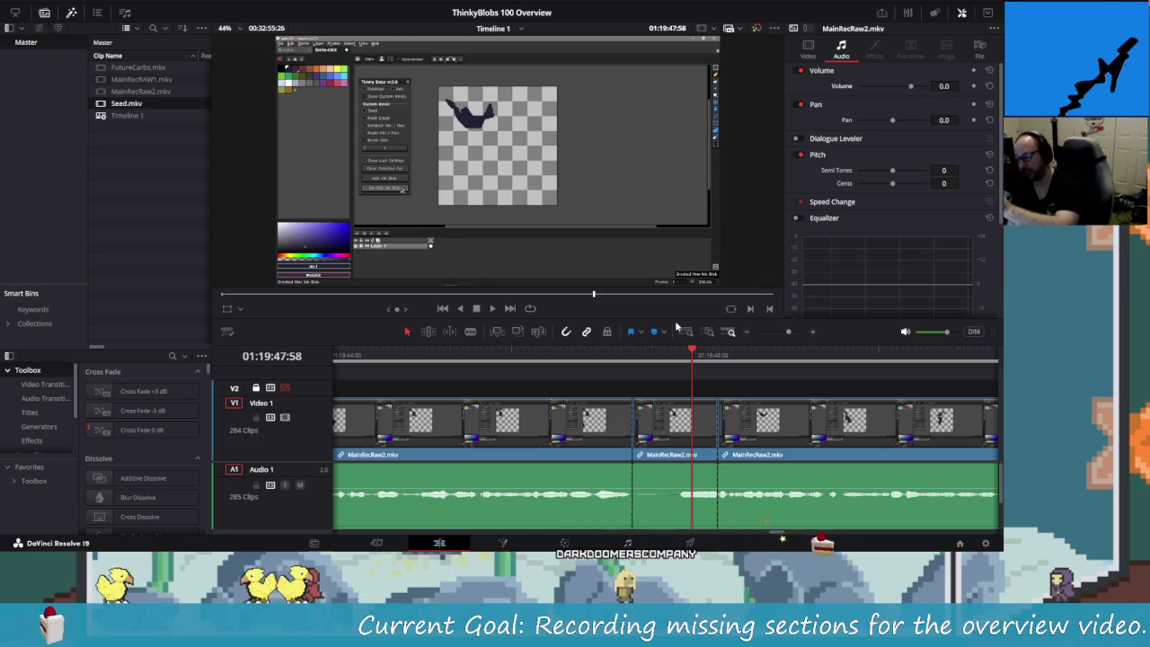
key(Left)
key(Left)
key(Left)
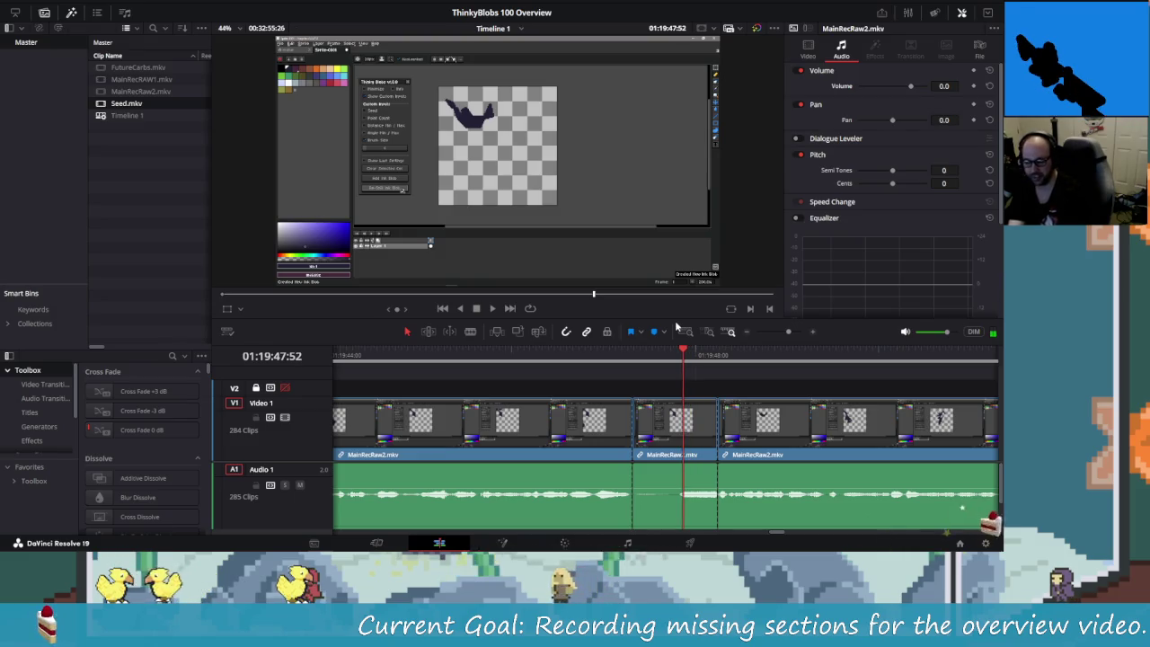
- Delete the short piece to close the gap and replay the footage to review
key(Delete)
key(shift+Left)
key(shift+Left)
key(space)
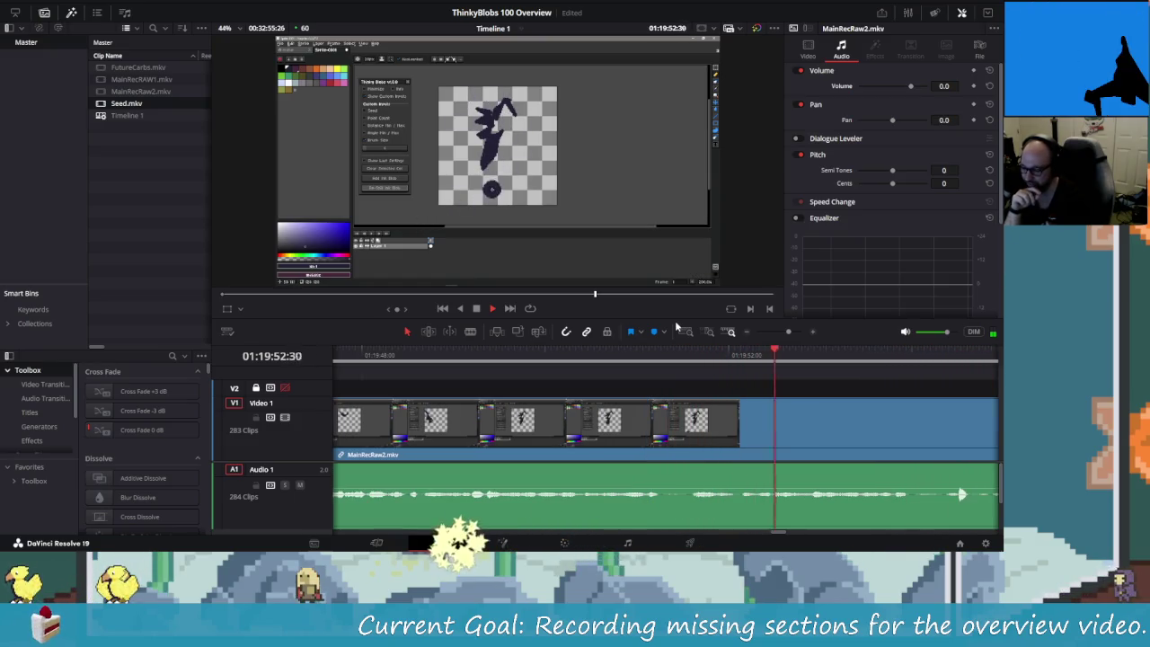
key(shift+Left)
key(shift+Left)
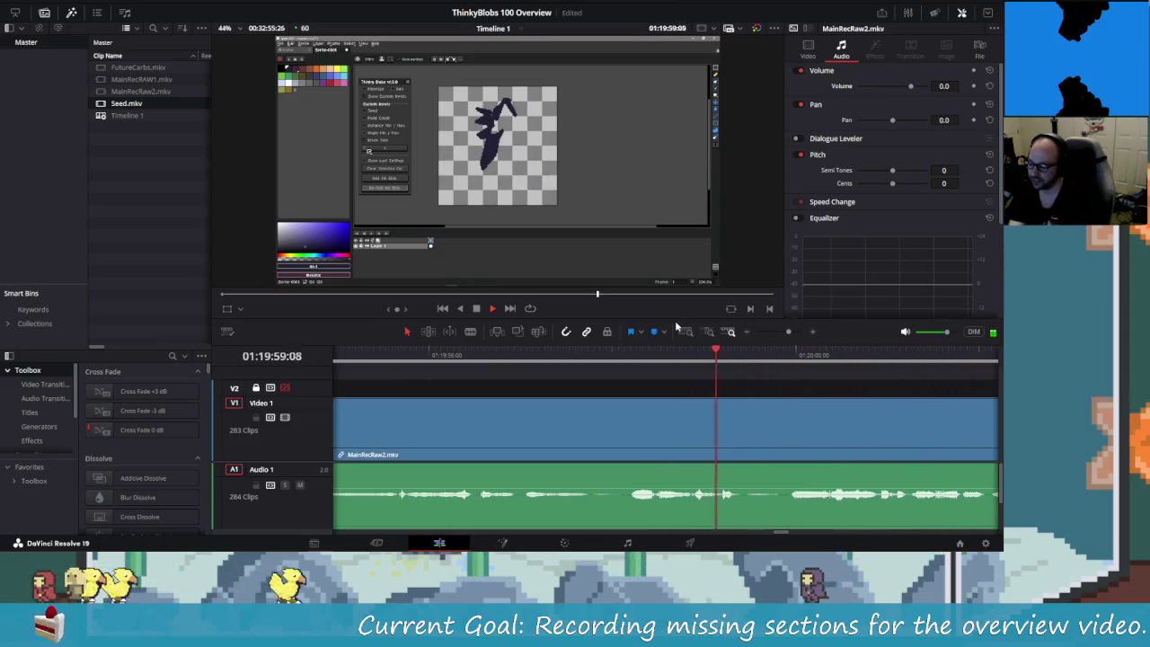
key(space)
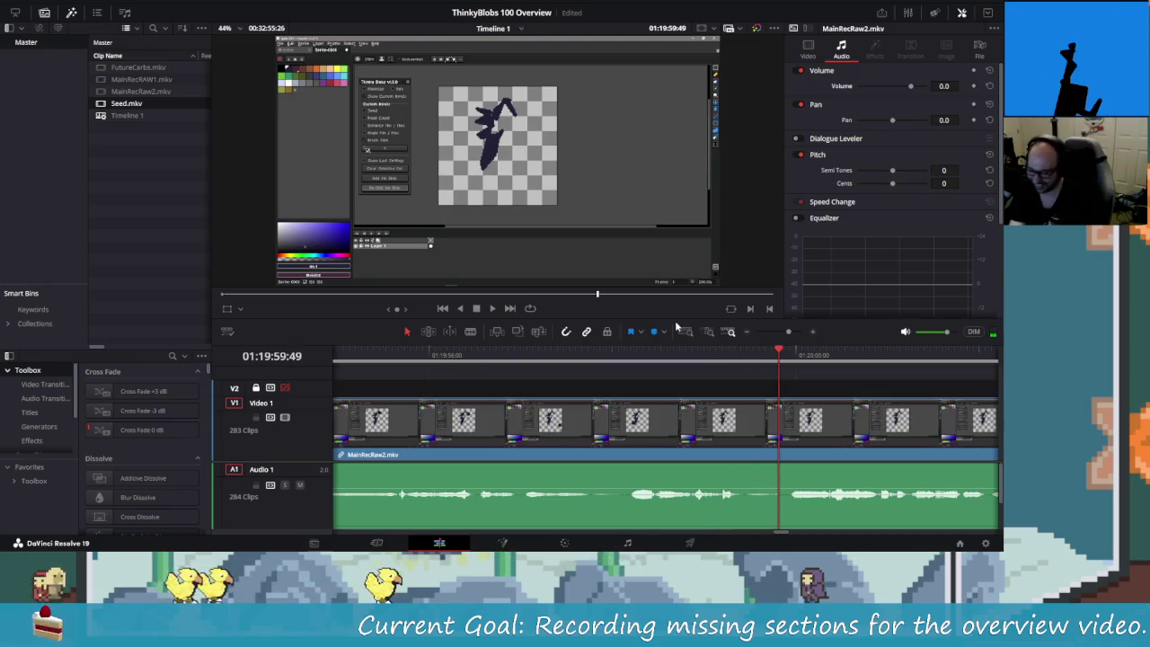
key(space)
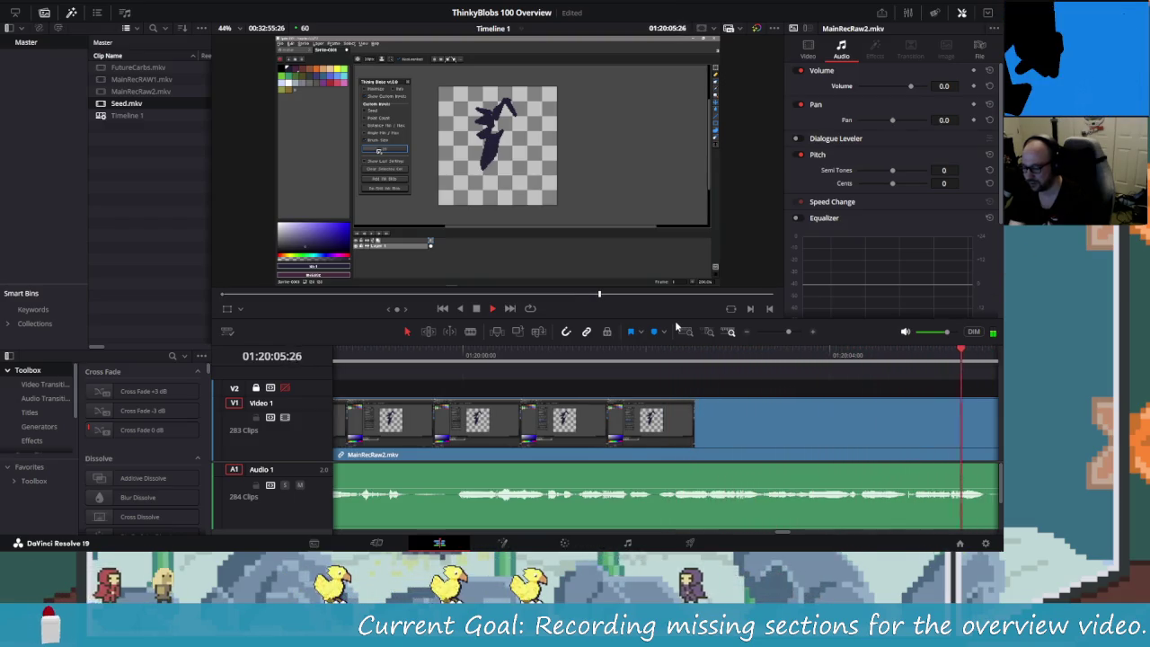
- Stop at the first pause, split the clips, and delete the short piece
key(j)
key(l)
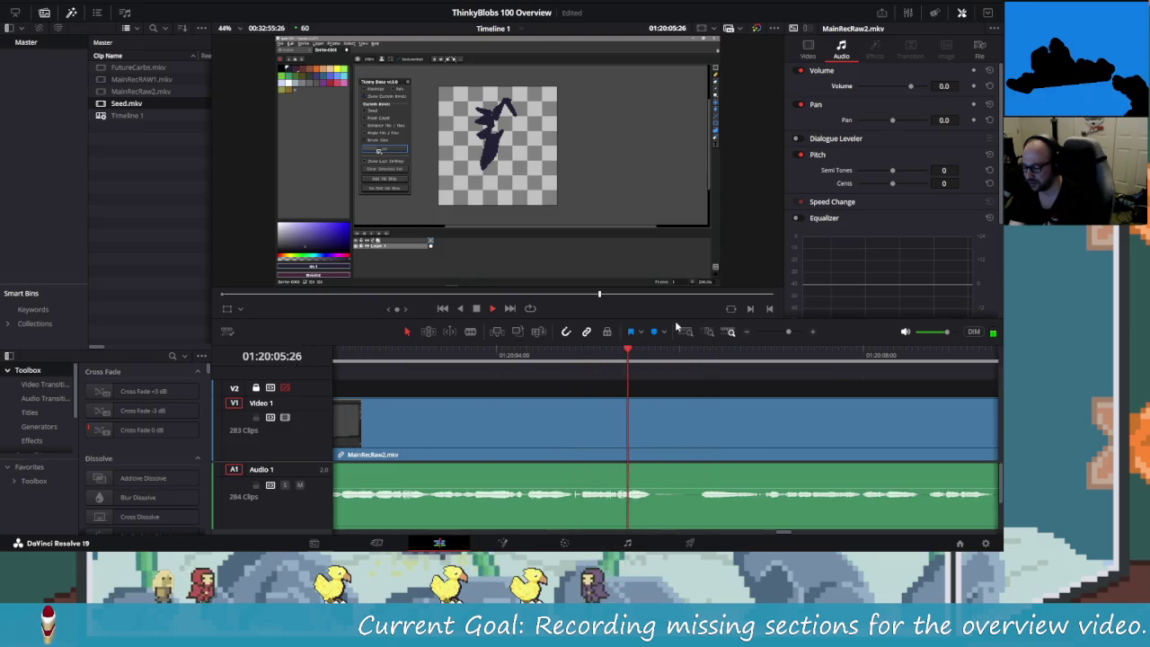
key(k)
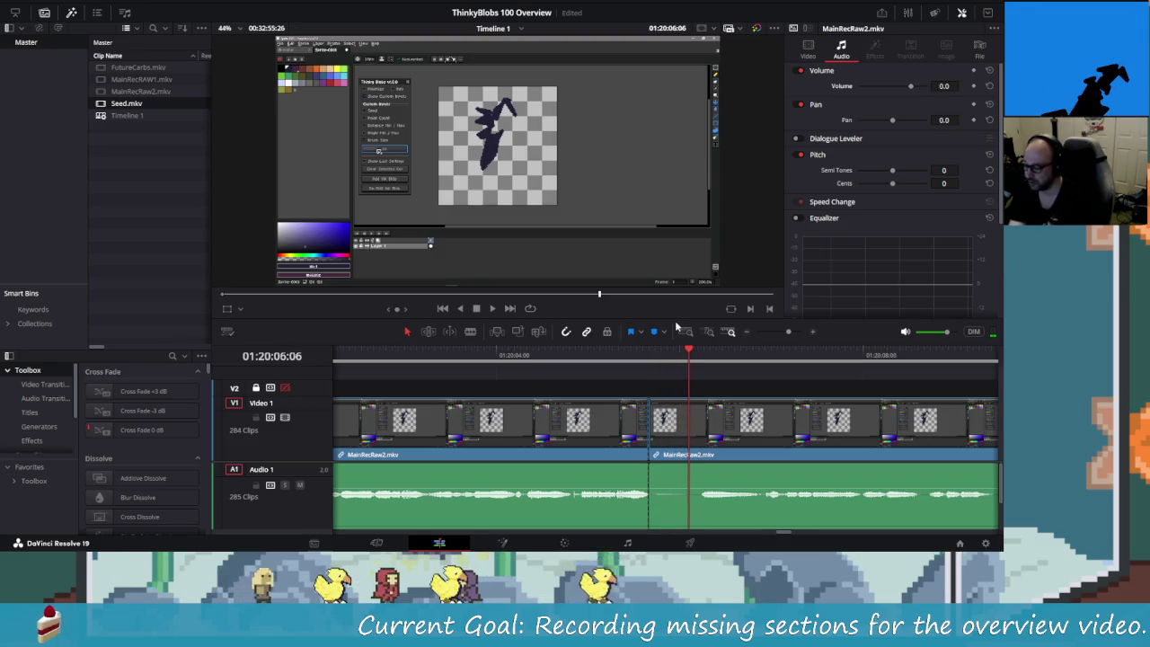
key(ctrl+b)
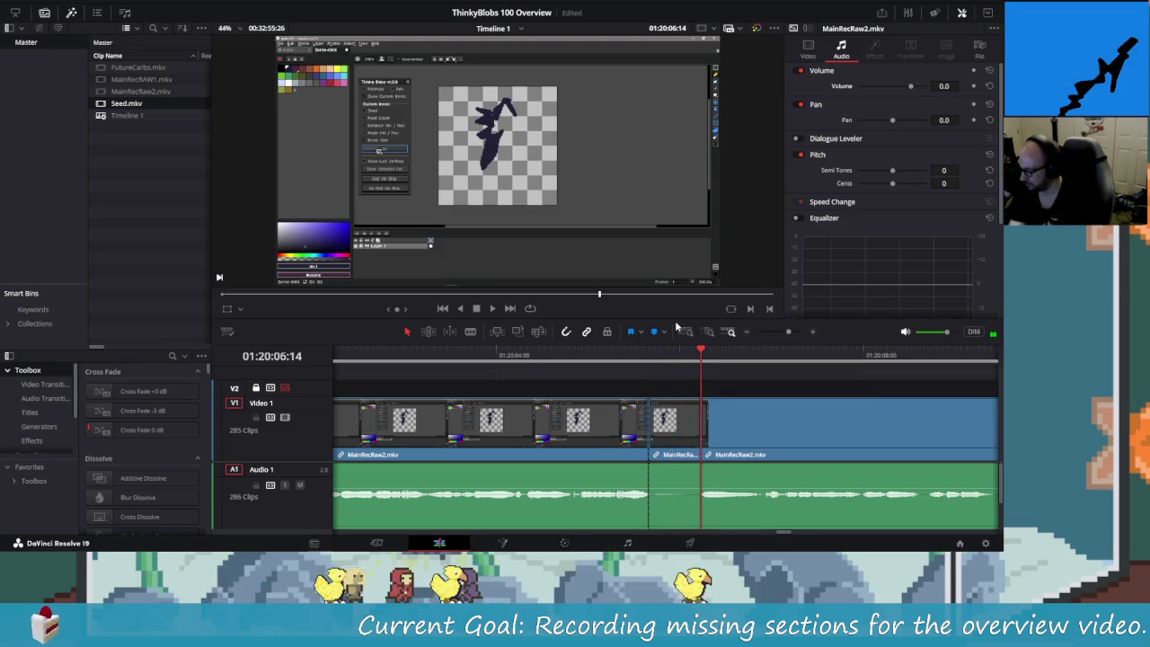
key(Left)
key(Left)
key(Left)
key(Left)
key(Left)
key(Delete)
key(space)
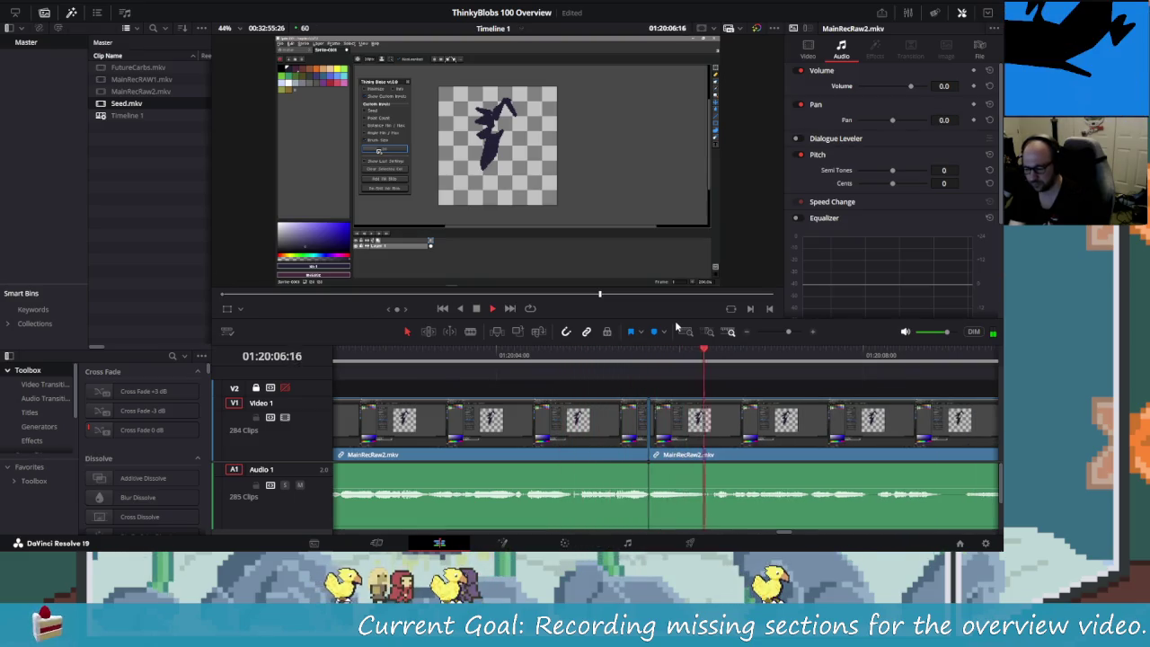
- Split again, remove the piece between the two cuts, and play through the edit
key(shift+Left)
key(shift+Left)
key(shift+Left)
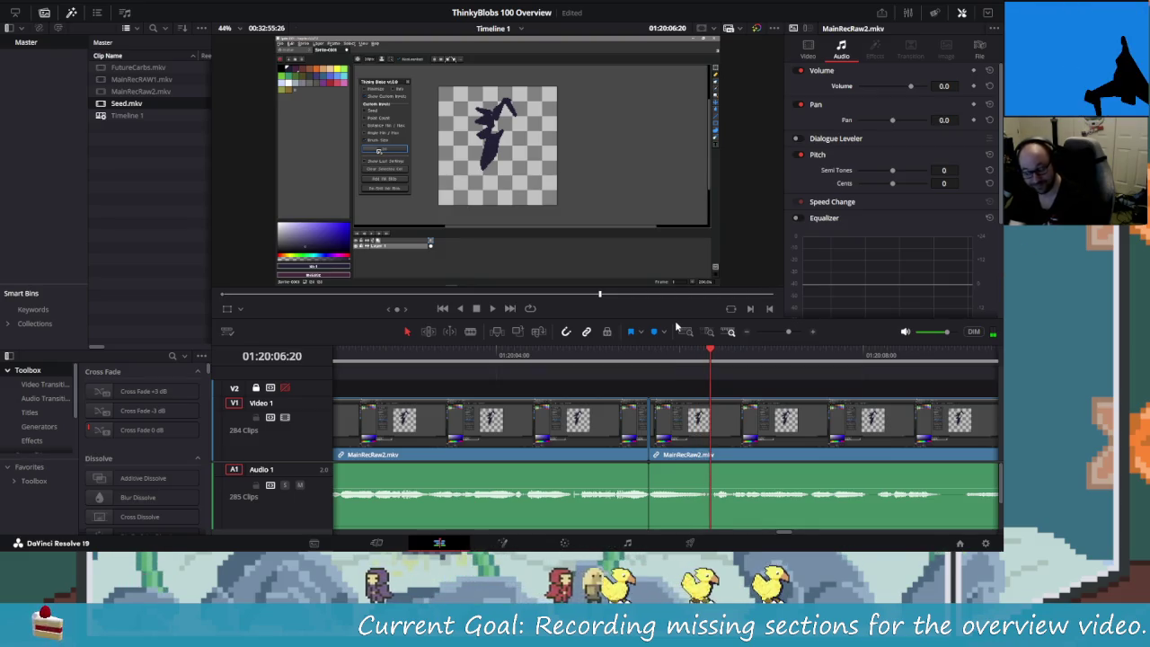
key(ctrl+b)
key(Left)
key(Left)
key(Left)
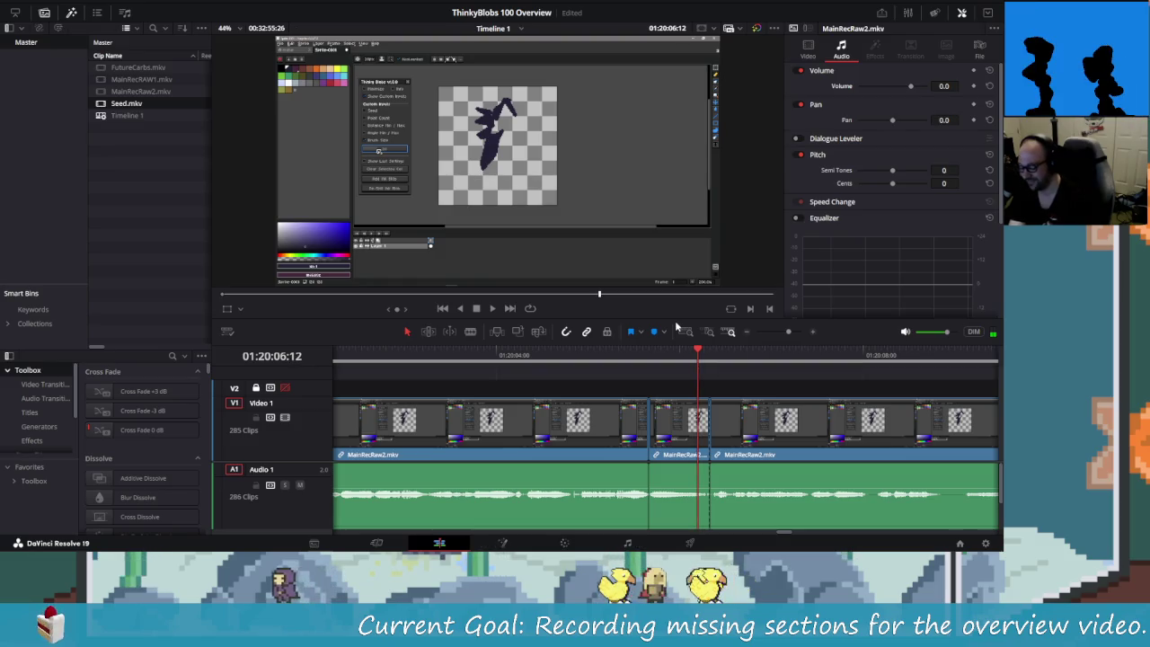
key(Delete)
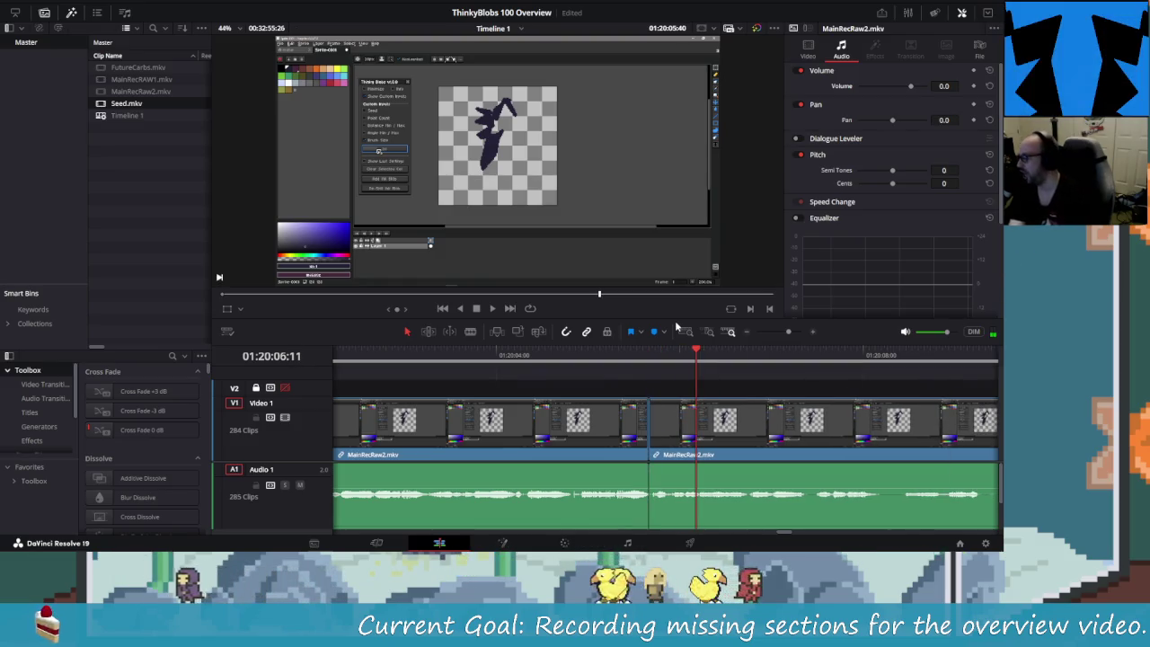
key(Up)
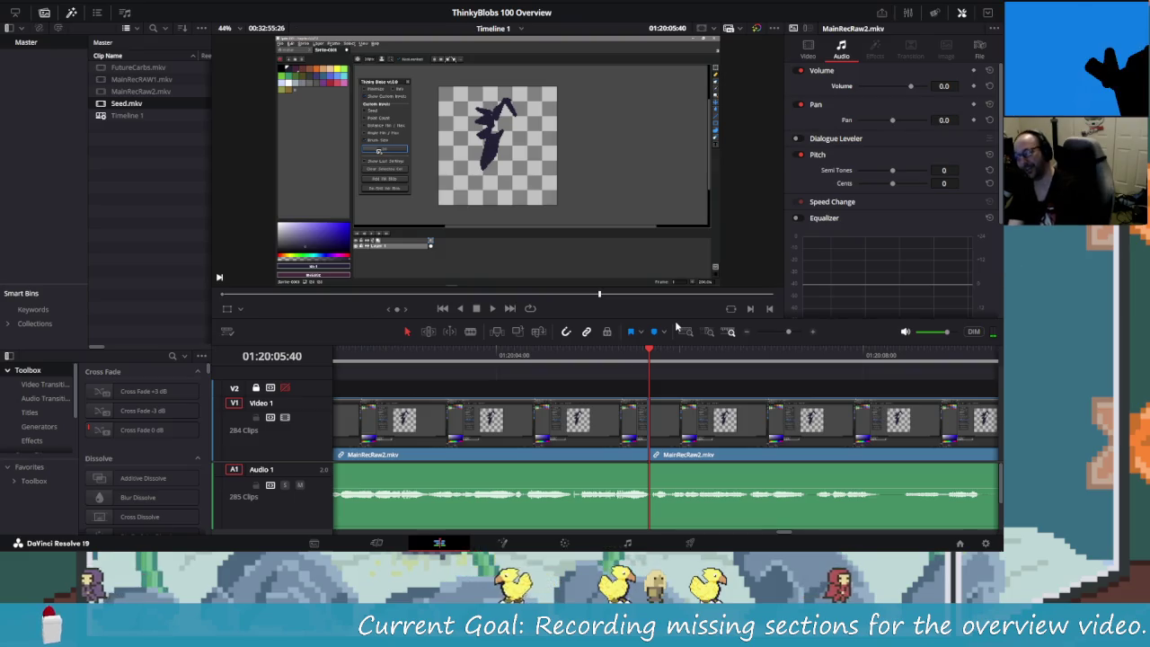
key(shift+Left)
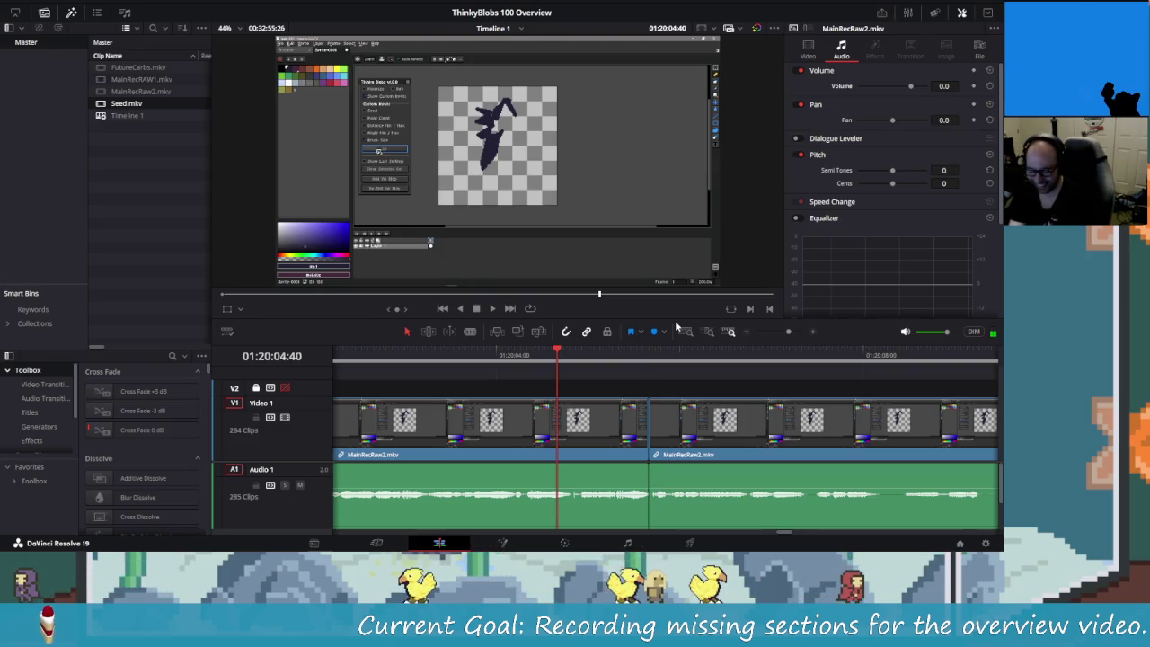
key(space)
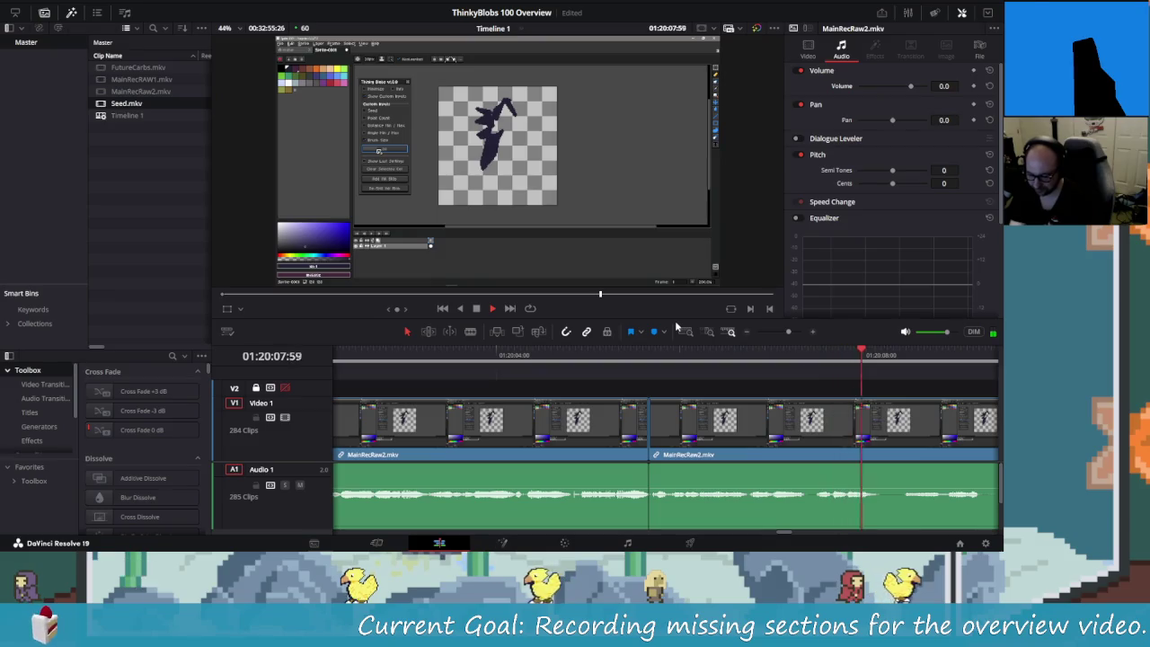
- Replay the last moment and add two more cuts around the next pause
key(shift+Left)
key(shift+Left)
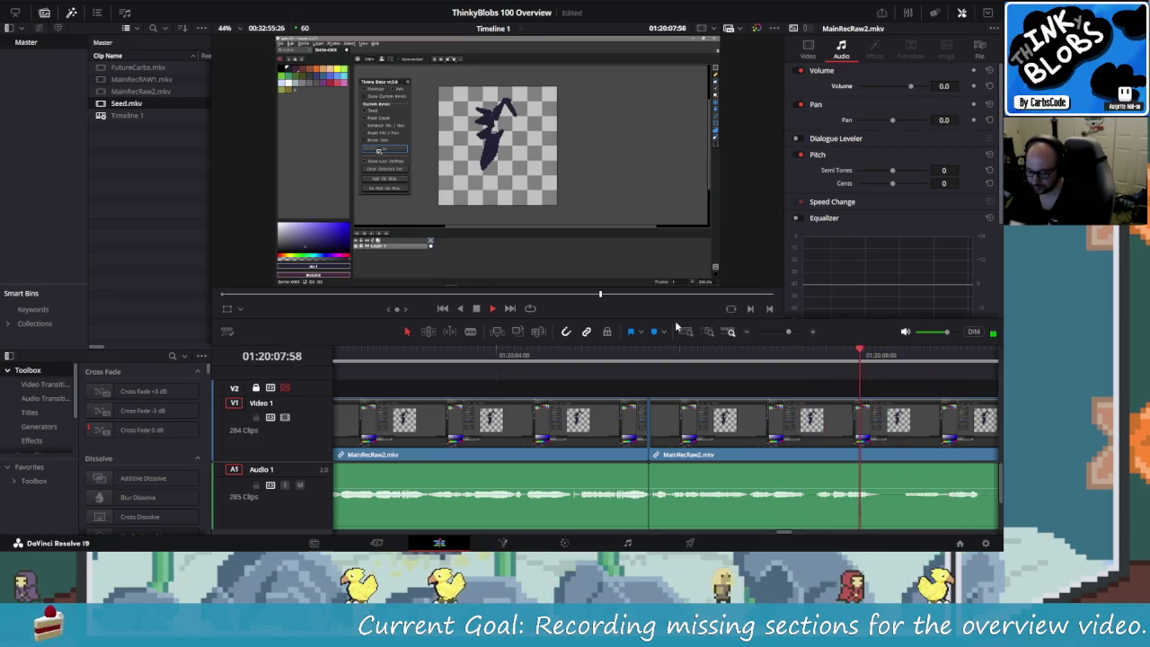
key(space)
key(Right)
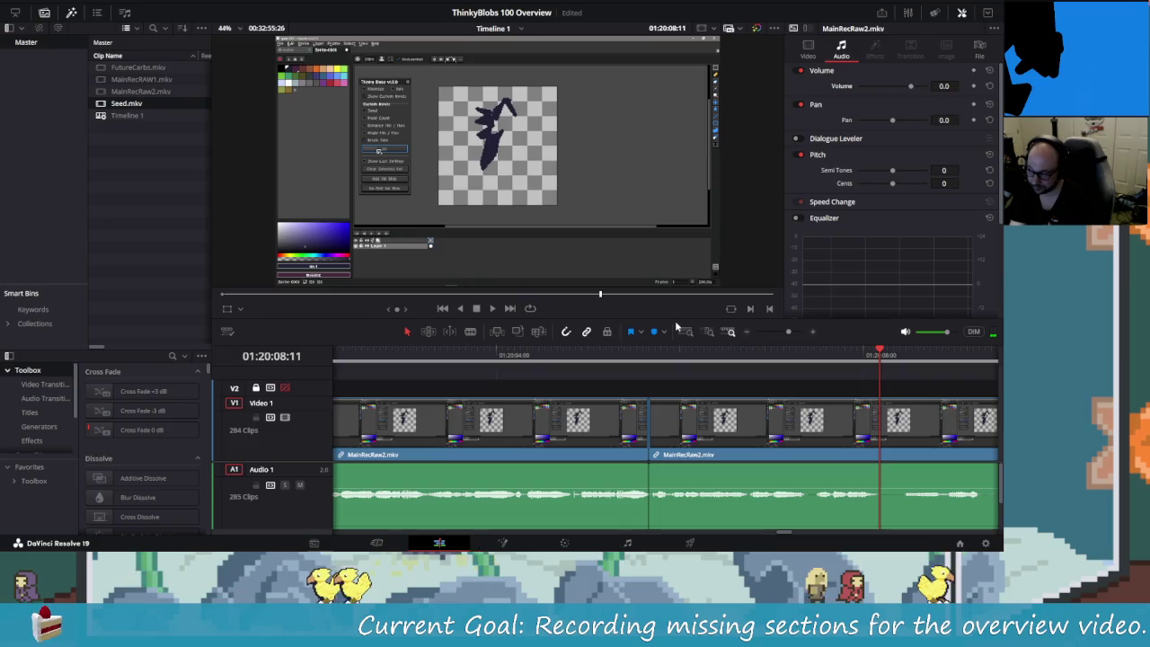
key(ctrl+b)
key(Right)
key(Right)
key(Right)
key(Right)
key(Right)
key(Right)
key(Right)
key(Right)
key(Right)
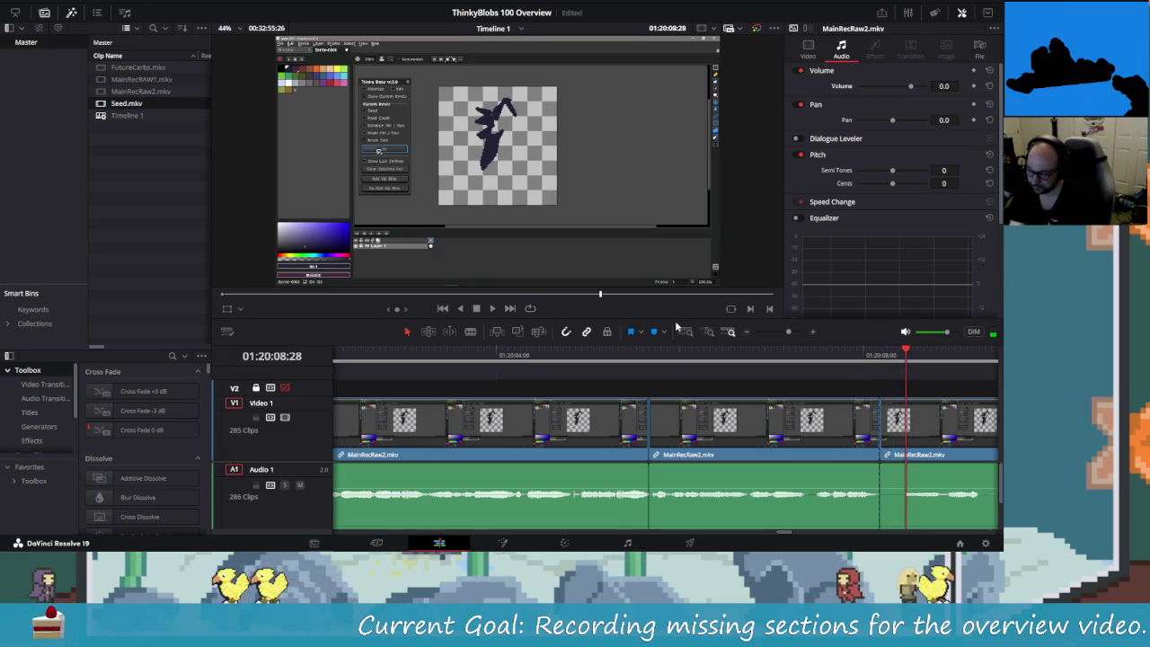
key(Right)
key(Right)
key(Right)
key(Right)
key(Right)
key(Right)
key(Right)
key(Right)
key(Right)
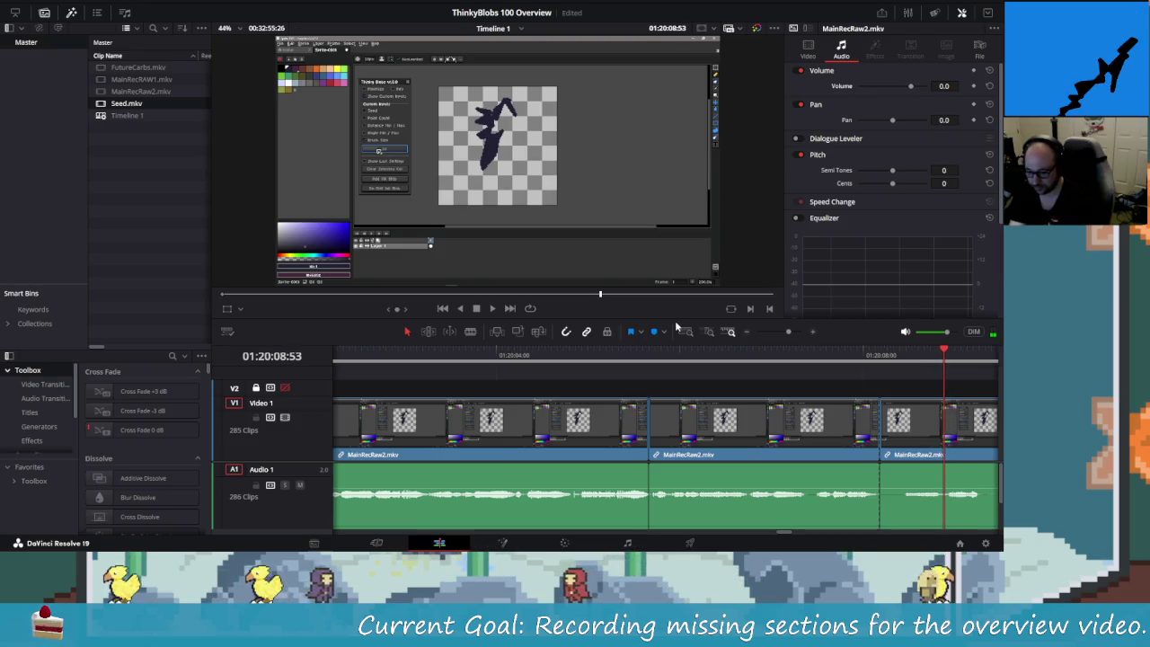
key(Left)
key(Left)
key(Left)
key(ctrl+b)
key(Left)
key(Left)
key(Left)
key(Left)
key(Left)
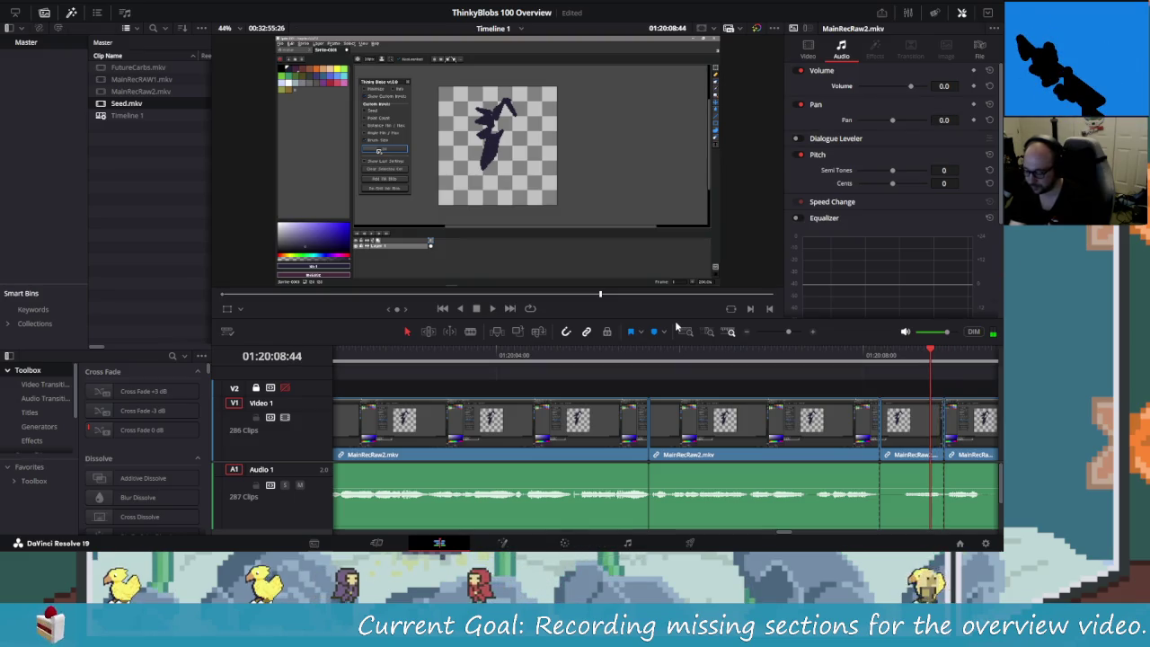
- Undo the misplaced cut and play back to find the right cut point
key(shift+Left)
key(ctrl+z)
key(shift+Left)
key(shift+Left)
key(shift+Left)
key(space)
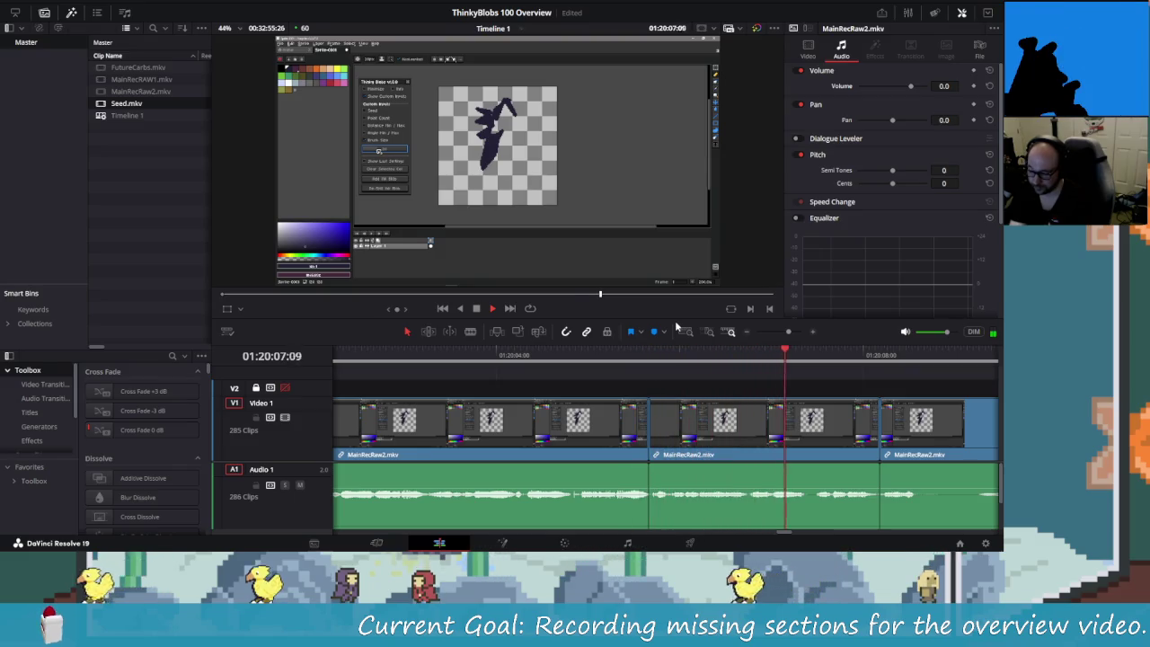
key(space)
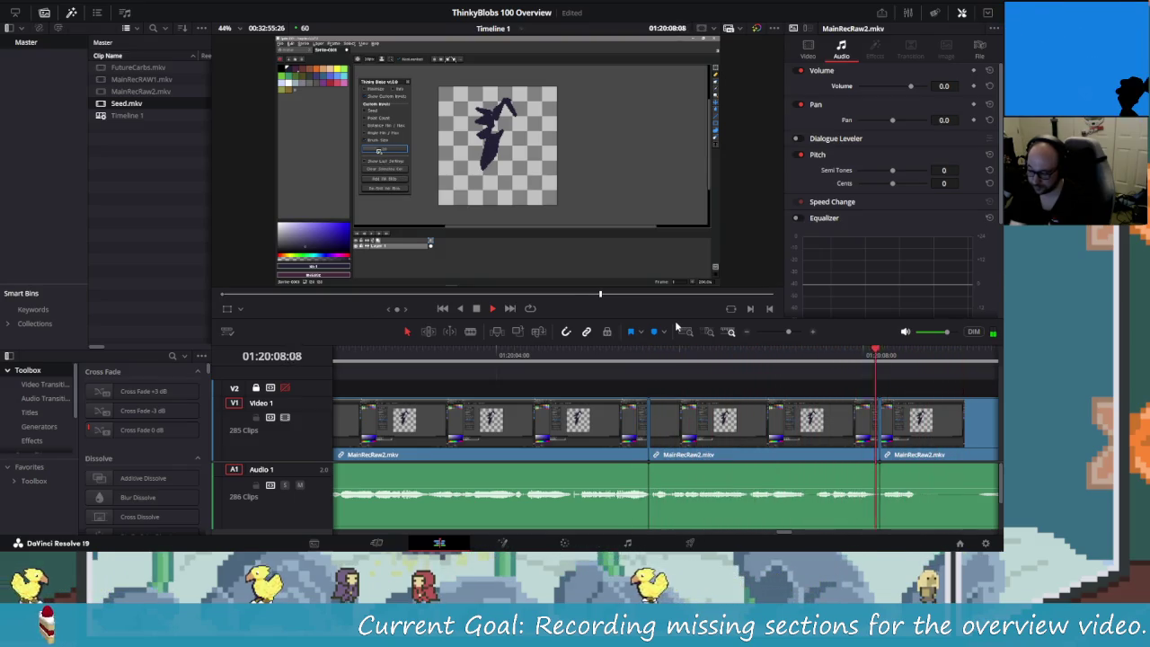
- Split at the start of the pause and step forward to its end
key(Left)
key(Left)
key(Left)
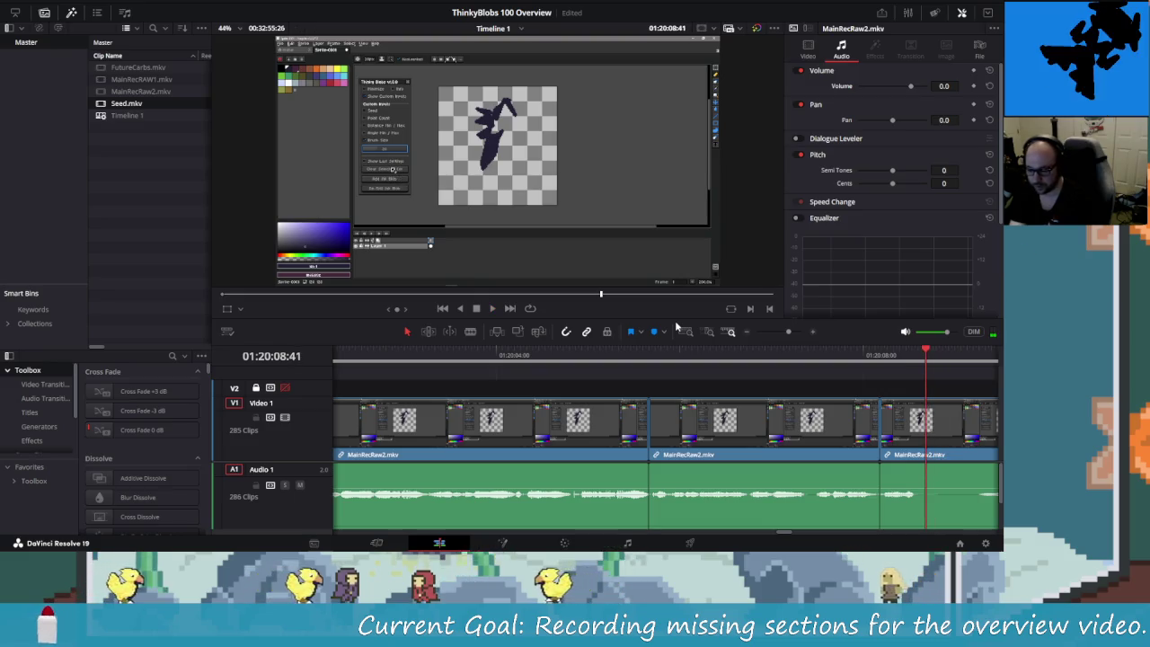
key(Left)
key(Left)
key(Left)
key(Left)
key(Left)
key(ctrl+b)
key(Right)
key(Right)
key(Right)
key(Right)
key(Right)
key(Right)
key(Right)
key(Right)
key(Right)
key(Right)
key(Right)
key(Right)
key(Right)
key(Right)
key(Right)
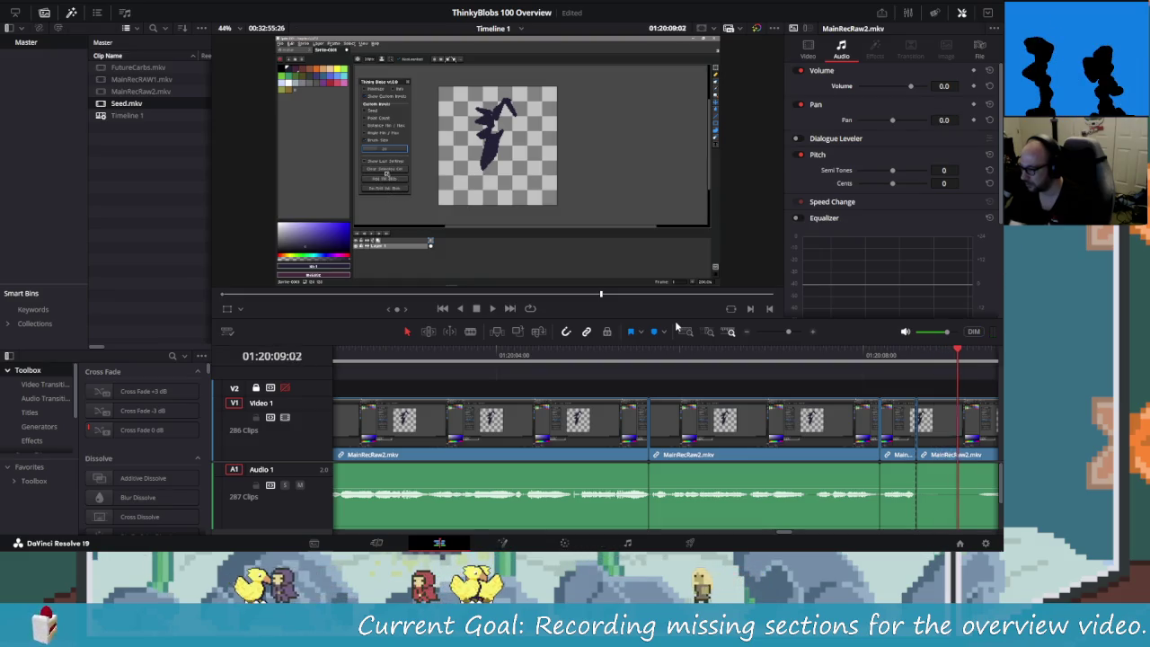
key(Right)
key(Right)
key(Right)
key(Right)
key(Right)
key(Right)
key(Right)
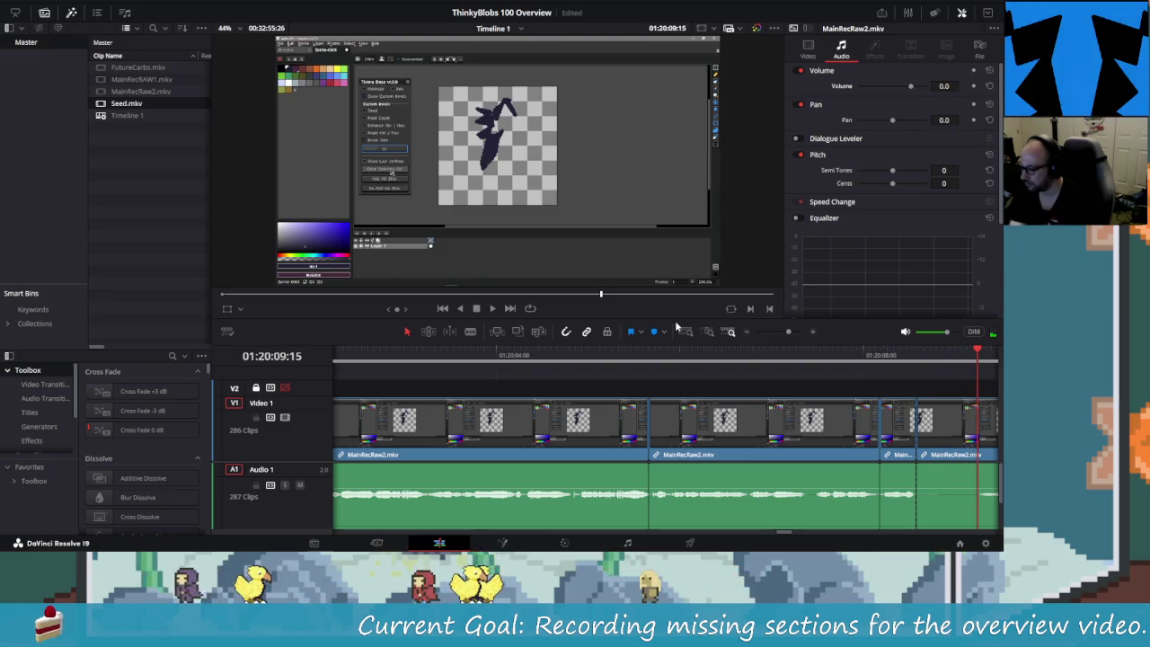
- Split at the end of the pause and delete the marked piece to close the gap
key(Left)
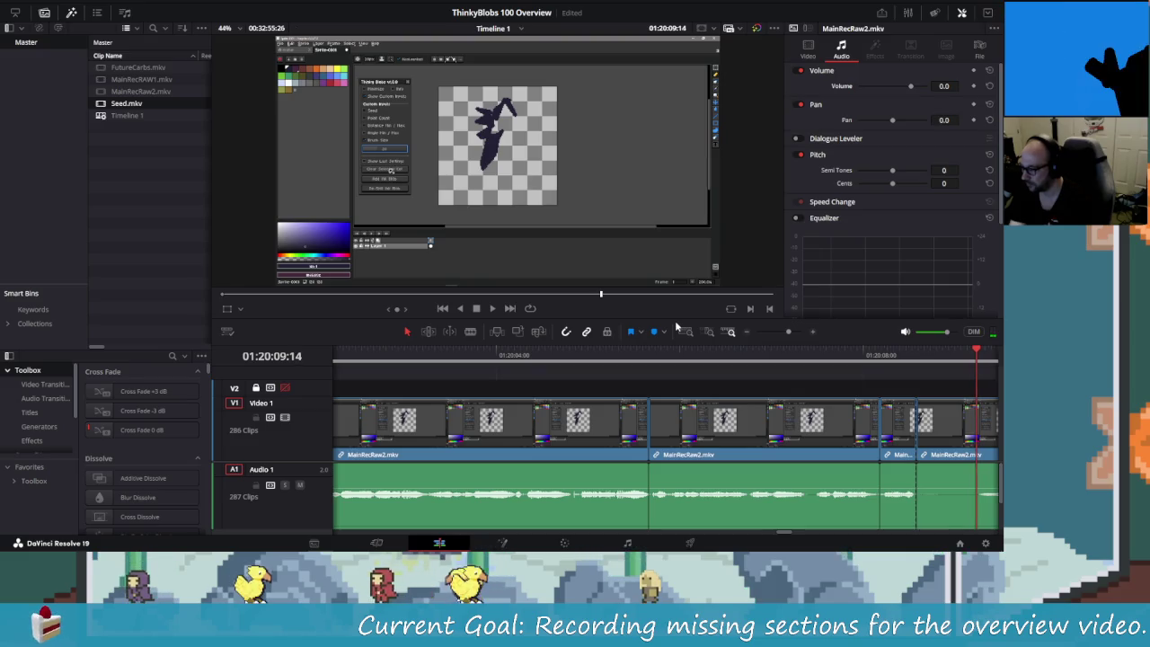
key(Left)
key(Left)
key(Left)
key(Left)
key(ctrl+b)
key(Left)
key(Left)
key(Left)
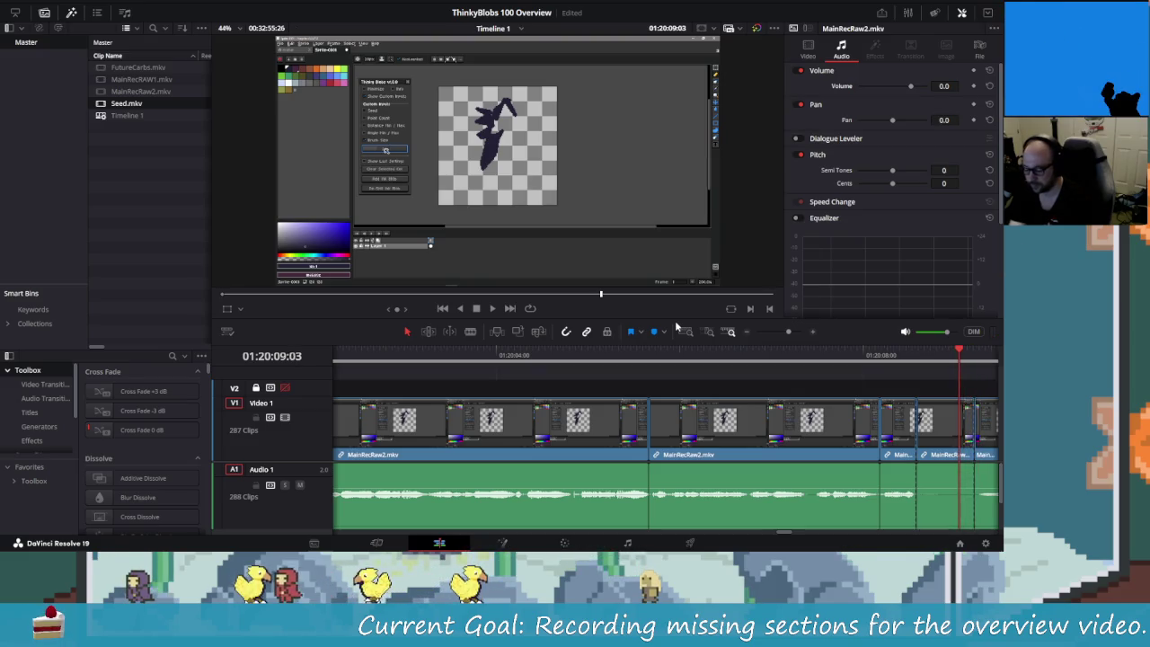
key(Delete)
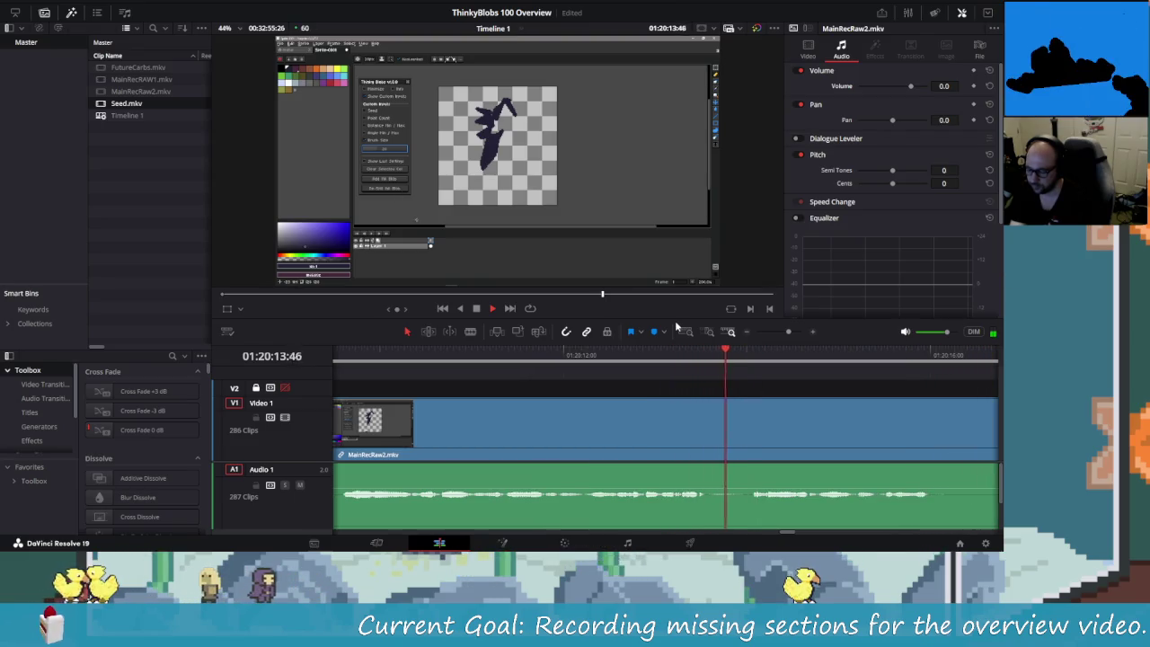
- Blade twice around the stretch near 01:20:13, delete the short clip, and replay
key(space)
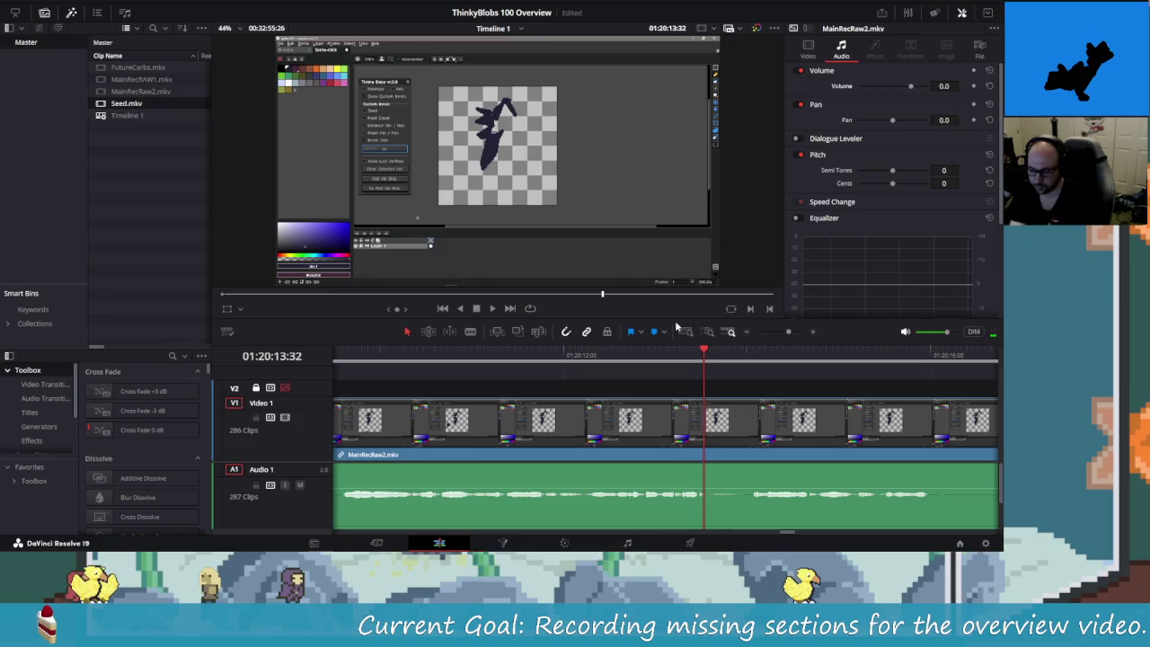
key(ctrl+b)
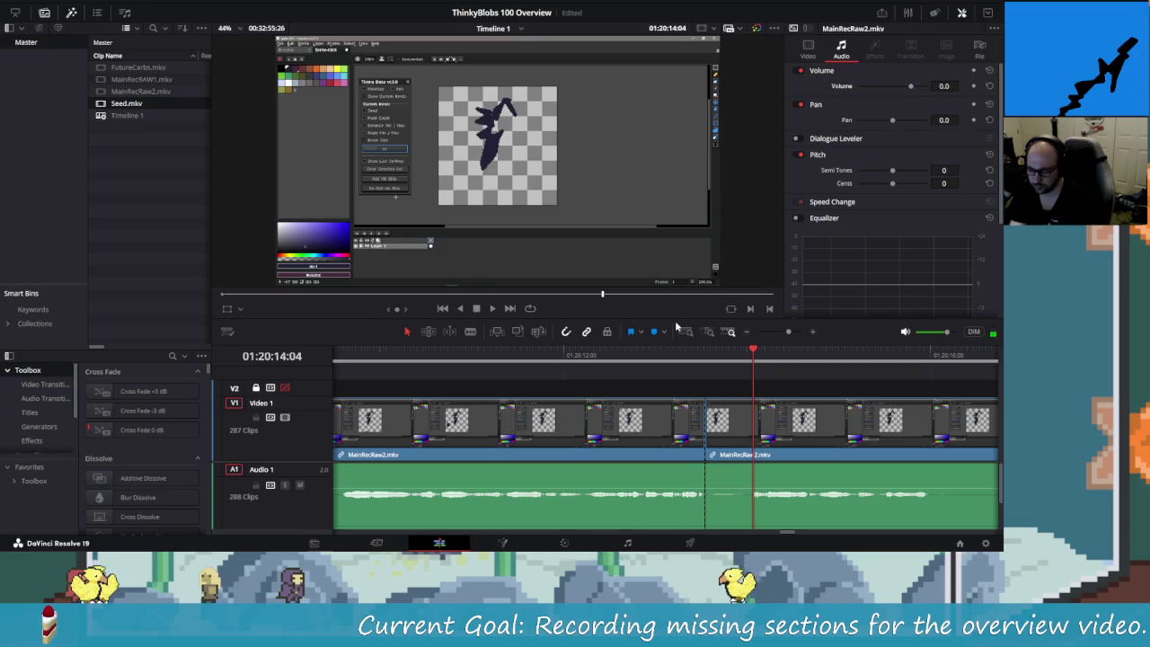
key(ctrl+b)
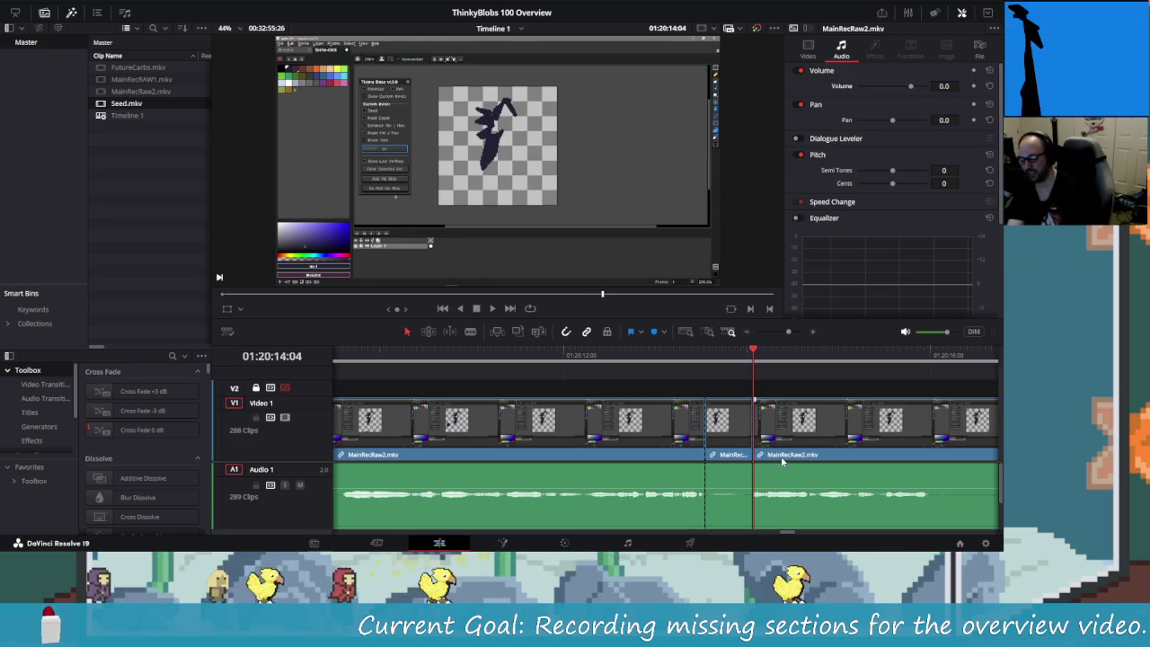
key(Left)
key(Left)
key(Left)
key(Left)
key(Left)
key(Left)
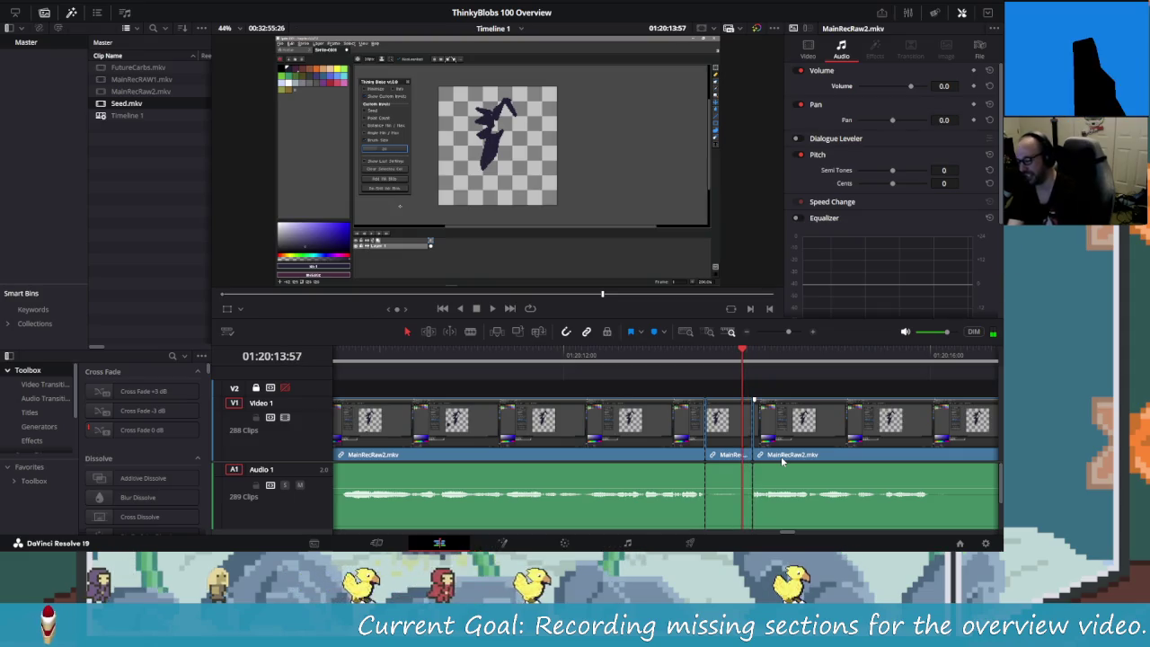
key(Left)
key(Left)
key(Left)
key(Left)
key(Left)
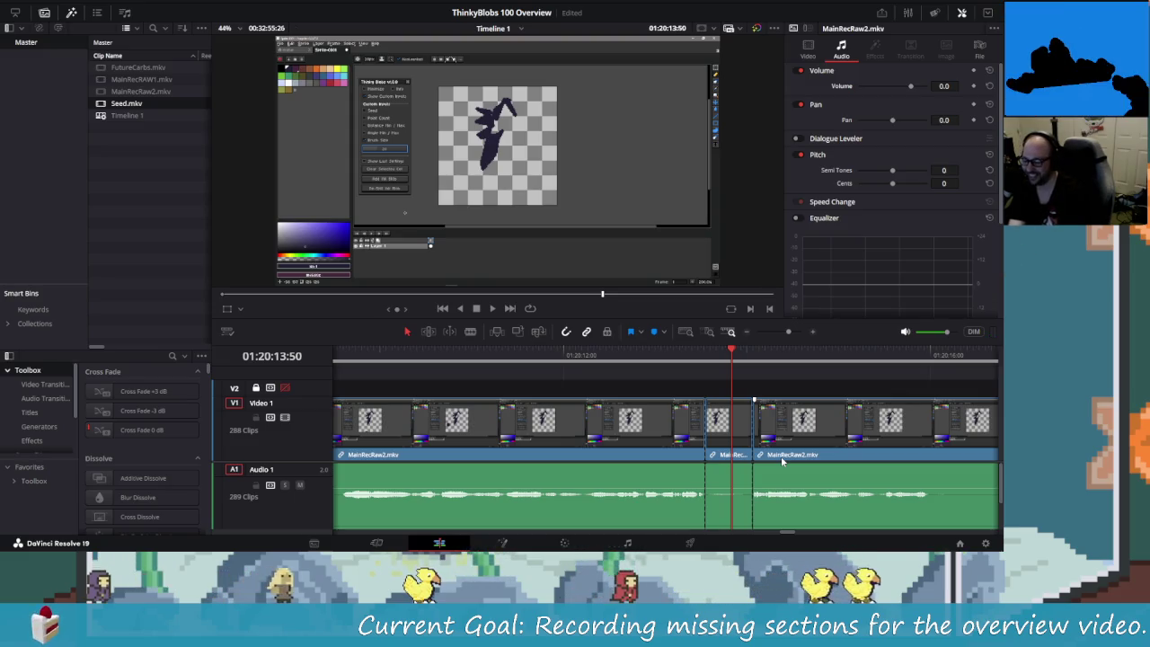
key(Left)
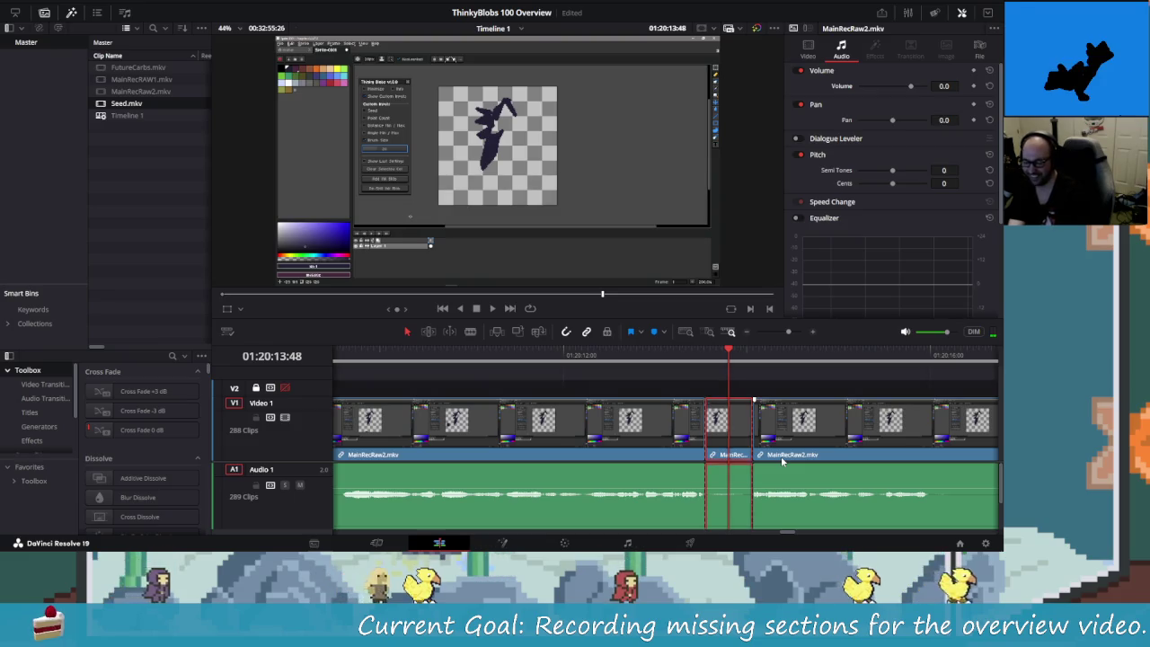
key(Delete)
key(/)
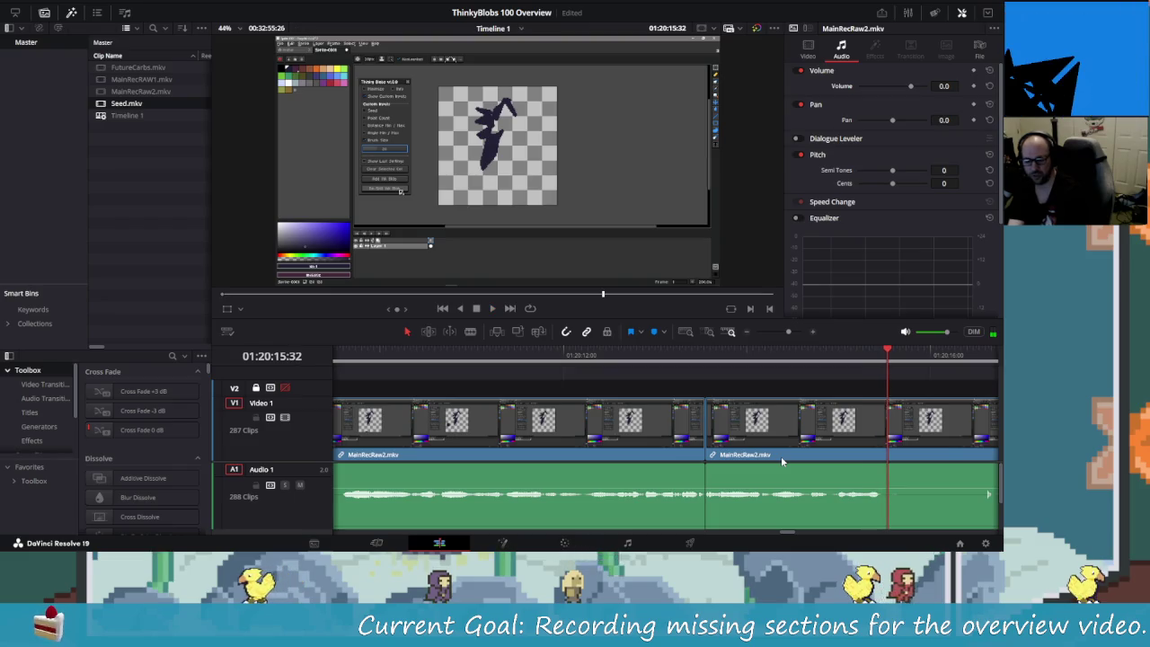
- Nudge forward a few frames and split the clip at the next cut point
key(Right)
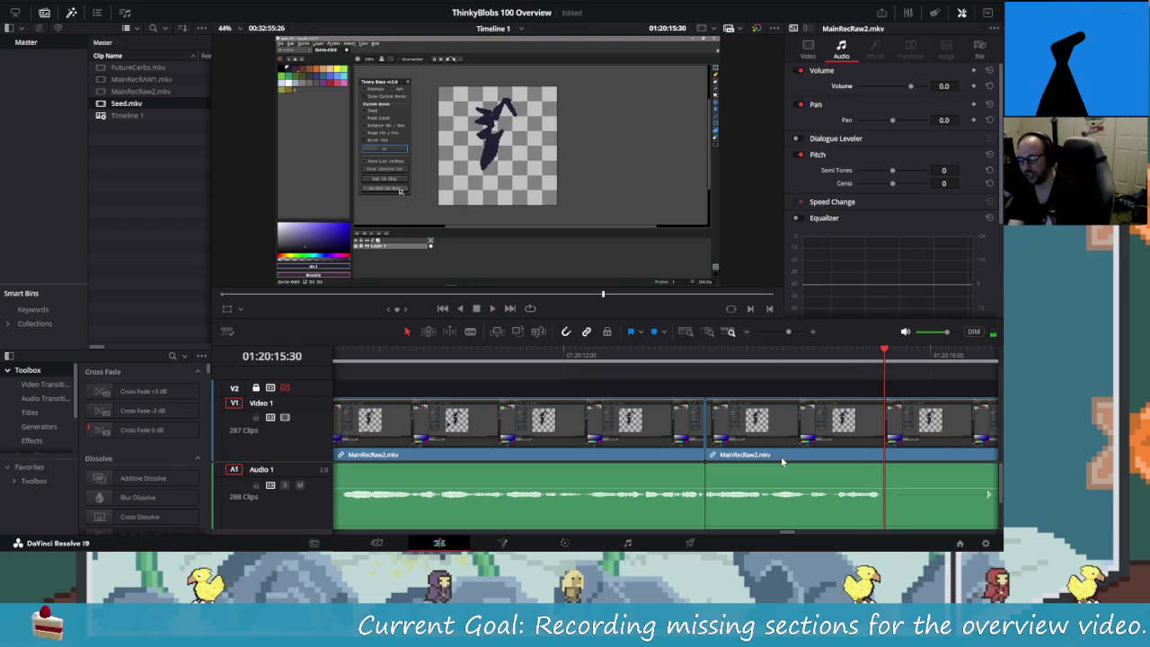
key(Right)
key(Right)
key(ctrl+b)
key(Right)
key(Right)
key(Right)
key(Right)
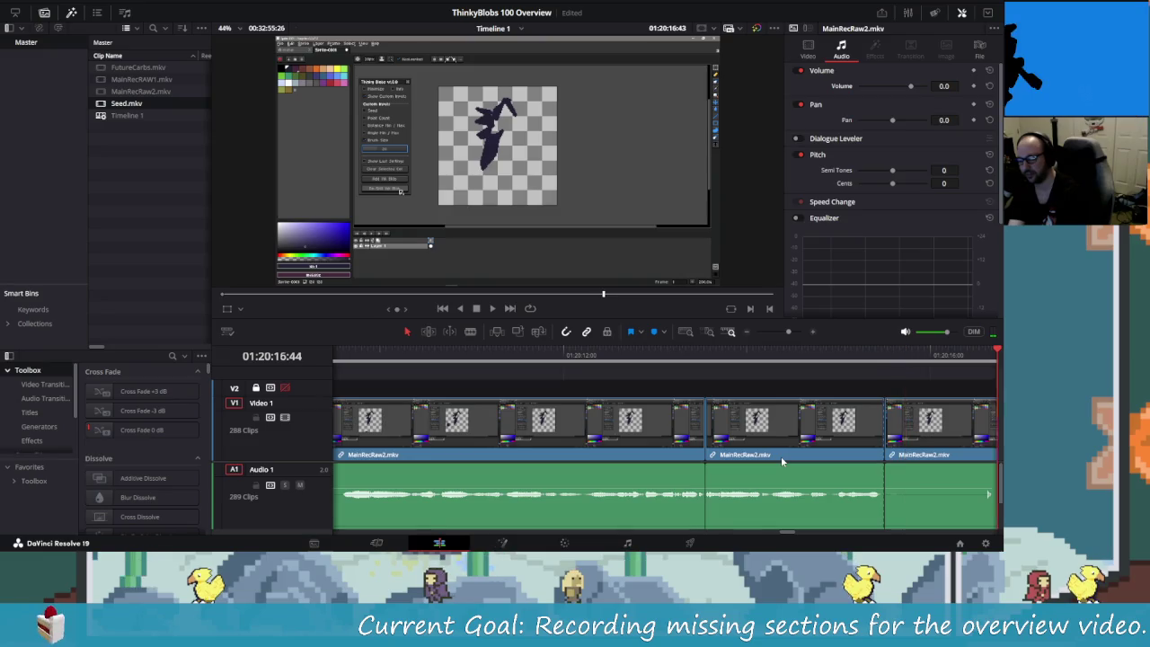
- Frame-step to the first unwanted MainRecRaw2 stretch, split it off, delete it and replay the cut
scroll(781, 457, right, 5)
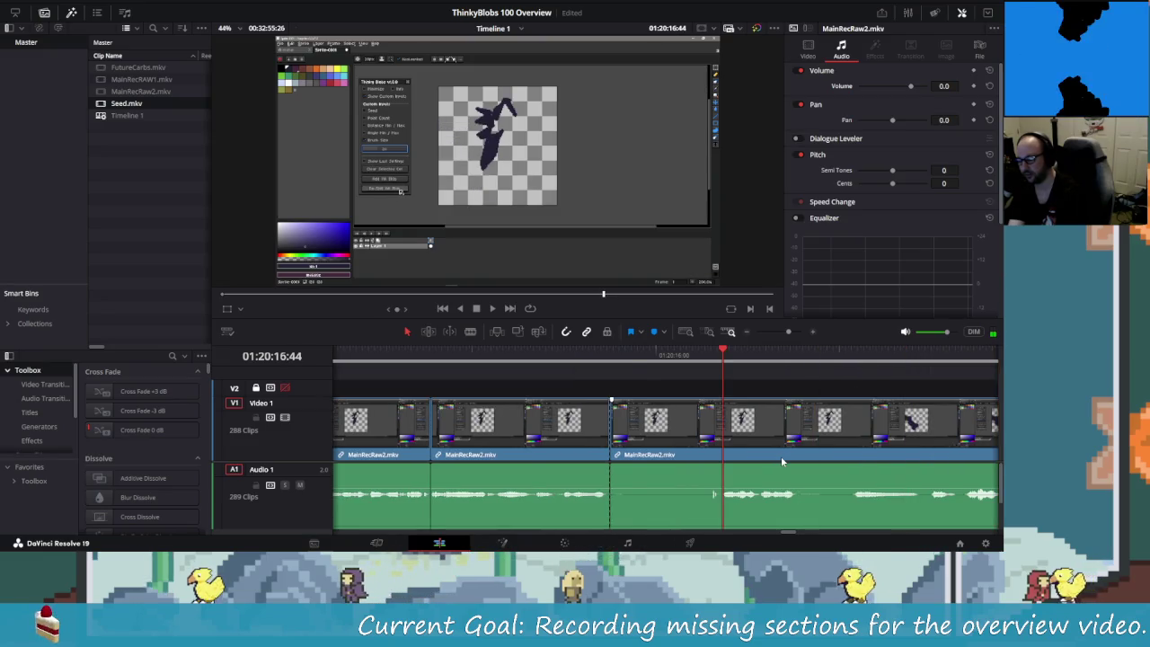
key(Right)
key(Right)
key(Right)
key(Right)
key(Right)
key(Right)
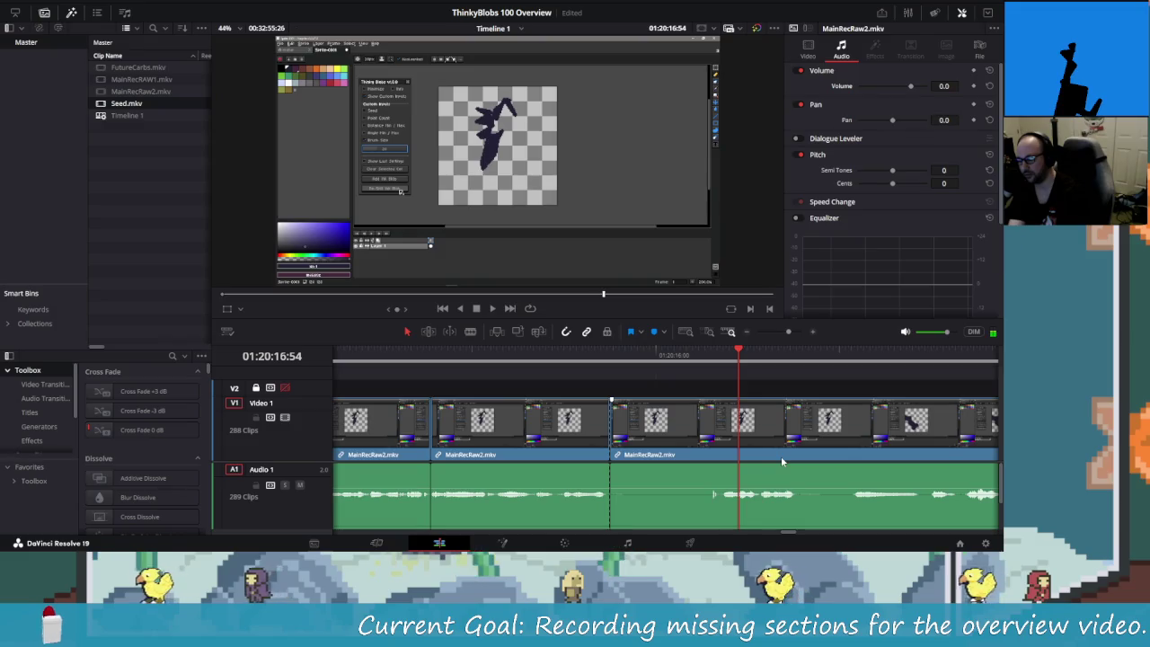
key(Left)
key(Left)
key(Left)
key(Left)
key(Left)
key(Left)
key(Left)
key(Left)
key(Left)
key(Left)
key(Right)
key(Right)
key(Right)
key(Left)
key(Left)
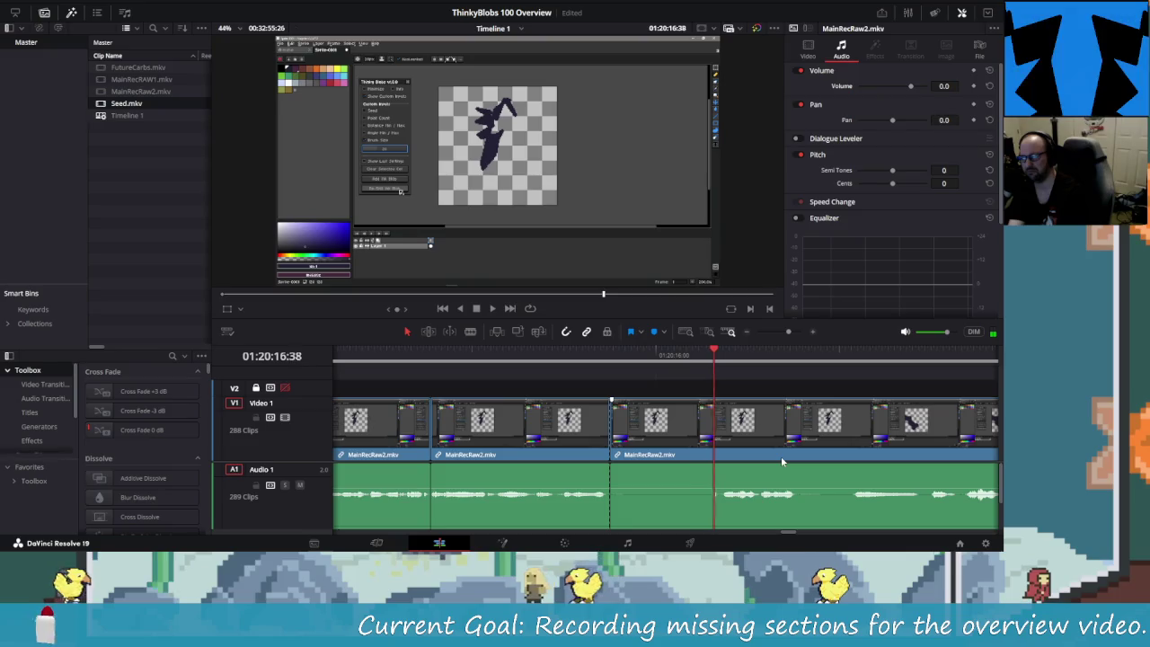
key(Right)
key(Right)
key(Right)
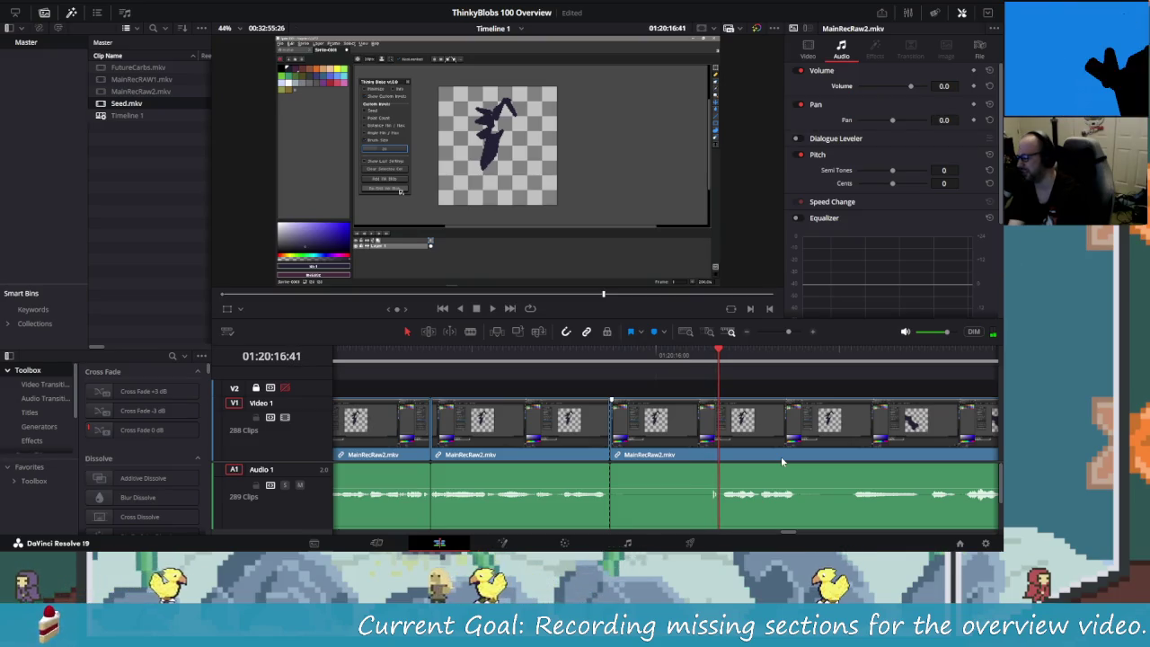
key(Left)
key(Left)
key(Left)
key(Right)
key(Right)
key(Right)
key(Left)
key(Left)
key(Left)
key(Left)
key(Right)
key(Right)
key(Right)
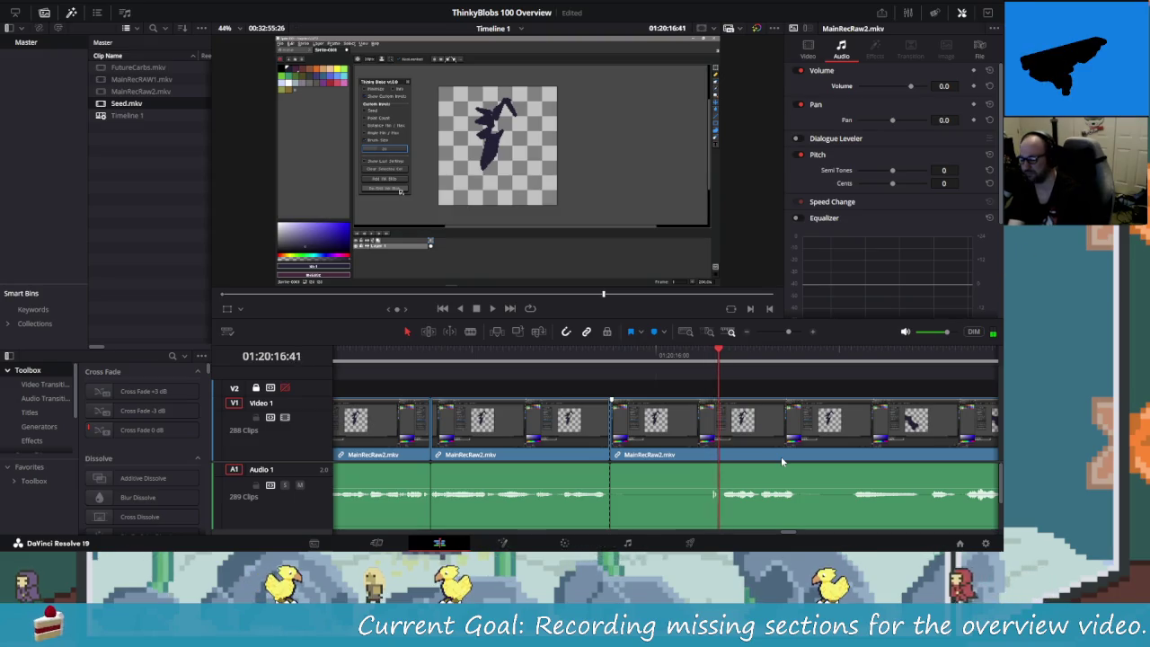
key(Right)
key(Right)
key(Right)
key(Right)
key(Right)
key(Right)
key(Right)
key(Right)
key(Right)
key(Right)
key(Right)
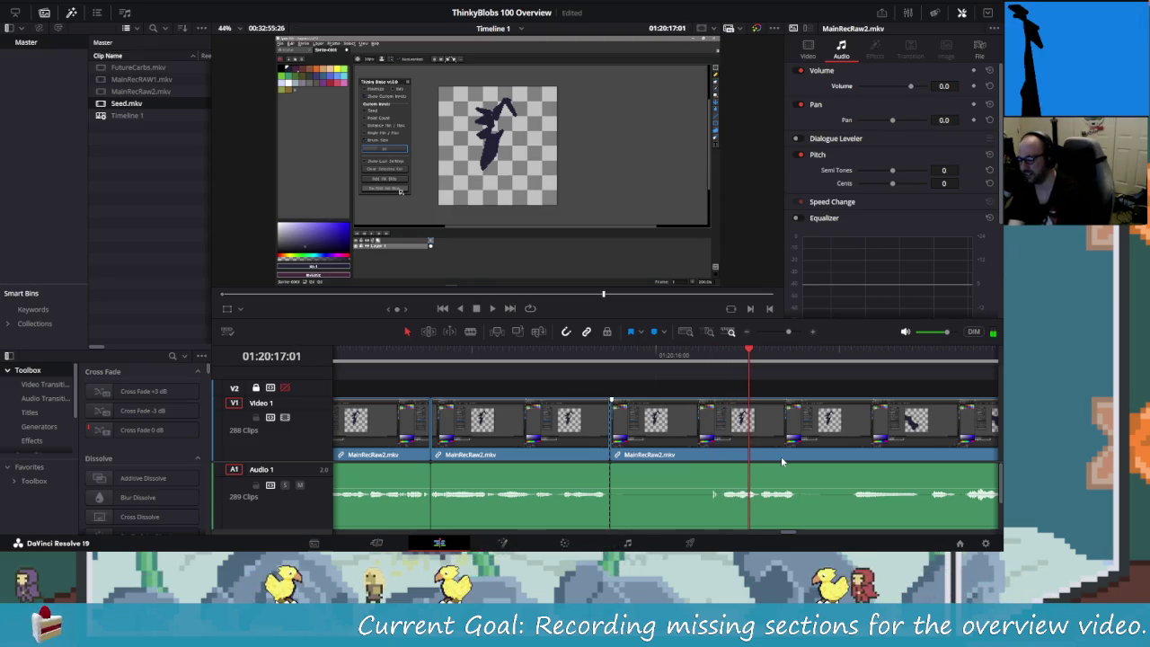
key(Right)
key(Right)
key(Right)
key(Right)
key(Right)
key(Right)
key(ctrl+backslash)
key(Left)
key(Left)
key(Left)
key(Left)
key(Left)
key(Left)
key(Left)
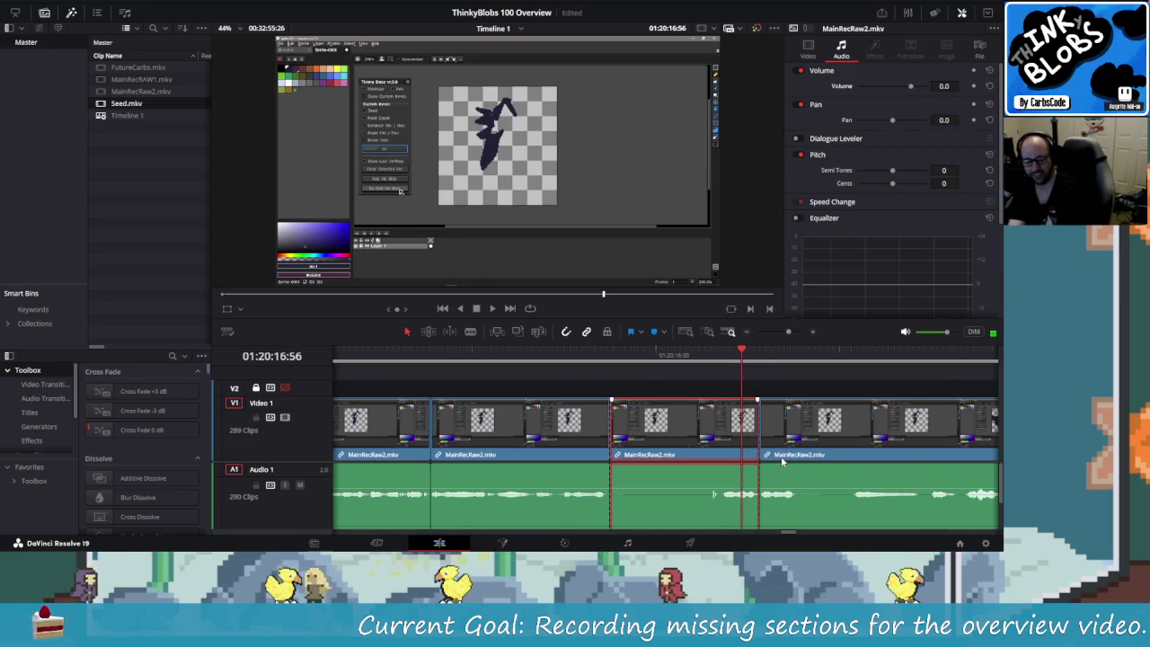
key(Delete)
key(slash)
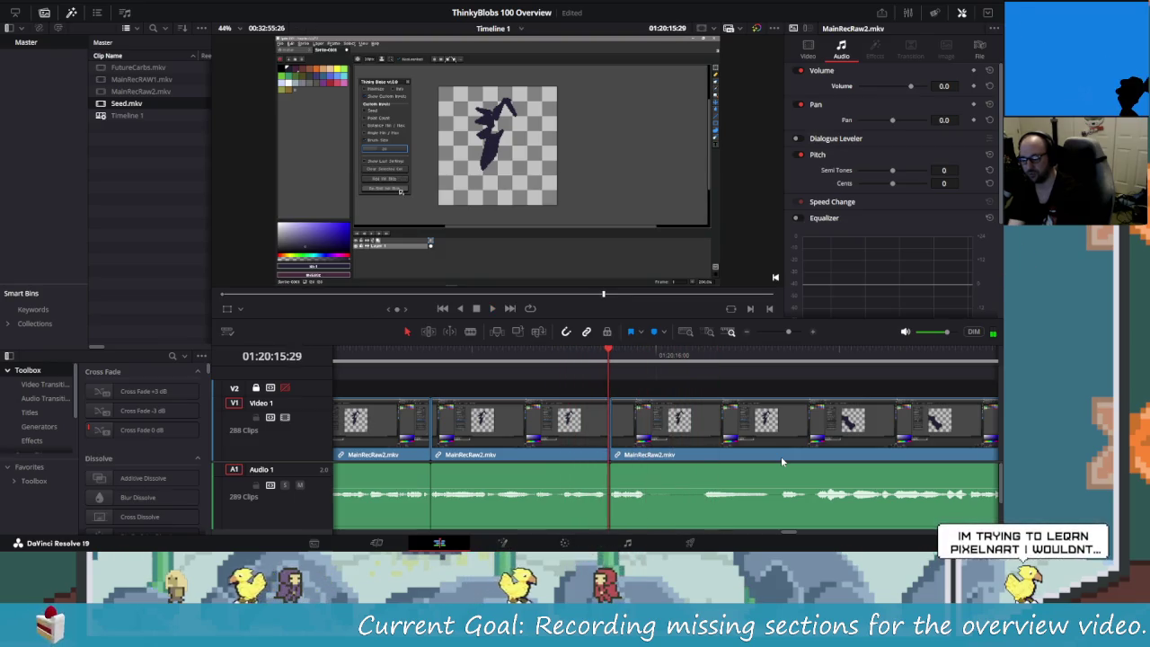
- Find a second unwanted stretch further on, delete it, close the gap and replay the footage
click(782, 461)
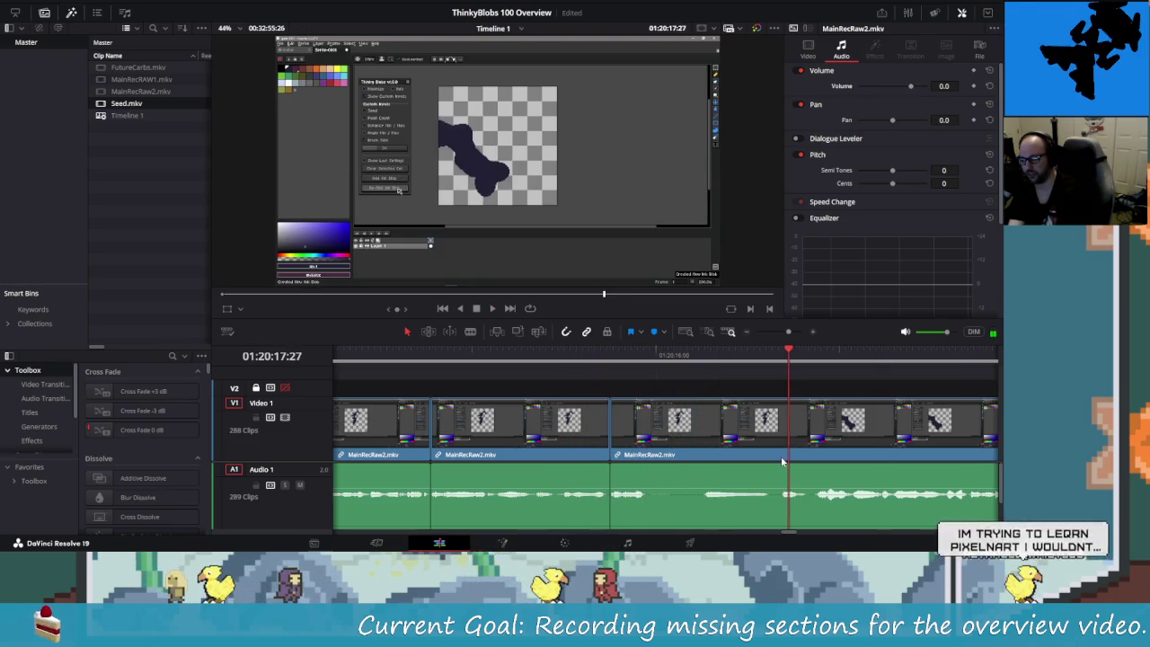
key(Left)
key(Left)
key(Left)
key(Left)
key(Left)
key(Left)
key(Left)
key(Left)
key(Left)
key(Left)
key(Left)
key(Left)
key(Left)
key(Left)
key(Left)
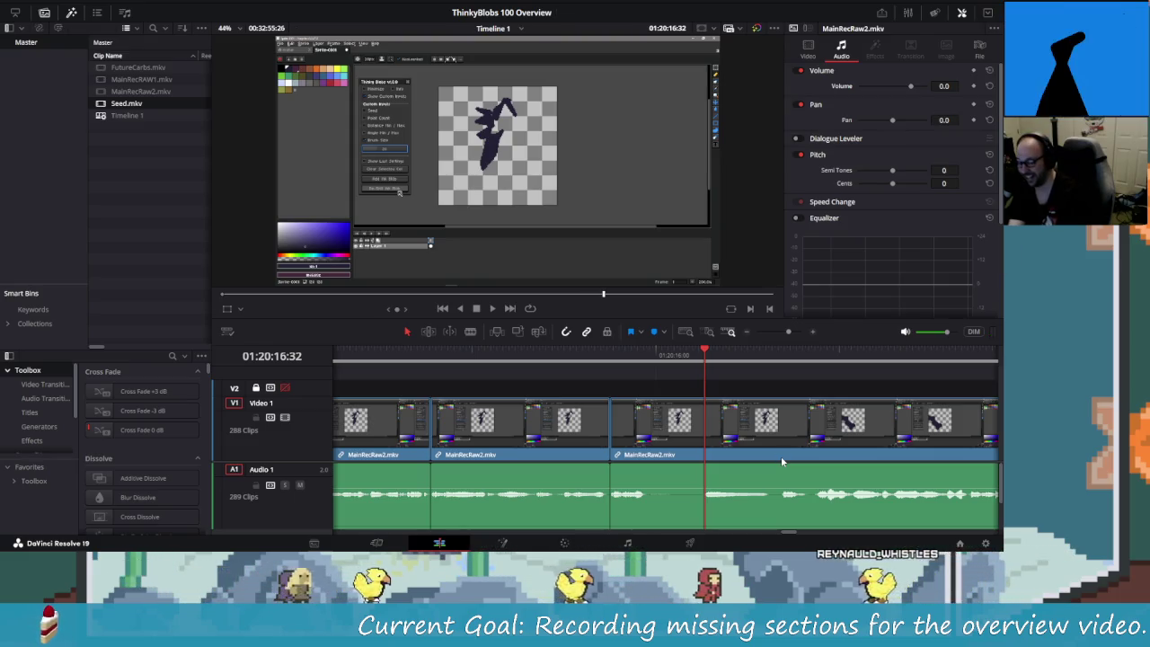
key(Left)
key(Left)
key(Left)
key(Left)
key(Left)
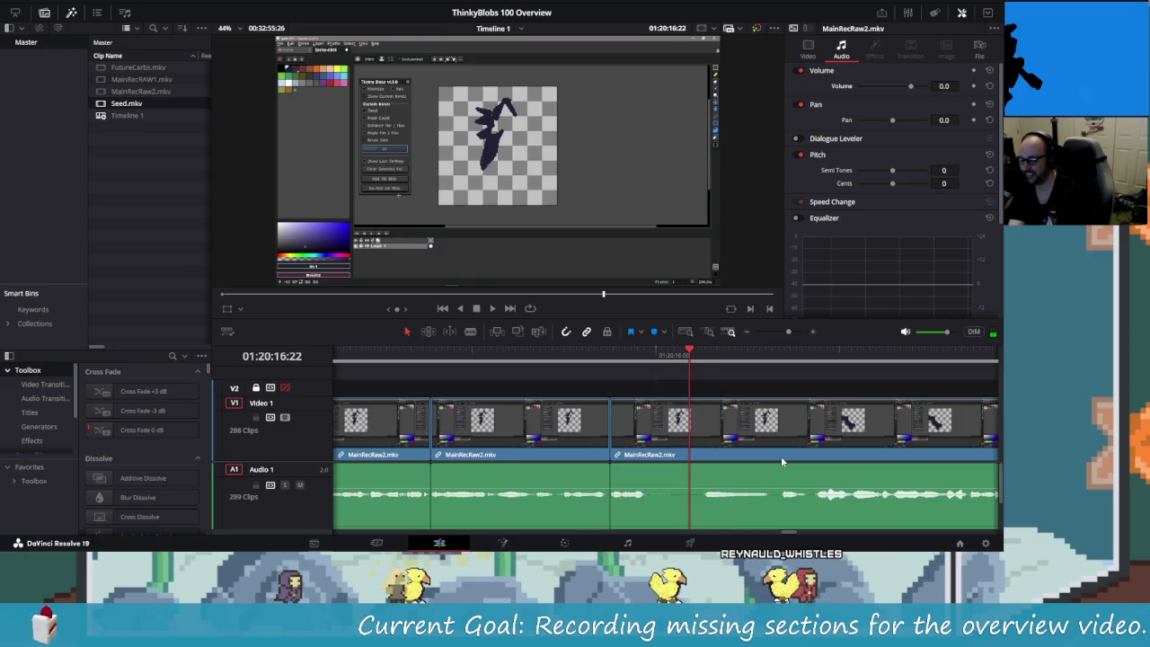
key(Right)
key(Right)
key(Right)
key(Right)
key(Right)
key(Right)
key(Right)
key(Right)
key(Right)
key(Right)
key(Right)
key(Right)
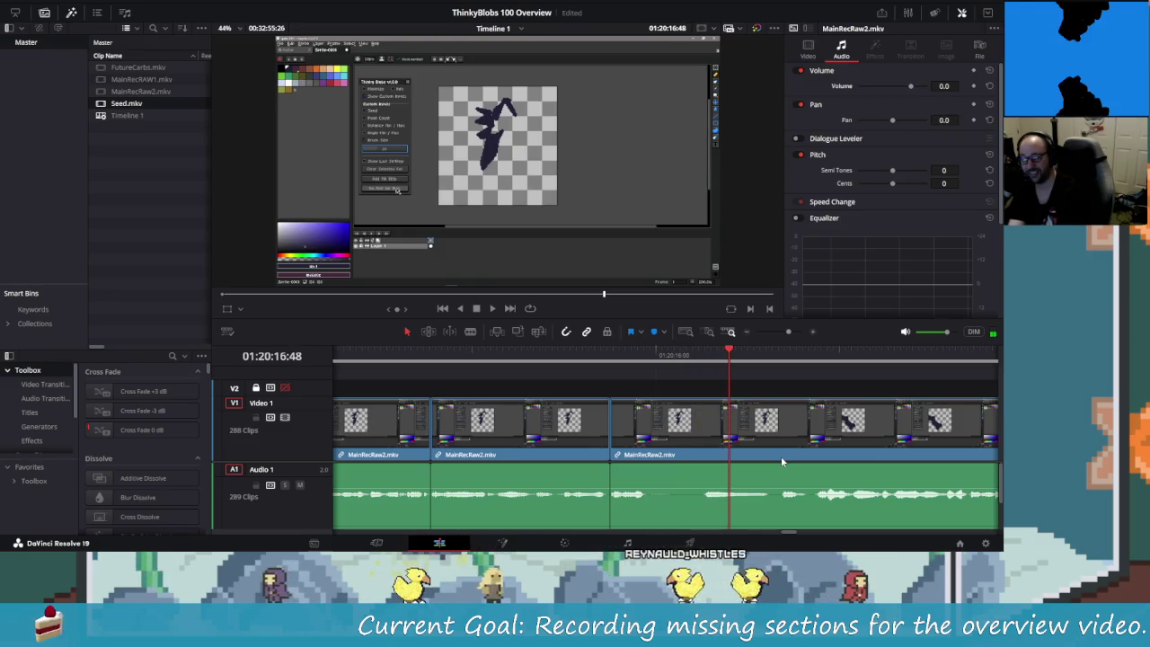
key(Right)
key(Right)
key(Right)
key(Right)
key(Right)
key(Right)
key(Left)
key(Left)
key(Left)
key(Left)
key(Left)
key(Left)
key(Right)
key(Right)
key(Right)
key(Right)
key(Right)
key(Right)
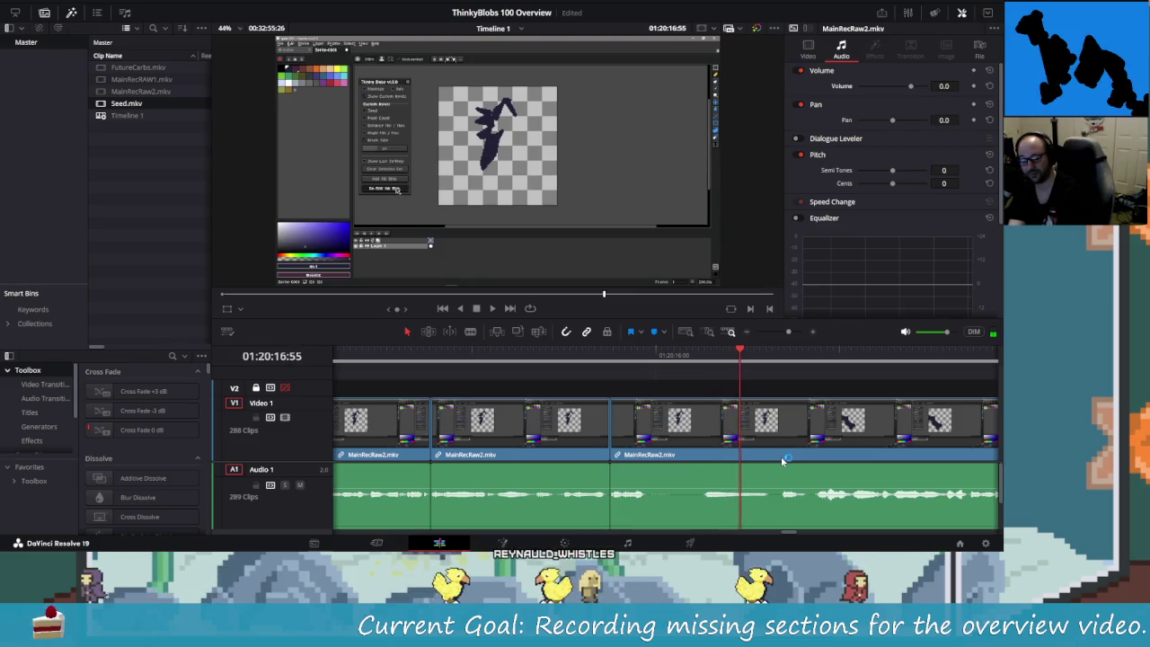
key(Right)
key(Right)
key(Right)
key(Right)
key(Right)
key(Right)
key(Right)
key(Right)
key(Right)
key(Right)
key(Right)
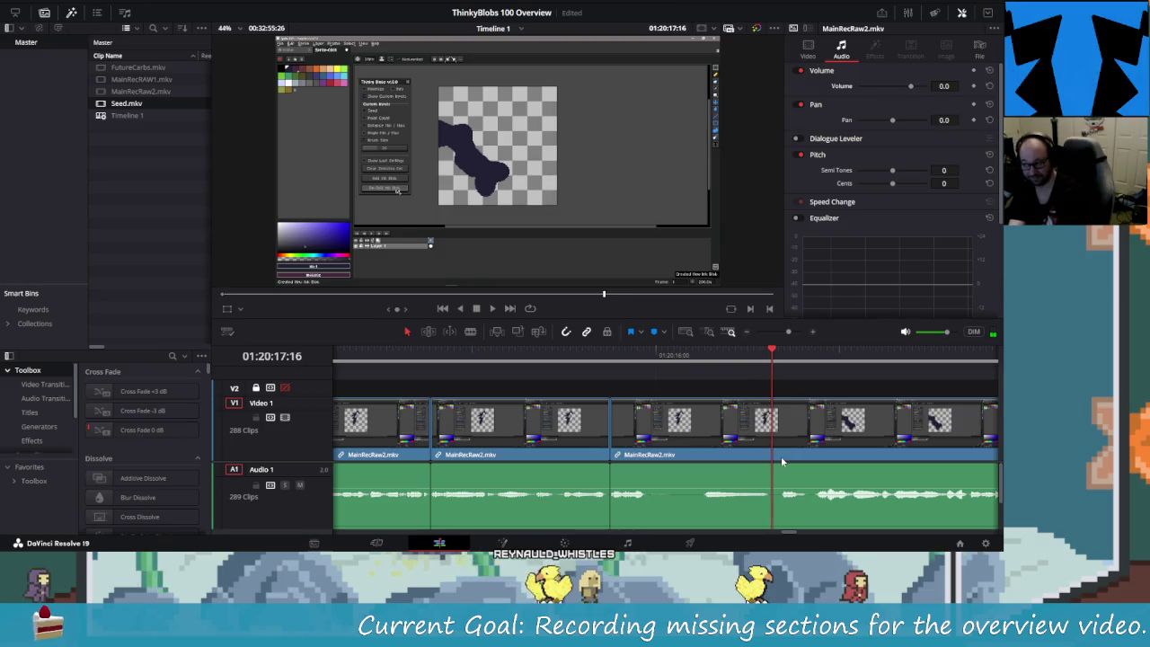
key(Right)
key(Right)
key(Right)
key(Right)
key(Right)
key(Left)
key(Left)
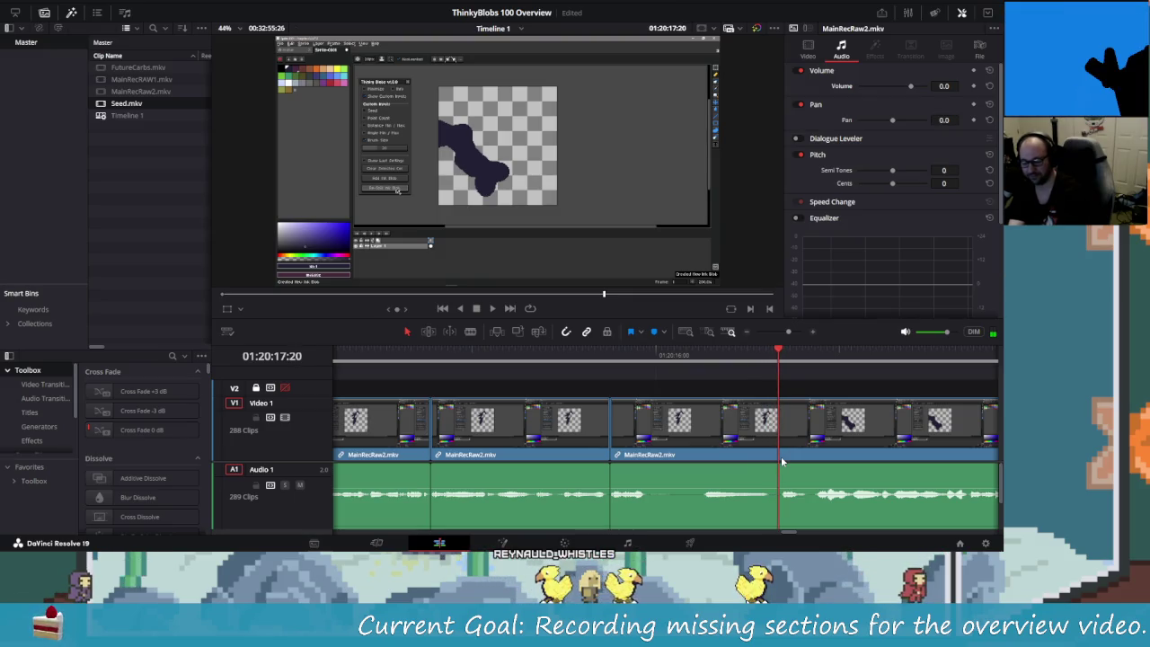
key(Left)
key(Left)
key(Left)
key(Left)
key(Left)
key(Left)
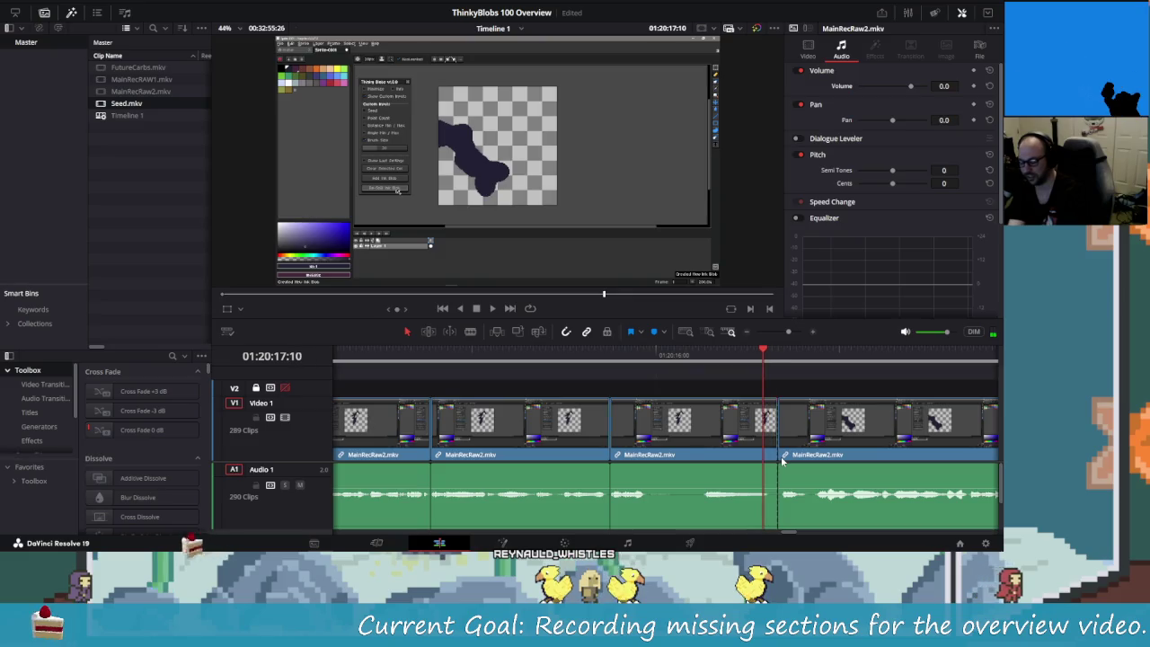
key(Left)
key(Delete)
key(Delete)
key(space)
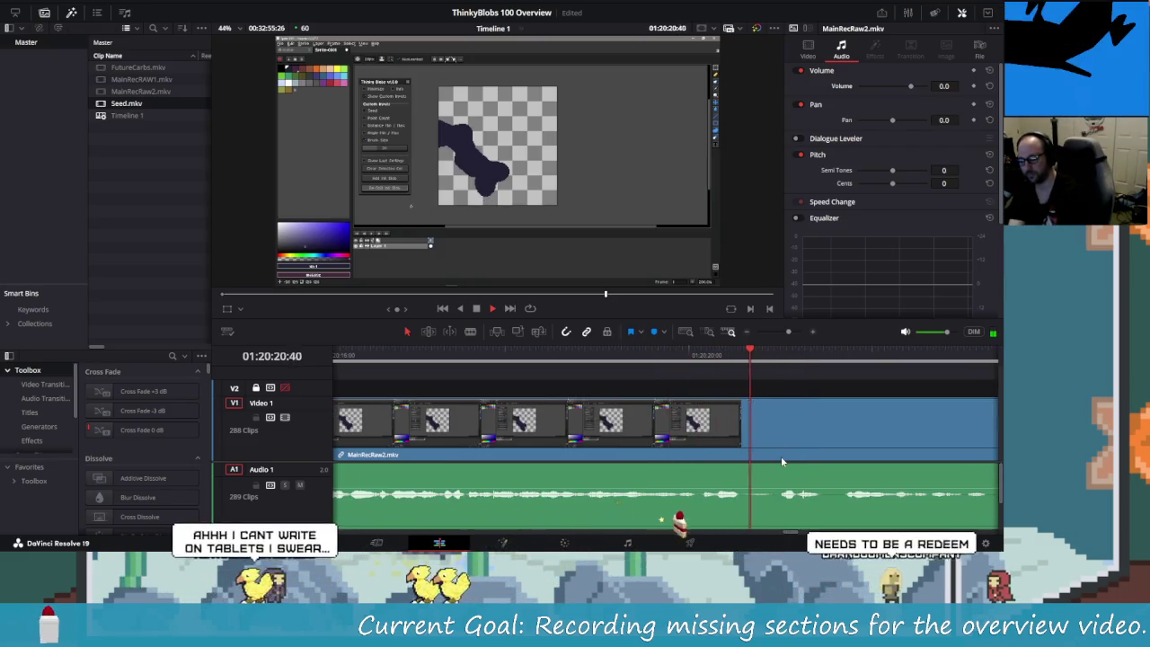
- Stop playback, review back to 01:20:17:37, then switch over to the Aseprite window
key(space)
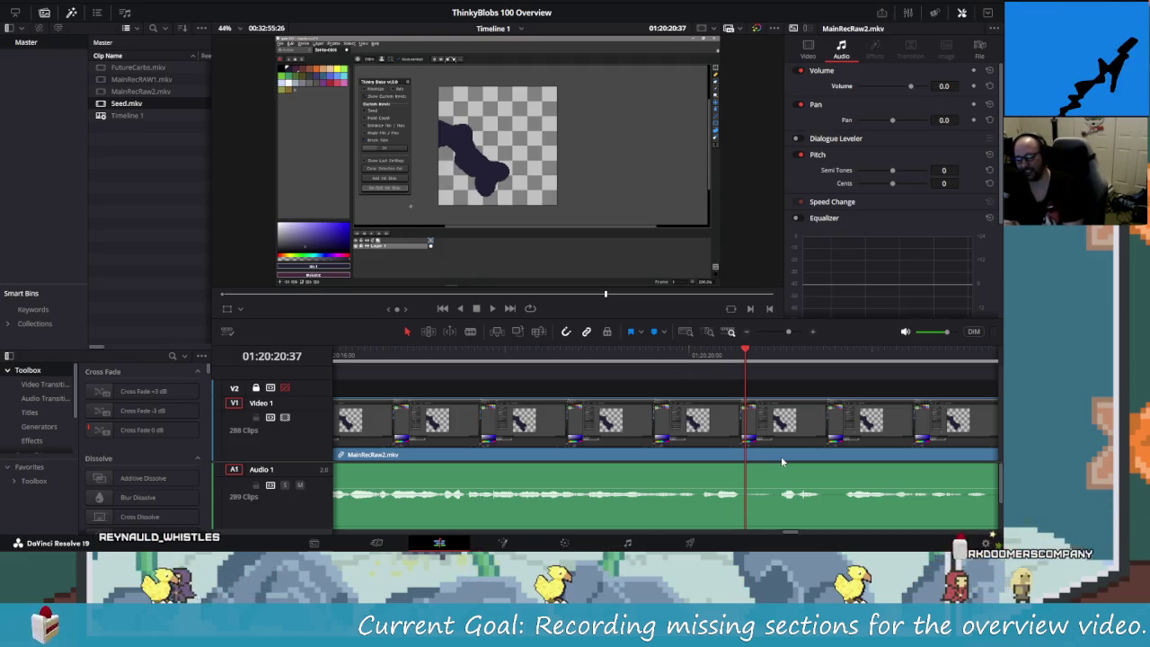
key(shift+Left)
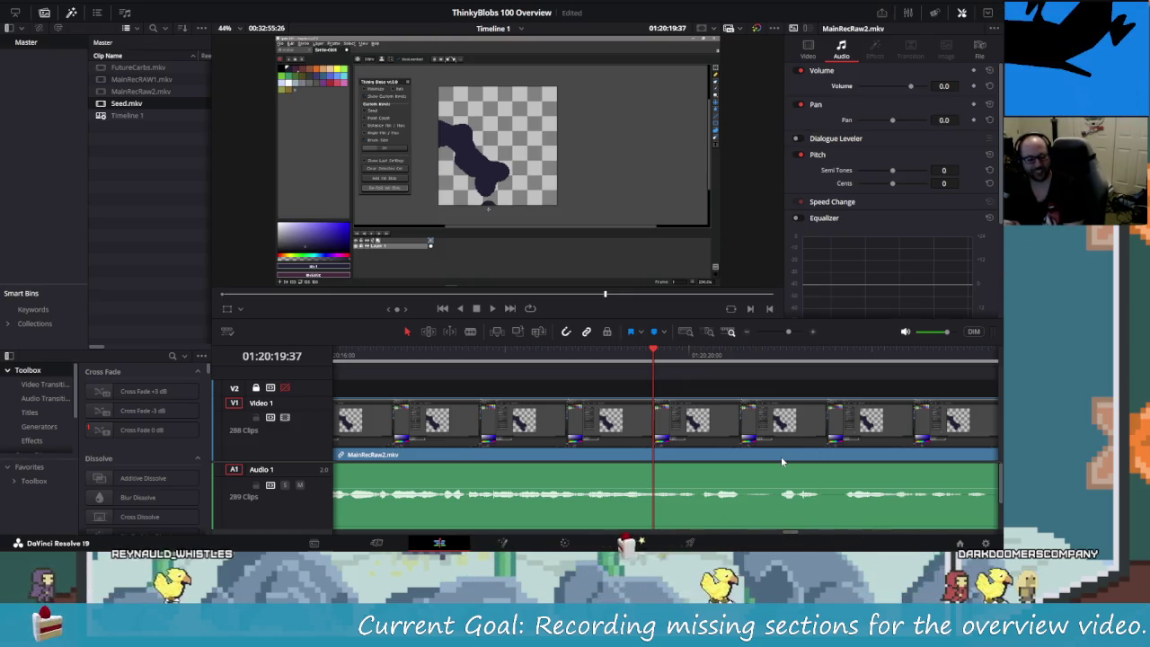
key(shift+Left)
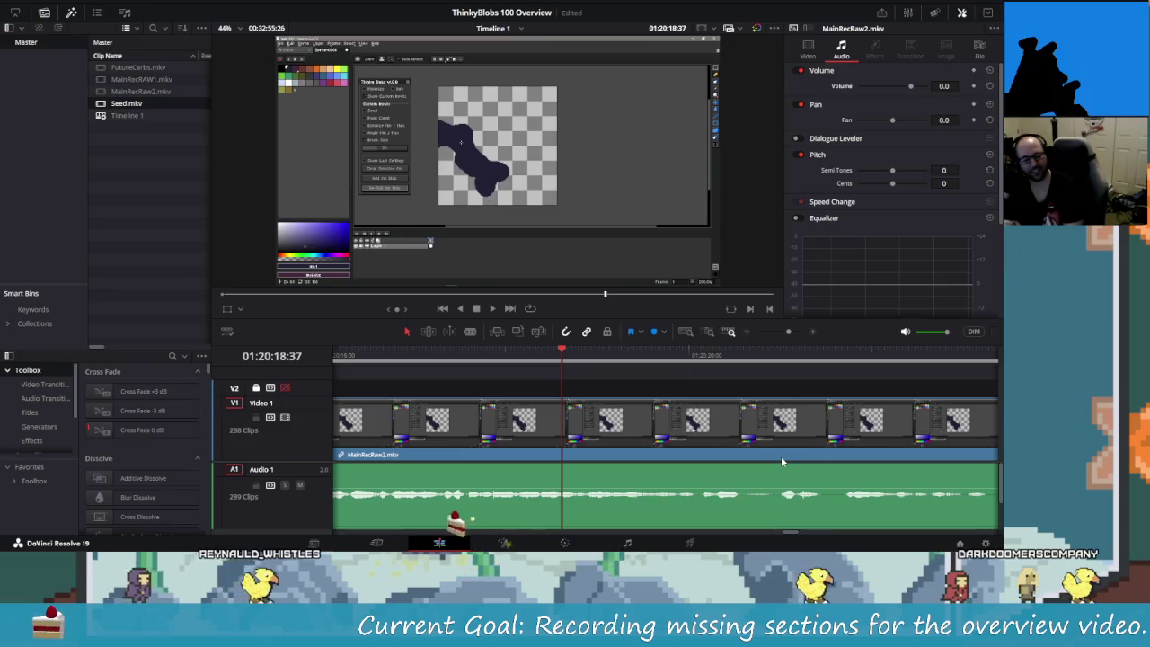
key(shift+Right)
key(shift+Left)
key(shift+Left)
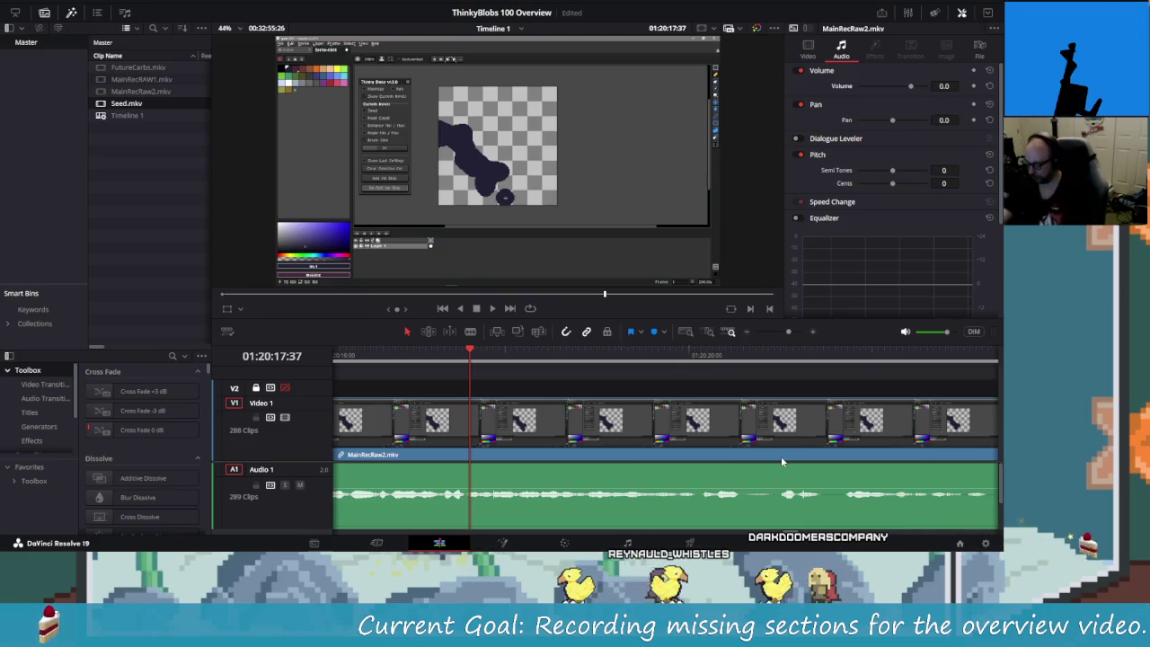
key(alt+Tab)
key(alt+Tab)
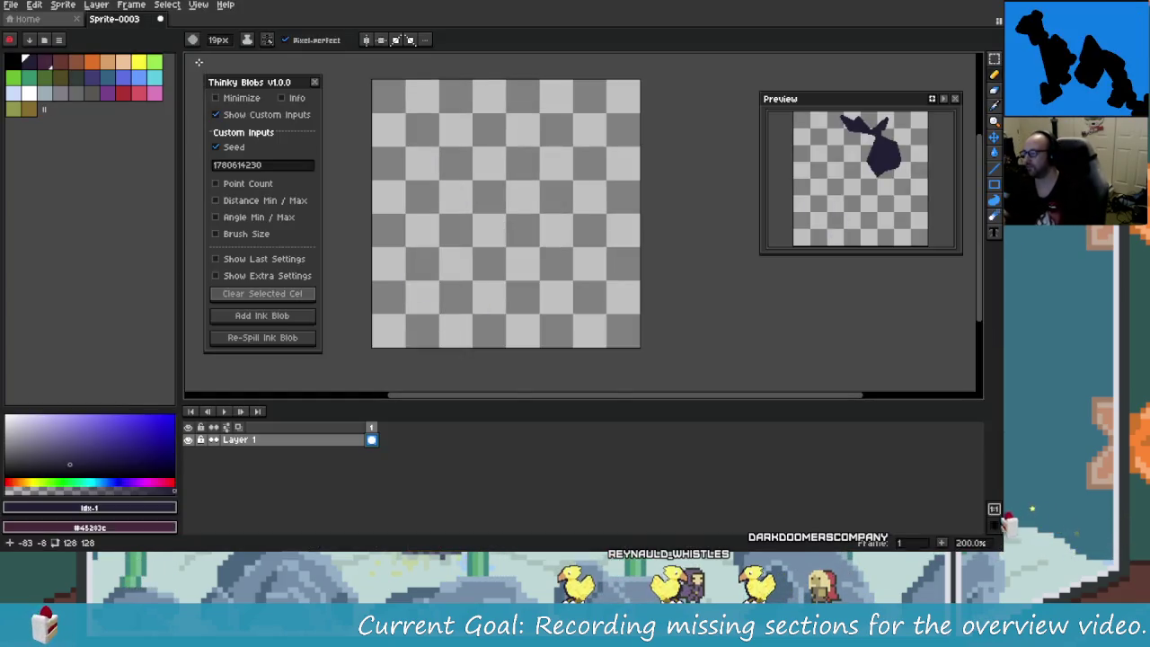
- Swap Aseprite to the ThinkyBlobs Project without saving the blank sprite
click(25, 19)
click(10, 5)
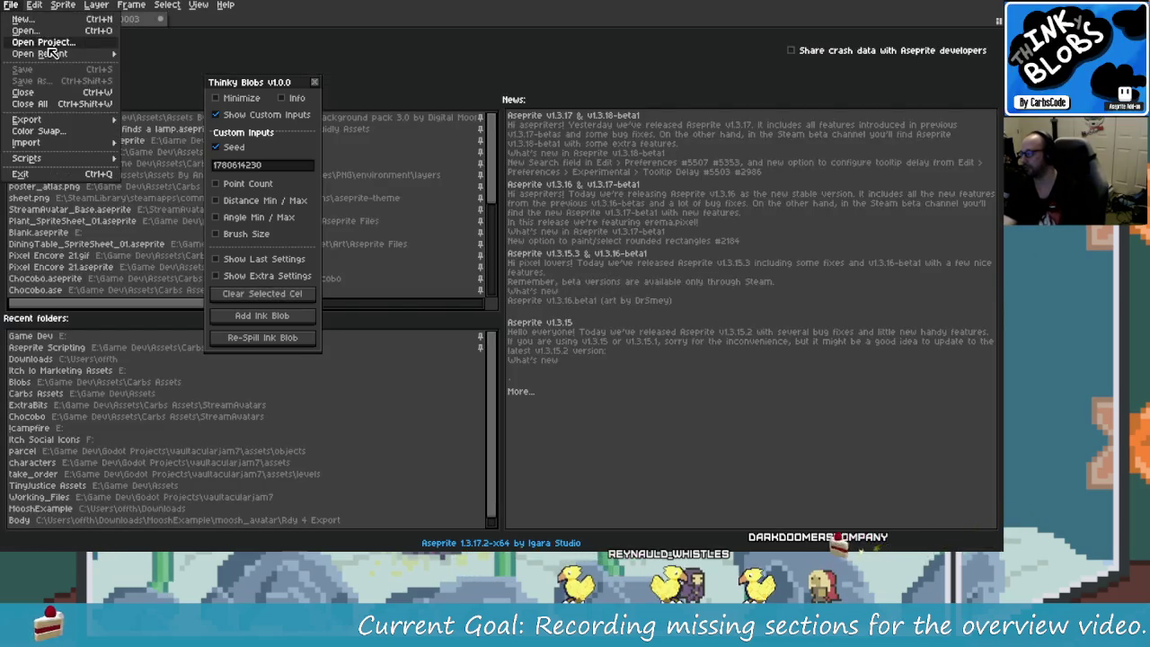
click(41, 56)
click(261, 104)
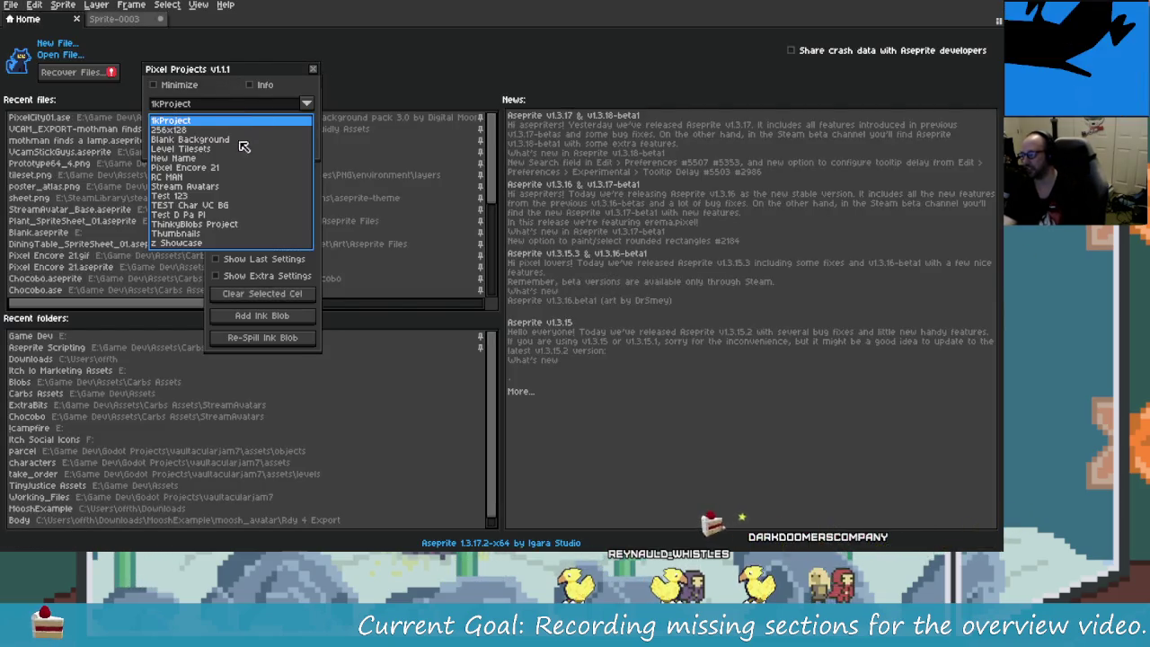
click(216, 225)
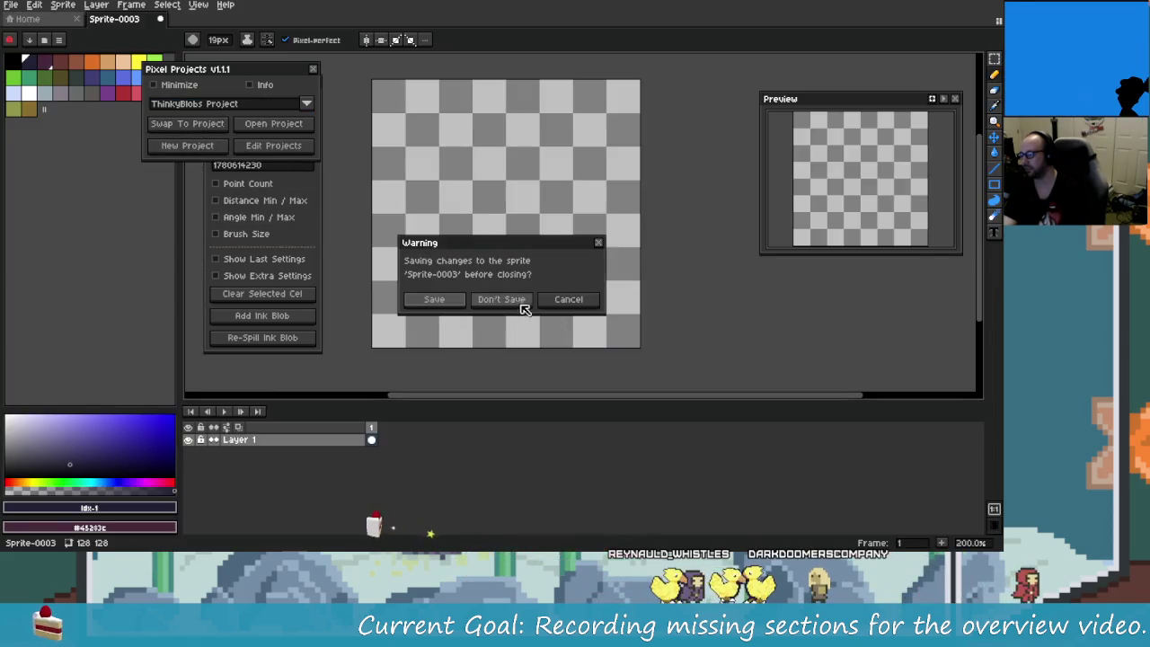
click(521, 304)
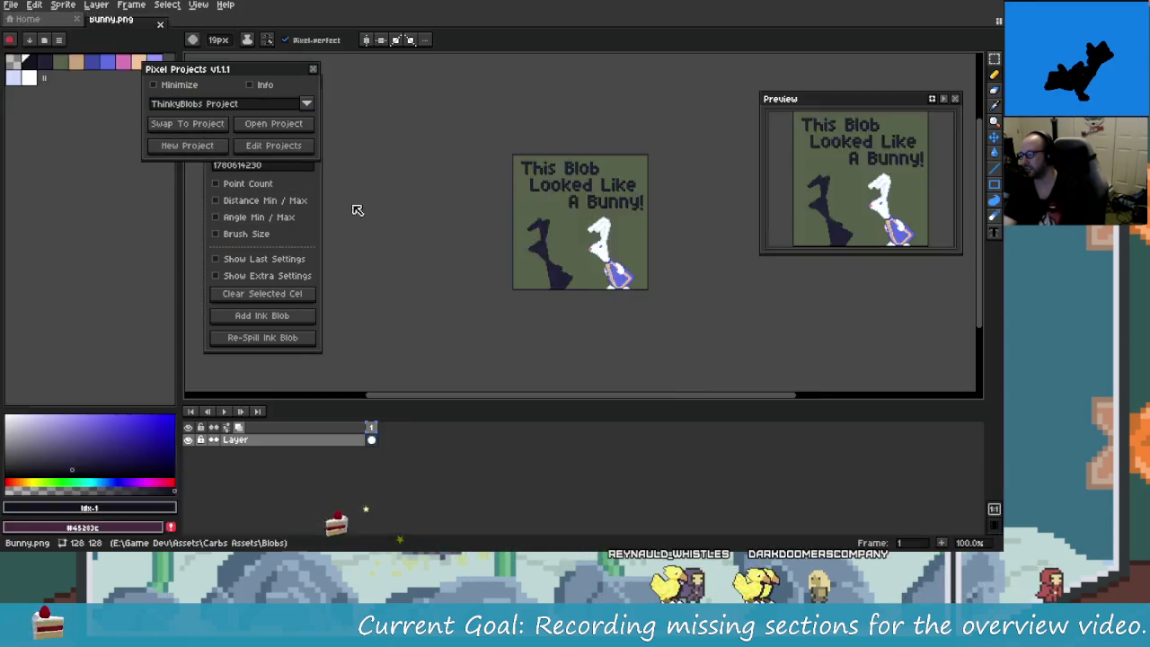
scroll(510, 224, up, 2)
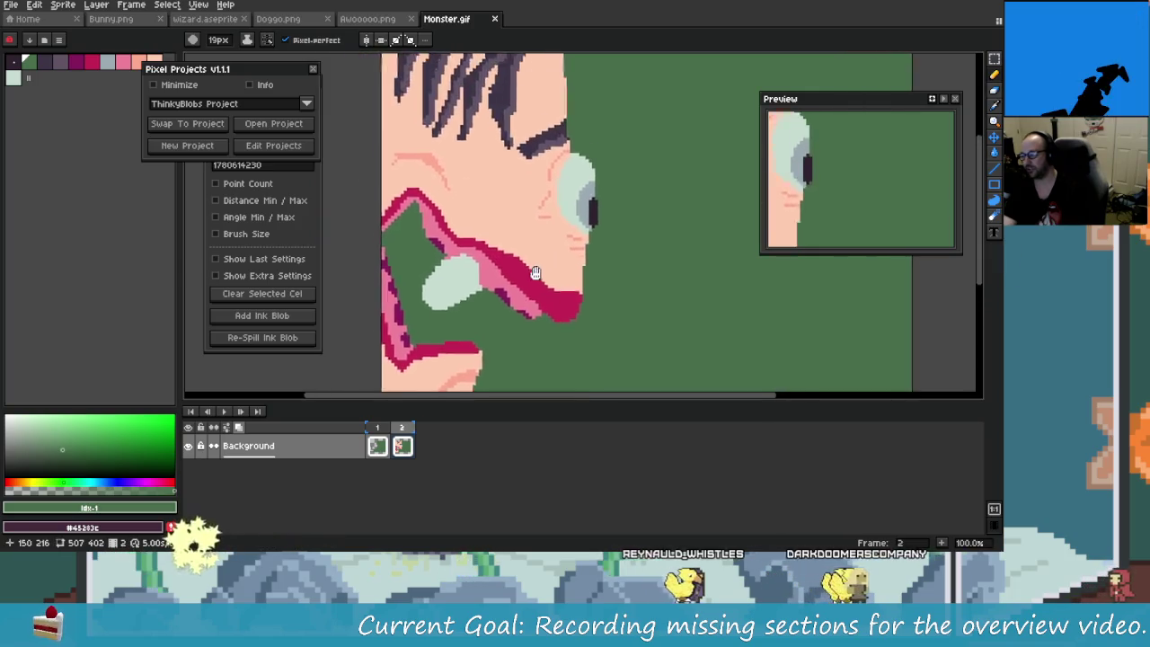
scroll(467, 220, down, 2)
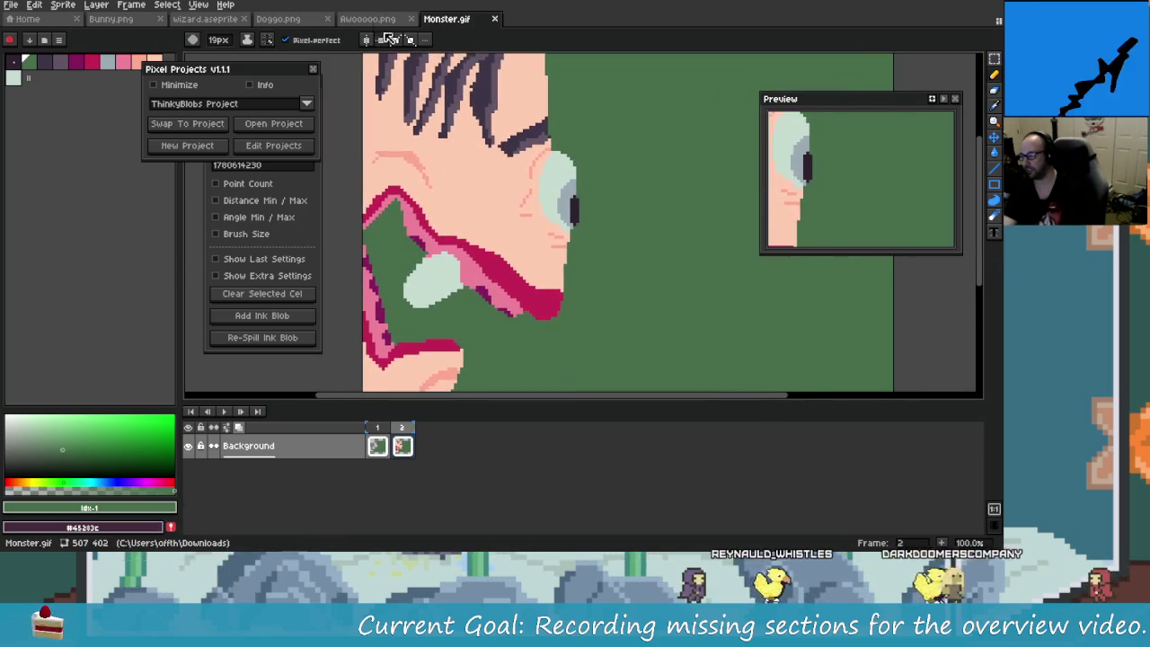
- Close the Monster.gif sprite and scroll through the remaining artwork
click(494, 19)
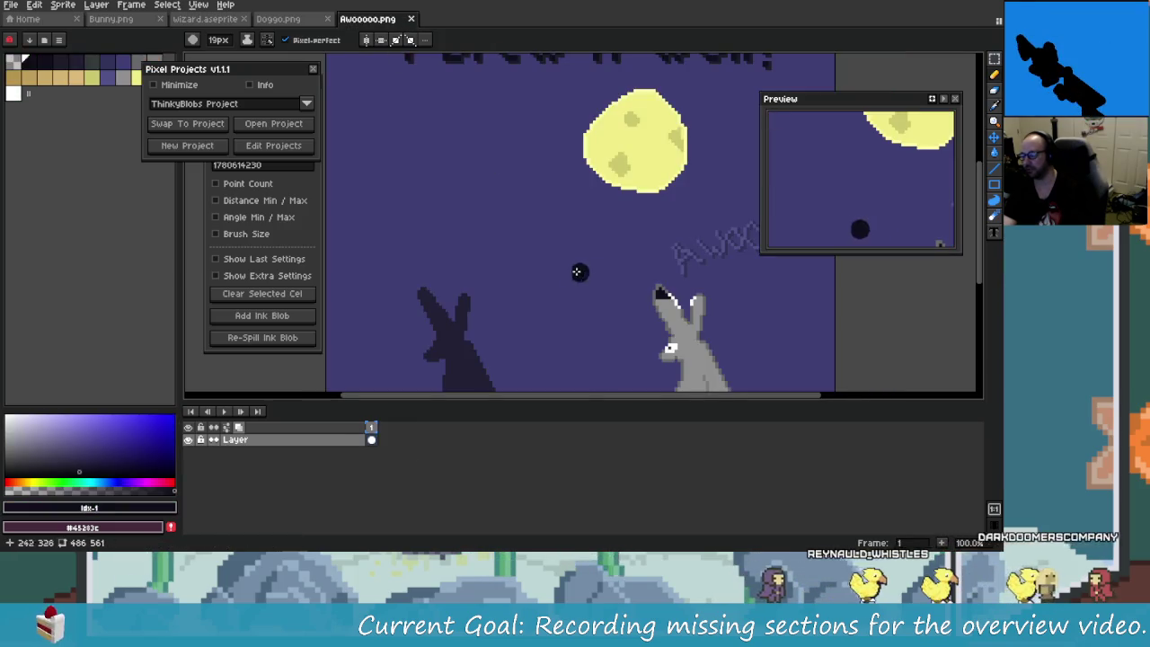
scroll(575, 270, down, 2)
scroll(485, 225, up, 4)
scroll(514, 252, down, 1)
scroll(485, 243, down, 1)
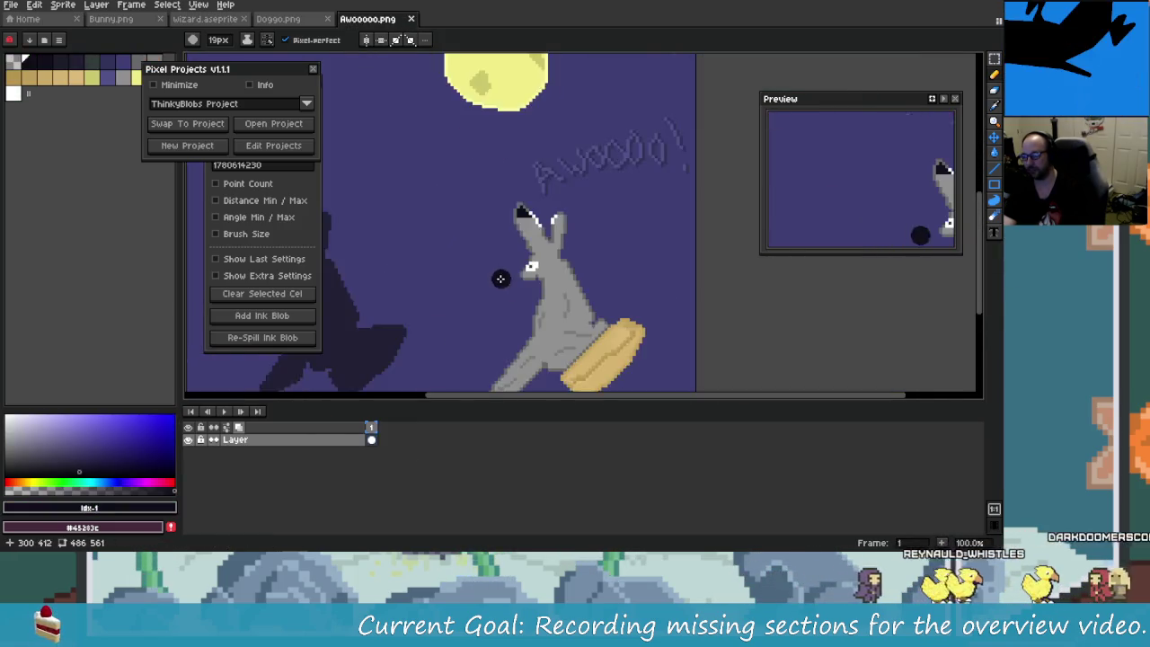
scroll(403, 224, up, 2)
scroll(395, 180, up, 1)
scroll(407, 253, down, 2)
scroll(407, 254, down, 2)
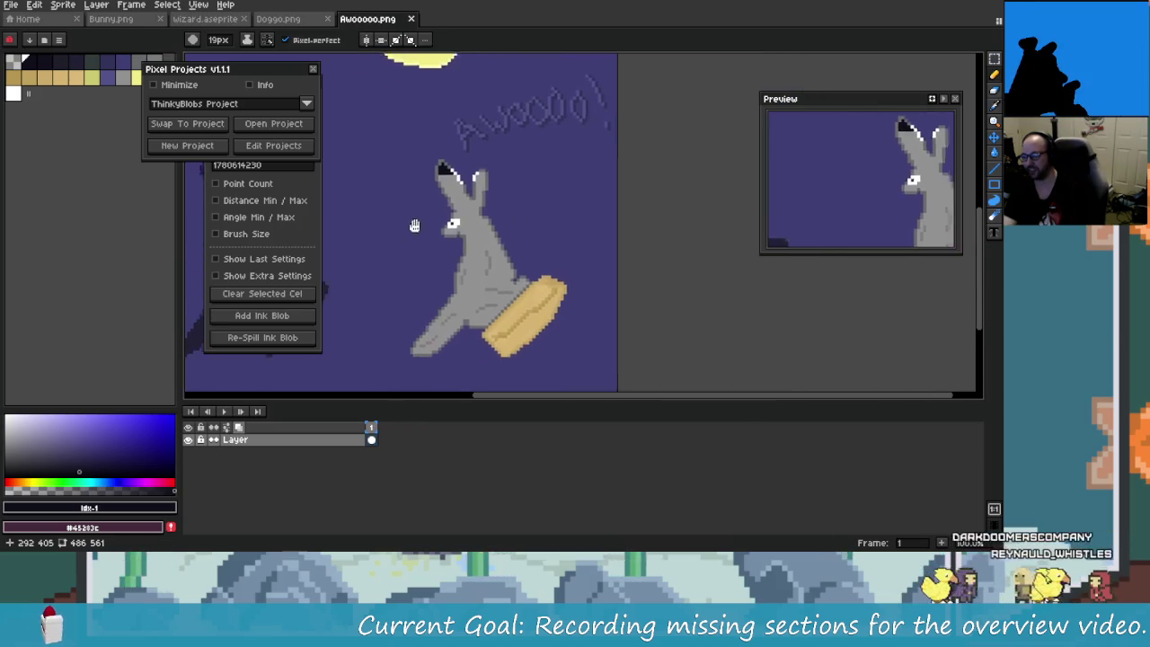
scroll(395, 229, down, 1)
- Browse Doggo.png and wizard.aseprite, ending on Bunny.png with its 'A Bunny!' caption visible
click(278, 19)
drag(437, 233, 413, 155)
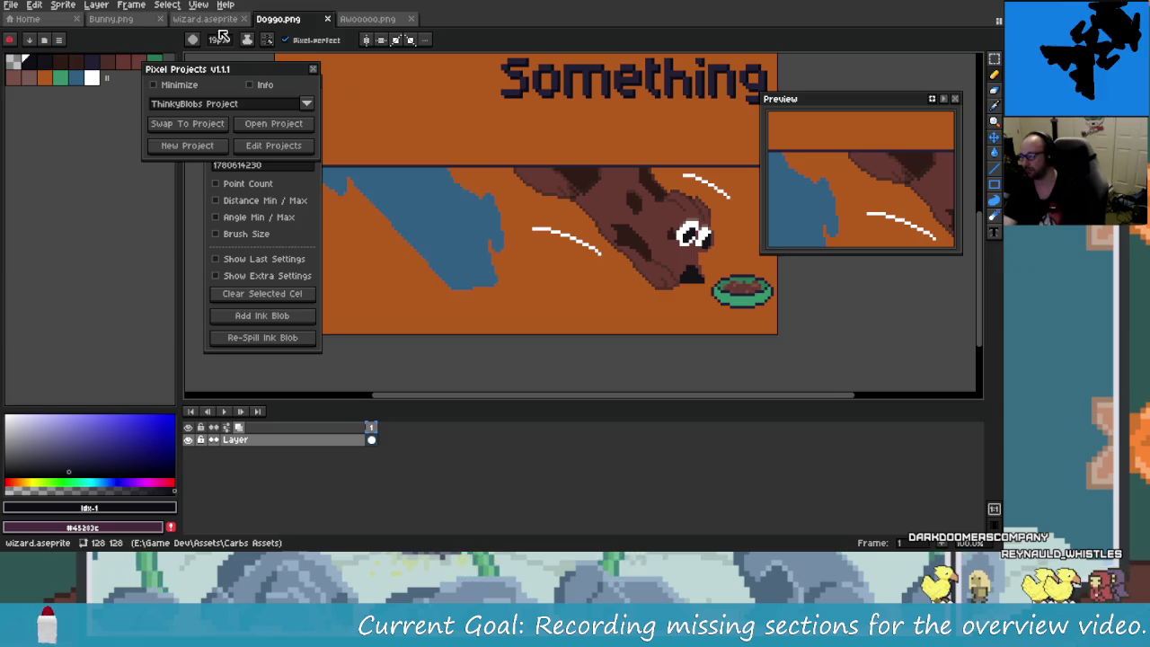
click(224, 30)
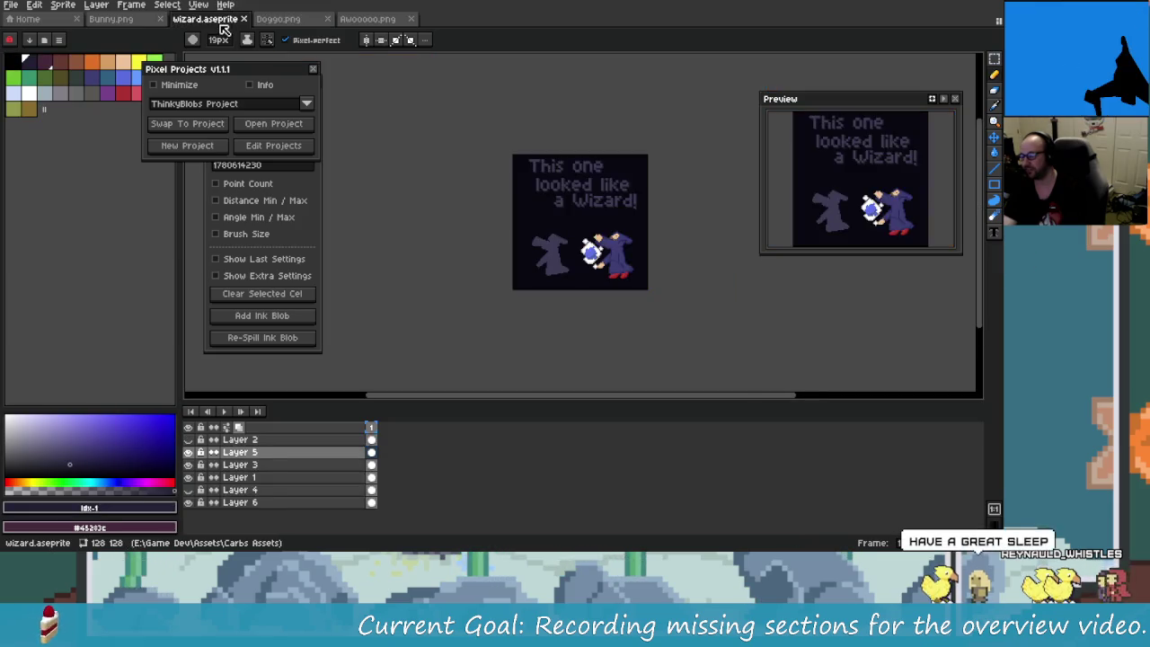
scroll(609, 310, up, 3)
scroll(575, 269, down, 1)
scroll(562, 246, up, 1)
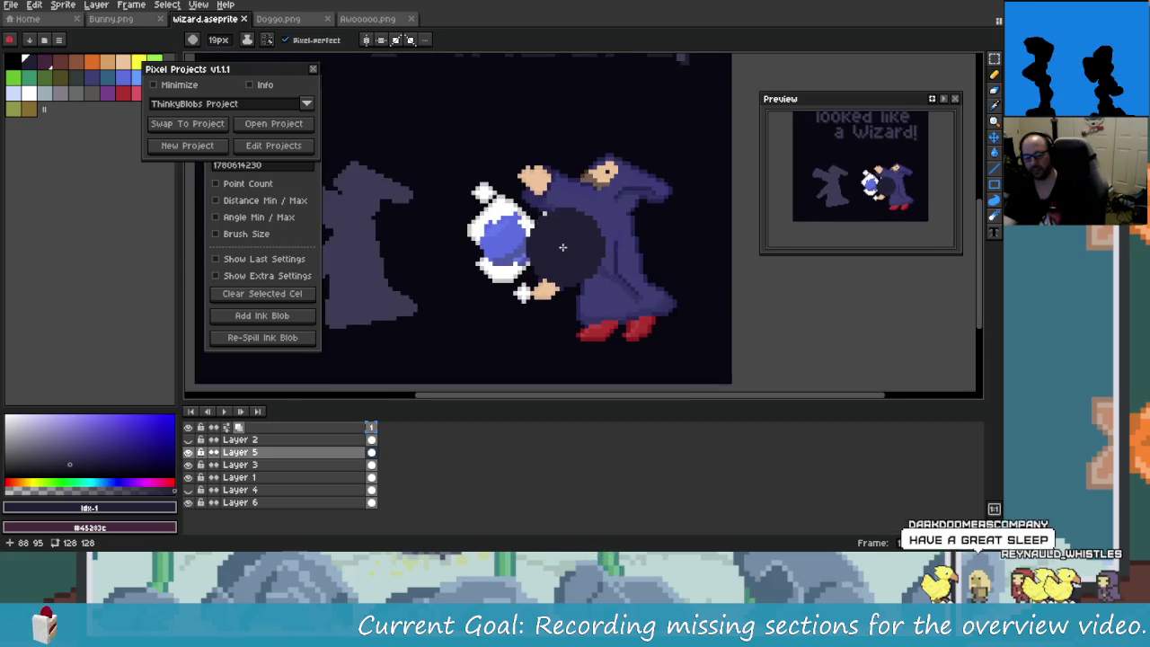
scroll(550, 256, down, 1)
drag(550, 256, 576, 268)
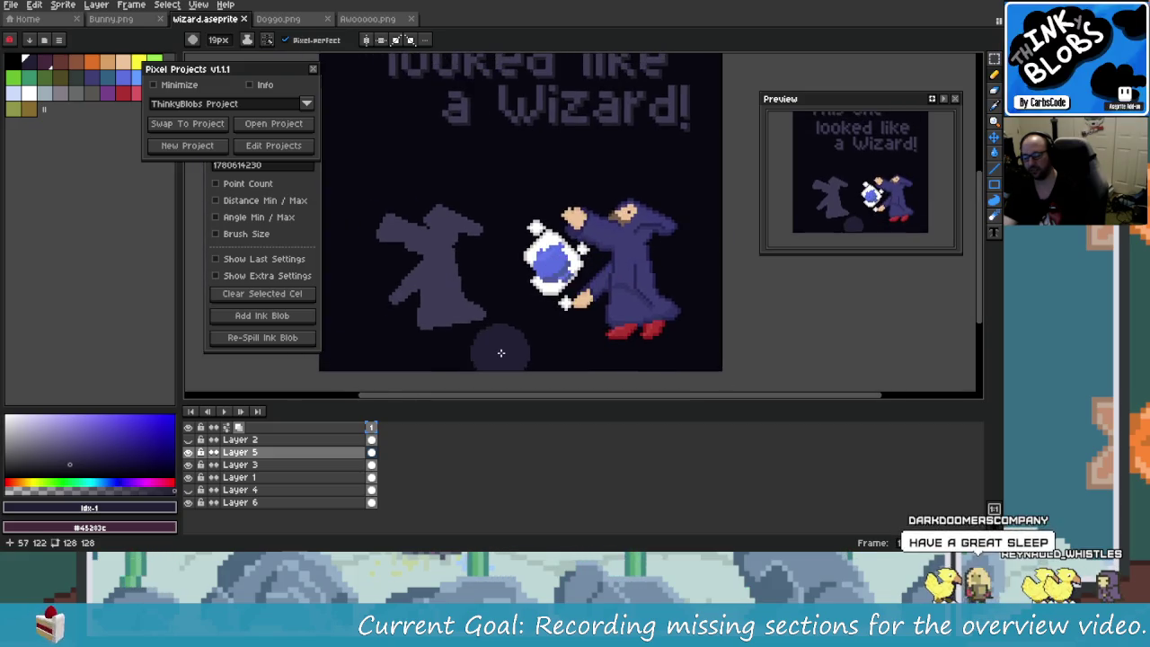
click(110, 18)
scroll(579, 268, up, 3)
drag(579, 267, 403, 296)
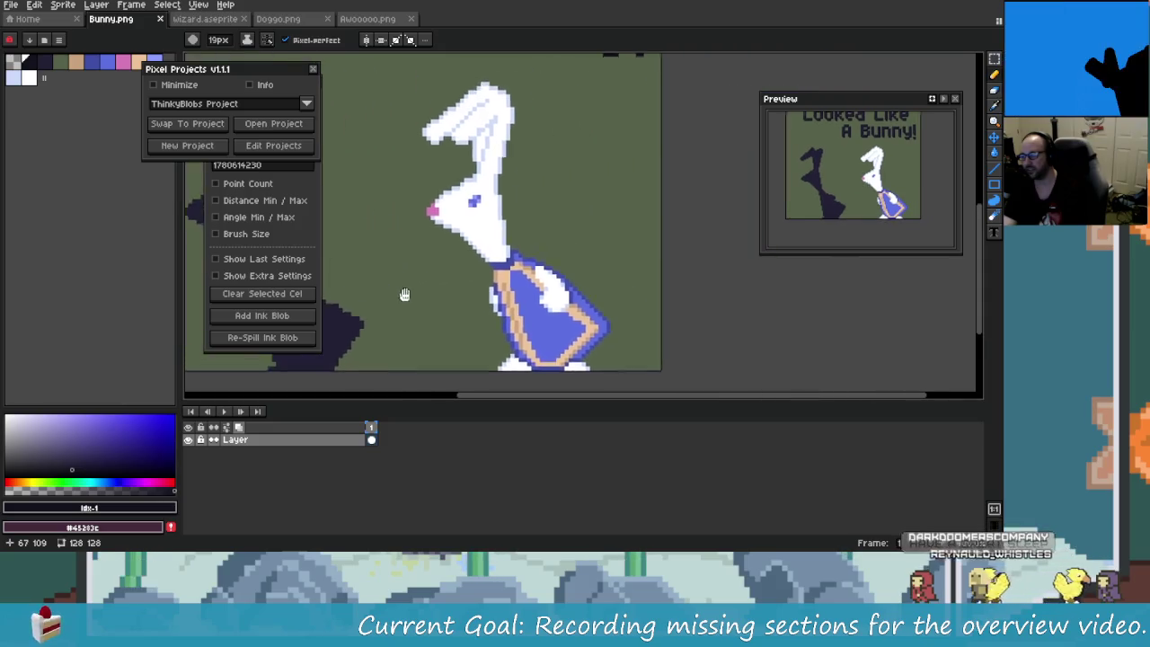
scroll(404, 296, down, 1)
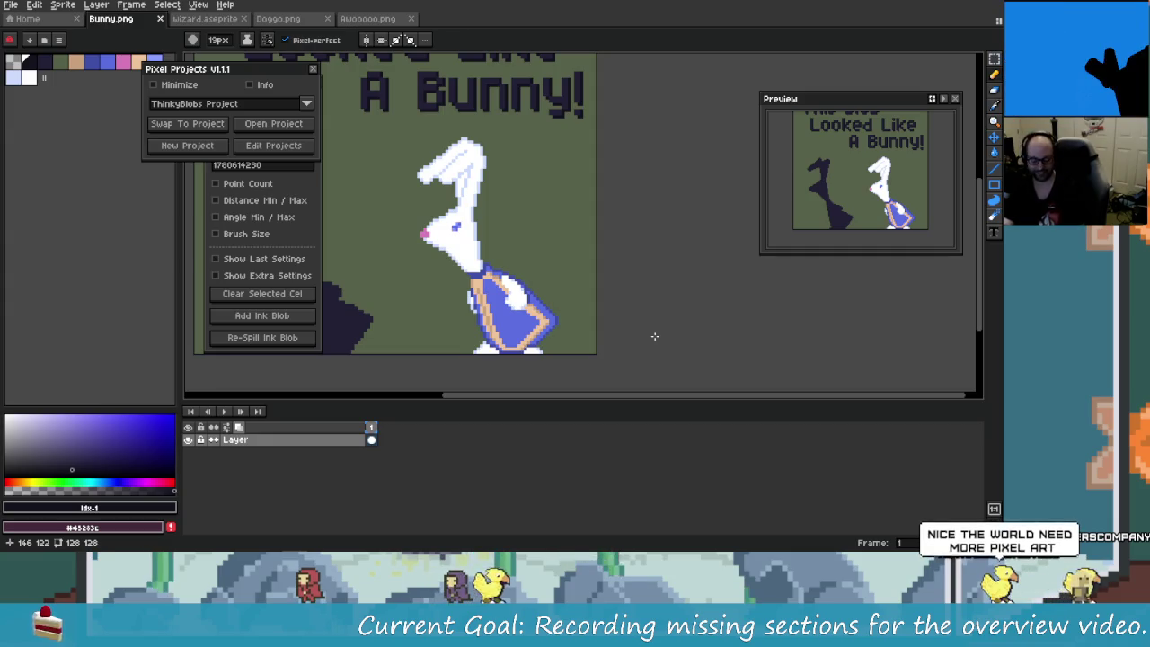
- Close the Pixel Projects window and return to DaVinci Resolve from the taskbar
click(312, 70)
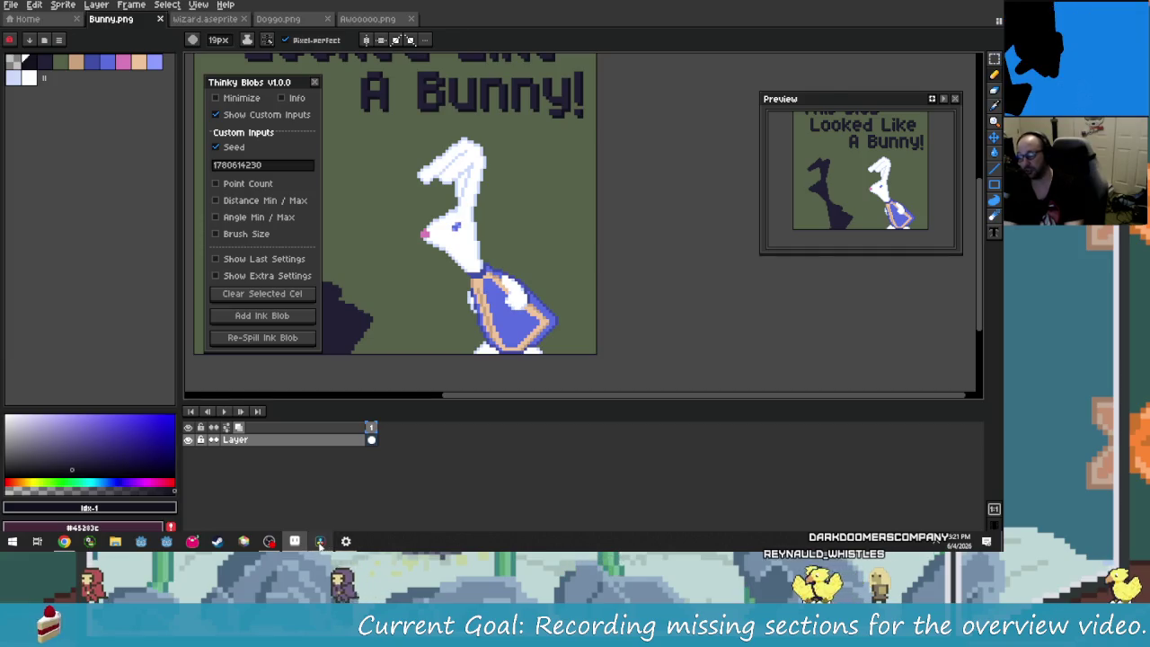
click(347, 542)
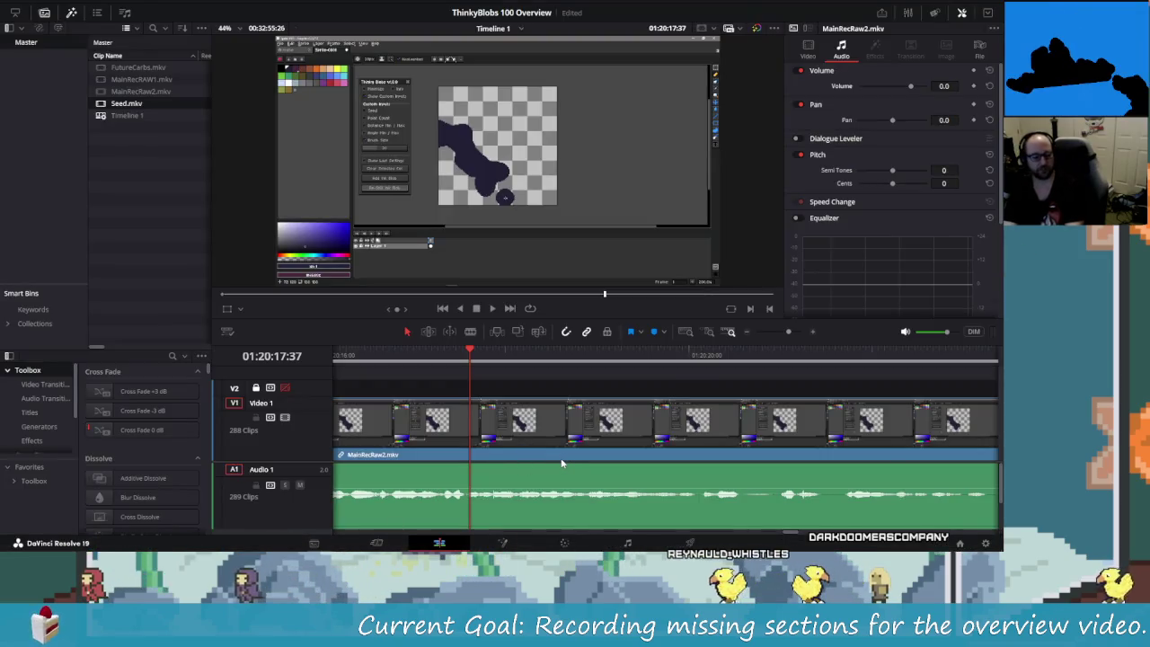
- Review the footage around the cut point, undoing a stray cut at 01:20:15:04
key(shift+Left)
key(shift+Right)
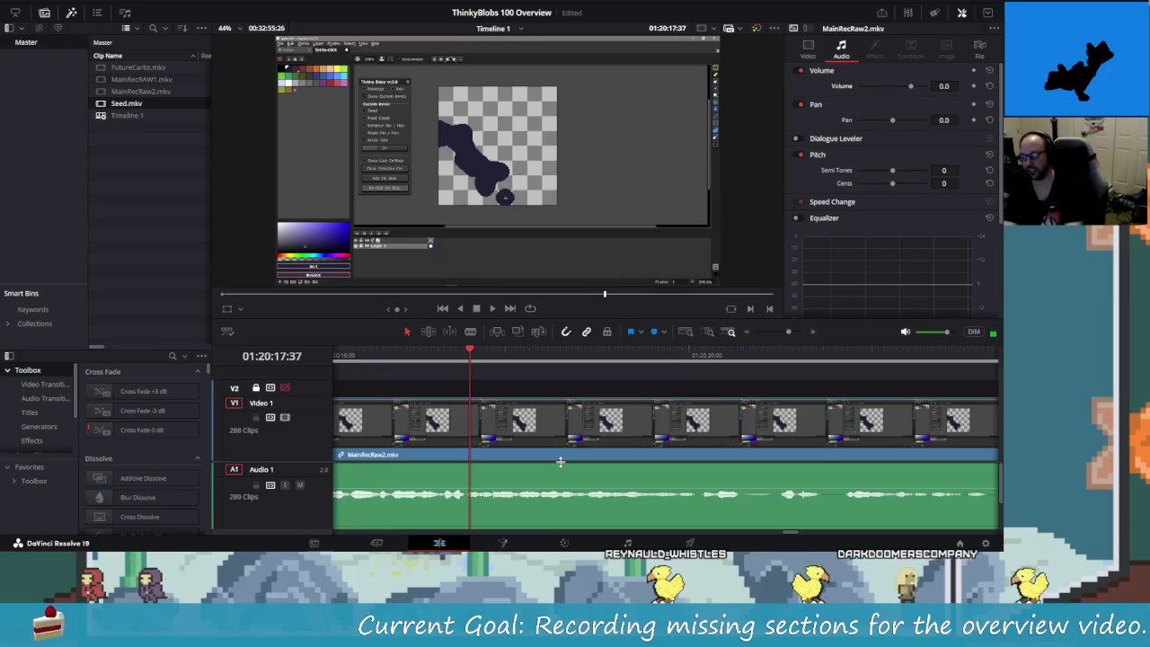
key(Left)
key(Left)
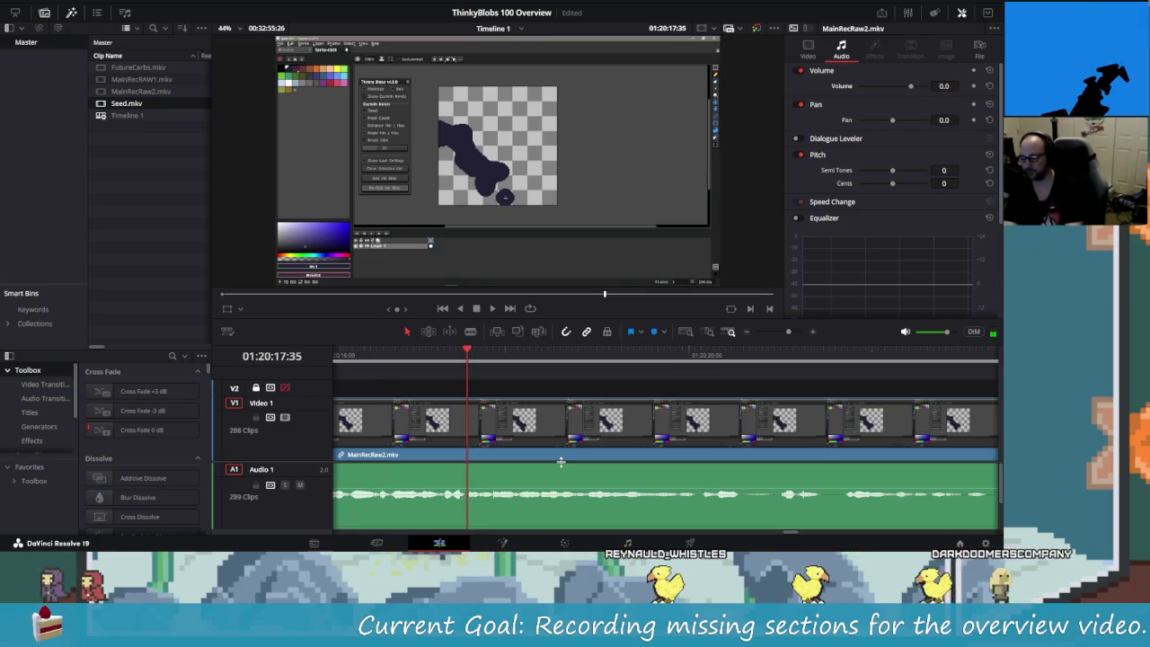
key(Left)
key(Left)
key(Left)
key(Left)
key(Left)
key(Left)
key(Left)
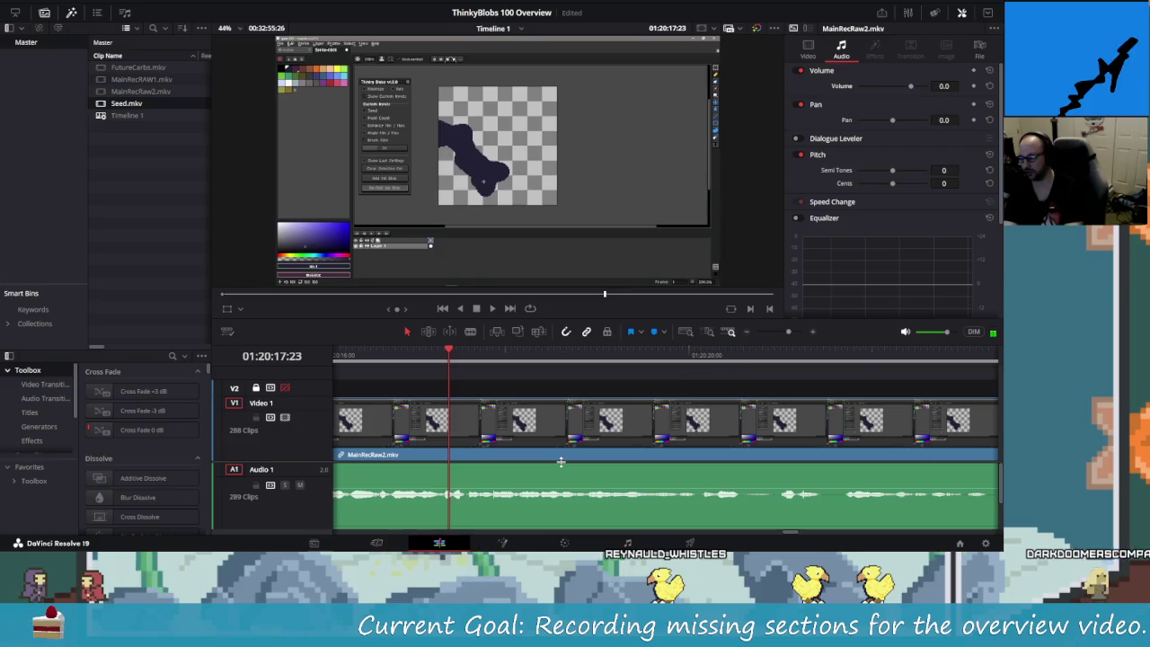
key(Left)
key(Left)
key(Left)
key(Left)
key(Left)
key(Left)
key(Left)
key(Left)
key(space)
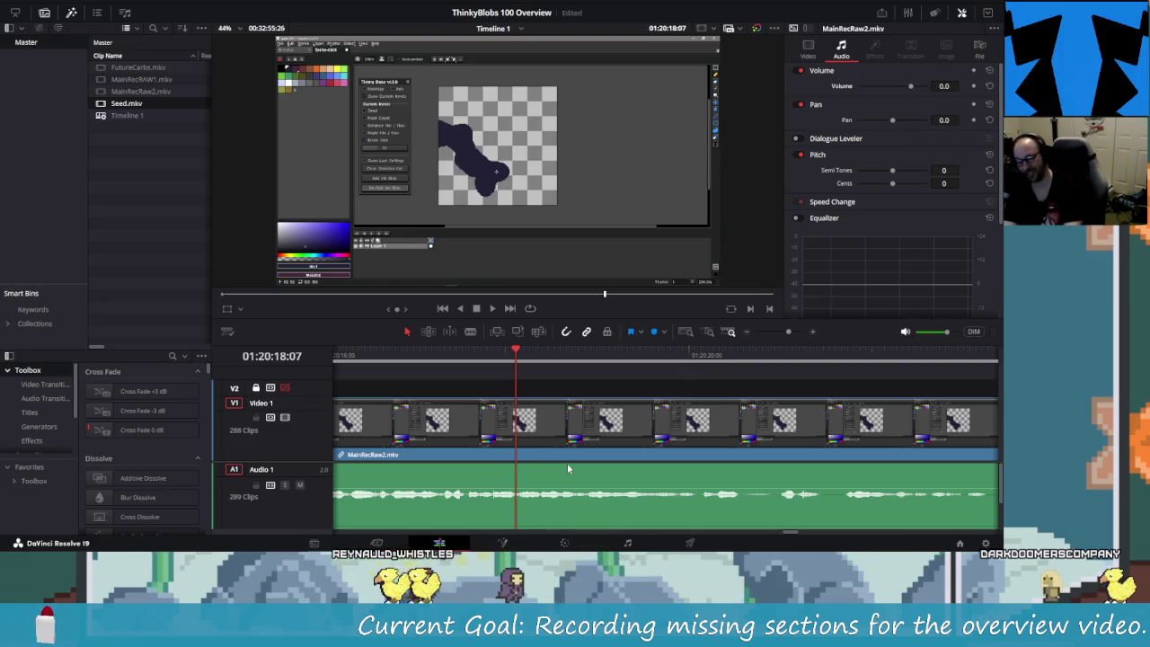
key(shift+Left)
key(shift+Left)
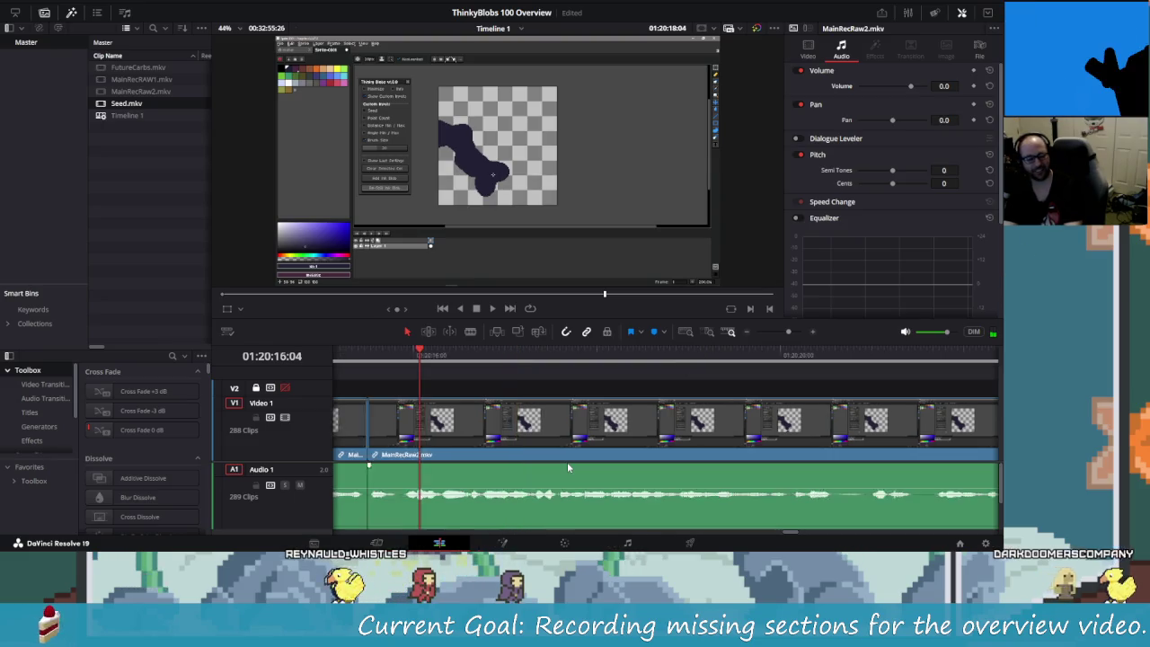
key(shift+Left)
key(shift+Left)
key(shift+Left)
key(shift+Left)
key(shift+Left)
key(shift+Right)
key(shift+Right)
key(shift+Right)
key(shift+Right)
key(shift+Right)
key(shift+Right)
key(shift+Left)
key(shift+Left)
key(ctrl+b)
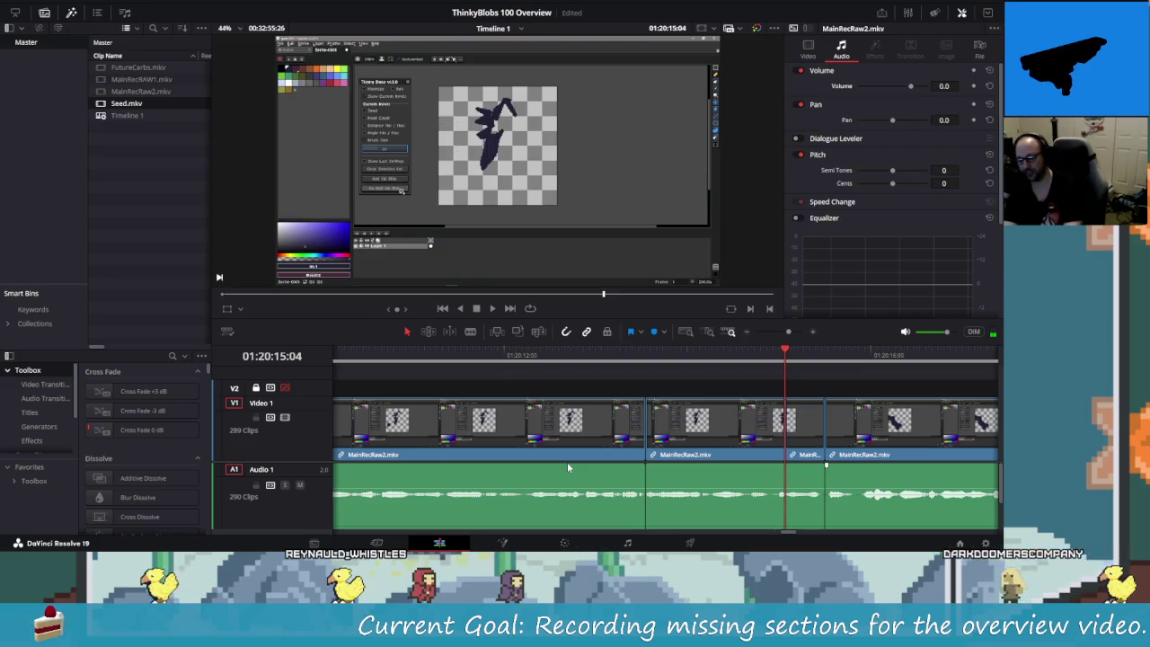
key(ctrl+z)
- Re-listen with J/K/L and split MainRecRaw2.mkv at 01:20:20:33
key(space)
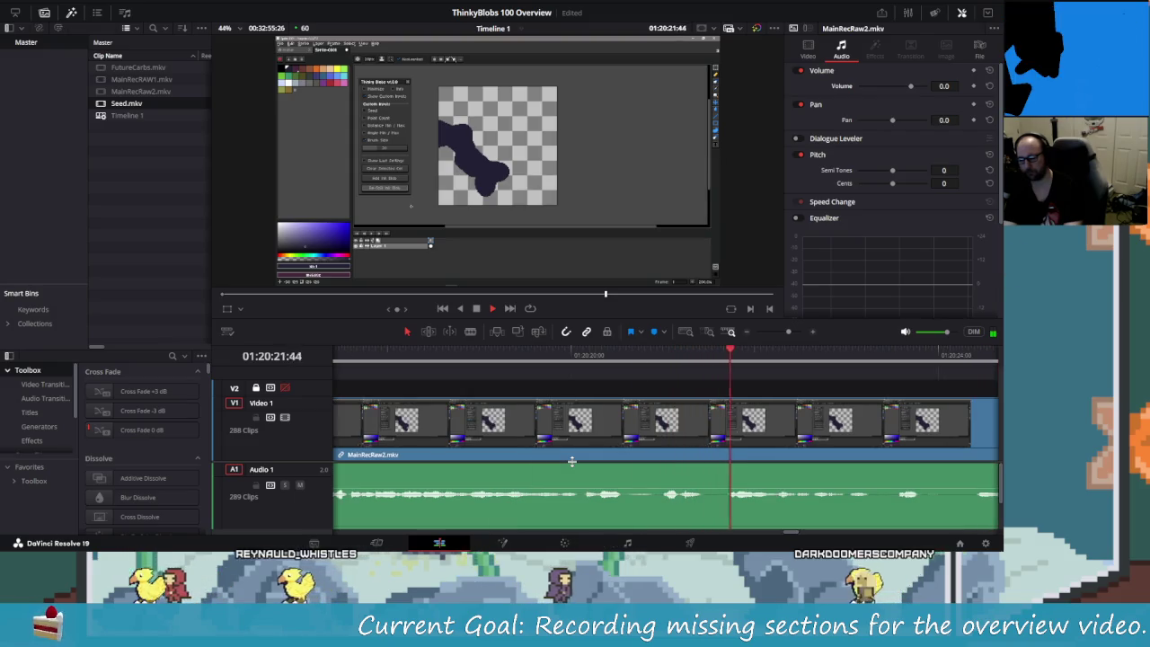
key(j)
key(l)
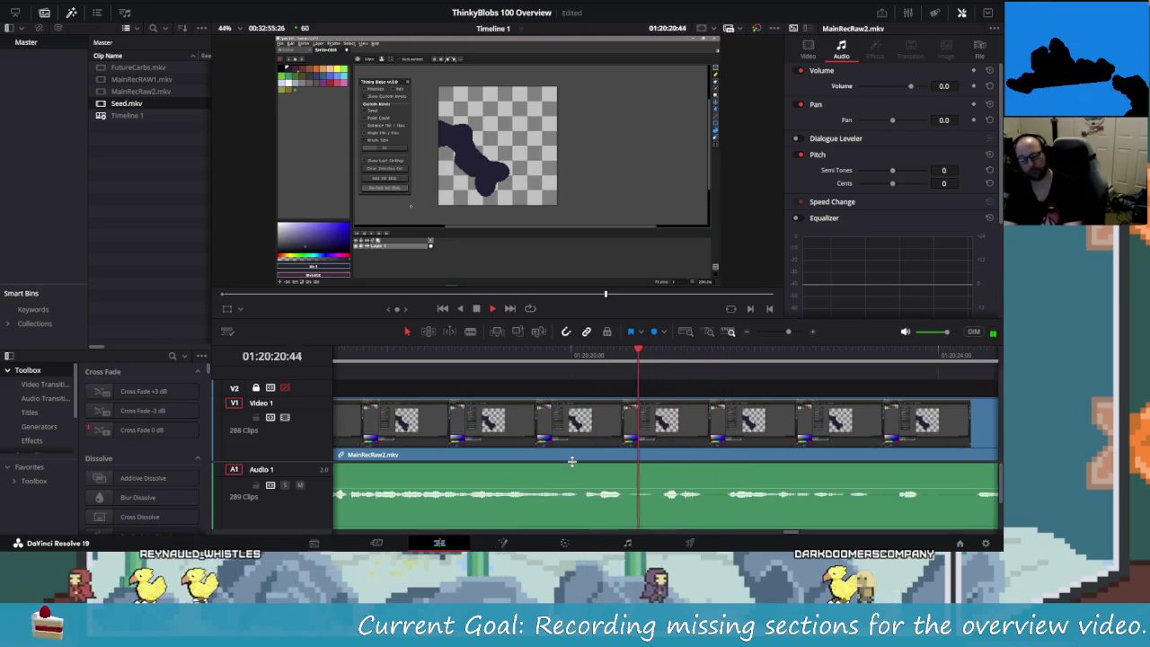
key(j)
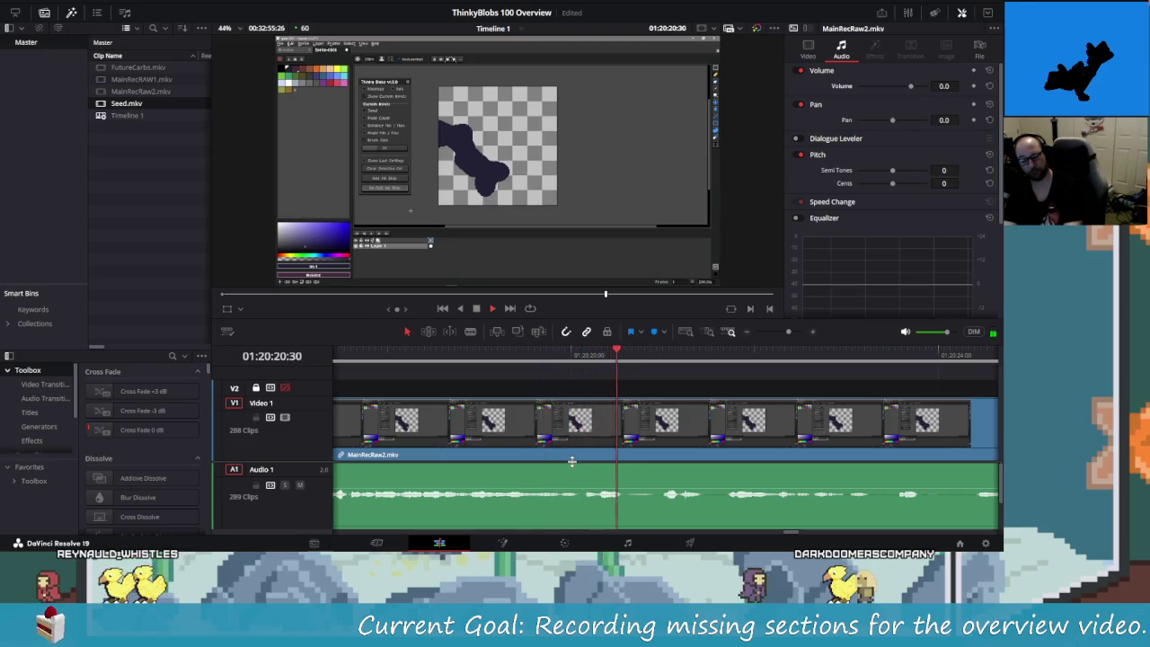
key(k)
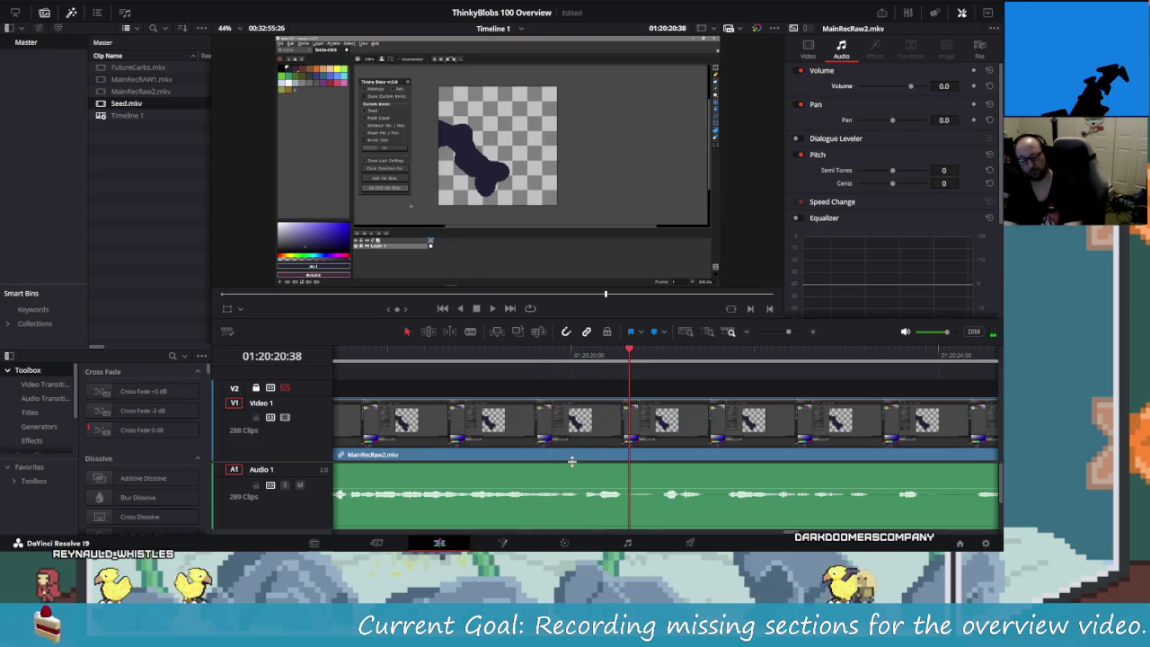
key(Left)
key(Left)
key(Left)
key(ctrl+b)
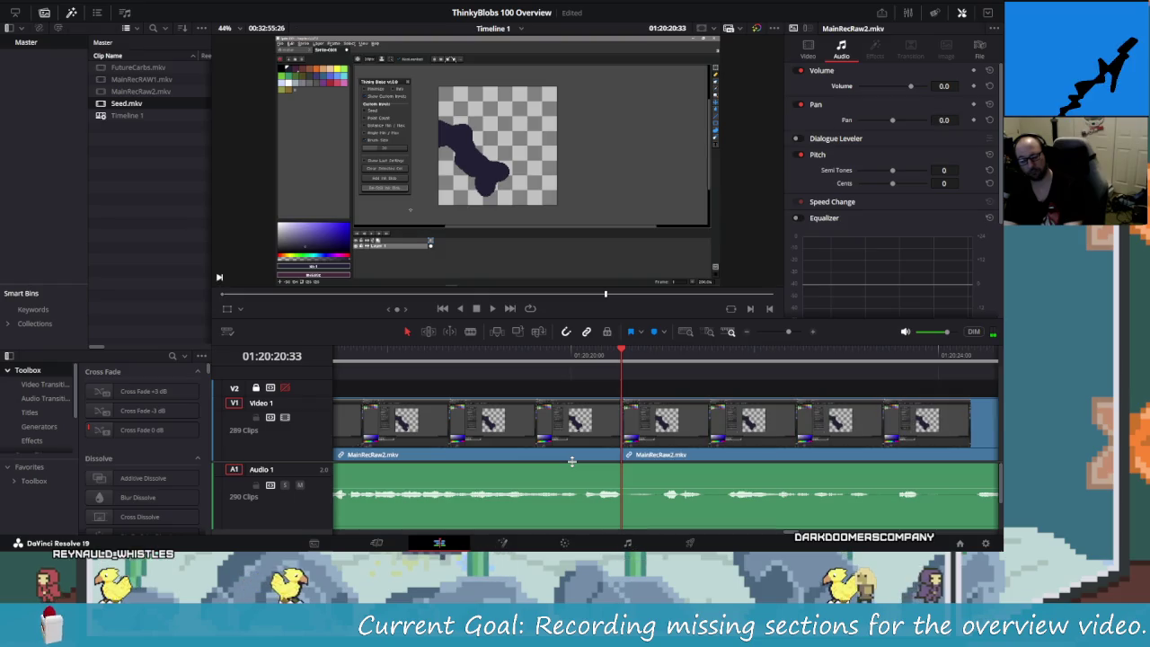
- Check the new cut, then split off a short sliver and delete it, closing the gap
key(l)
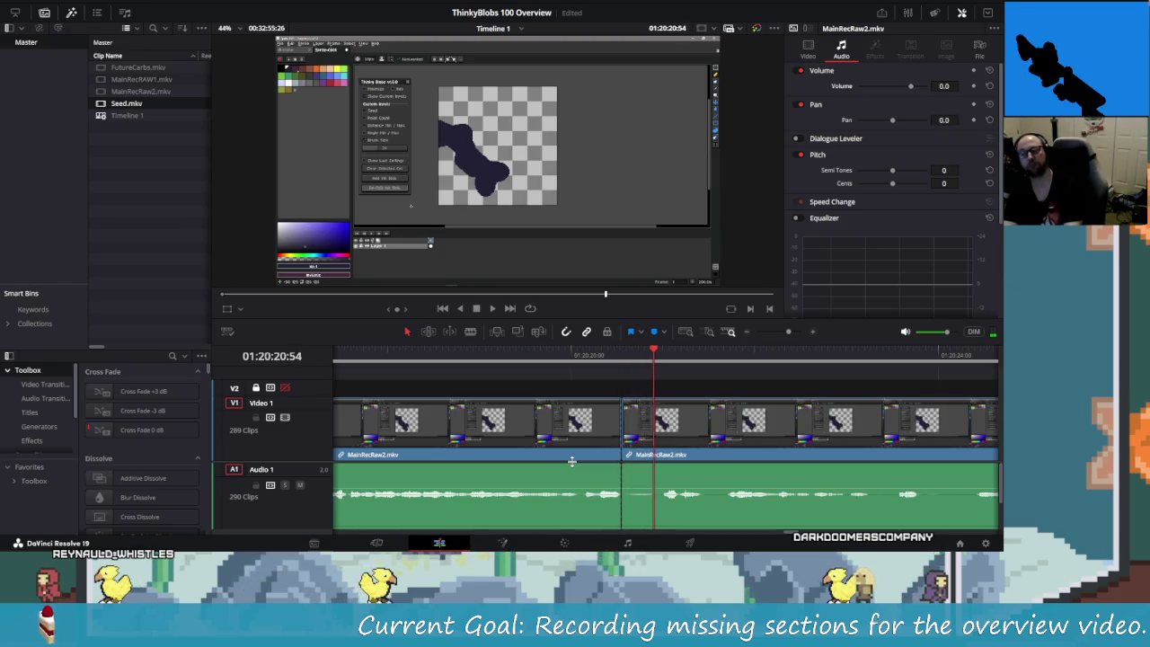
key(k)
key(Left)
key(Left)
key(Left)
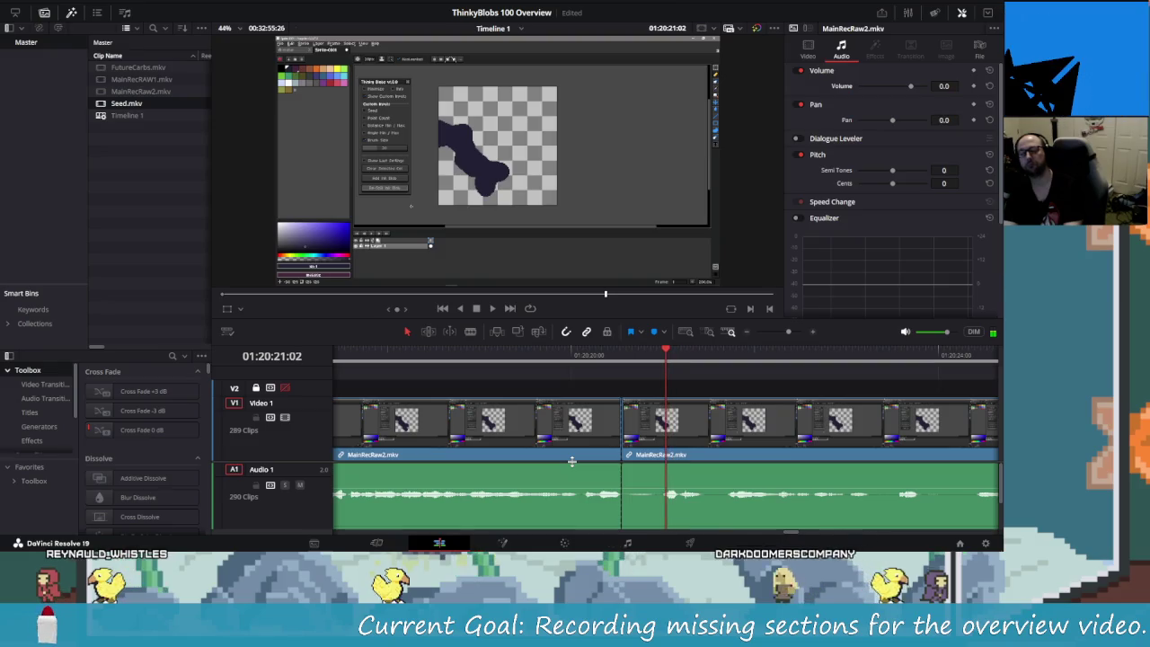
key(Left)
key(Left)
key(Left)
key(Right)
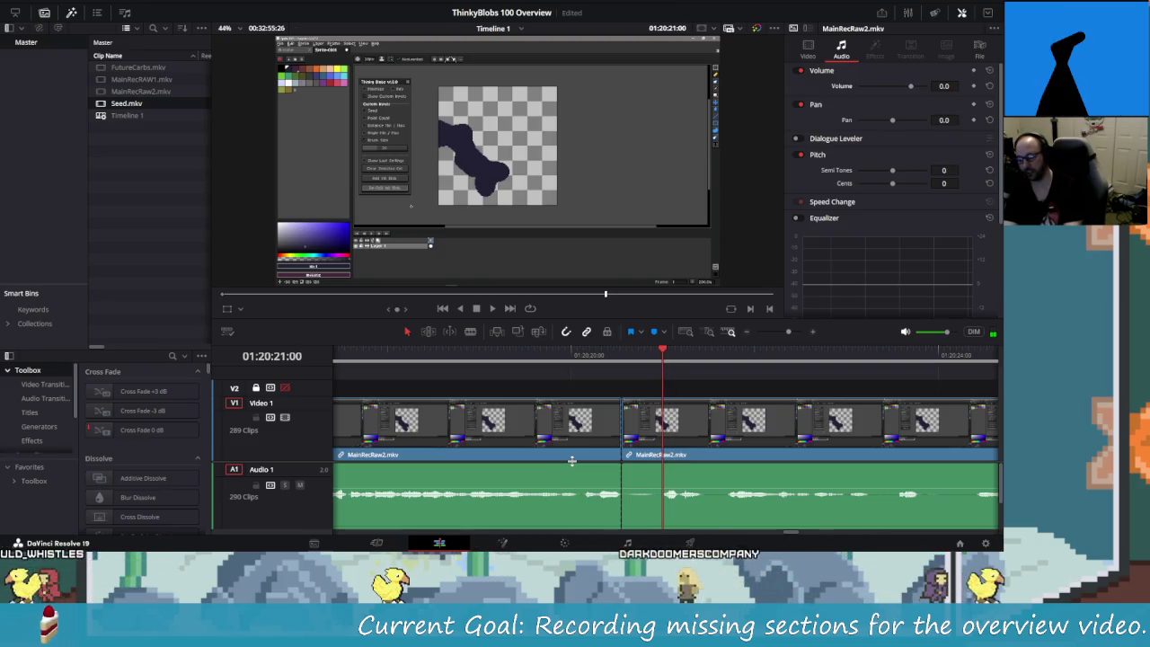
key(ctrl+b)
key(Left)
key(Left)
key(Left)
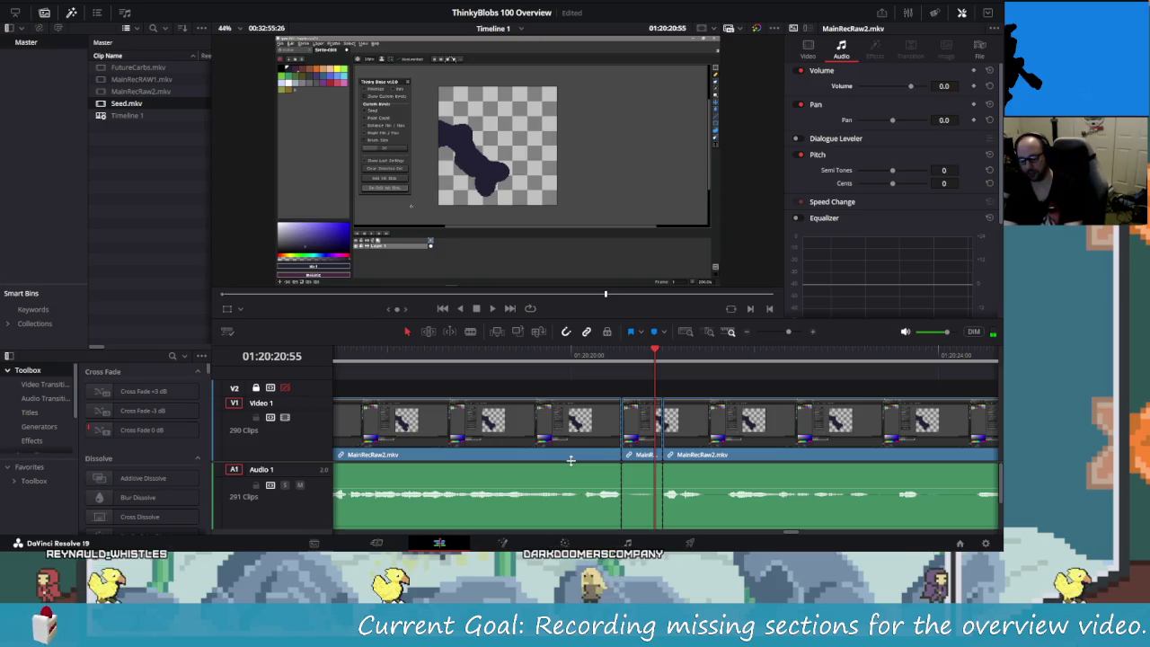
key(Left)
key(shift+v)
key(Delete)
- Blade a second piece a few frames wide and delete it, closing the gap
key(Right)
key(Right)
key(Right)
key(Right)
key(Right)
key(Right)
key(Right)
key(Right)
key(Right)
key(Right)
key(Right)
key(Right)
key(Right)
key(Right)
key(Right)
key(Right)
key(Right)
key(Right)
key(Right)
key(Right)
key(Right)
key(Right)
key(Right)
key(Right)
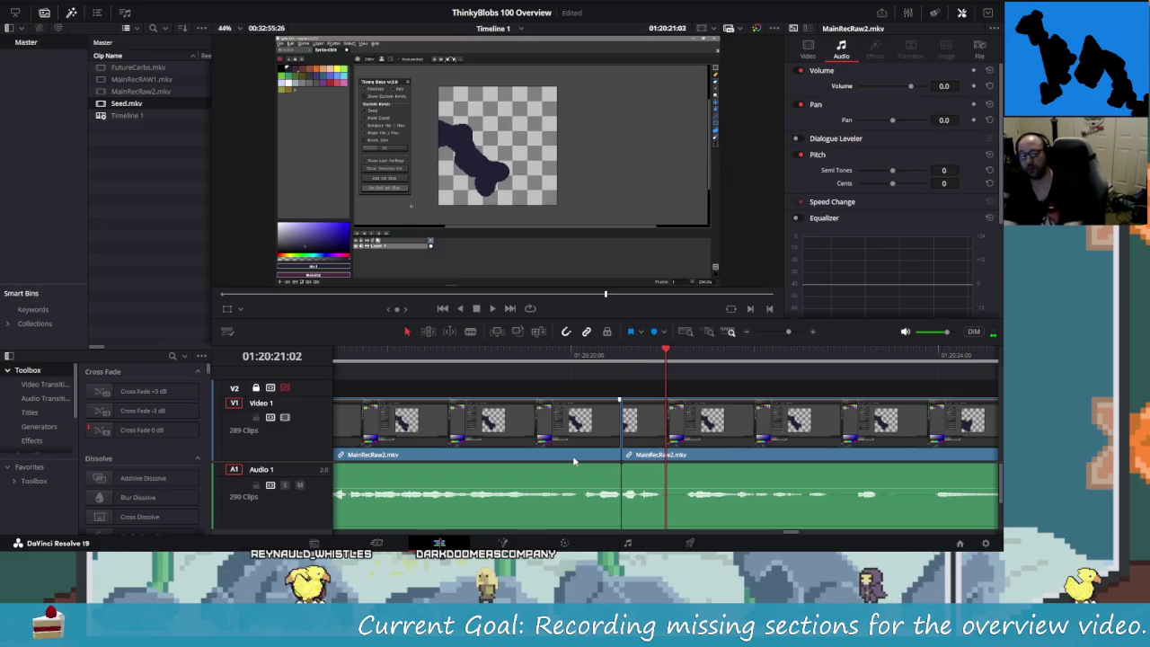
key(Right)
key(Right)
key(Right)
key(Right)
key(Right)
key(Right)
key(Right)
key(Right)
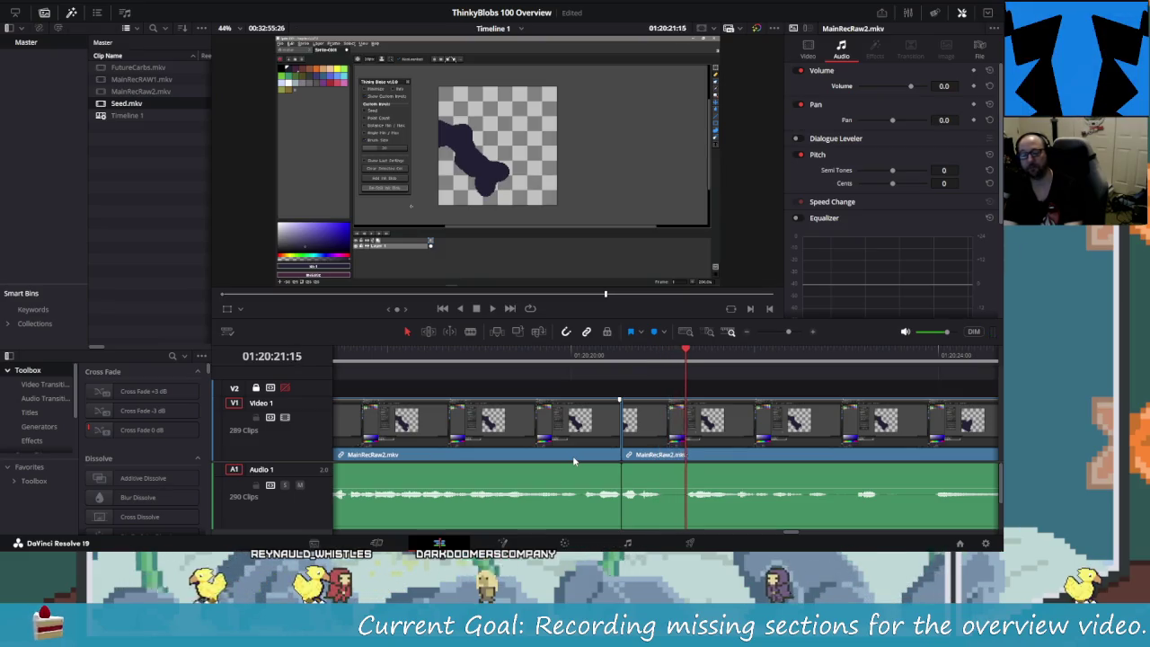
key(Right)
key(Right)
key(Right)
key(Right)
key(Right)
key(Left)
key(Left)
key(Left)
key(Left)
key(Left)
key(Left)
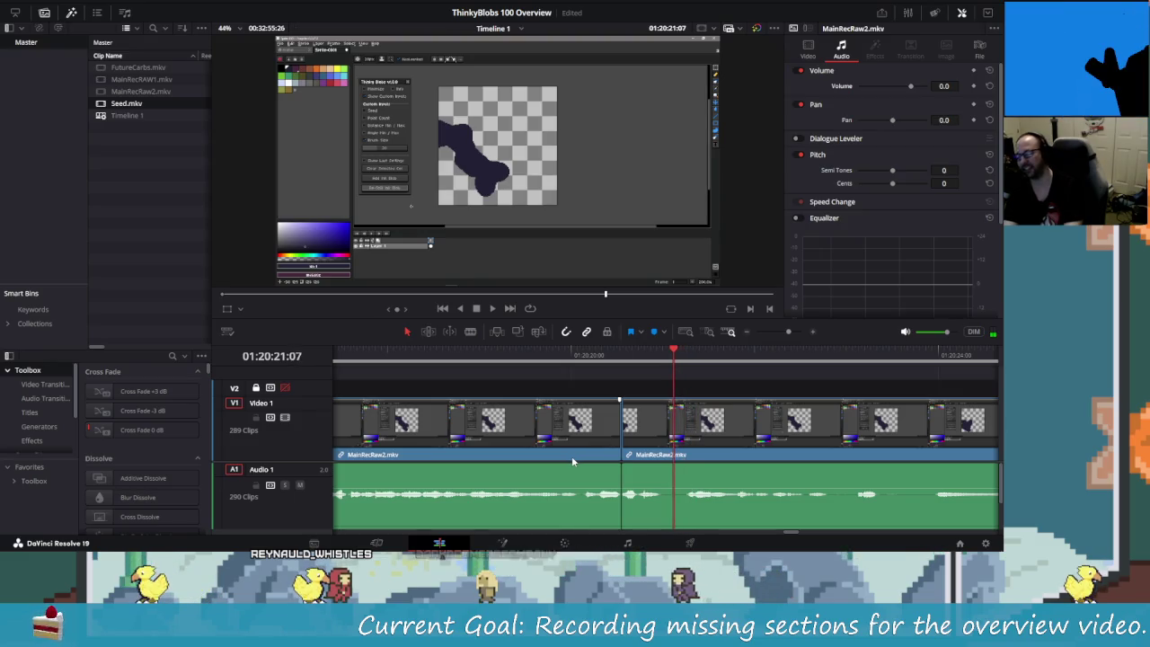
key(Left)
key(Left)
key(Left)
key(Left)
key(Left)
key(Left)
key(Left)
key(ctrl+b)
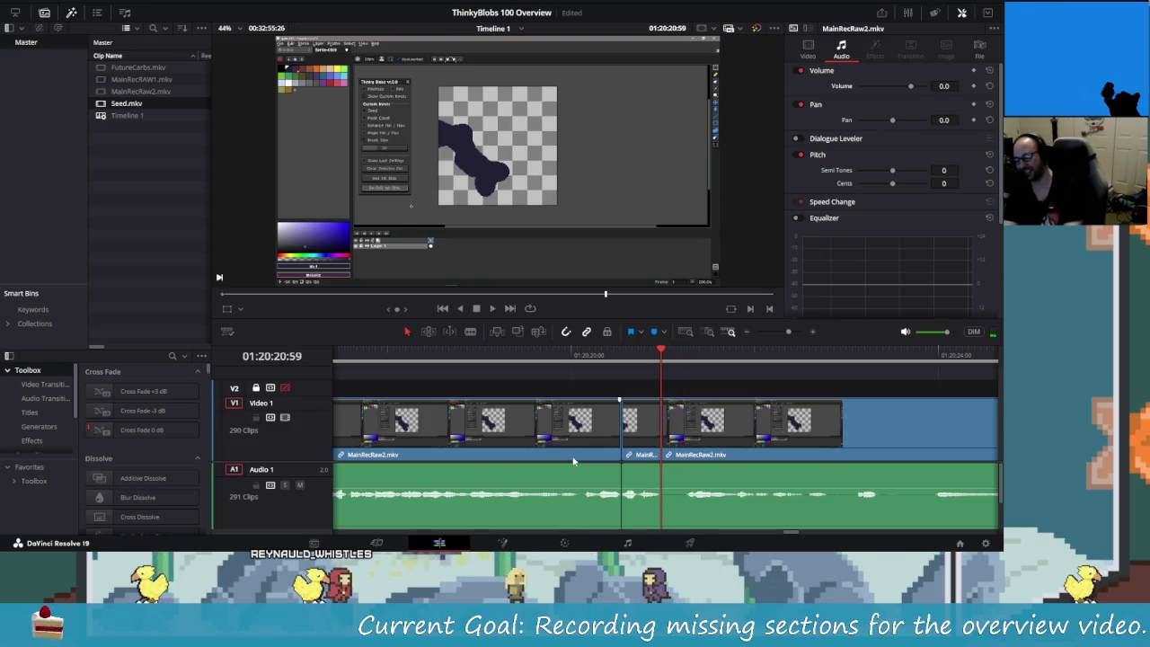
key(Right)
key(Right)
key(Right)
key(Right)
key(Right)
key(Right)
key(Right)
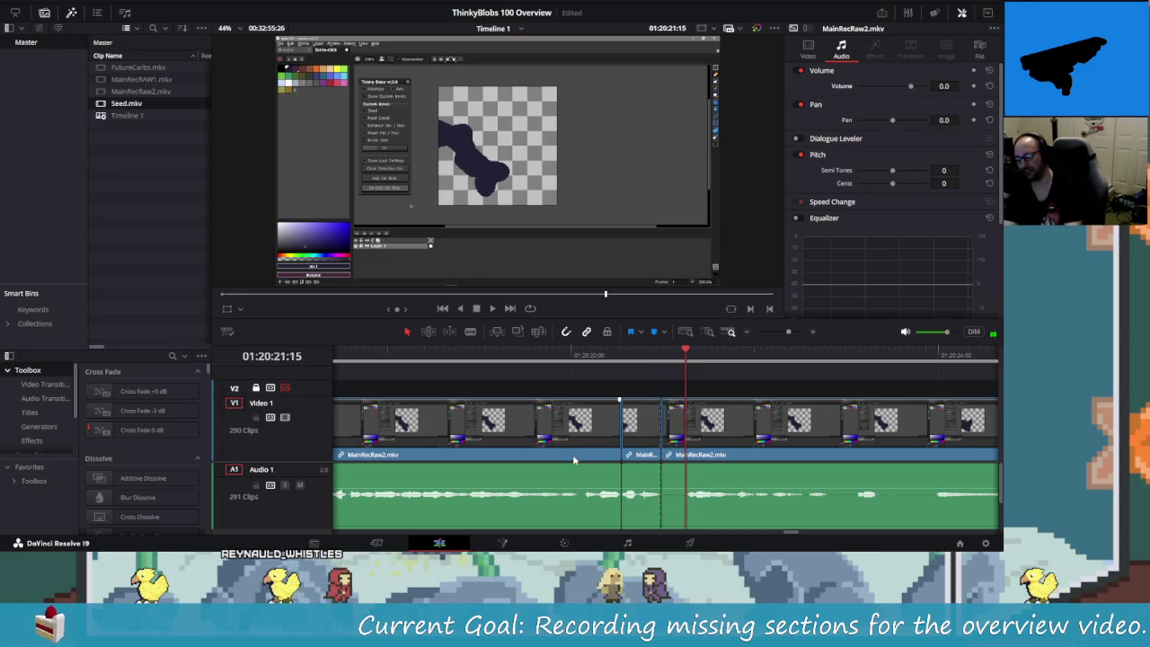
key(ctrl+b)
key(Left)
key(Left)
key(Left)
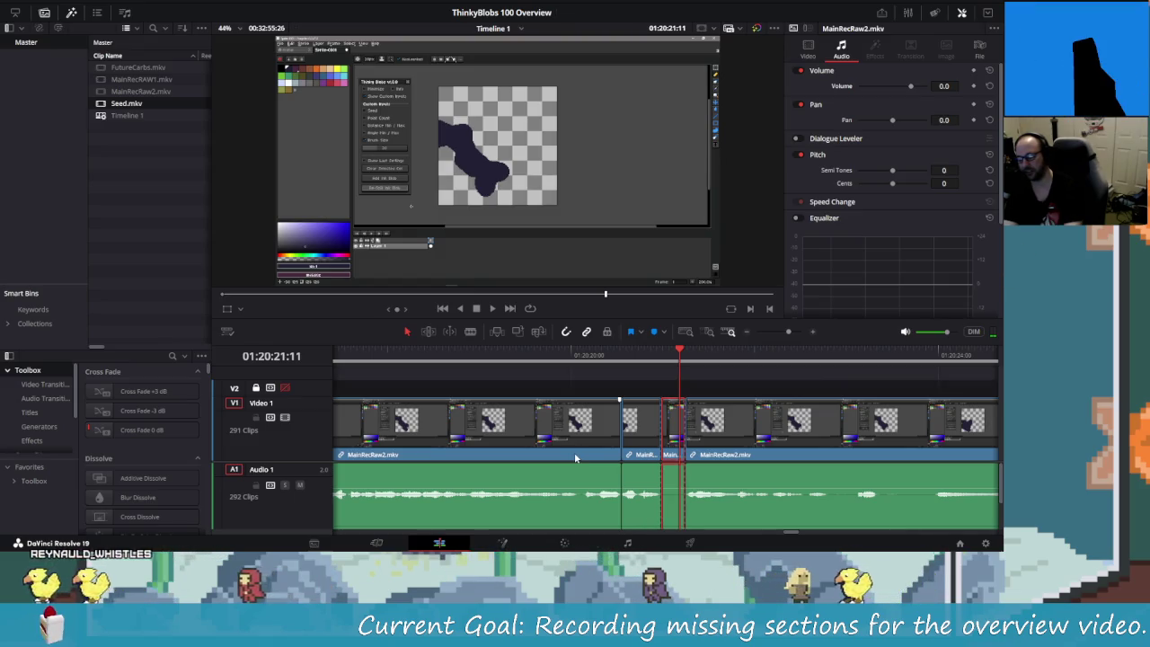
key(x)
key(Delete)
- Jump back about two seconds and play the edited section to check it
key(Left)
key(Left)
key(Left)
key(Left)
key(Left)
key(Left)
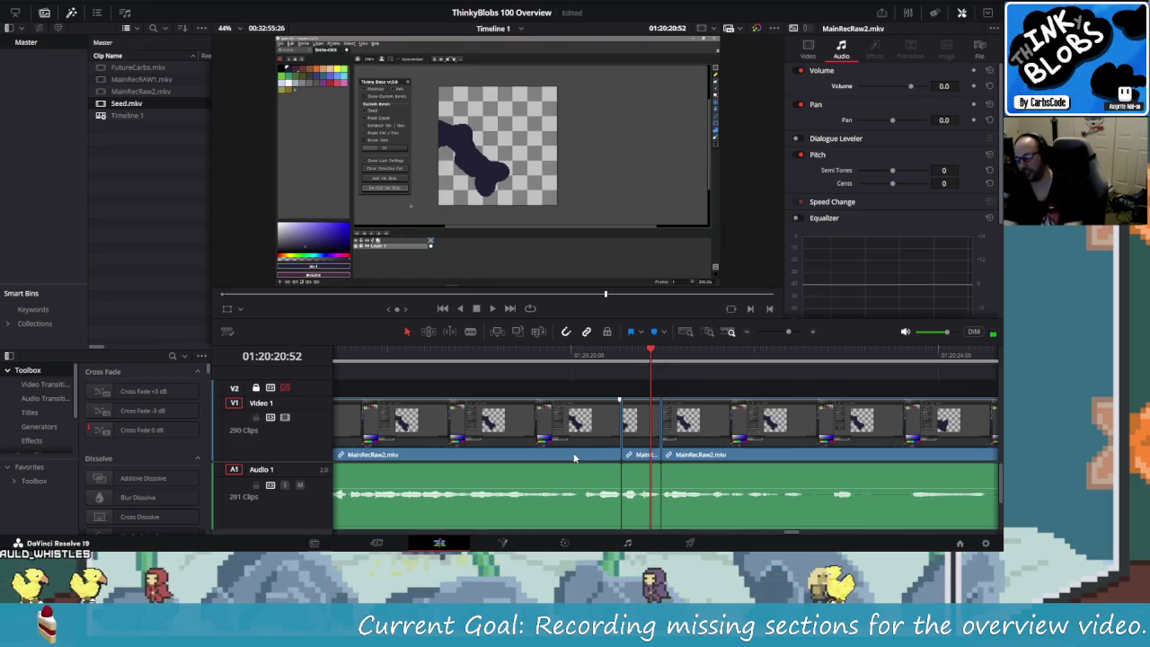
key(shift+Left)
key(shift+Left)
key(space)
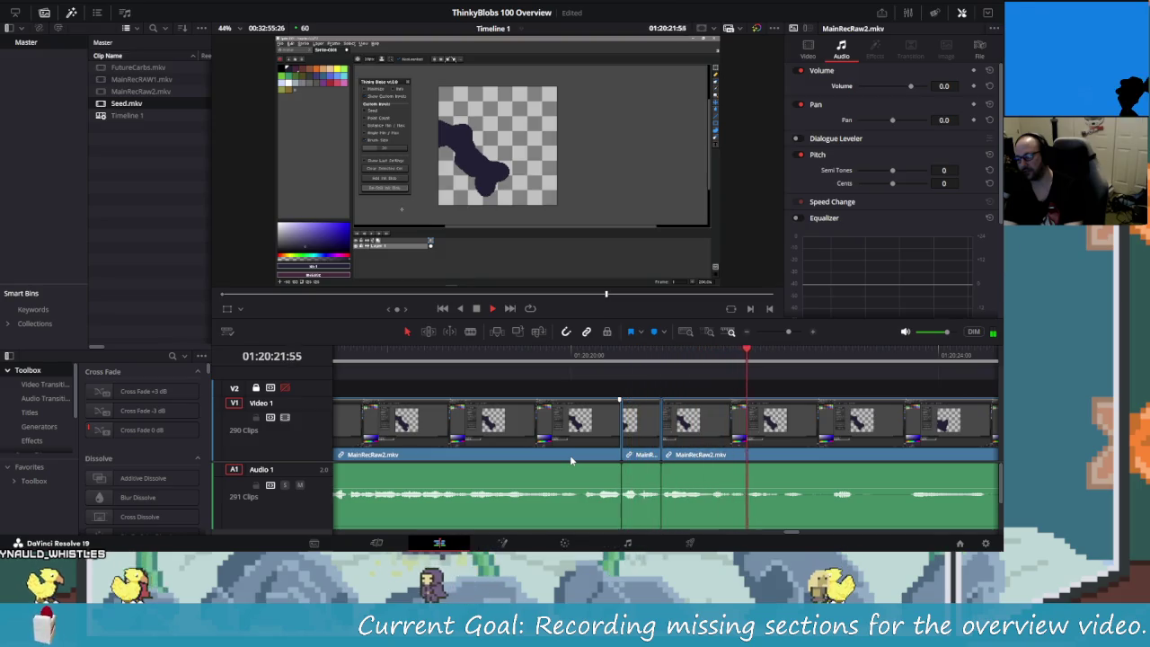
key(space)
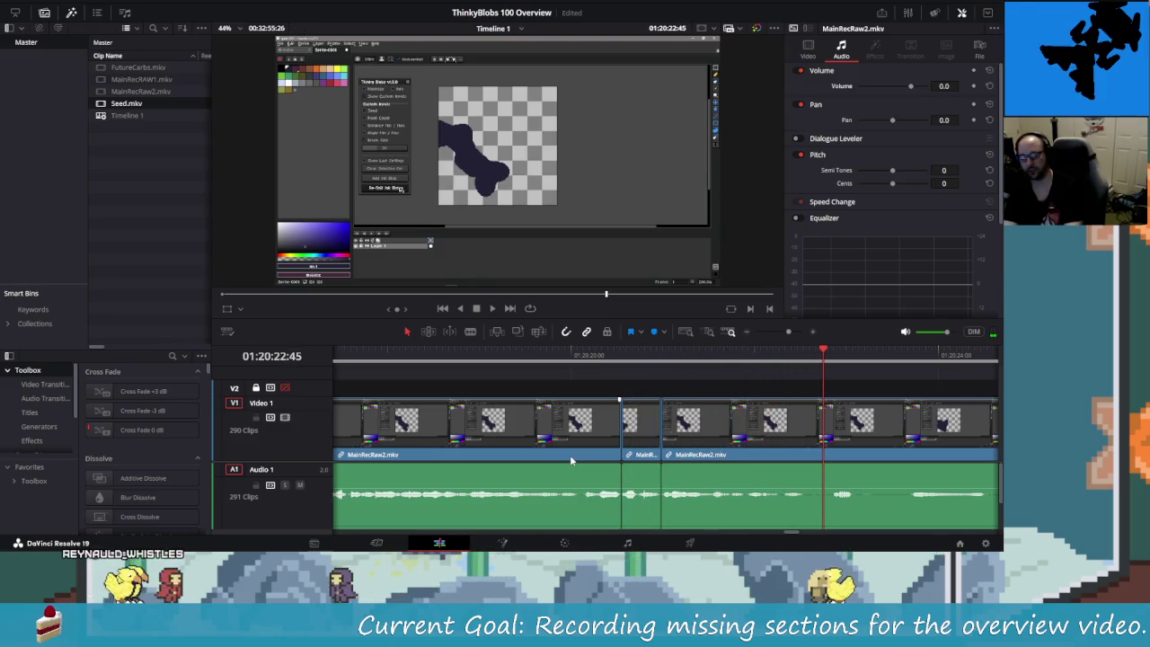
key(space)
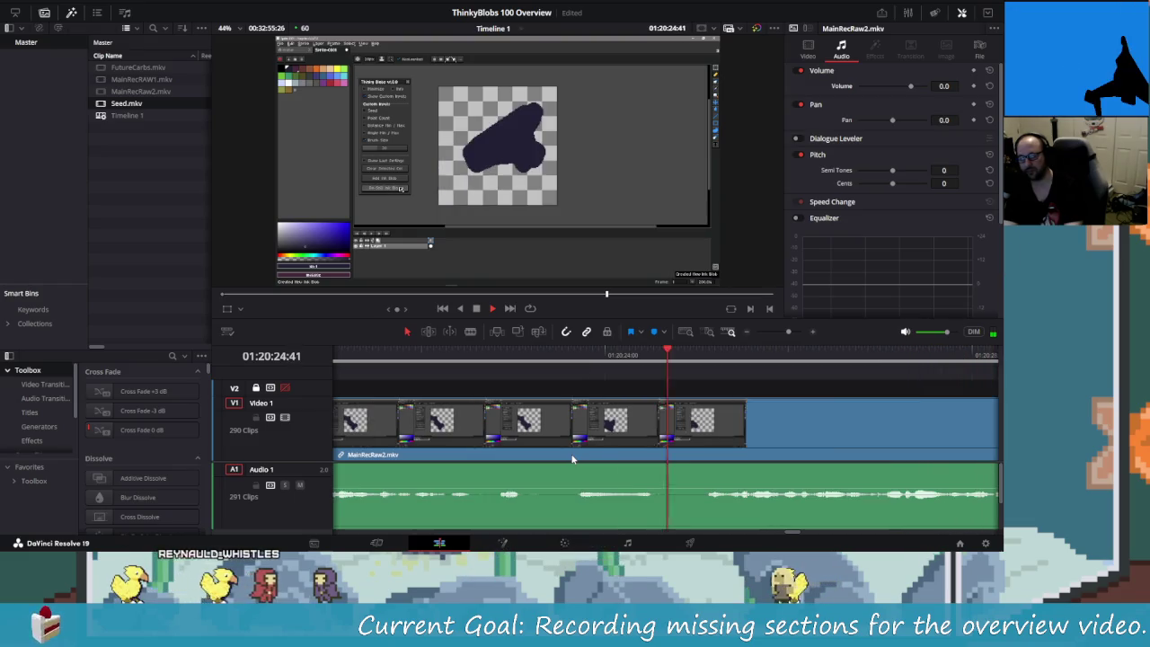
- Review the footage with J/K/L and split the clips at 01:20:22:32
key(space)
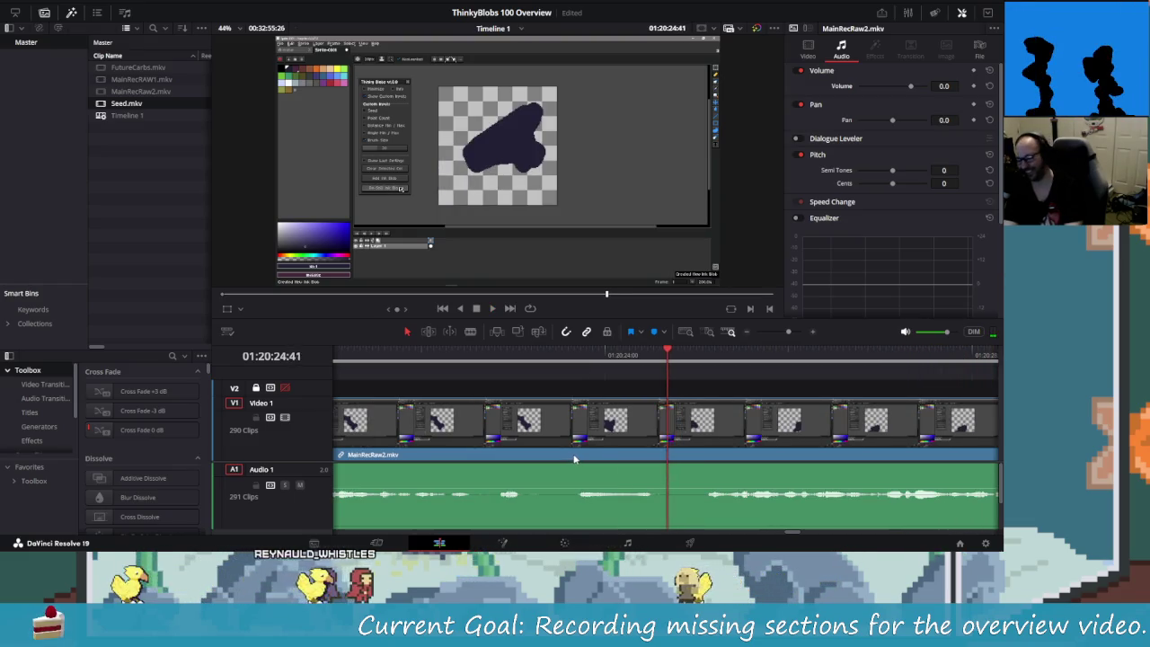
key(j)
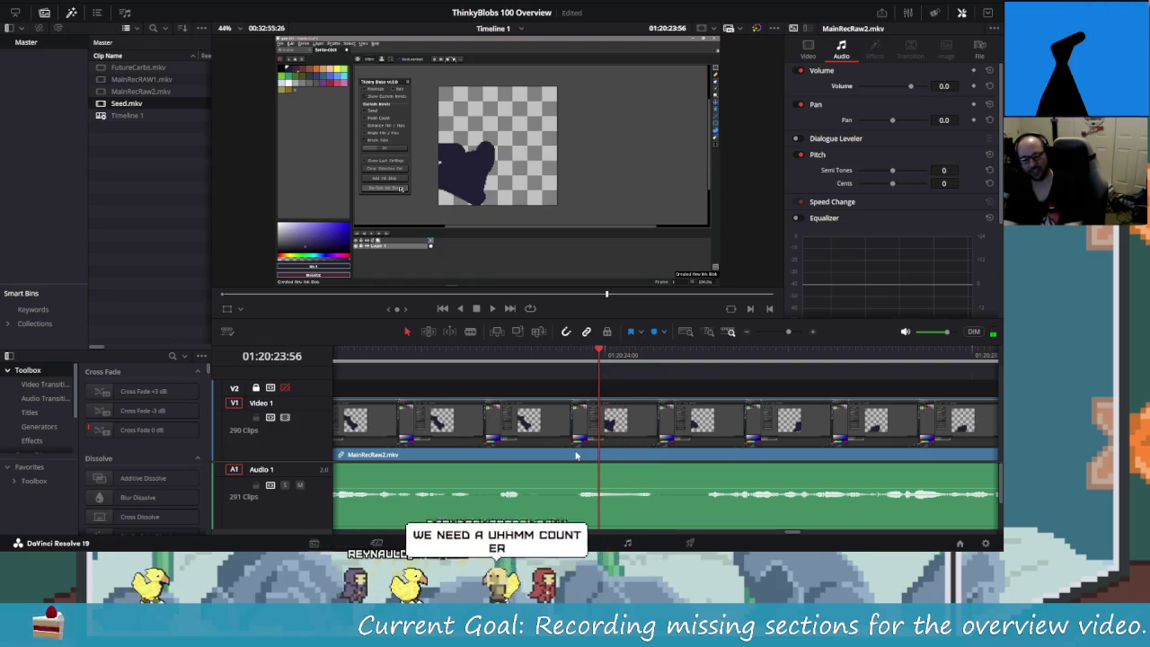
key(j)
key(l)
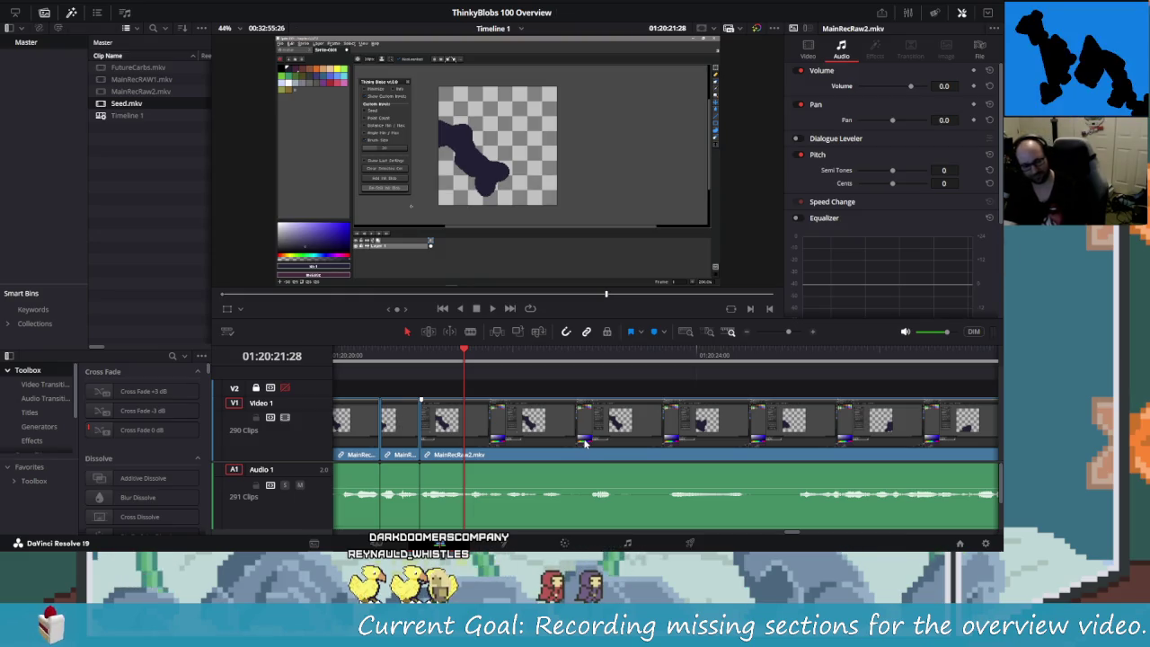
key(Right)
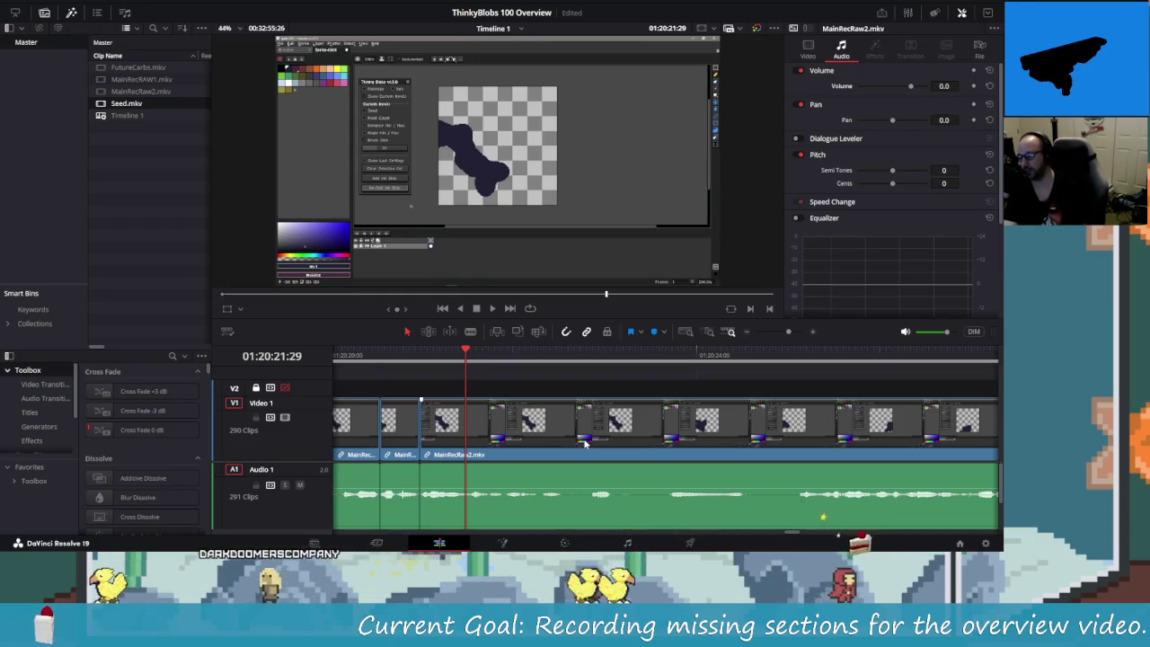
key(Right)
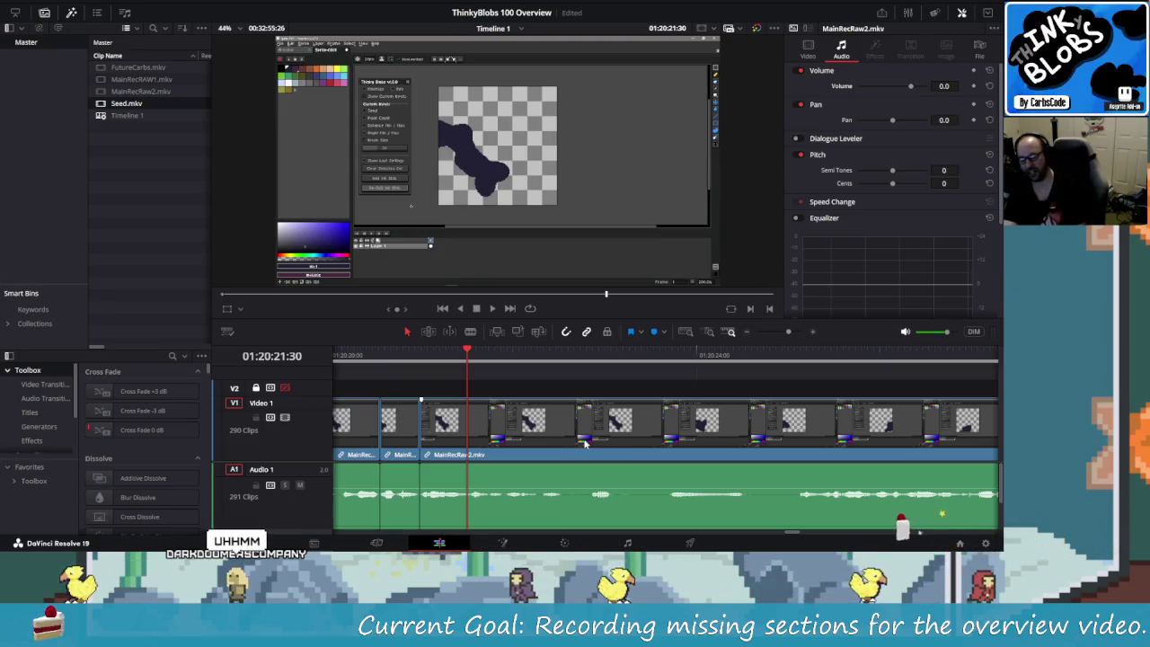
key(Left)
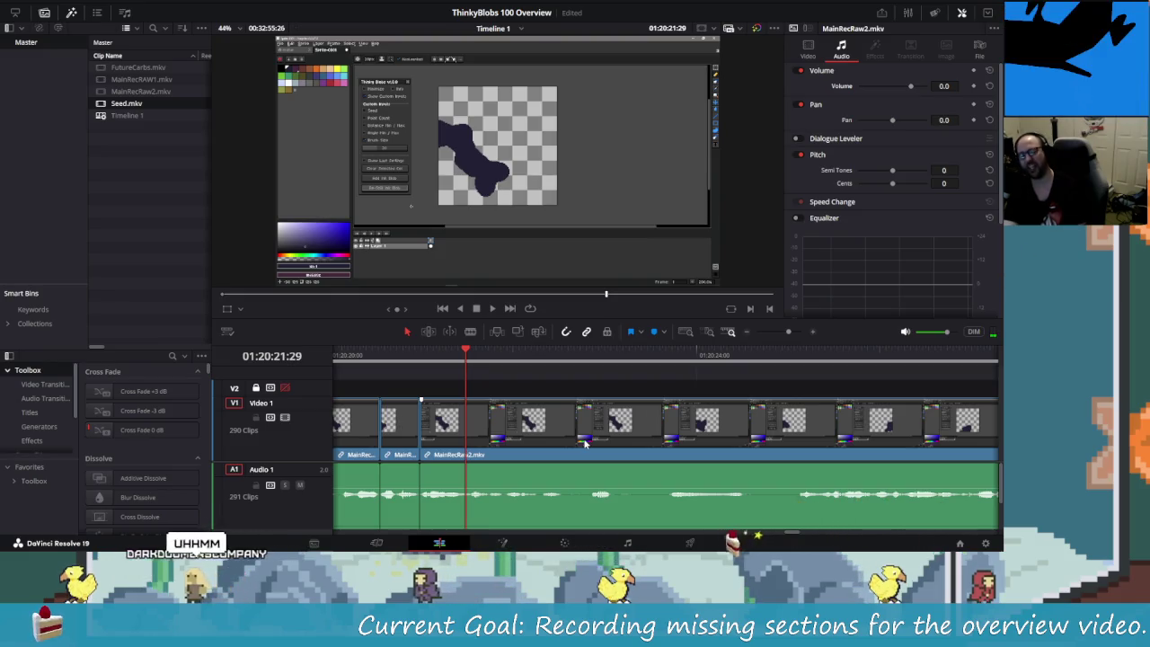
key(space)
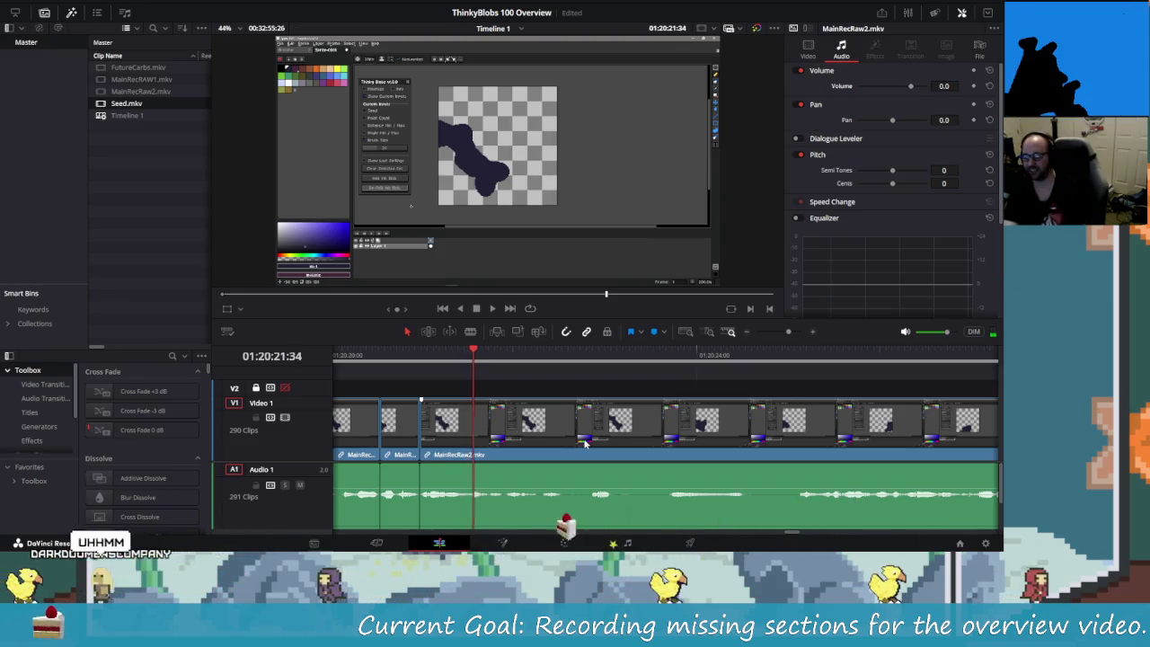
key(space)
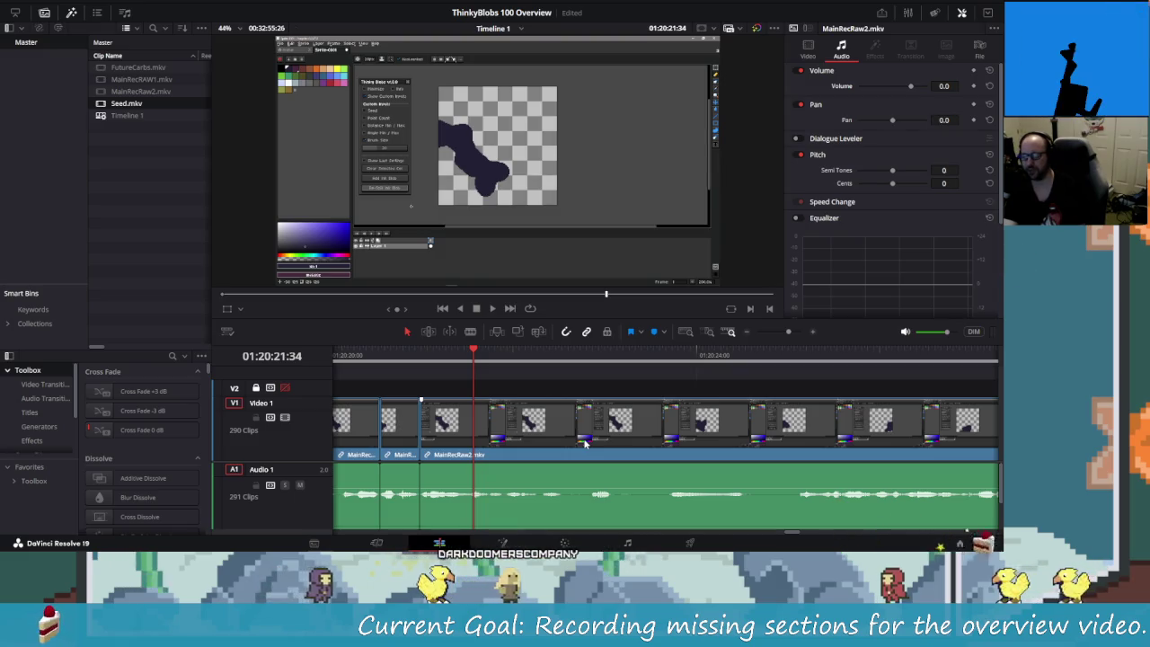
key(shift+Left)
key(shift+Left)
key(space)
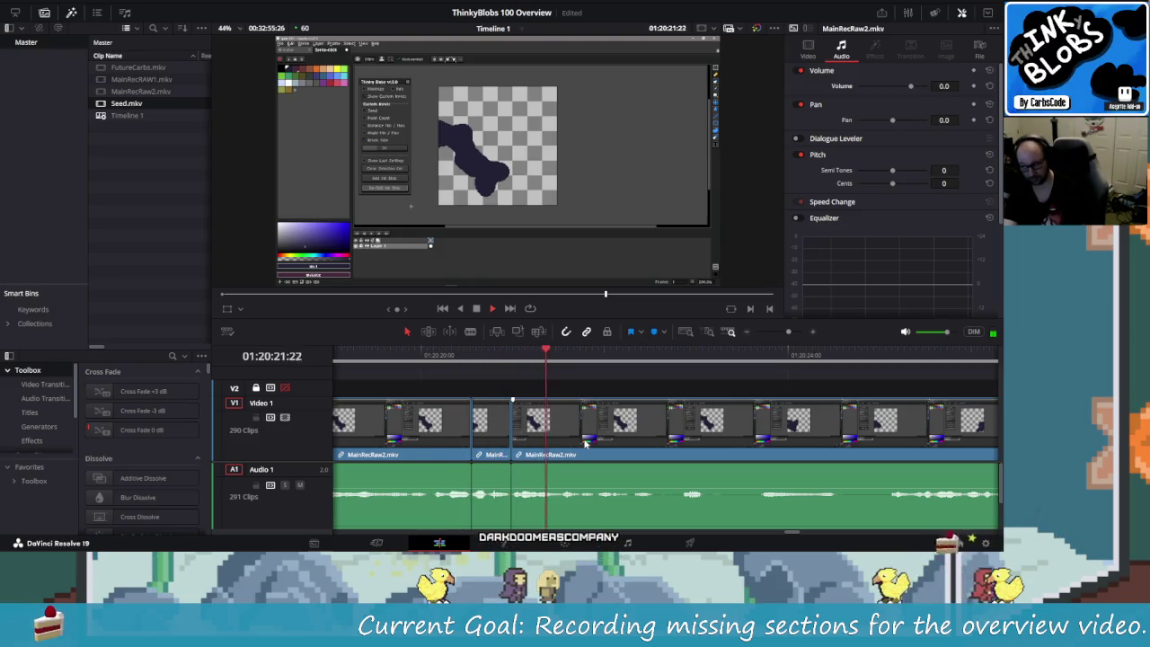
key(space)
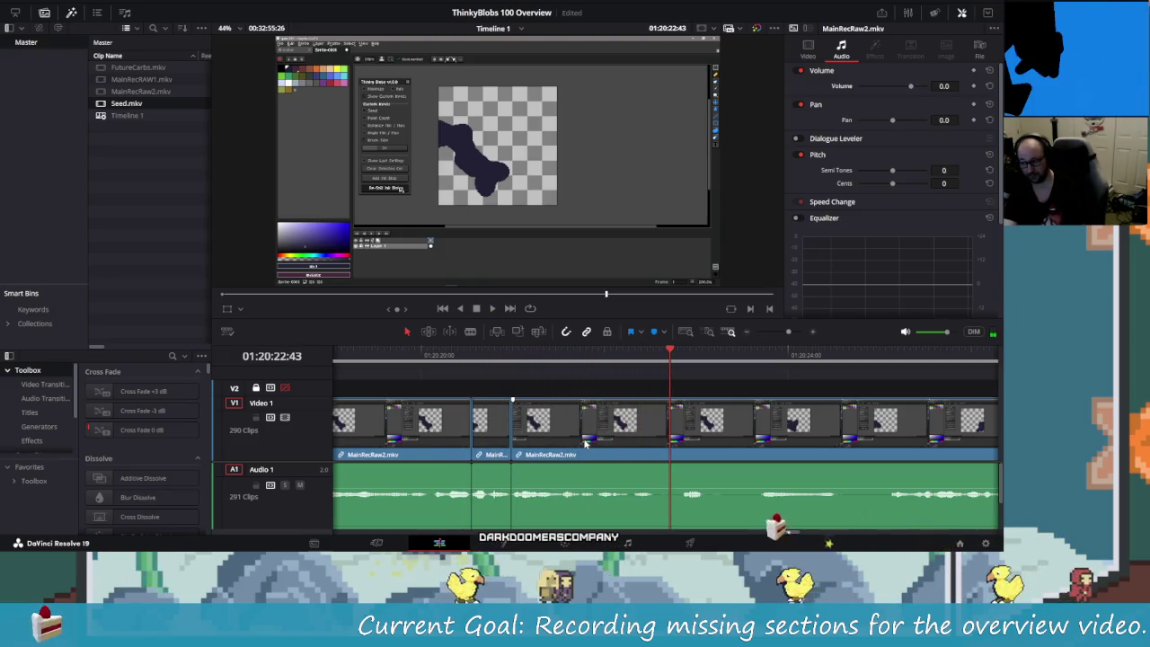
key(Left)
key(Left)
key(Left)
key(Left)
key(Left)
key(Left)
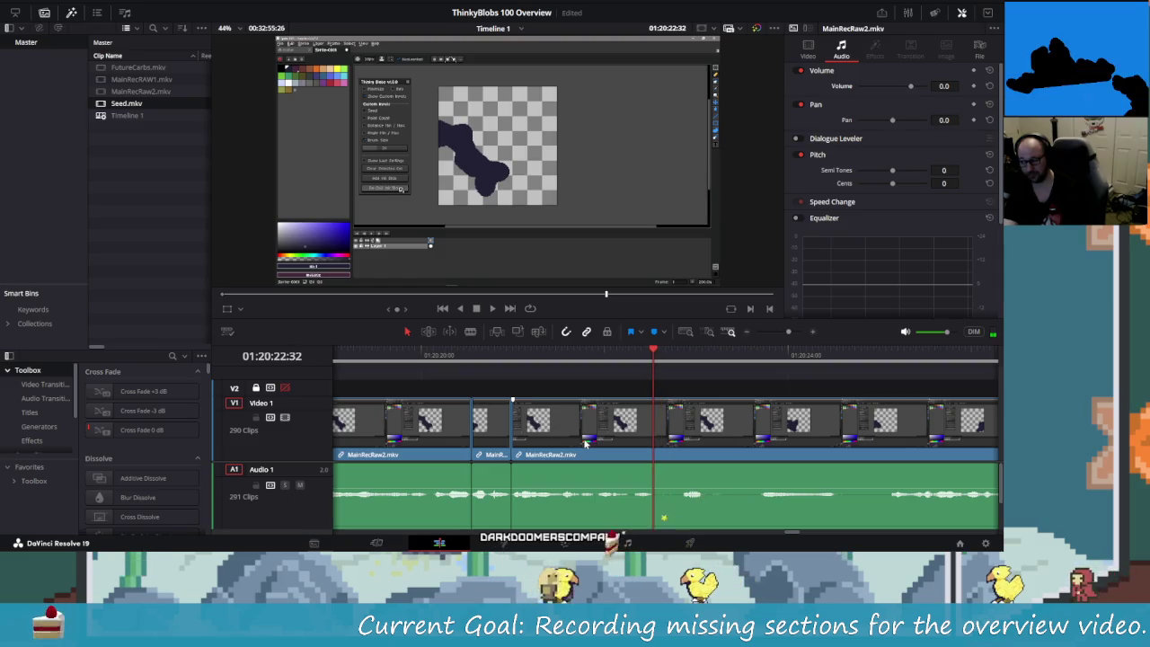
key(ctrl+b)
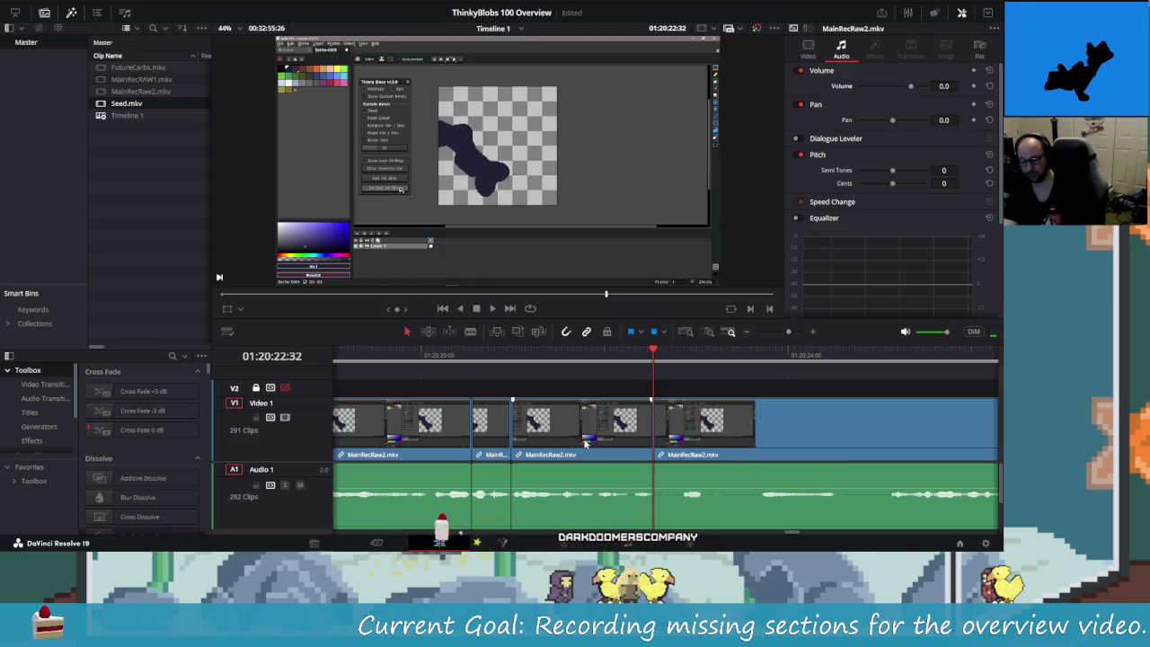
- Split again at 01:20:25:02 and delete the stretch between, closing the gap
key(space)
key(space)
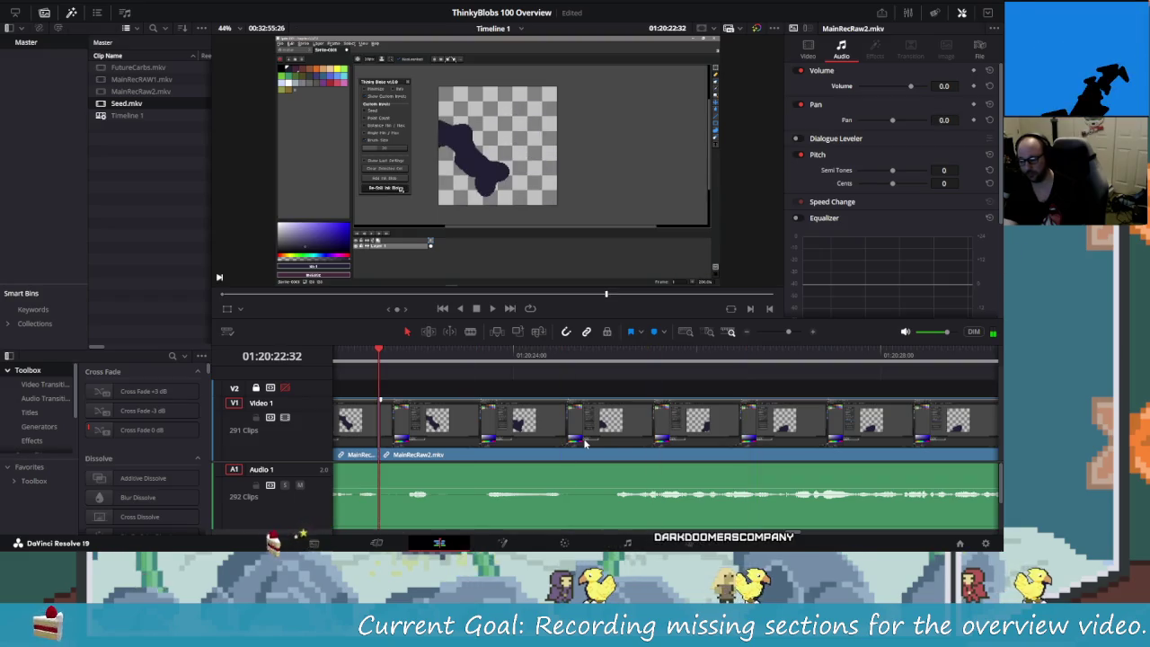
key(Right)
key(Right)
key(Right)
key(Right)
key(Right)
key(Right)
key(Right)
key(Right)
key(Right)
key(shift+Right)
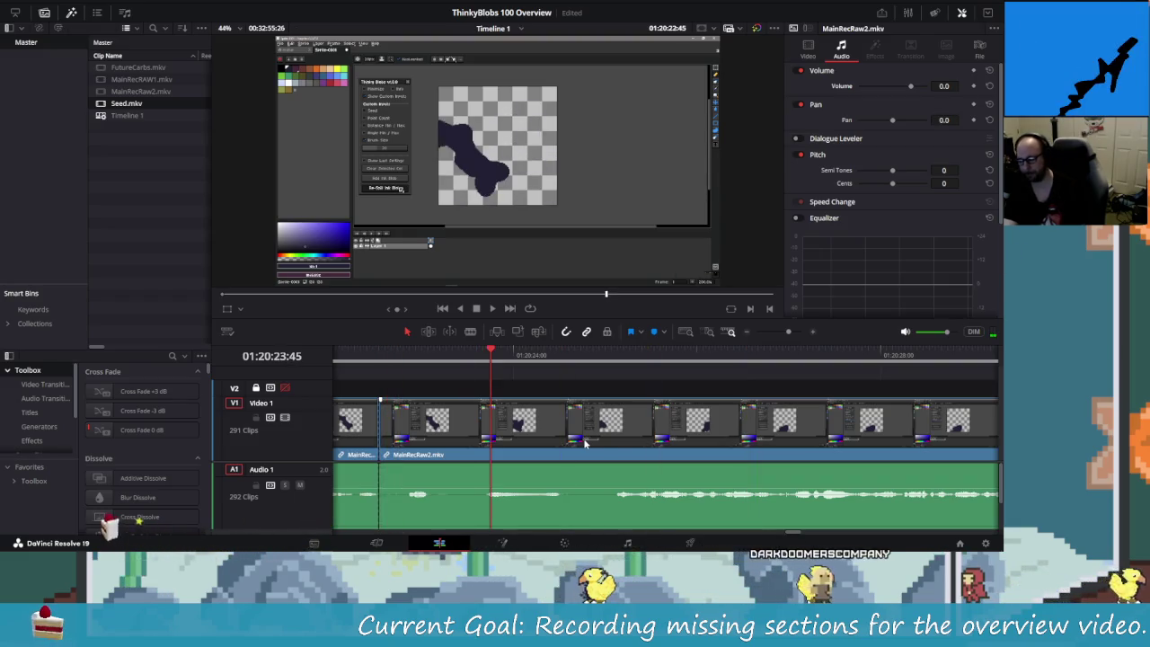
key(shift+Right)
key(Right)
key(Right)
key(Right)
key(Right)
key(Right)
key(Right)
key(Right)
key(Right)
key(Right)
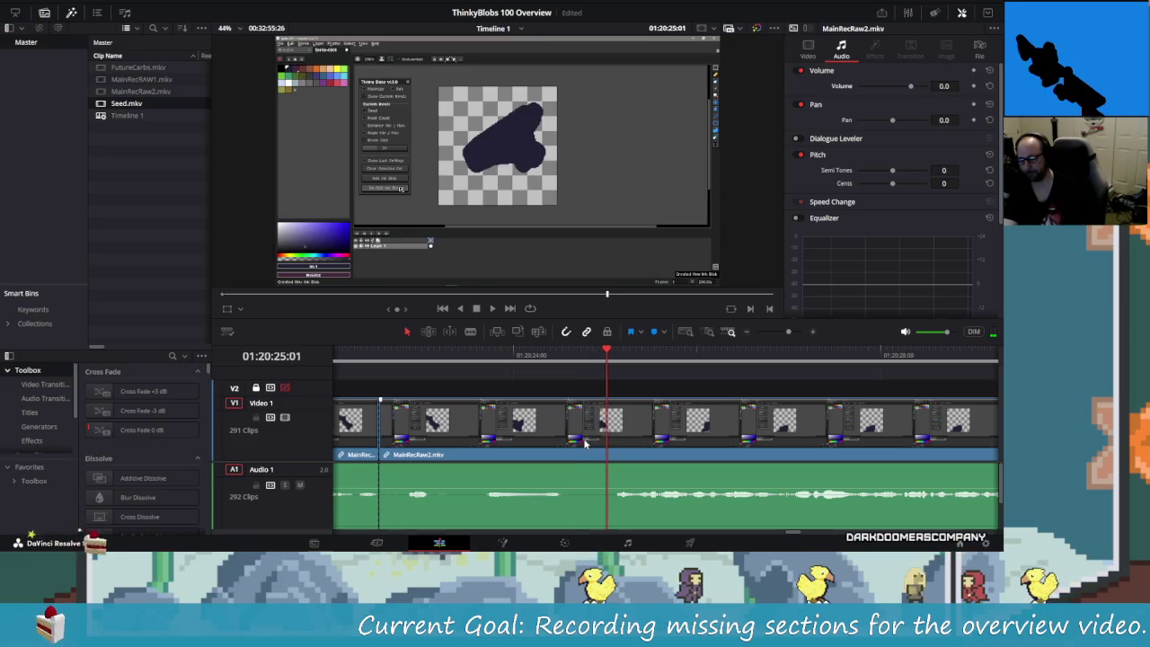
key(Right)
key(Right)
key(Right)
key(Right)
key(Right)
key(Left)
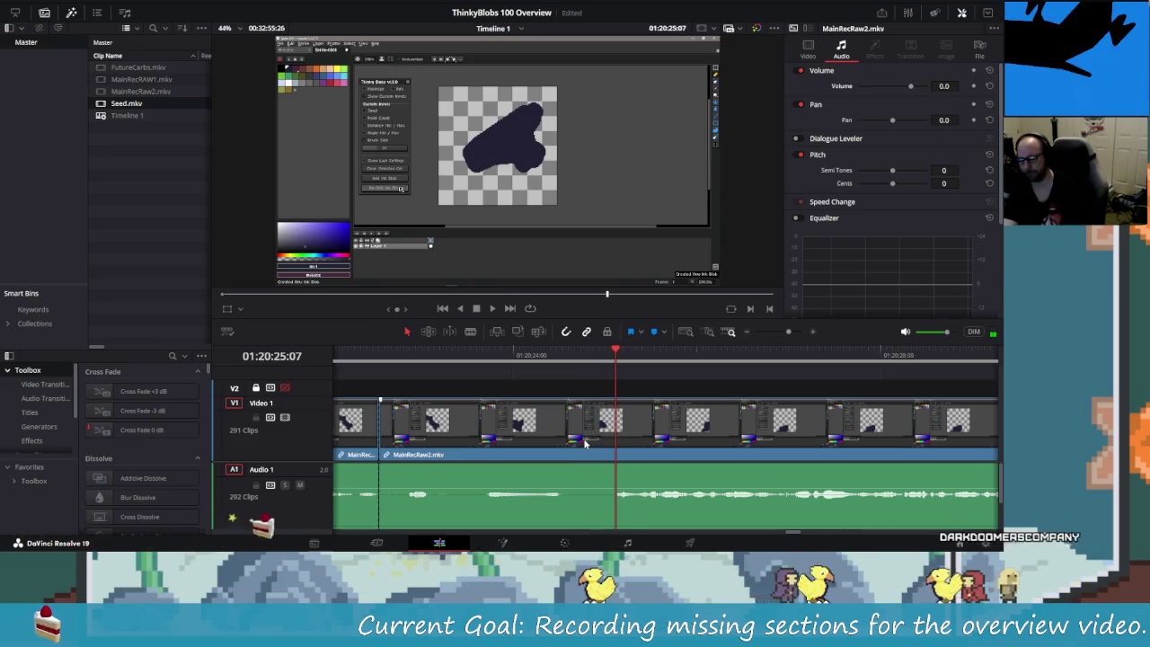
key(Left)
key(Left)
key(Left)
key(Left)
key(Left)
key(ctrl+b)
key(BackSpace)
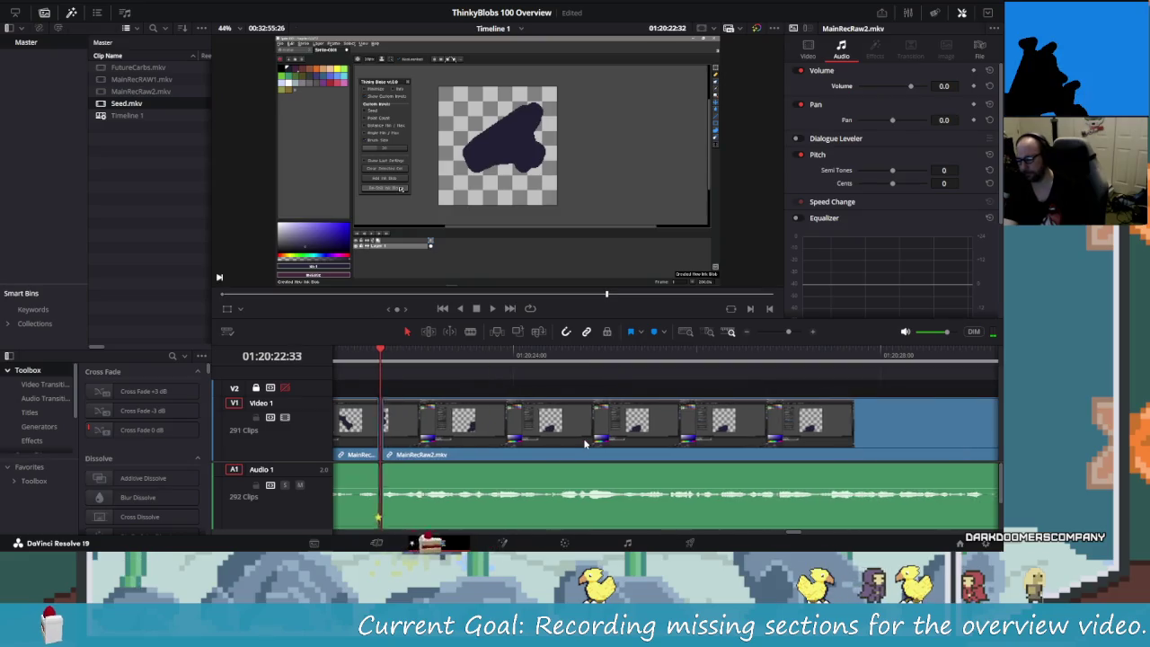
key(shift+Left)
key(shift+Left)
key(shift+Left)
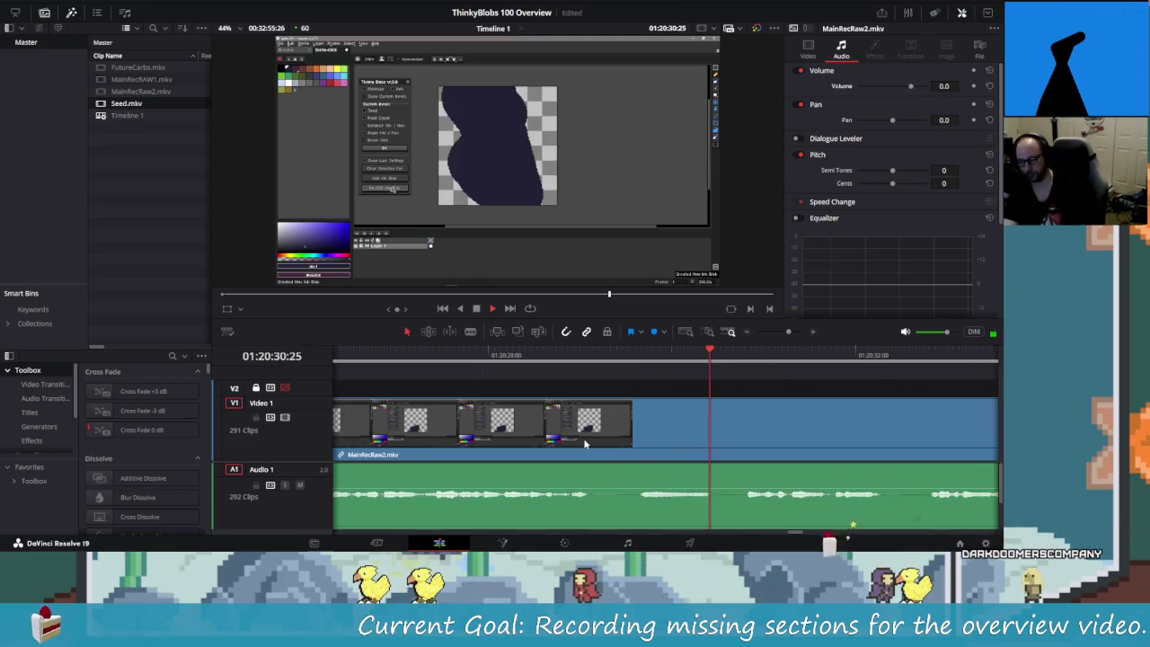
- Replay the footage, find the cut frame near 01:20:28:54, and blade the clip there
key(Up)
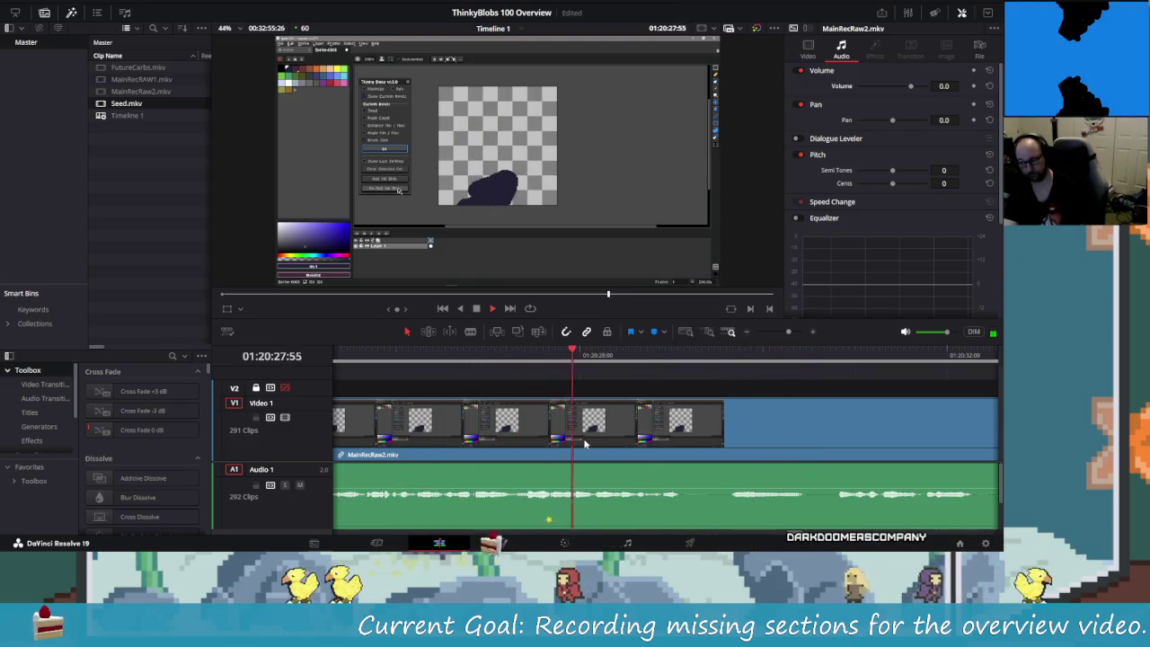
key(space)
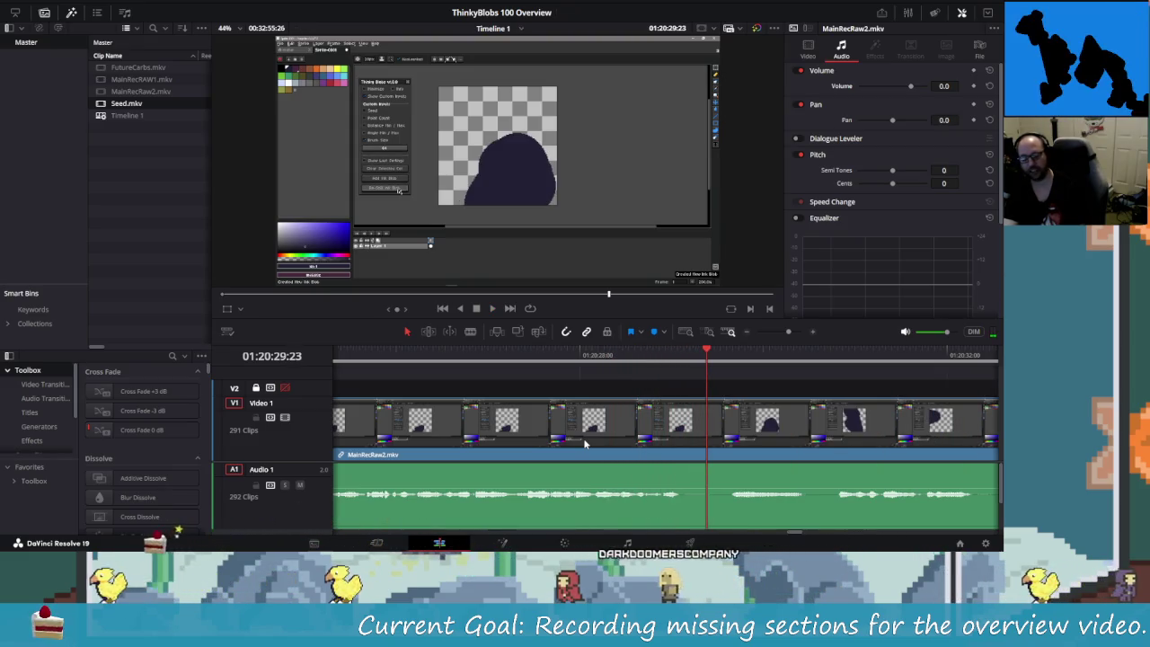
key(Left)
key(Left)
key(Left)
key(Left)
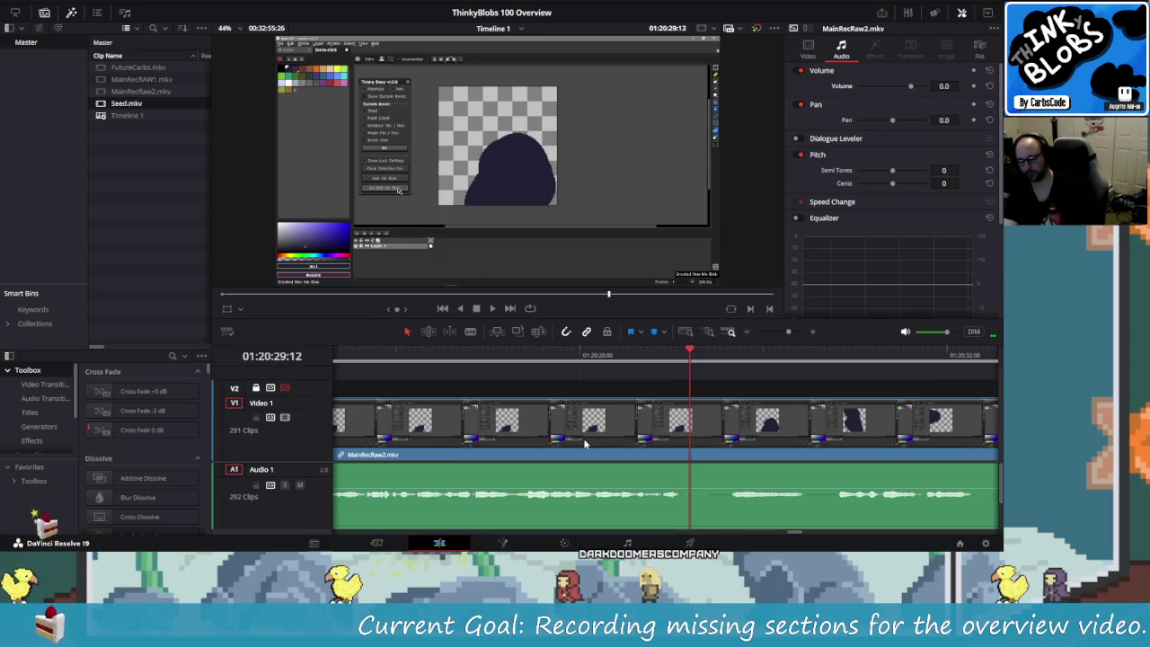
key(Left)
key(Left)
key(Left)
key(Left)
key(Left)
key(Left)
key(Left)
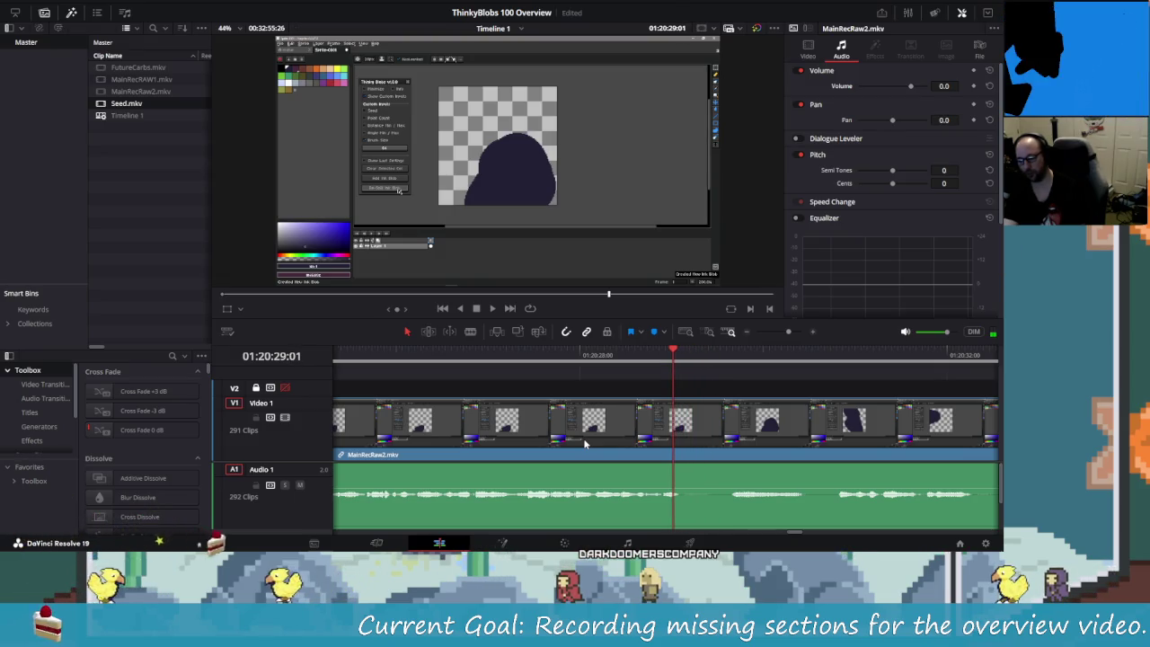
key(Left)
key(Left)
key(Left)
key(Left)
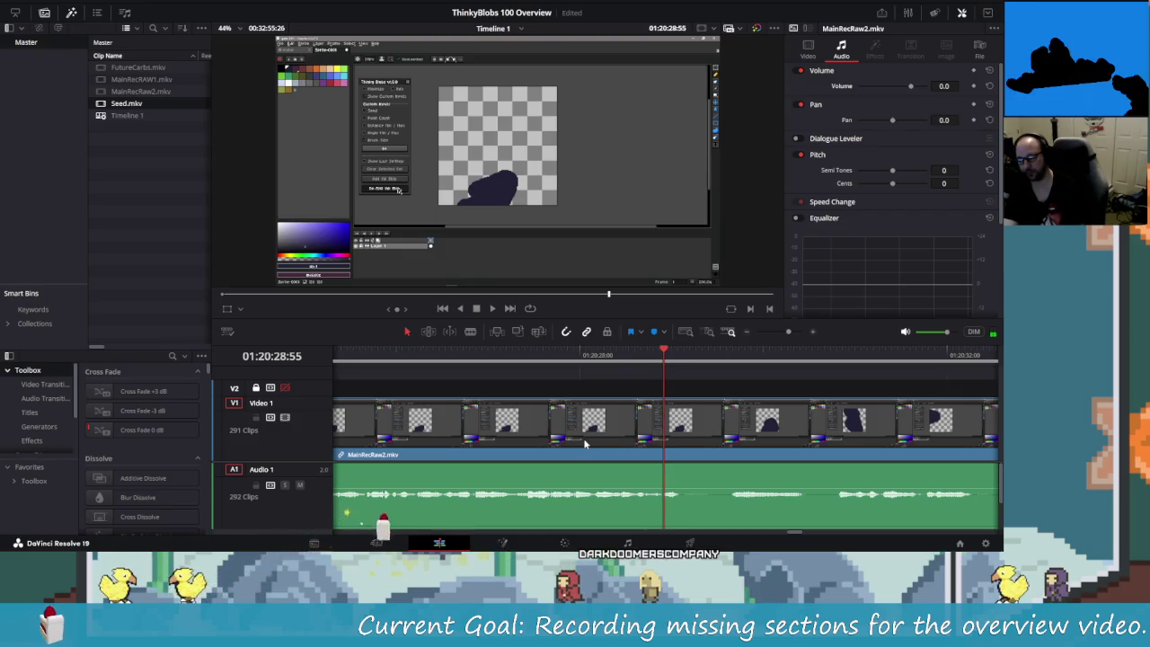
key(Right)
key(Right)
key(Left)
key(Left)
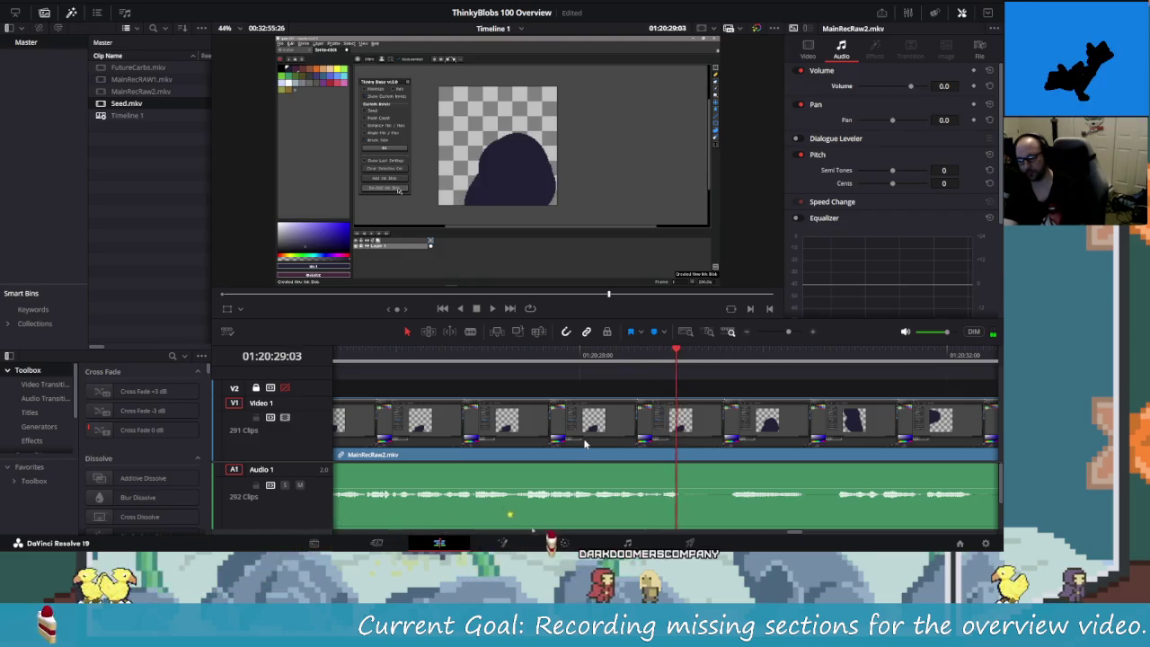
key(Left)
key(Left)
key(Left)
key(Left)
key(Left)
key(Left)
key(Right)
key(Right)
key(Right)
- Step forward to the end of the unwanted part near 01:20:30:40 and ripple-delete it
key(Right)
key(ctrl+b)
key(Right)
key(Right)
key(Right)
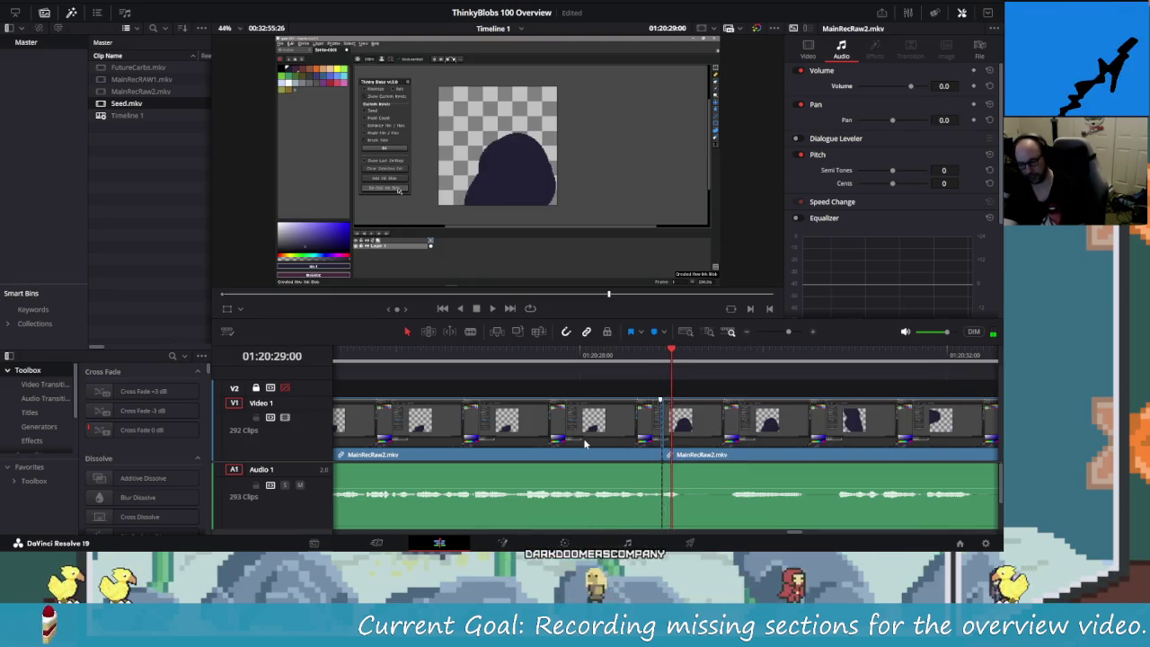
key(Right)
key(Right)
key(Right)
key(Right)
key(Right)
key(Right)
key(Right)
key(Right)
key(Right)
key(Right)
key(Right)
key(Right)
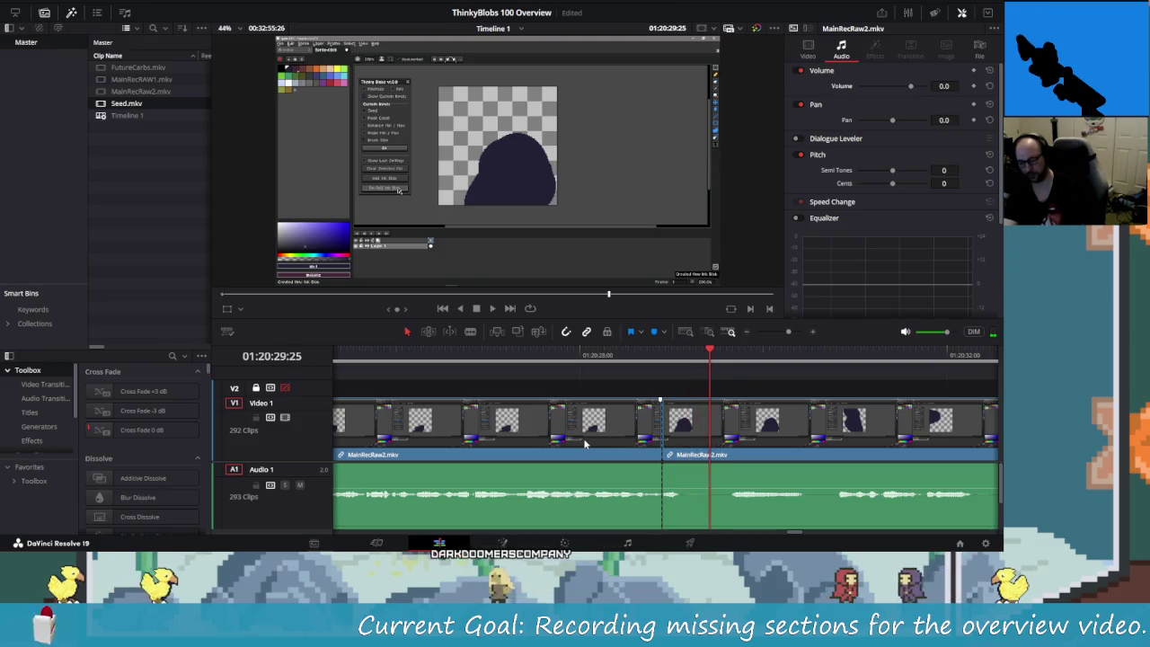
key(Right)
key(Right)
key(Right)
key(Right)
key(Right)
key(Right)
key(Right)
key(Right)
key(Right)
key(Right)
key(Right)
key(Right)
key(Right)
key(Right)
key(Right)
key(Right)
key(Right)
key(Right)
key(Right)
key(Right)
key(Right)
key(Right)
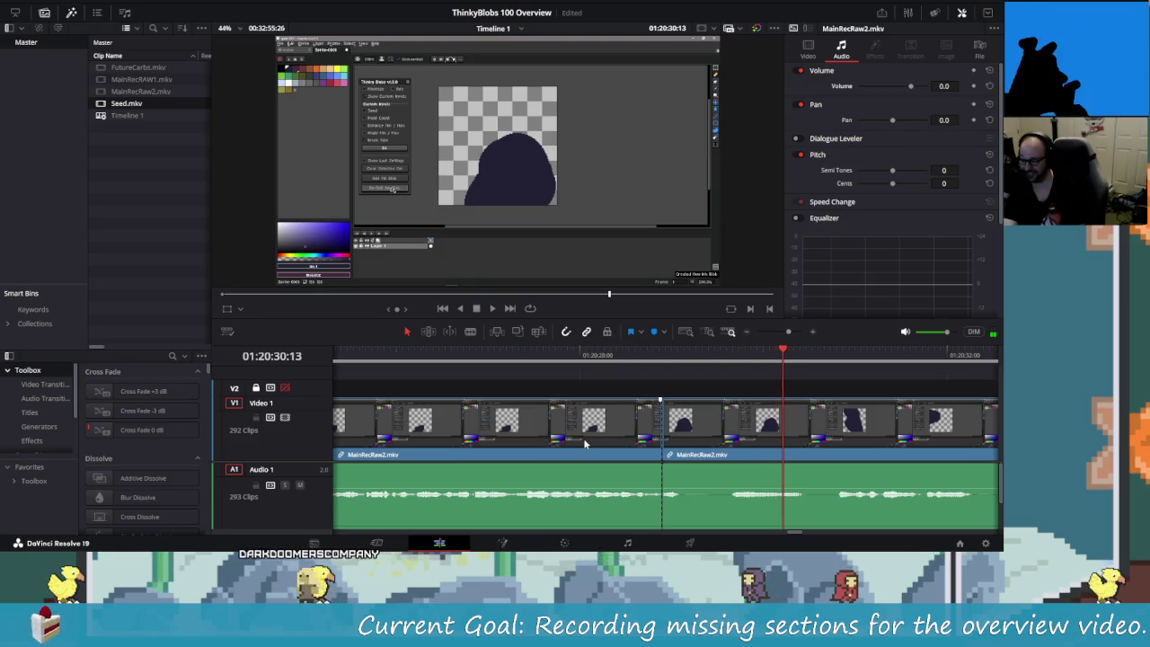
key(Right)
key(Right)
key(Right)
key(Right)
key(Right)
key(Right)
key(Right)
key(Right)
key(Right)
key(Right)
key(Right)
key(Right)
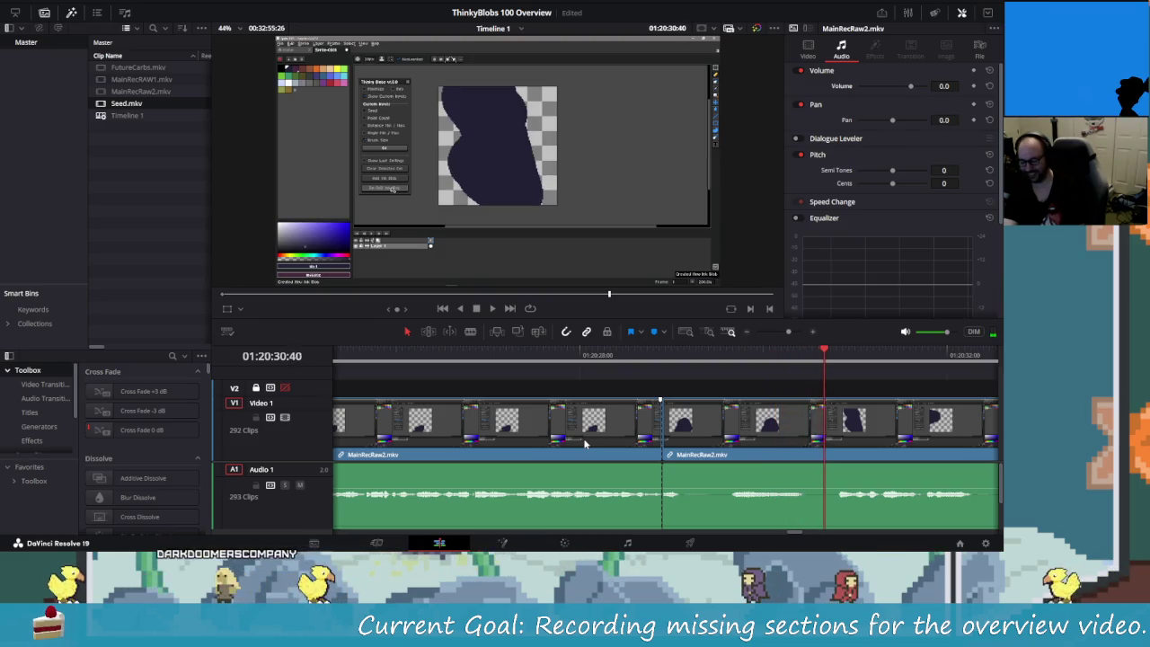
key(Right)
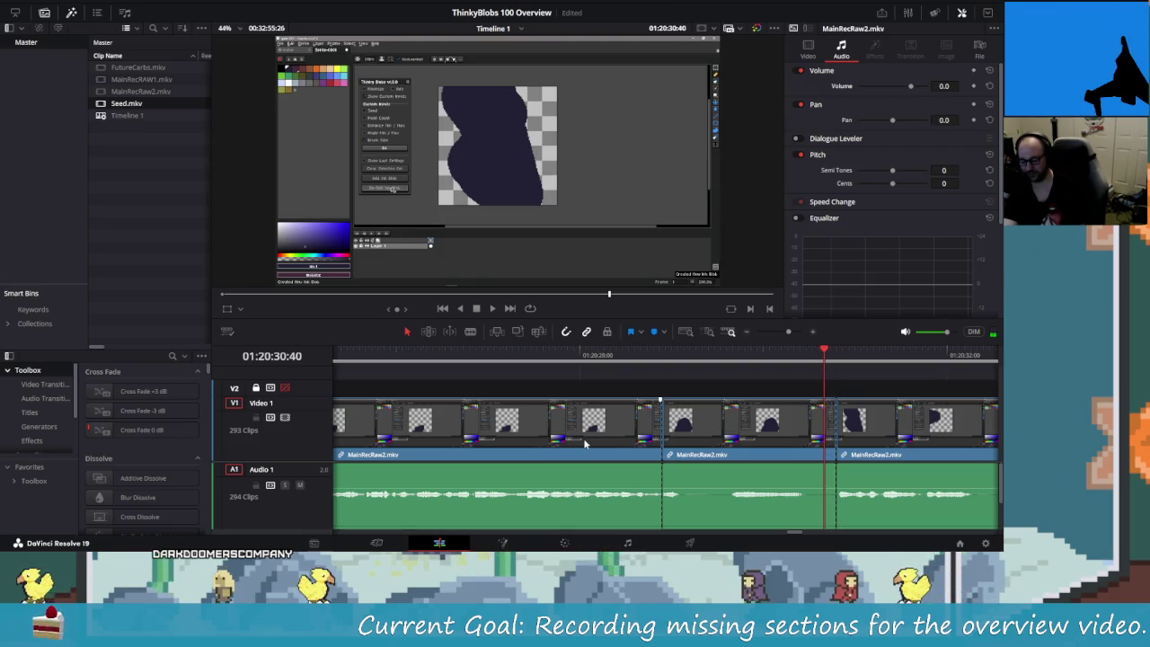
key(BackSpace)
key(slash)
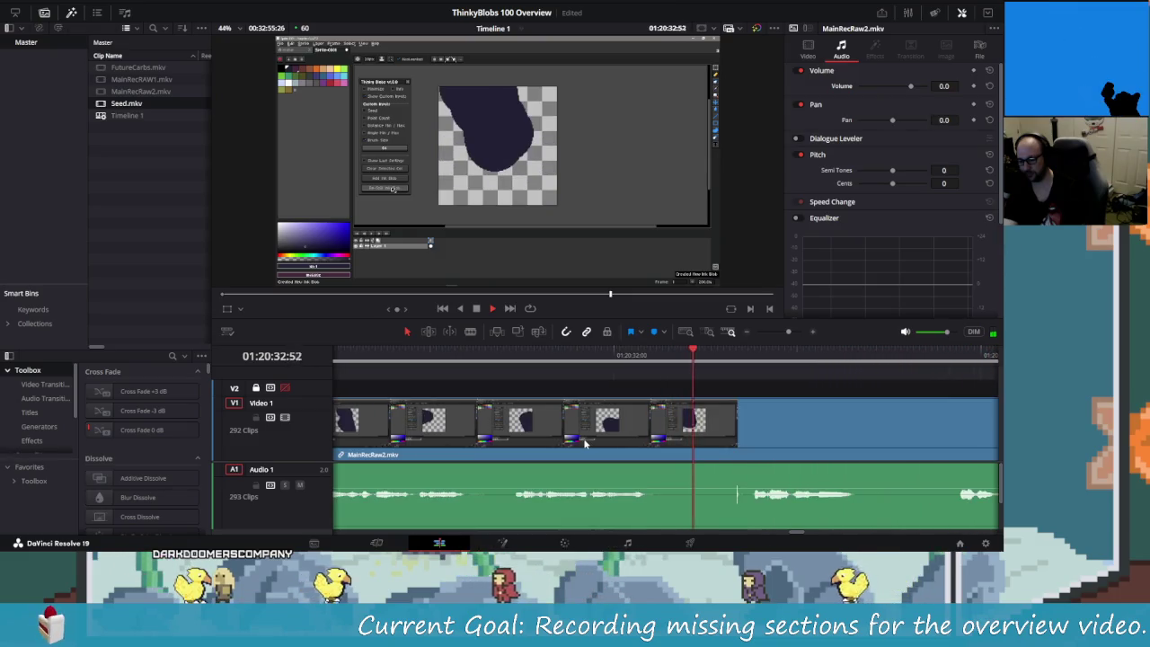
- Shuttle around 01:20:33 and stop at the start of the unwanted footage
key(j)
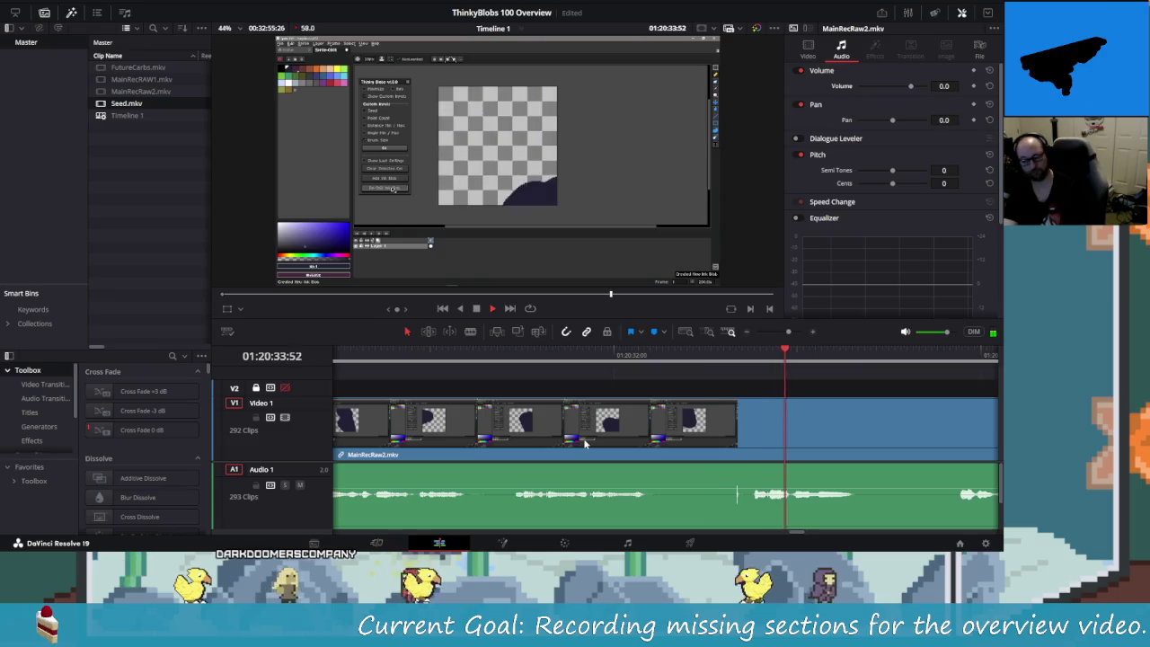
key(j)
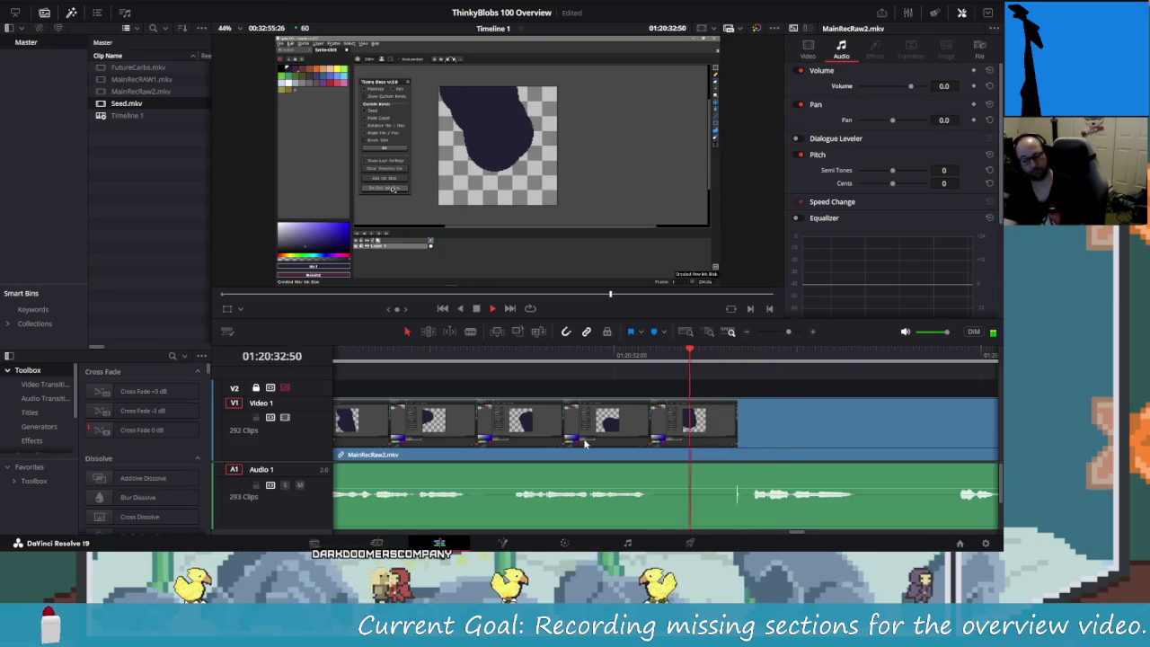
key(l)
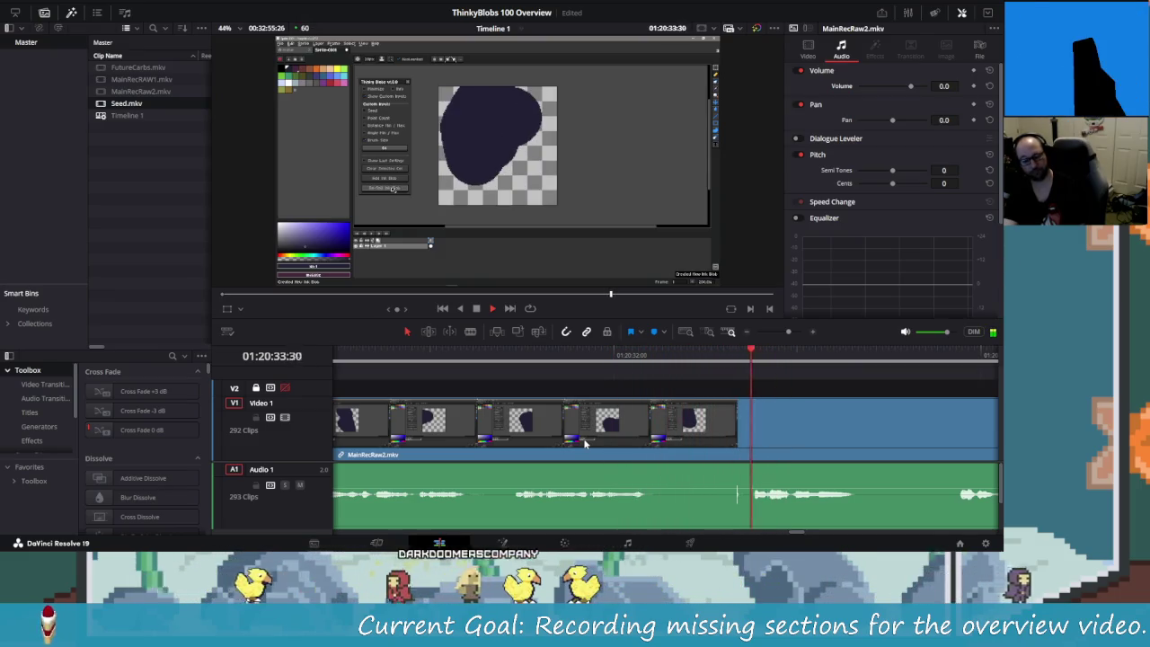
key(j)
key(l)
key(j)
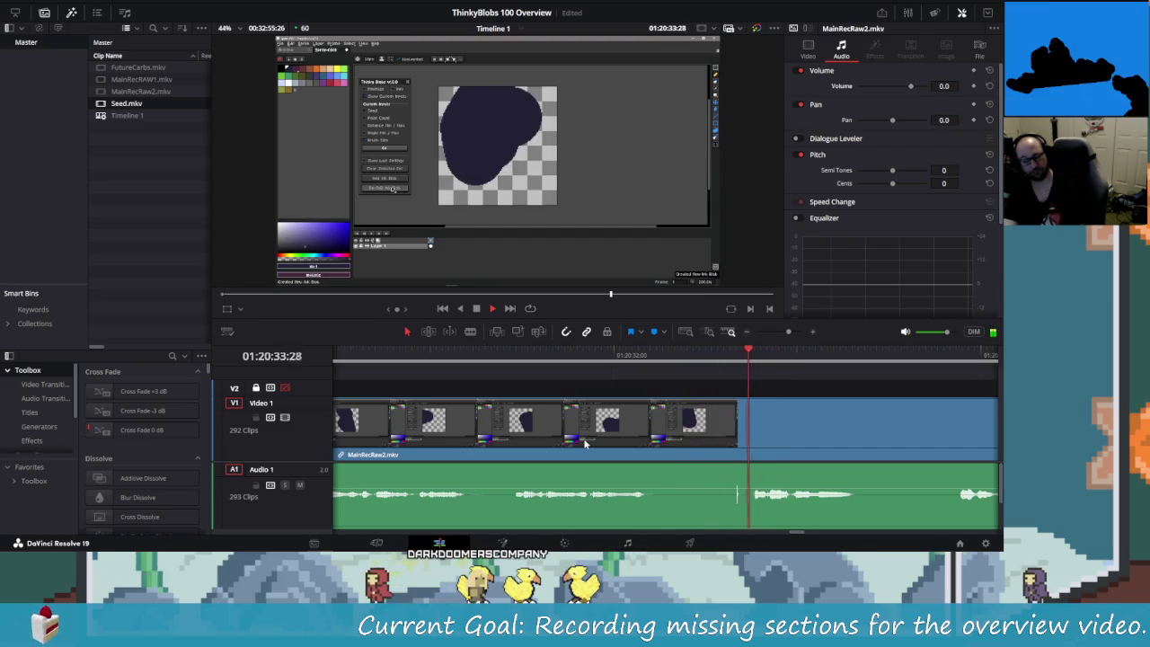
key(j)
key(l)
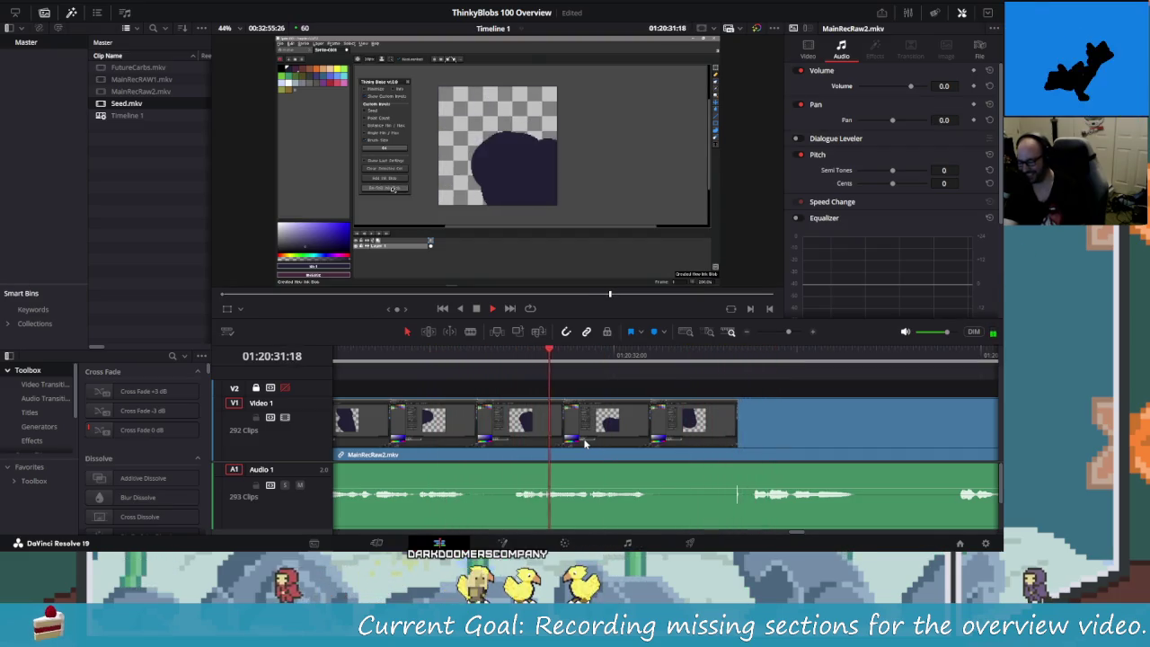
key(space)
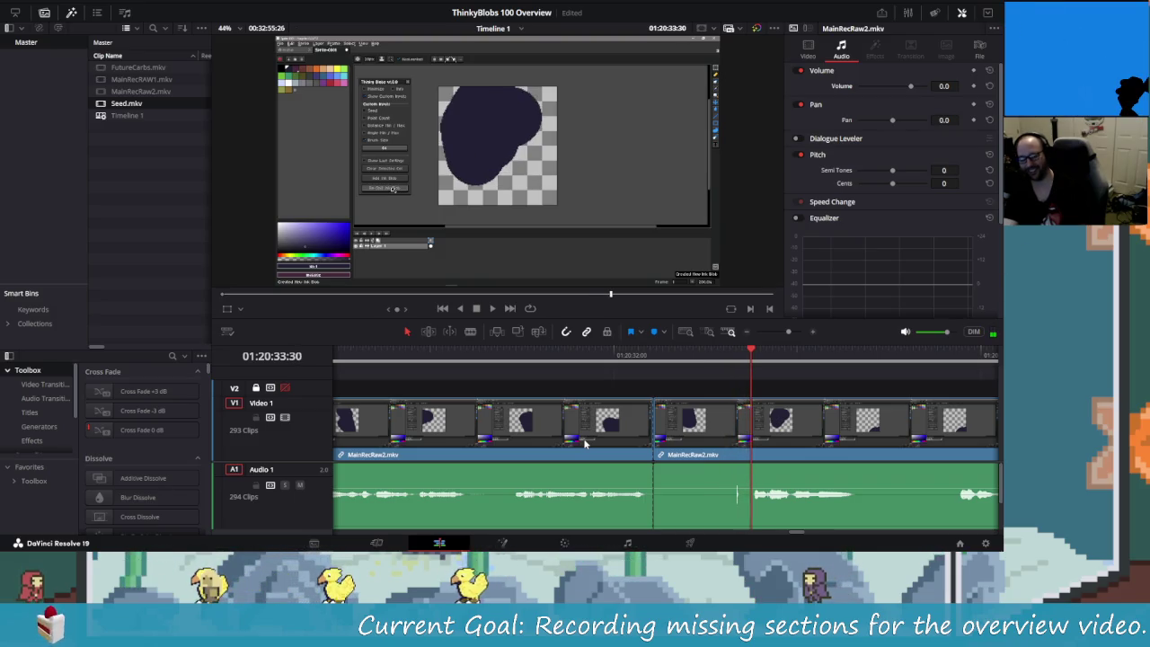
- Blade the clip there, ripple-delete the short piece, and replay to review the edit
key(ctrl+b)
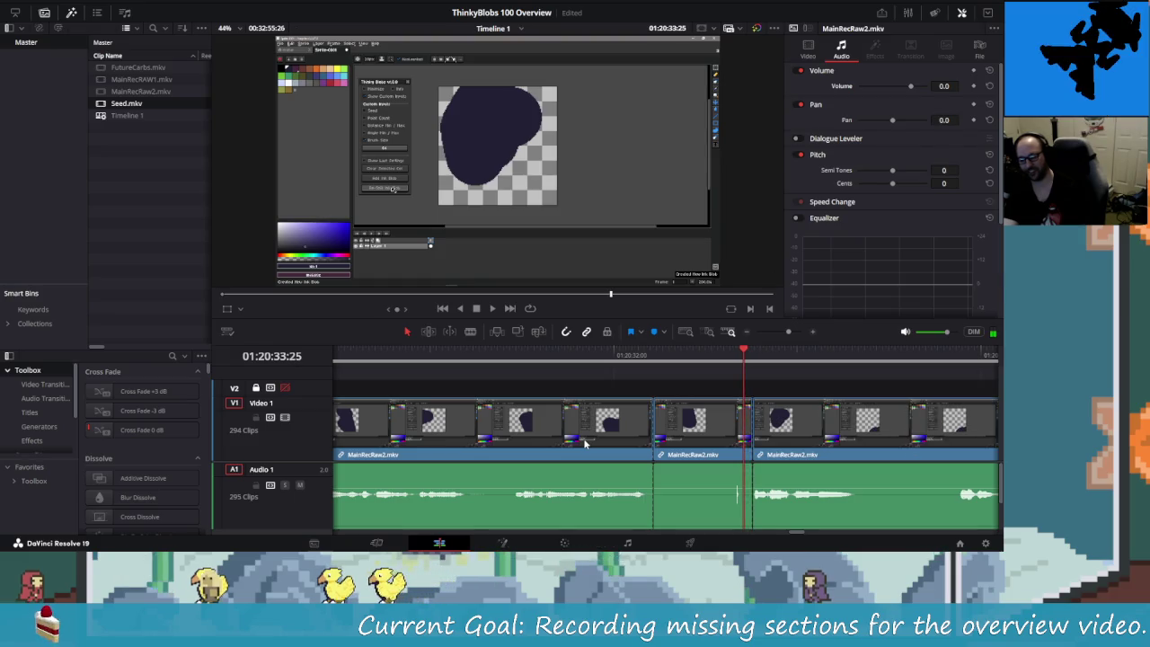
key(Delete)
key(shift+Left)
key(shift+Left)
key(shift+Left)
key(space)
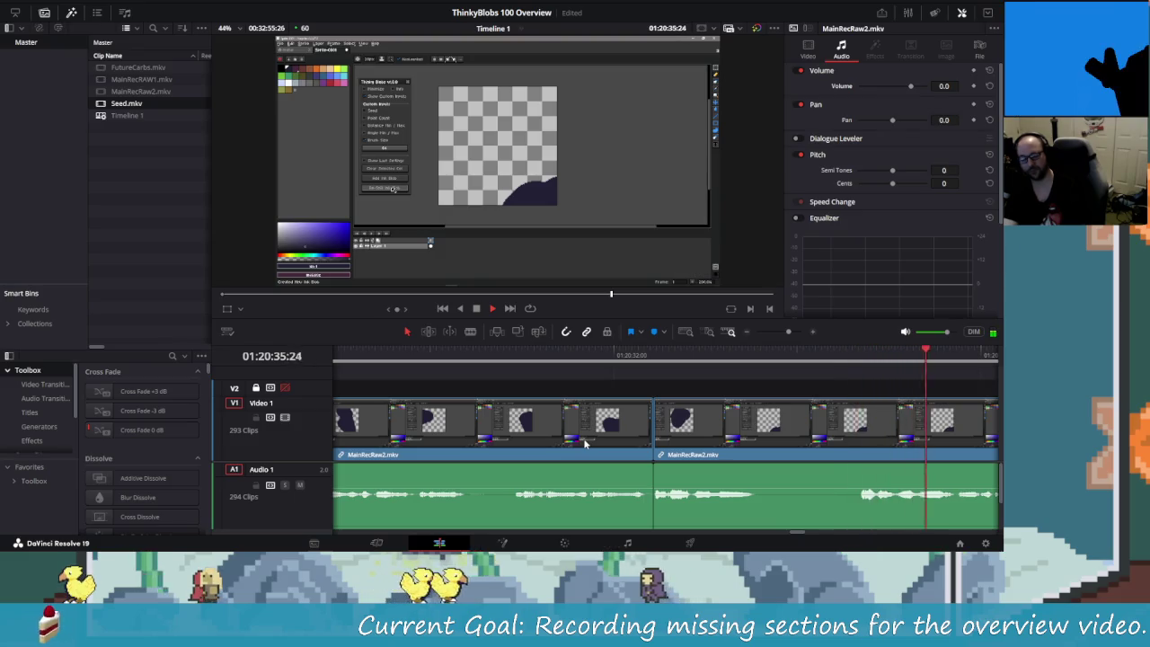
key(shift+Left)
key(shift+Left)
key(shift+Left)
key(space)
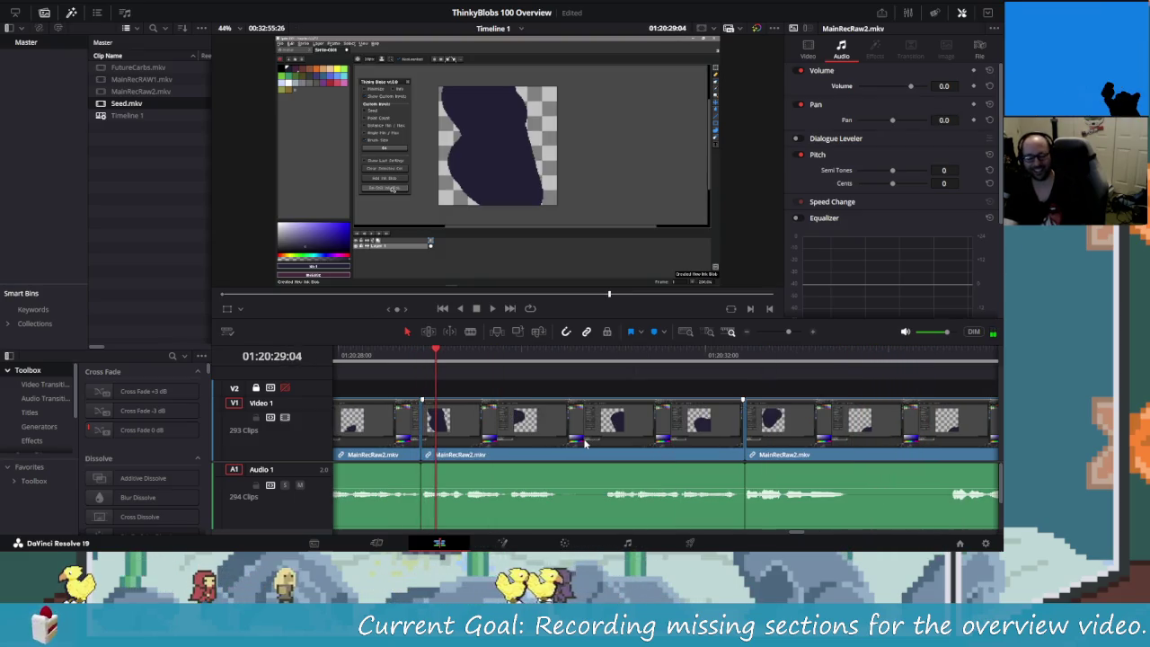
- Skip ahead to about 01:20:42, blade the clip, and ripple-delete the unwanted section after the cut
key(shift+Right)
key(shift+Right)
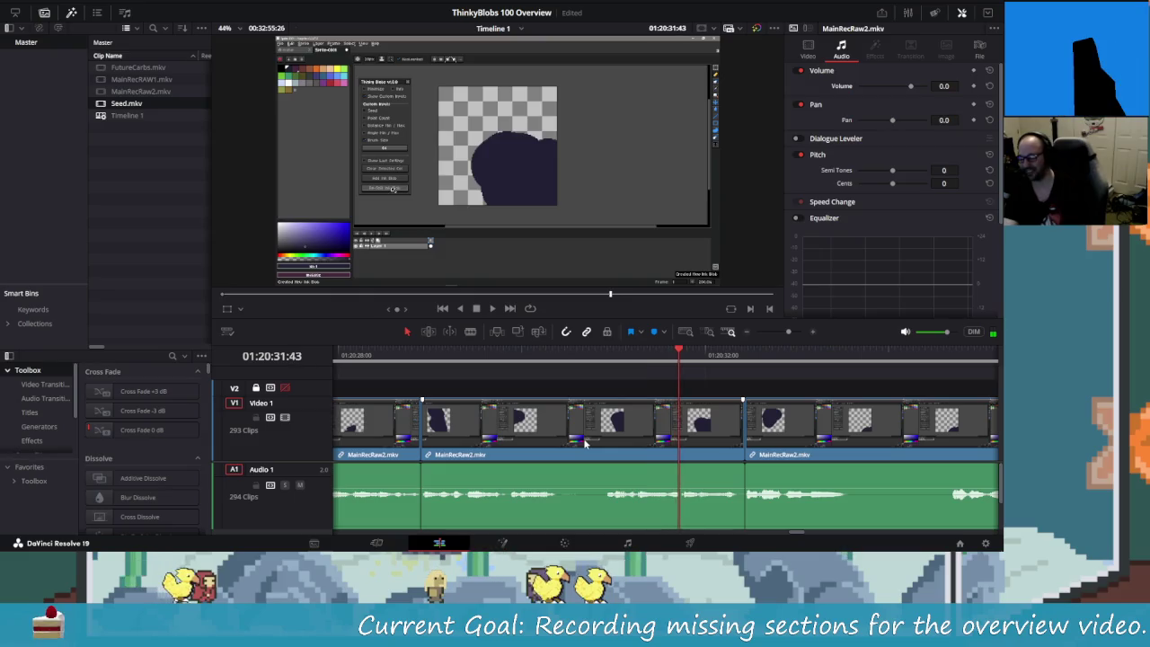
key(shift+Right)
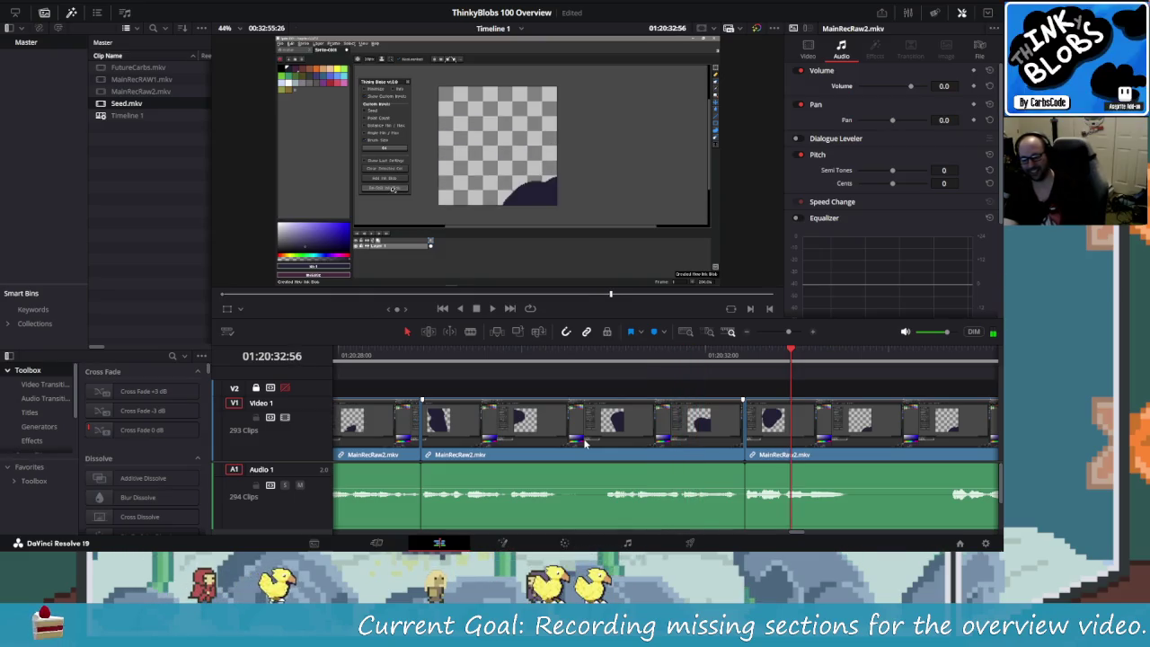
key(shift+Right)
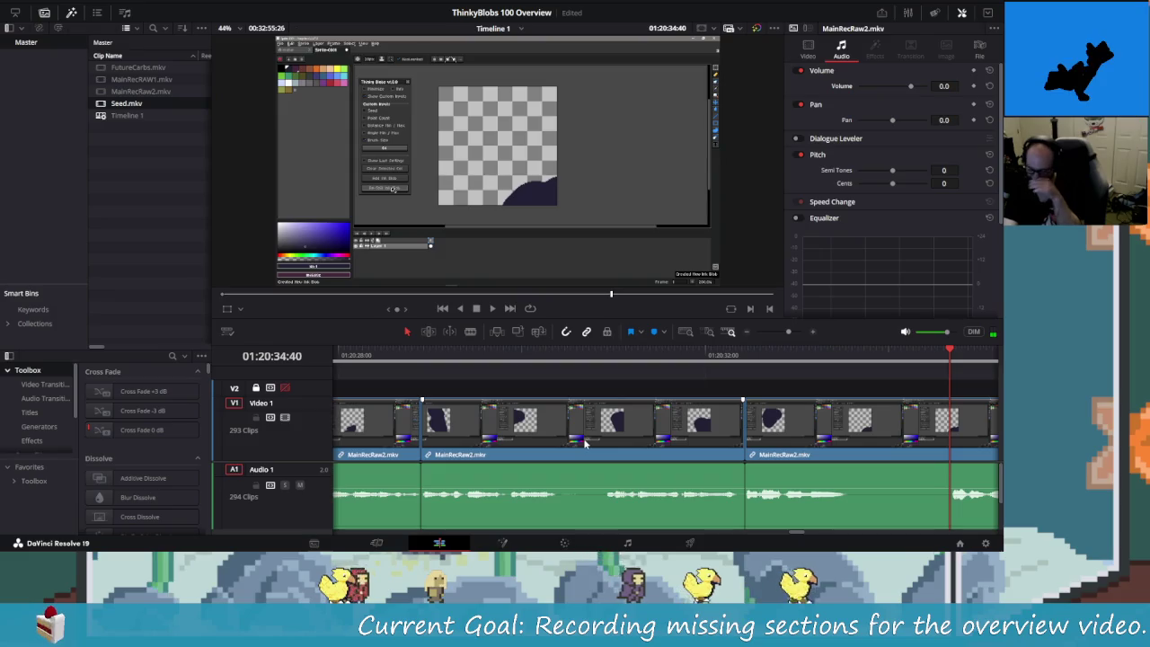
key(space)
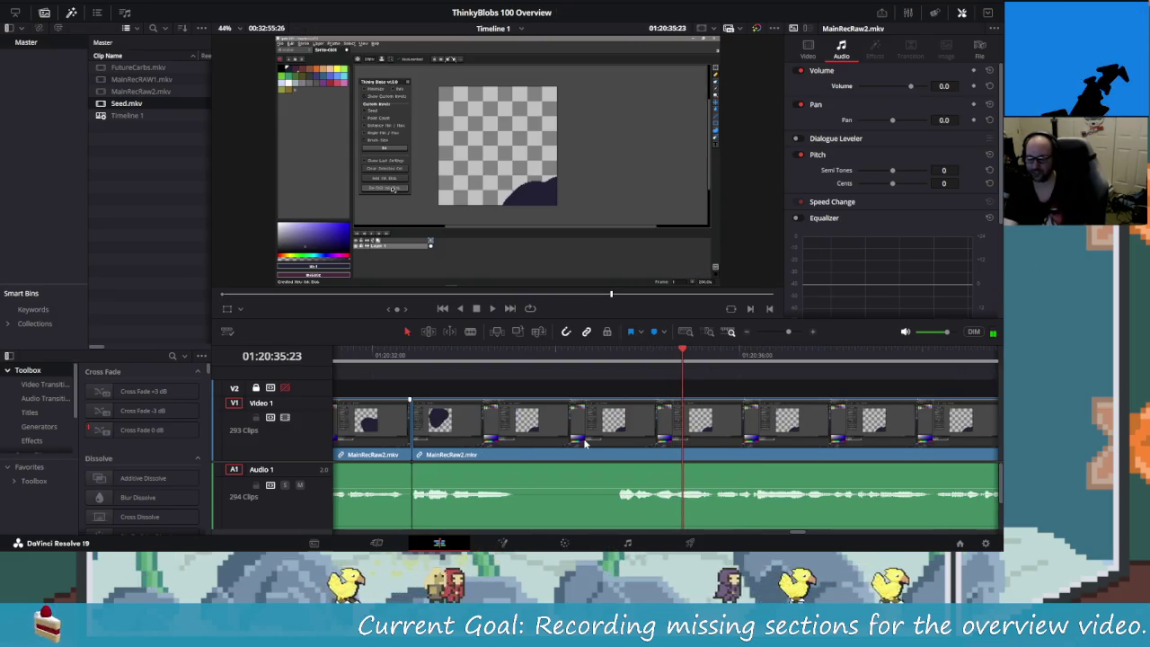
key(shift+Left)
key(Right)
key(Right)
key(Right)
key(Right)
key(Right)
key(Right)
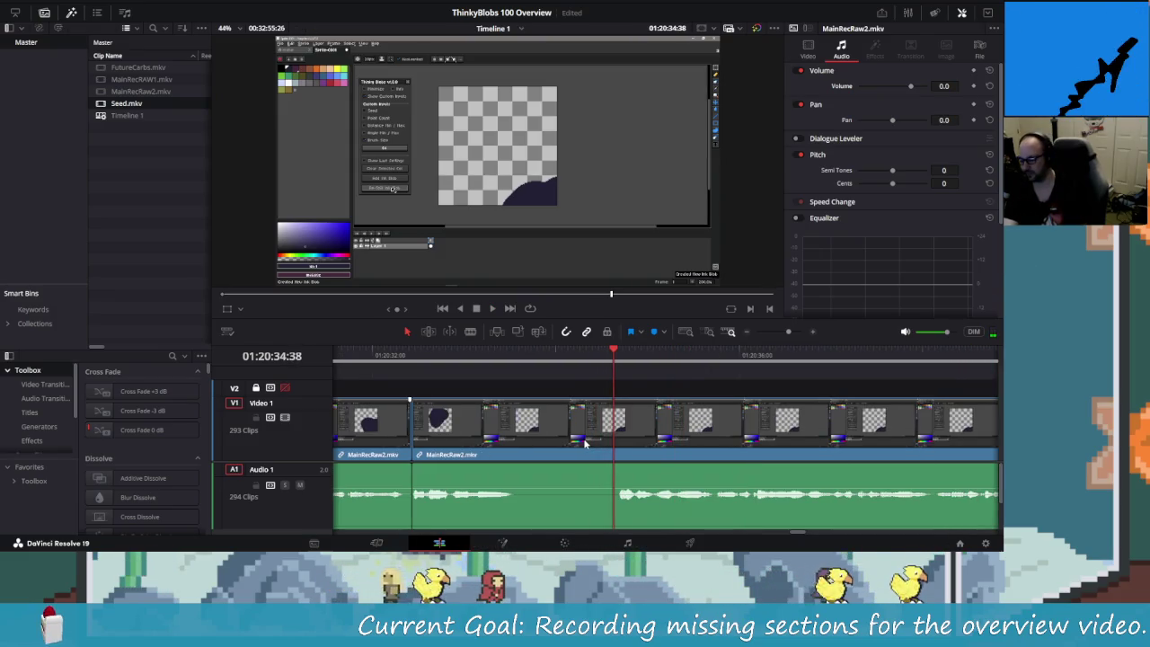
key(ctrl+b)
key(Left)
key(Left)
key(Left)
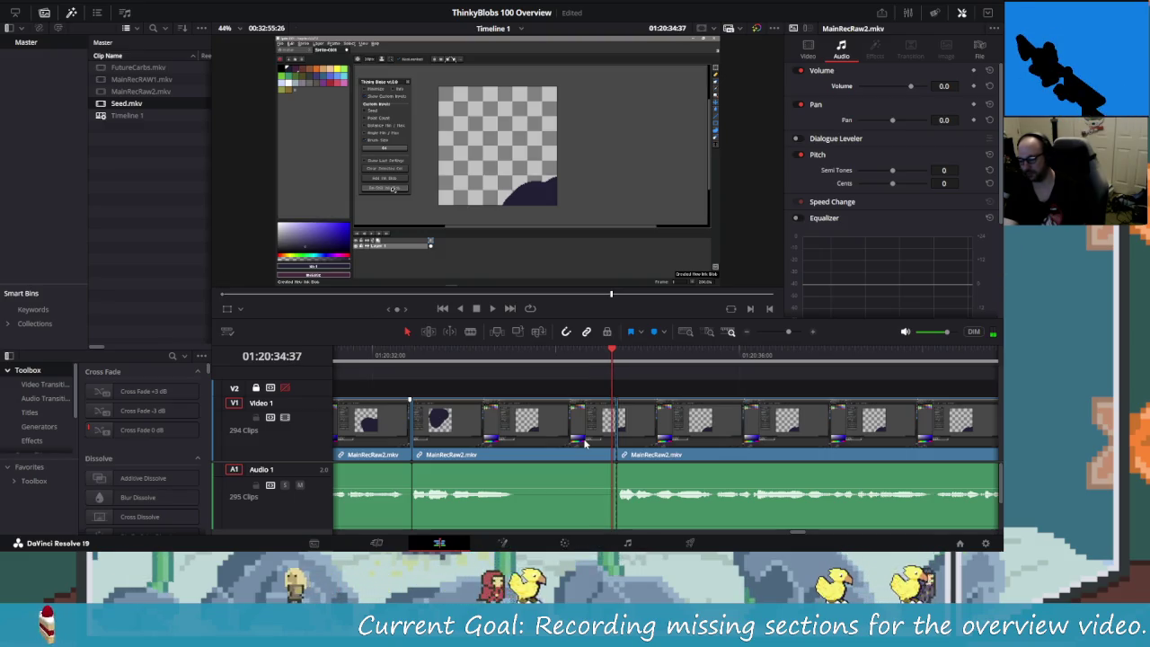
key(Left)
click(584, 443)
key(Delete)
key(shift+Left)
key(shift+Left)
key(shift+Left)
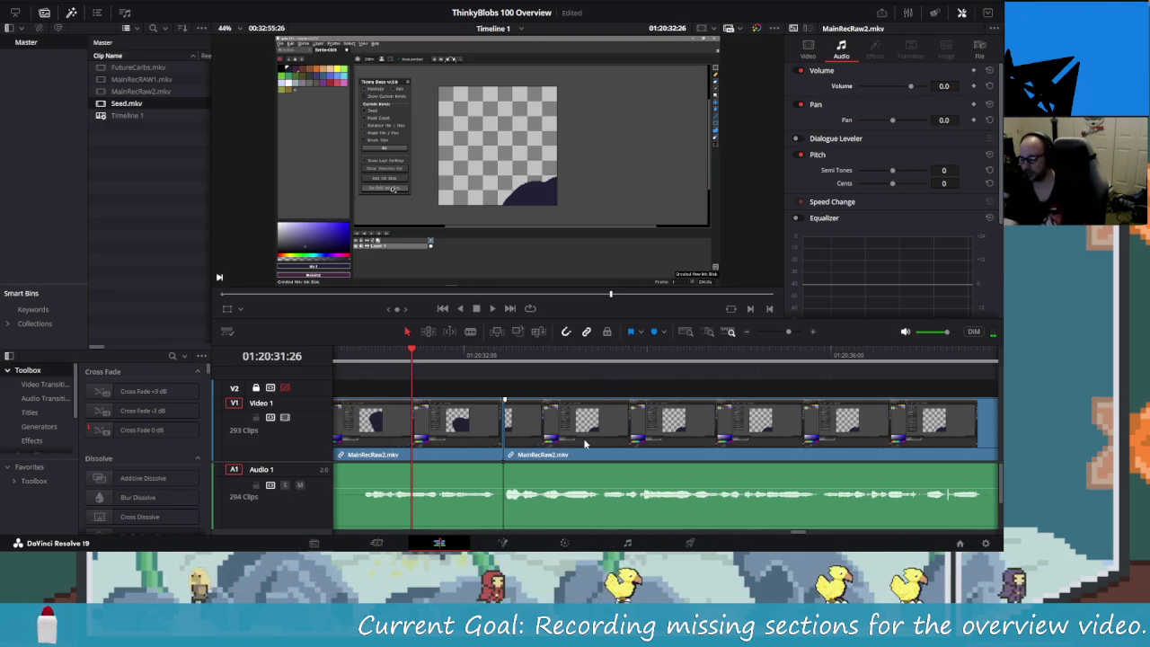
key(space)
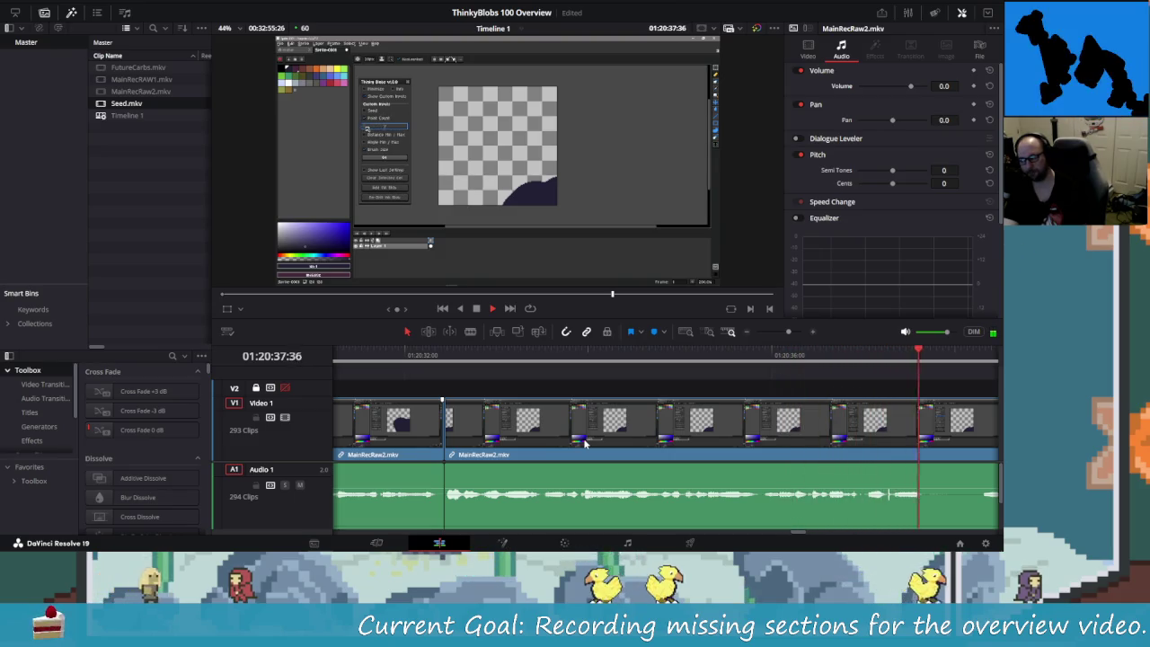
- Replay the last few seconds and blade the clips at the stop frame
key(j)
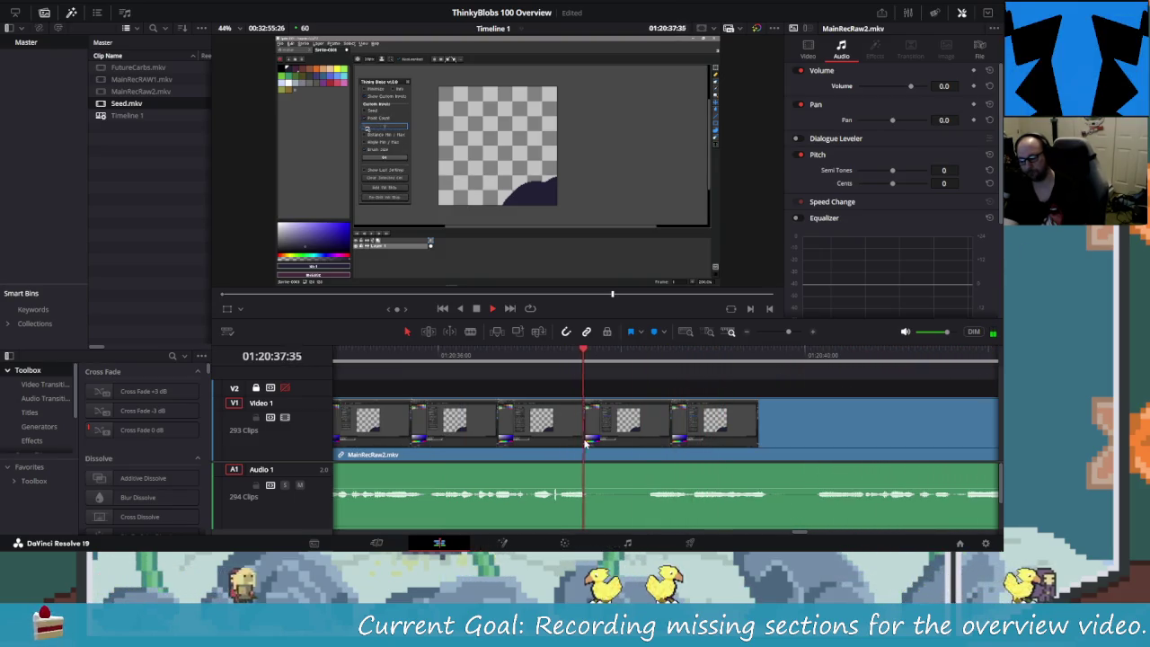
key(l)
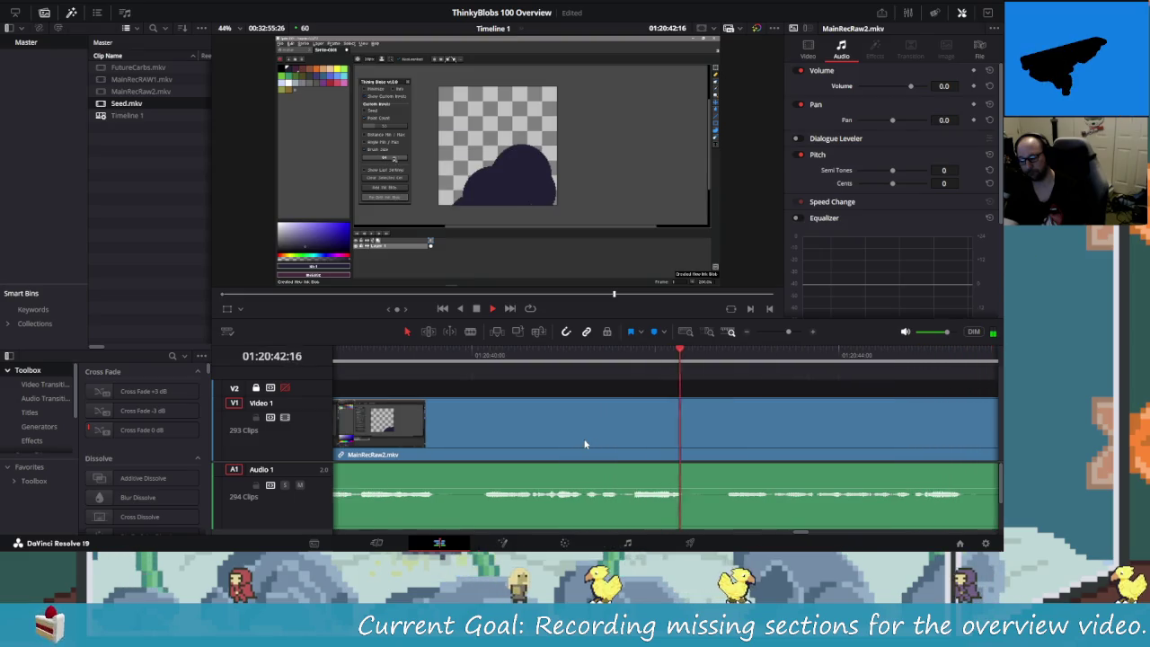
key(j)
key(j)
key(l)
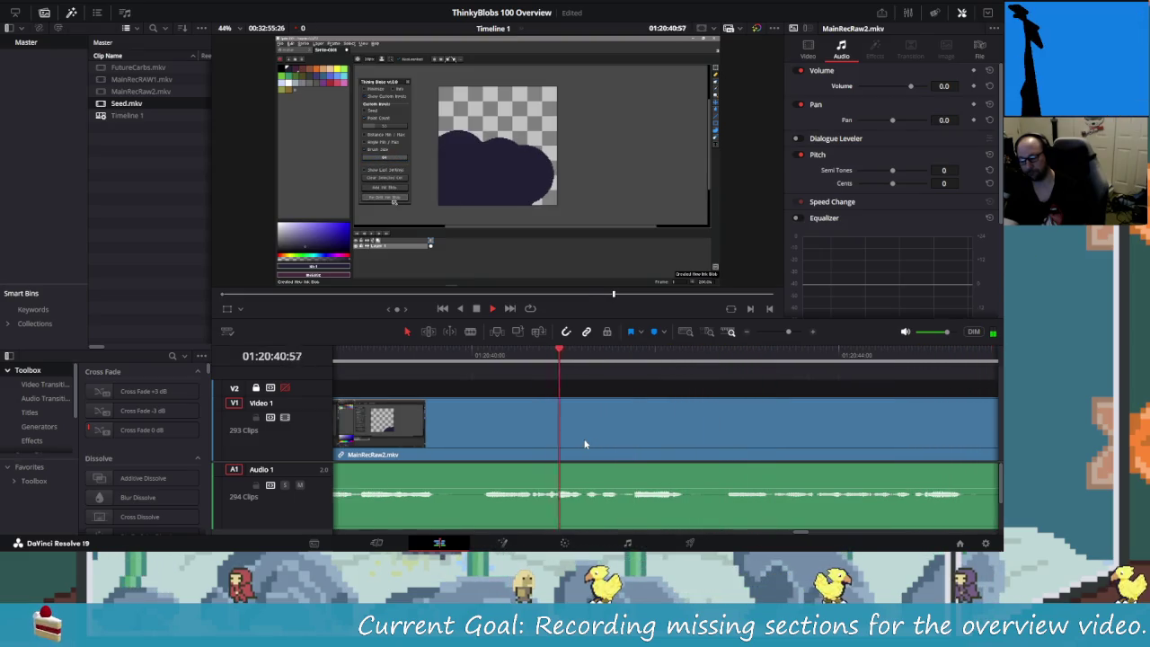
key(k)
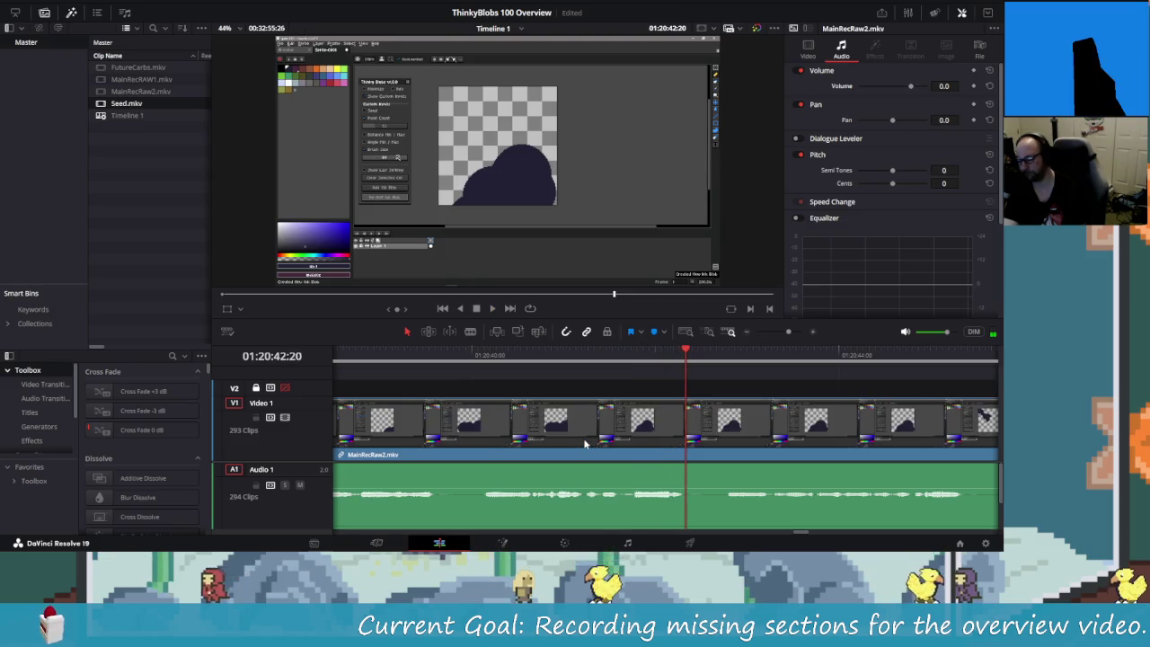
key(ctrl+b)
key(Right)
key(Right)
key(Right)
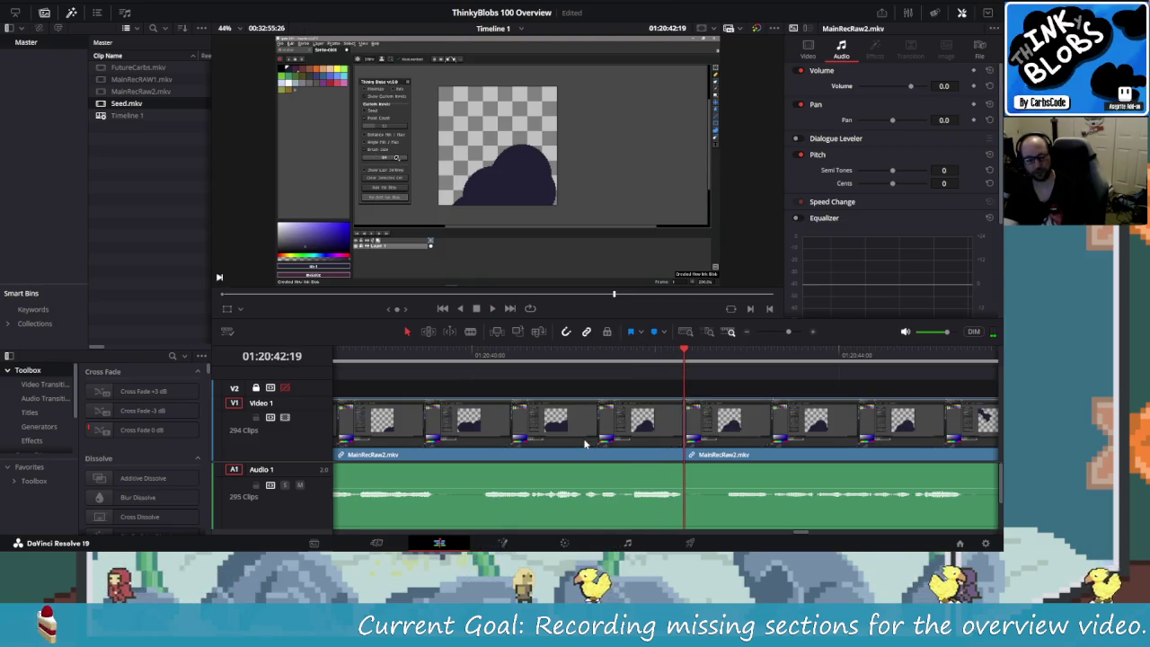
- Blade a few frames later, ripple-delete the short section between, and blade again near 01:20:48
key(Right)
key(Right)
key(Right)
key(Right)
key(Right)
key(Right)
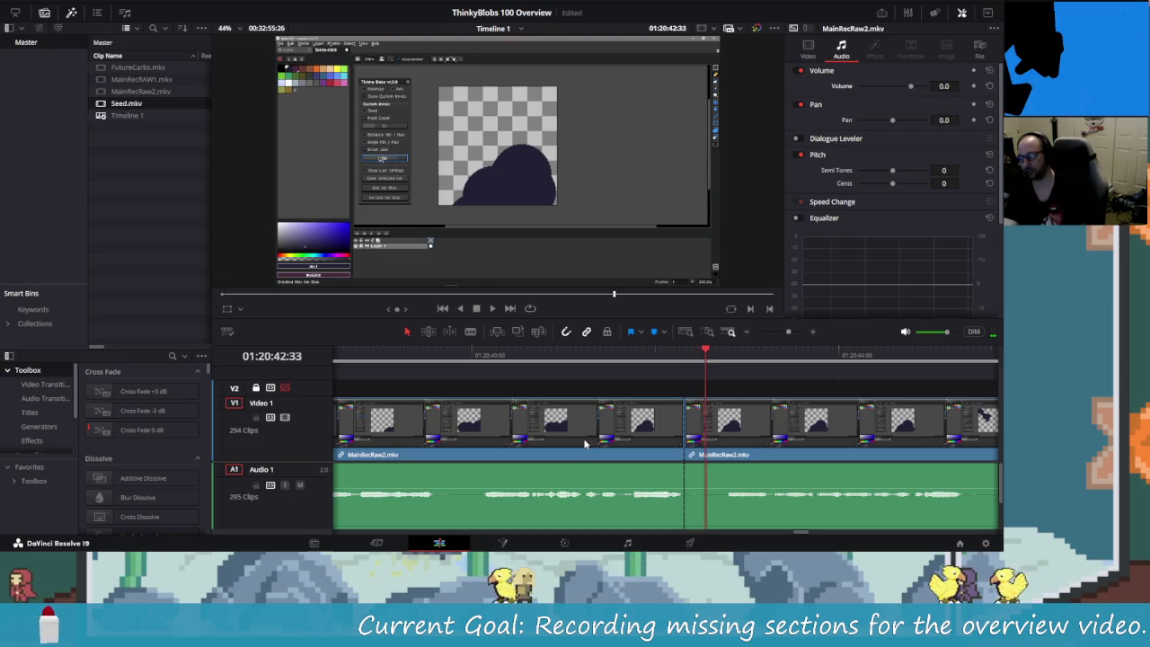
key(Right)
key(Right)
key(Right)
key(Right)
key(Right)
key(Right)
key(Right)
key(Right)
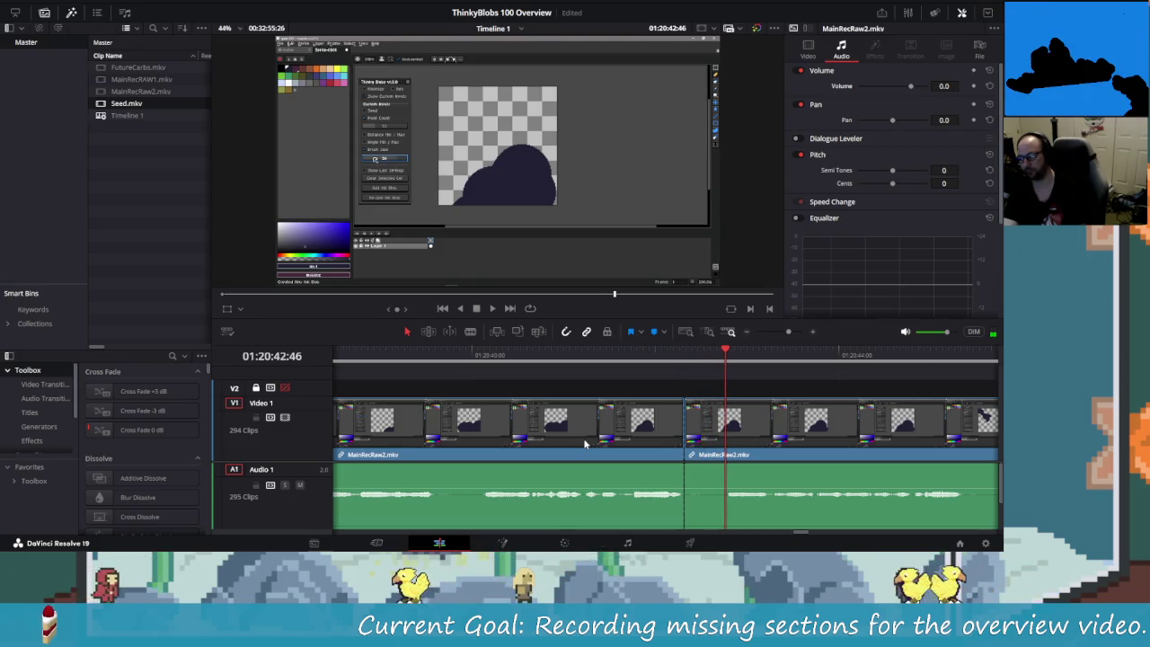
key(Right)
key(Right)
key(Right)
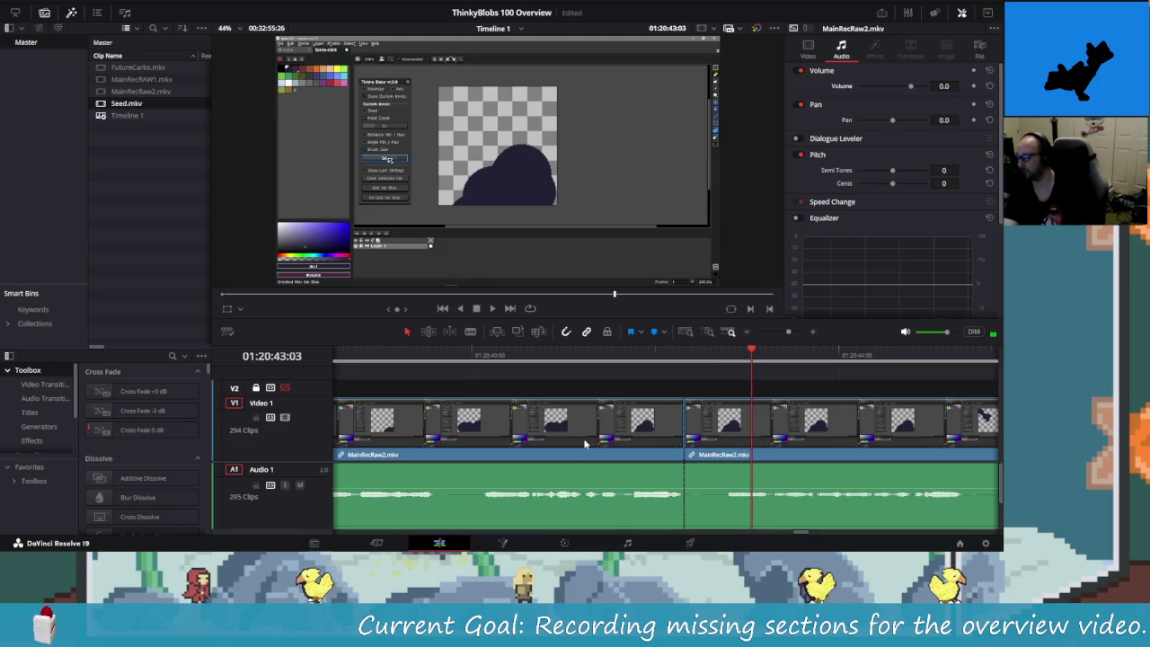
key(Right)
key(Right)
key(Right)
key(Right)
key(Right)
key(Right)
key(Right)
key(Left)
key(Left)
key(Left)
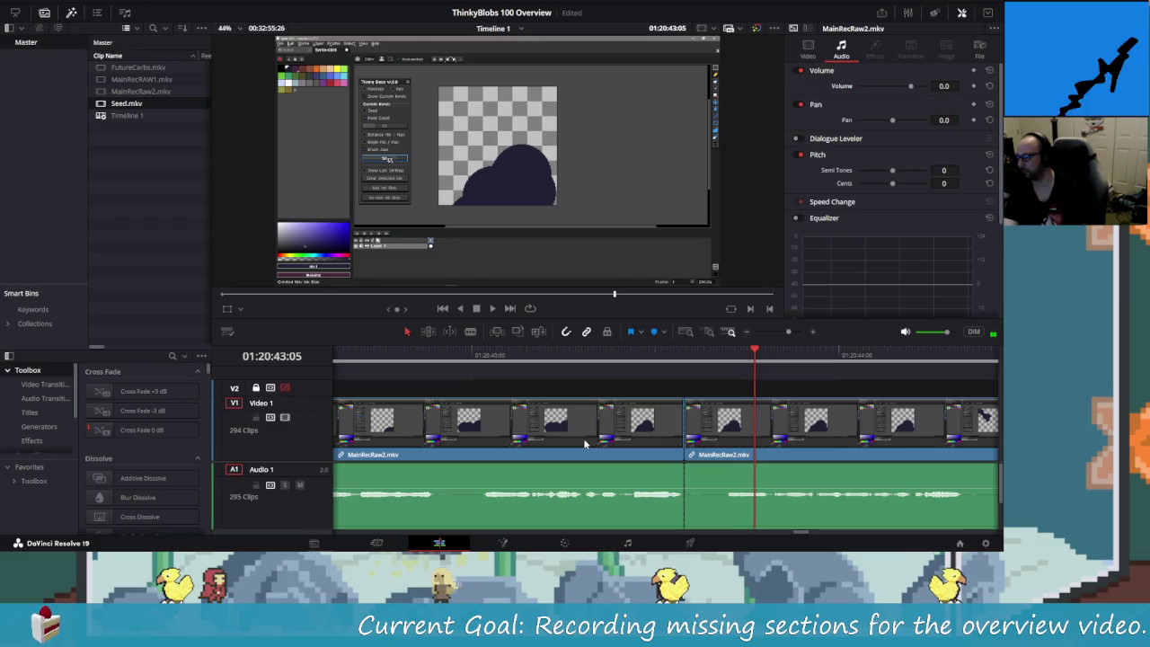
key(ctrl+b)
key(Left)
key(Left)
key(Left)
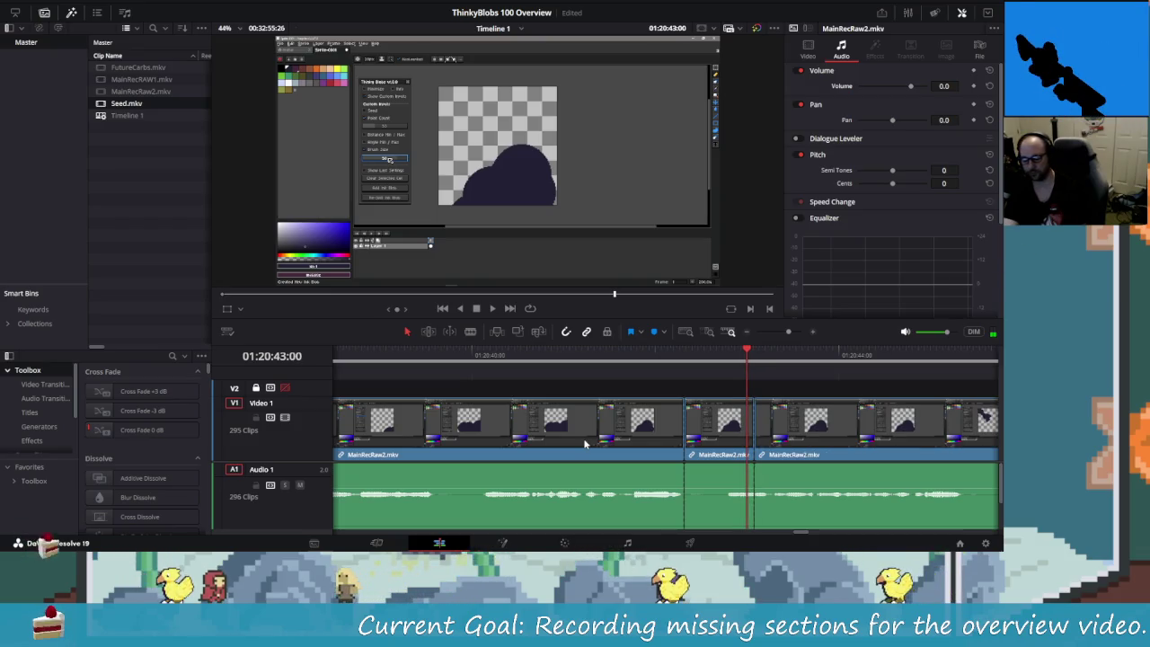
key(Delete)
key(shift+Left)
key(space)
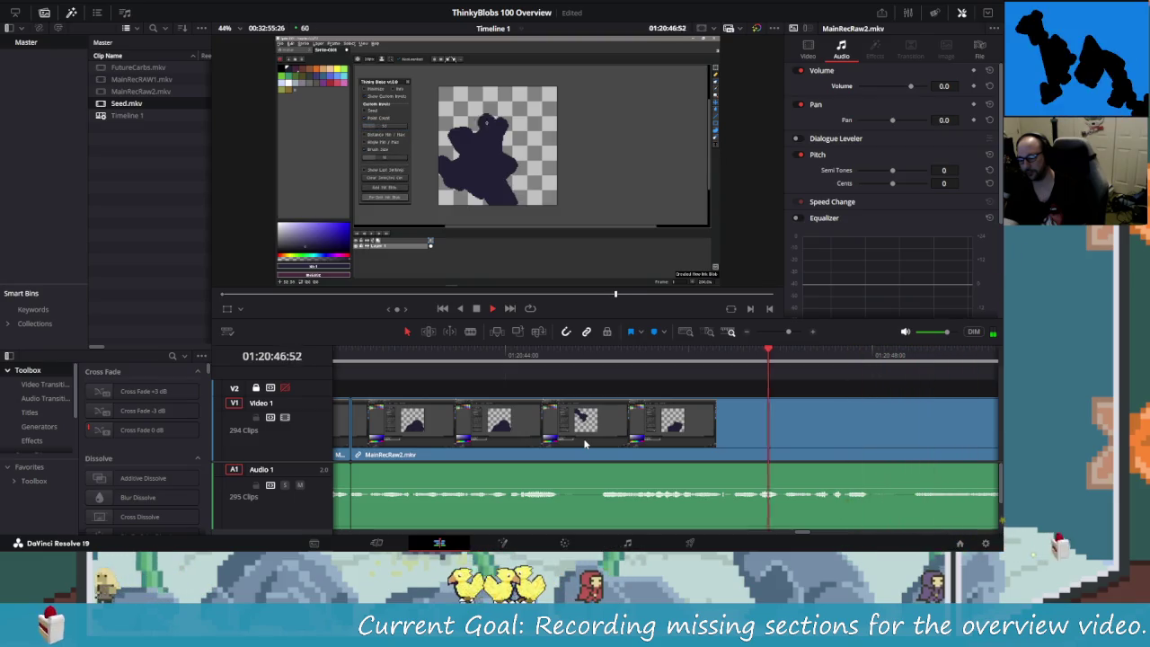
key(ctrl+b)
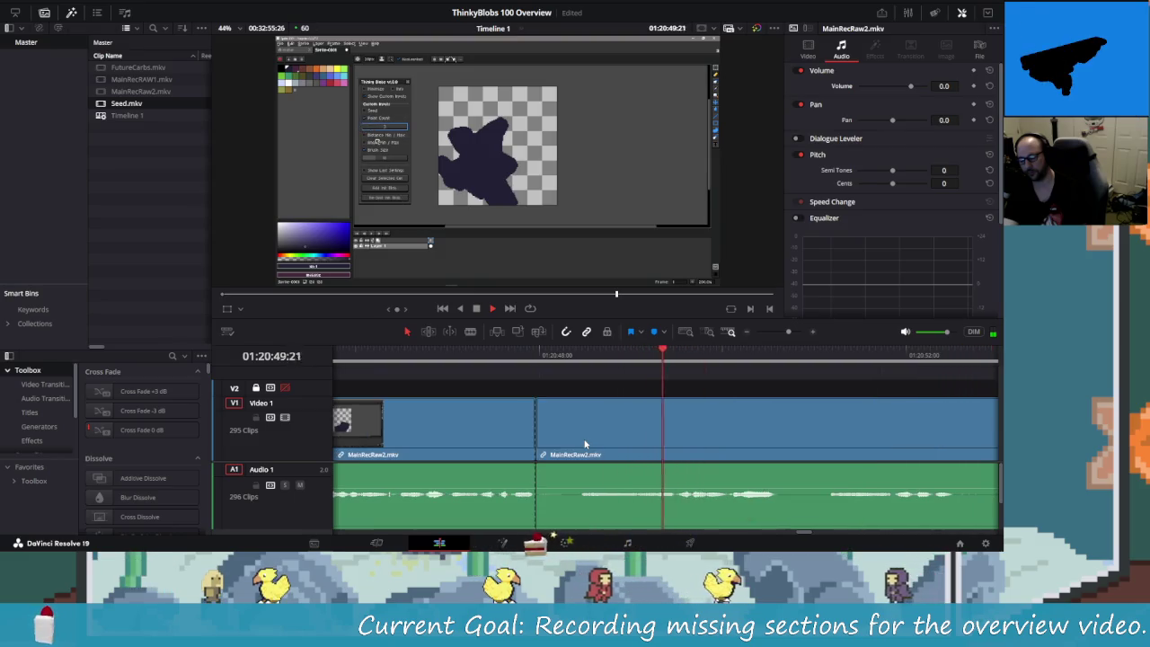
- Stop playback, step back, and undo a stray cut
key(space)
key(space)
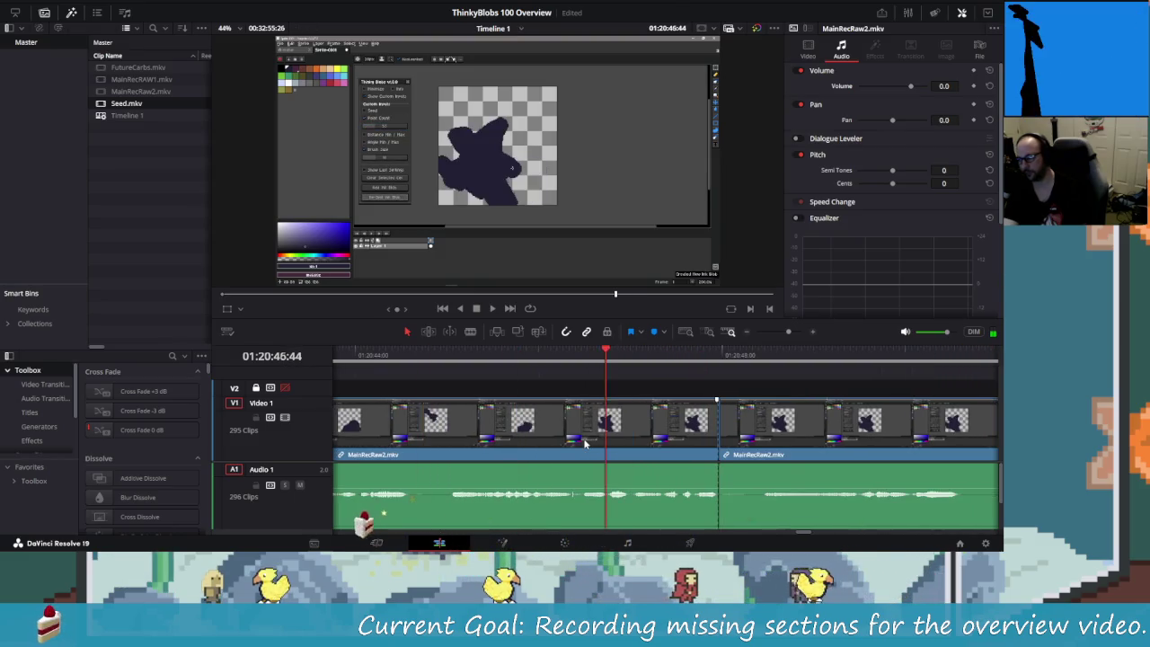
key(Left)
key(Left)
key(Left)
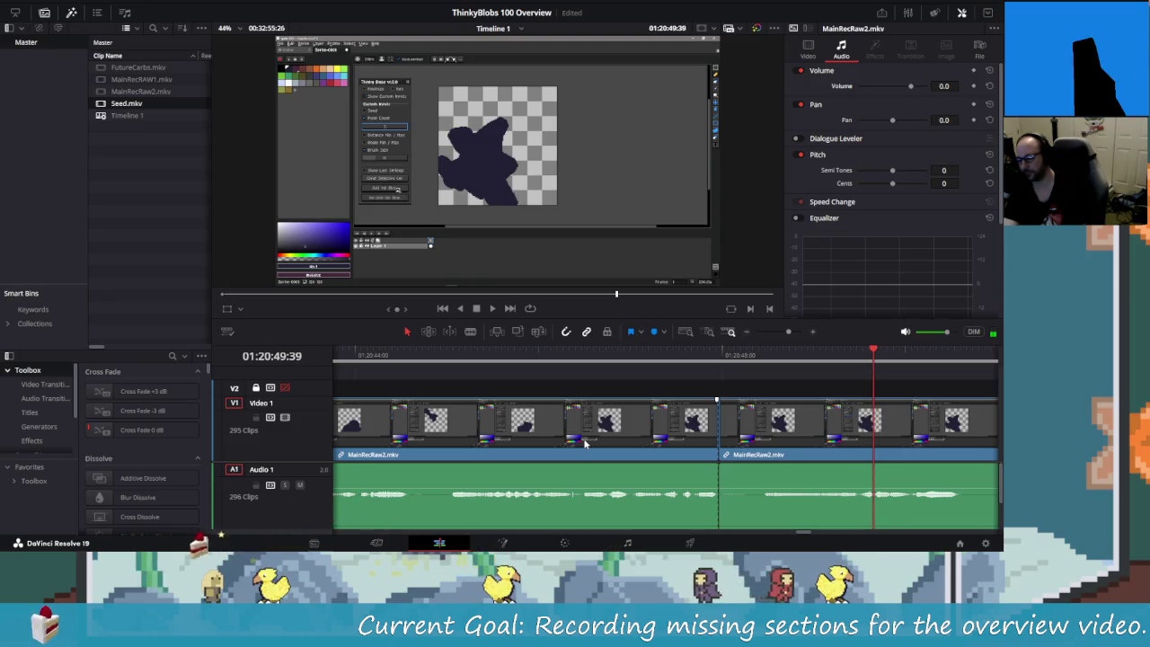
key(Left)
key(Left)
key(Left)
key(Left)
key(ctrl+b)
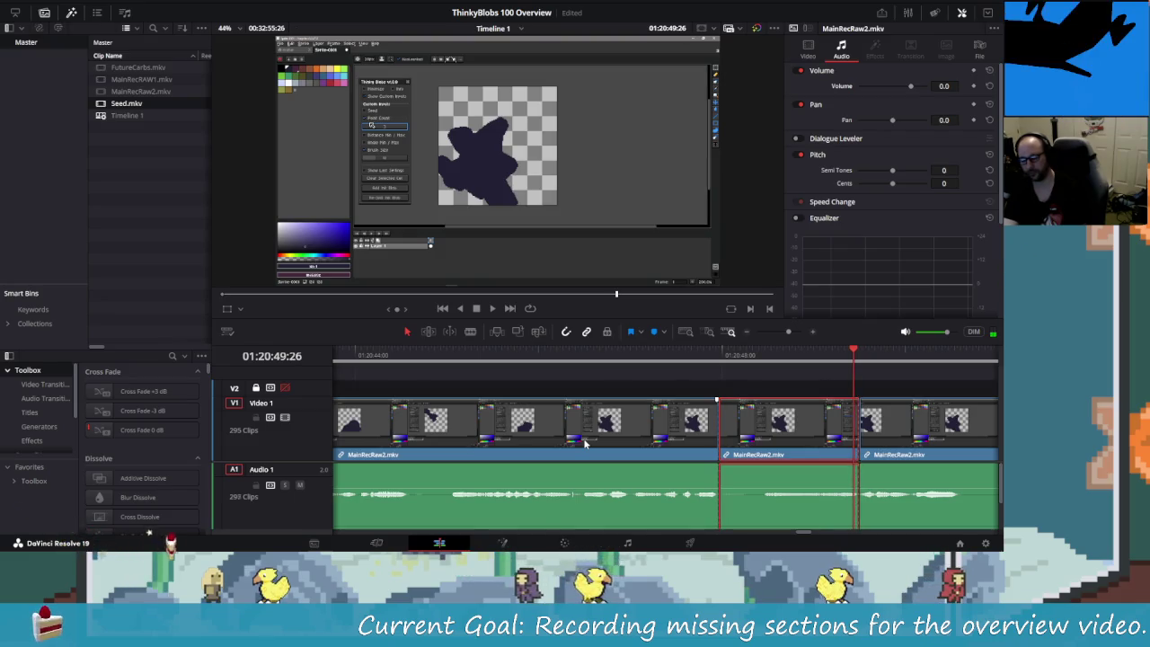
key(ctrl+z)
- Replay the footage and blade the clips at 01:20:49:03
key(space)
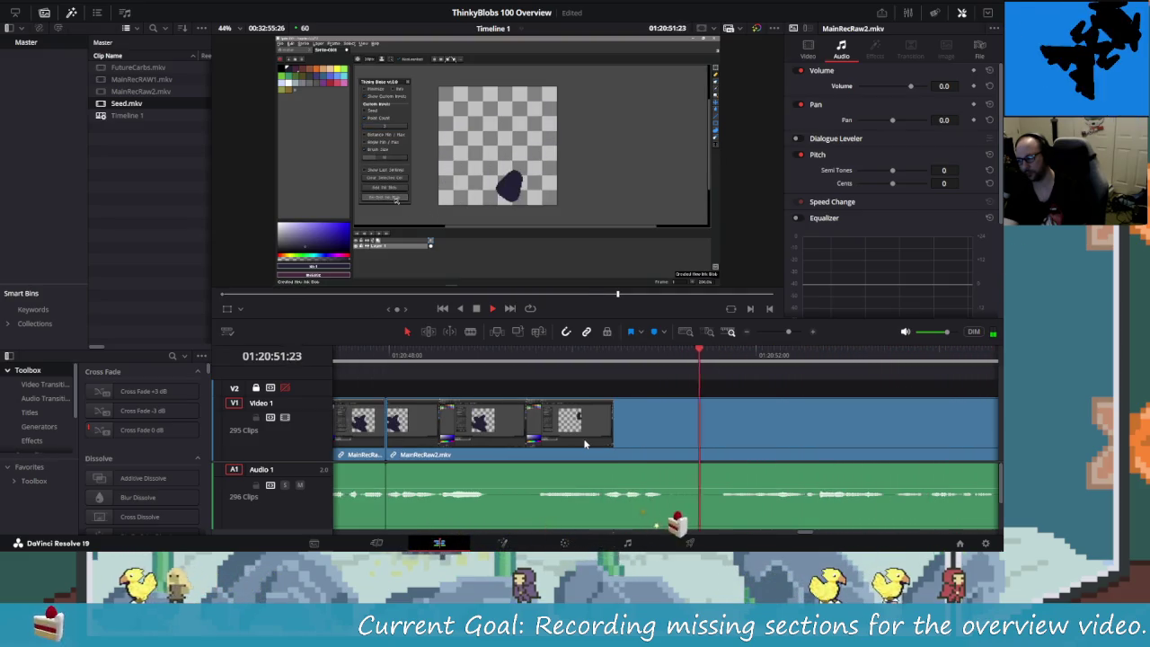
key(j)
key(j)
key(j)
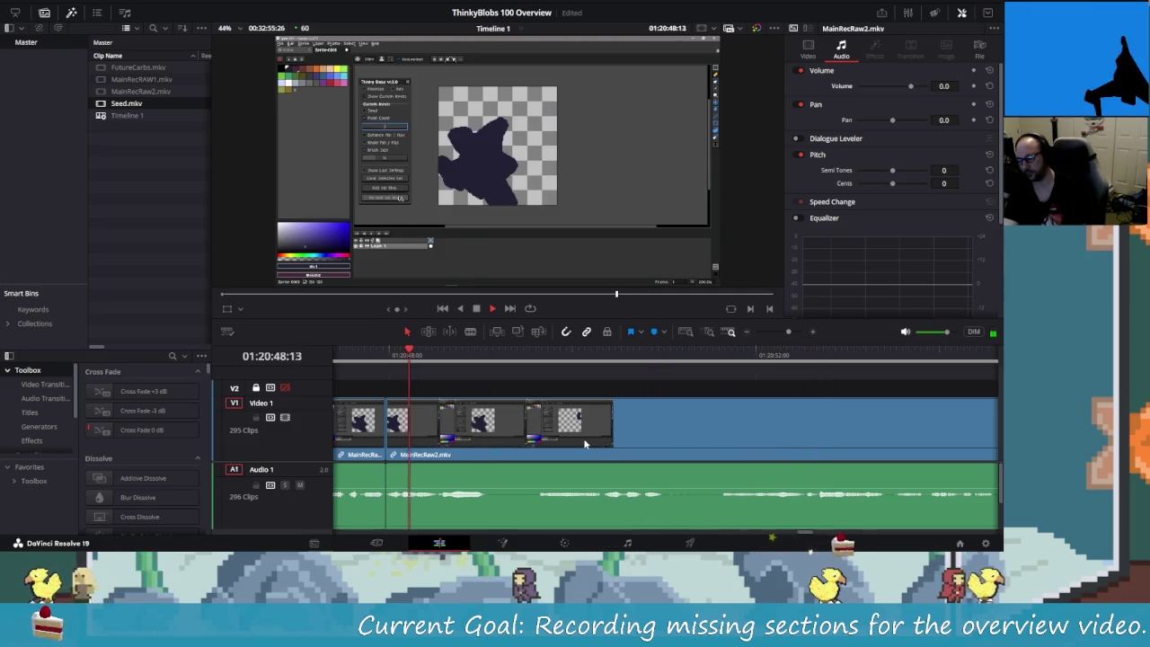
key(l)
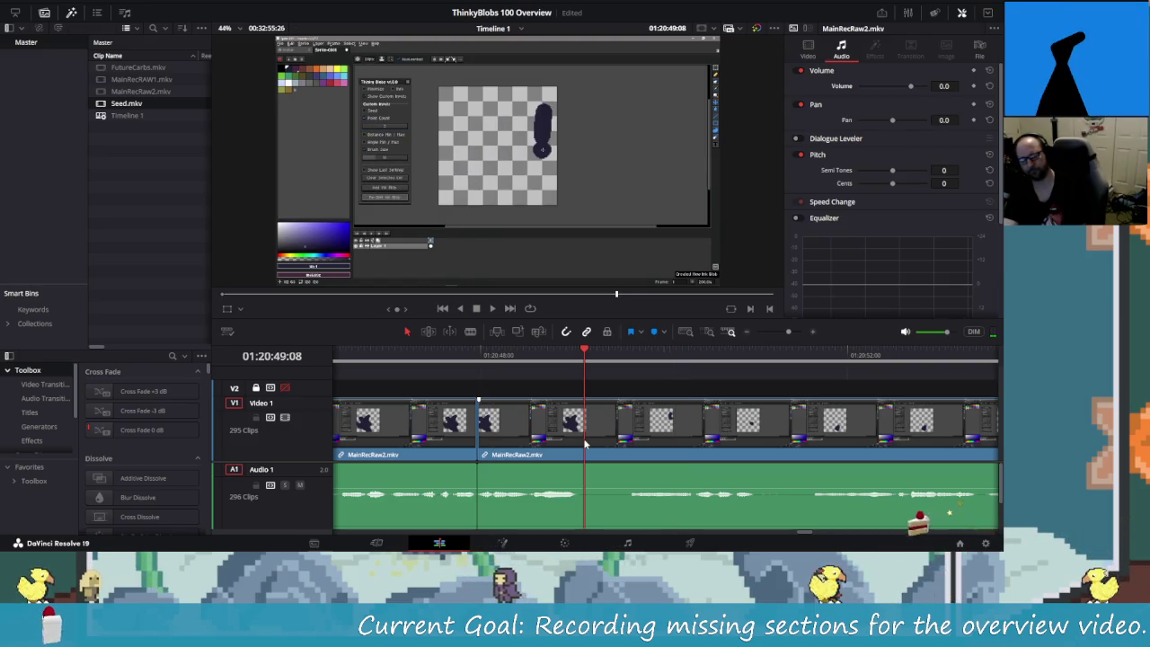
key(Left)
key(Left)
key(Left)
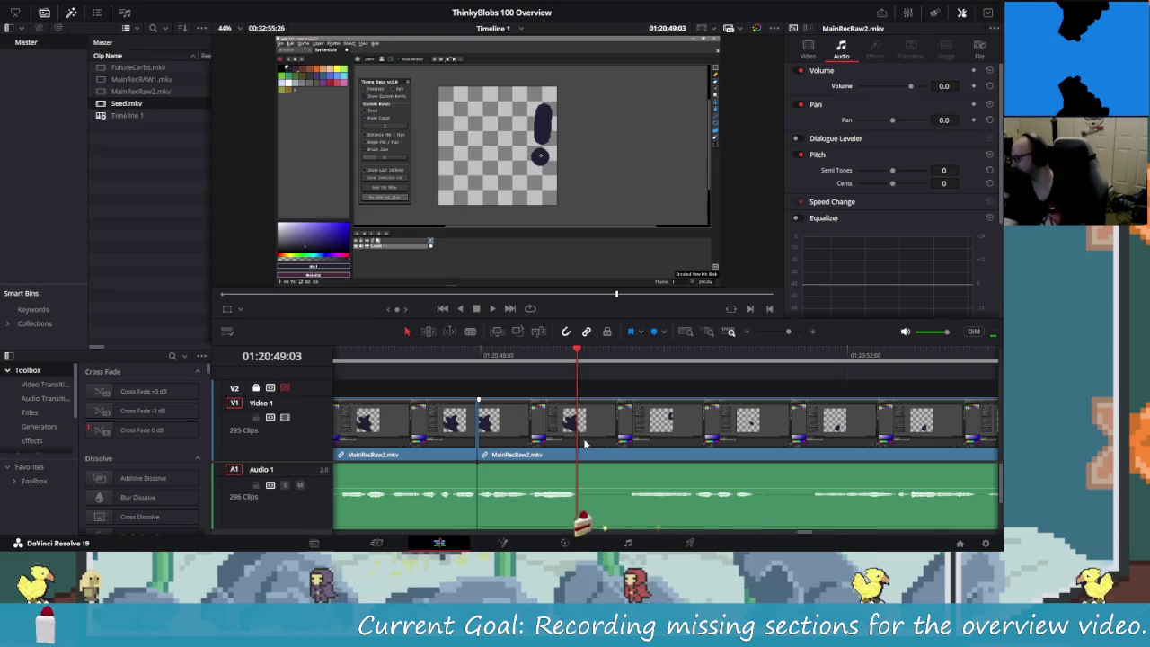
key(ctrl+b)
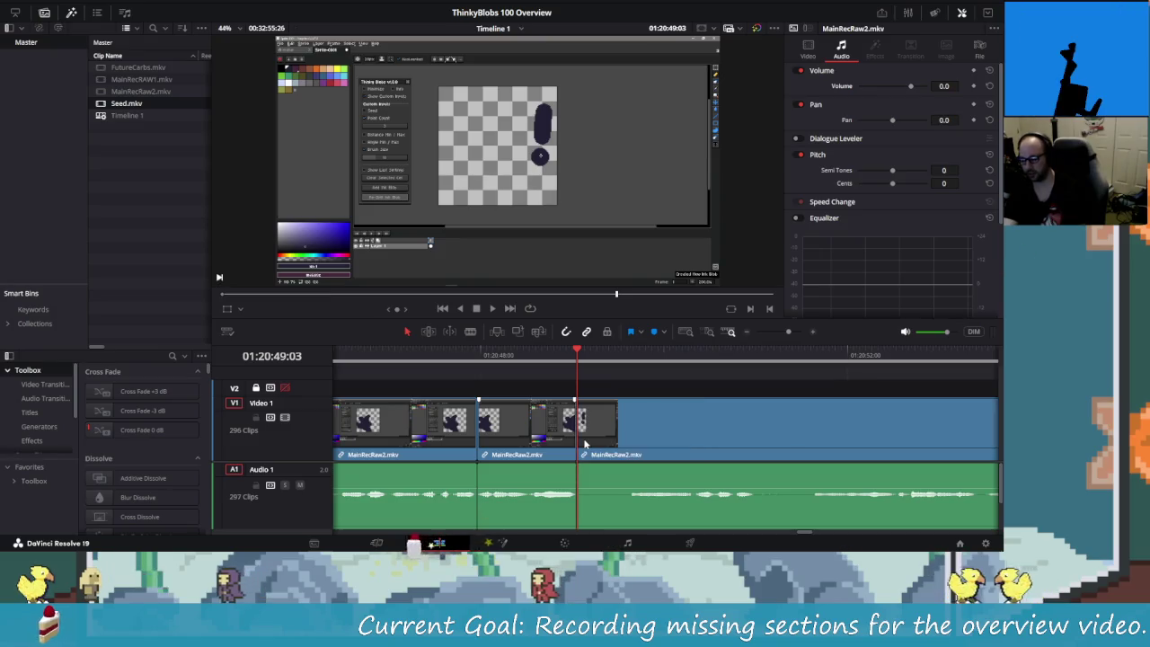
key(Right)
key(Right)
key(Right)
- Blade again near 01:20:49:37 and nudge frame by frame to check the cut
key(space)
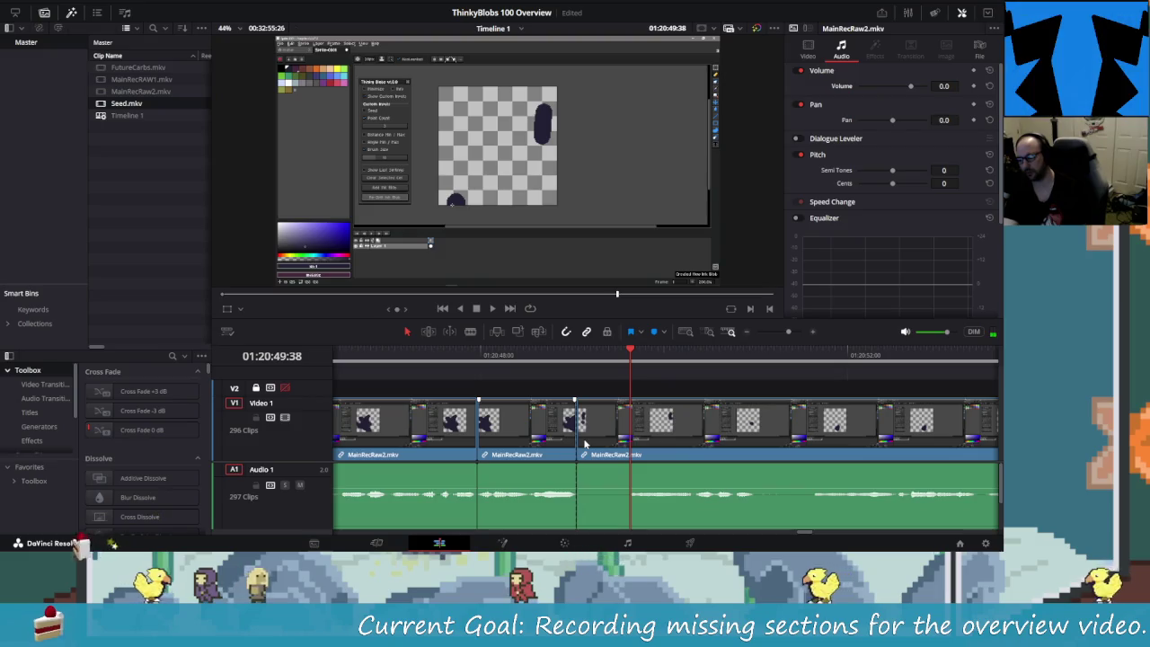
key(Left)
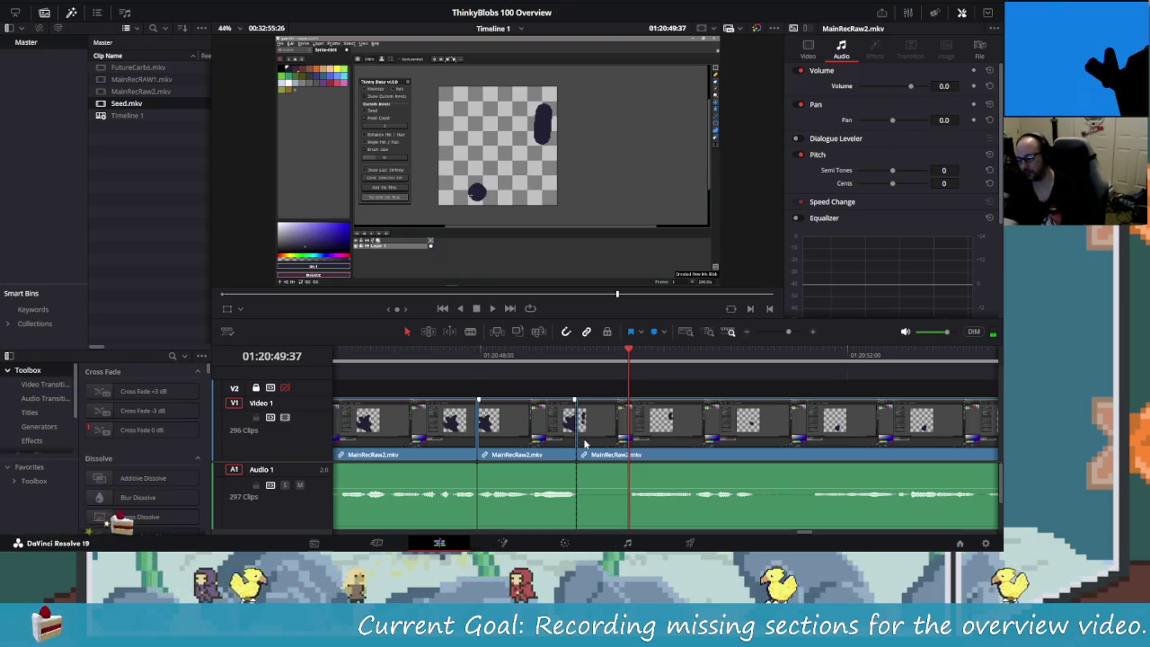
key(ctrl+b)
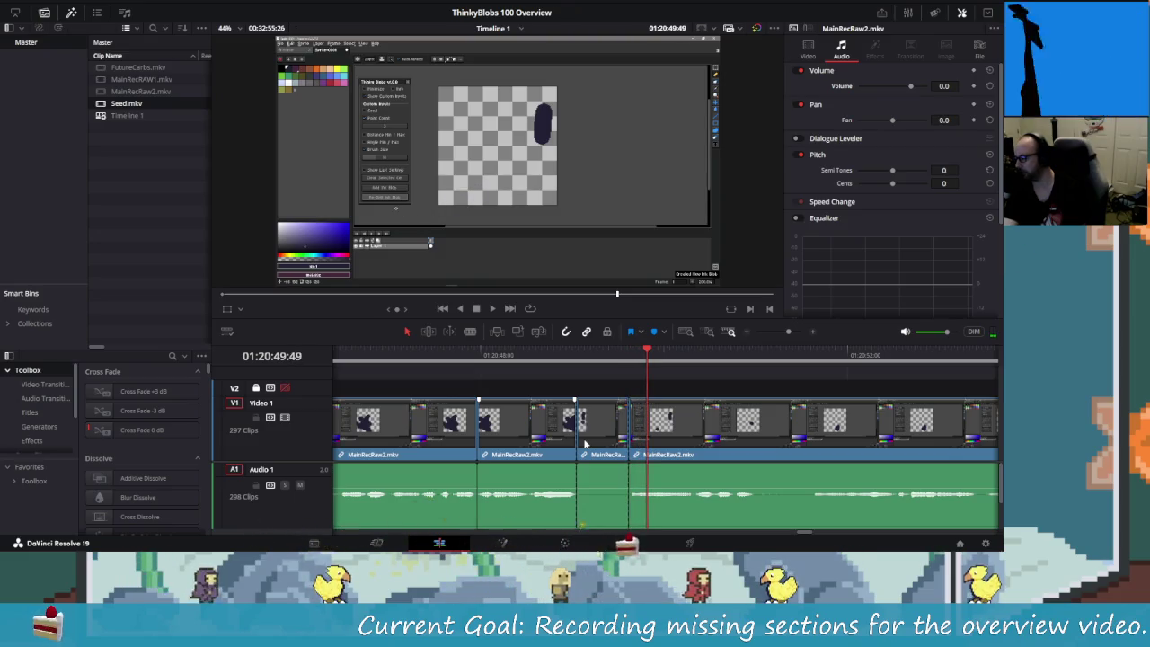
key(Right)
key(Right)
key(Right)
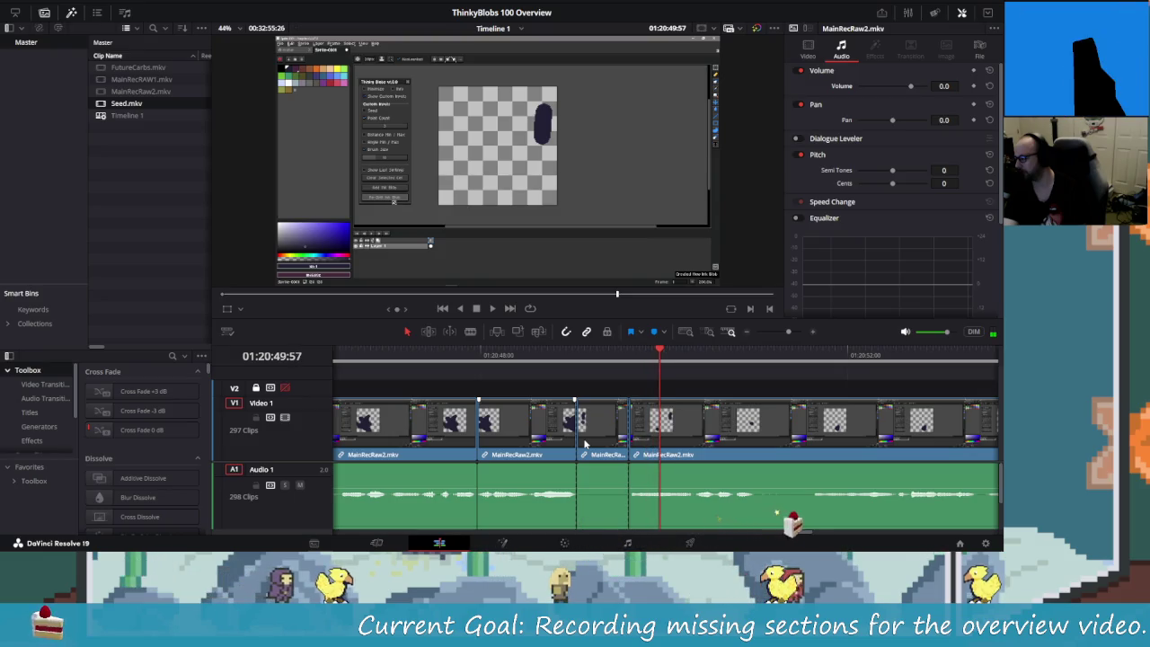
key(Left)
key(Left)
key(Left)
key(Left)
key(Left)
key(Left)
key(Right)
key(Right)
key(Right)
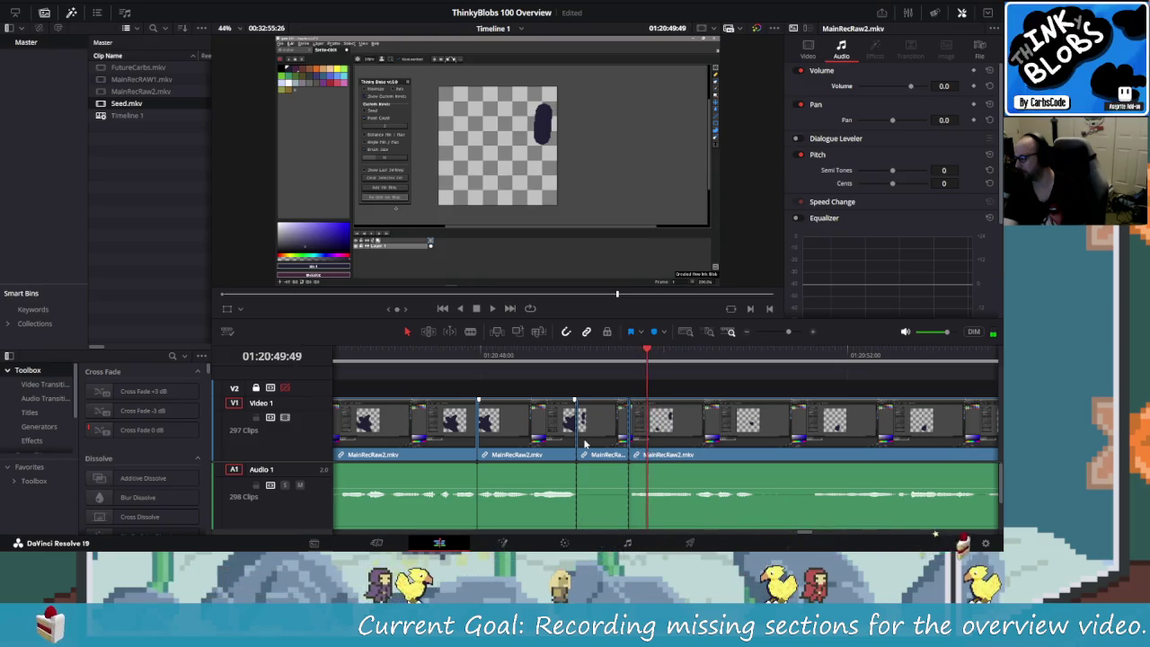
key(Left)
key(Left)
key(Left)
key(Right)
key(Right)
key(Right)
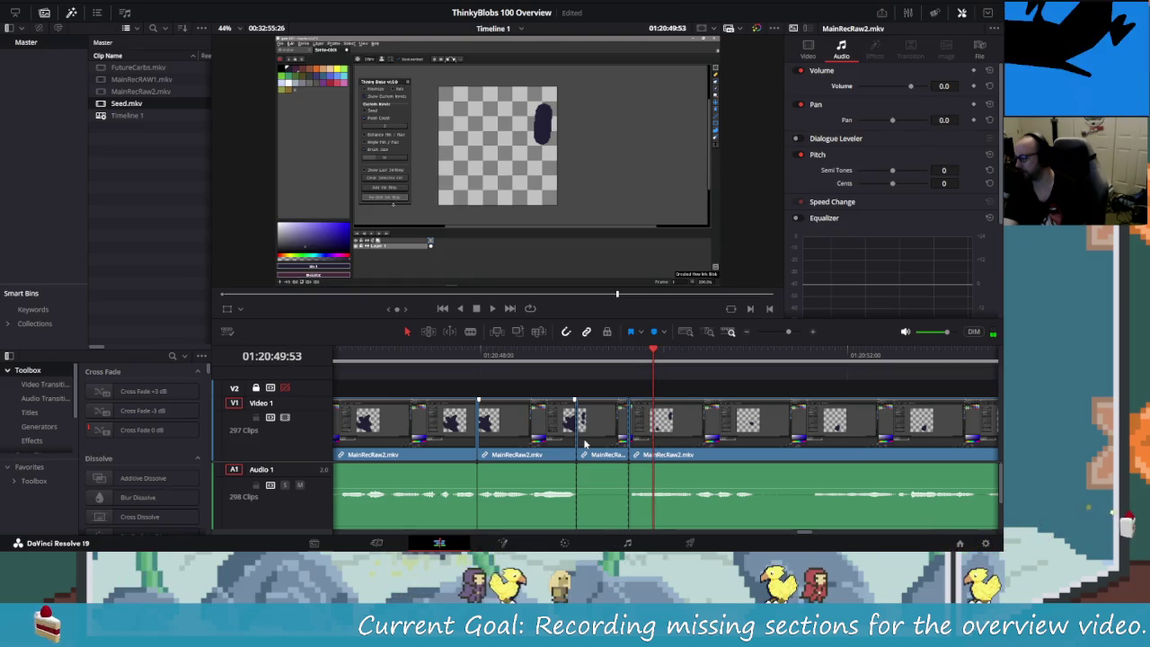
key(Left)
key(Left)
key(Left)
key(Left)
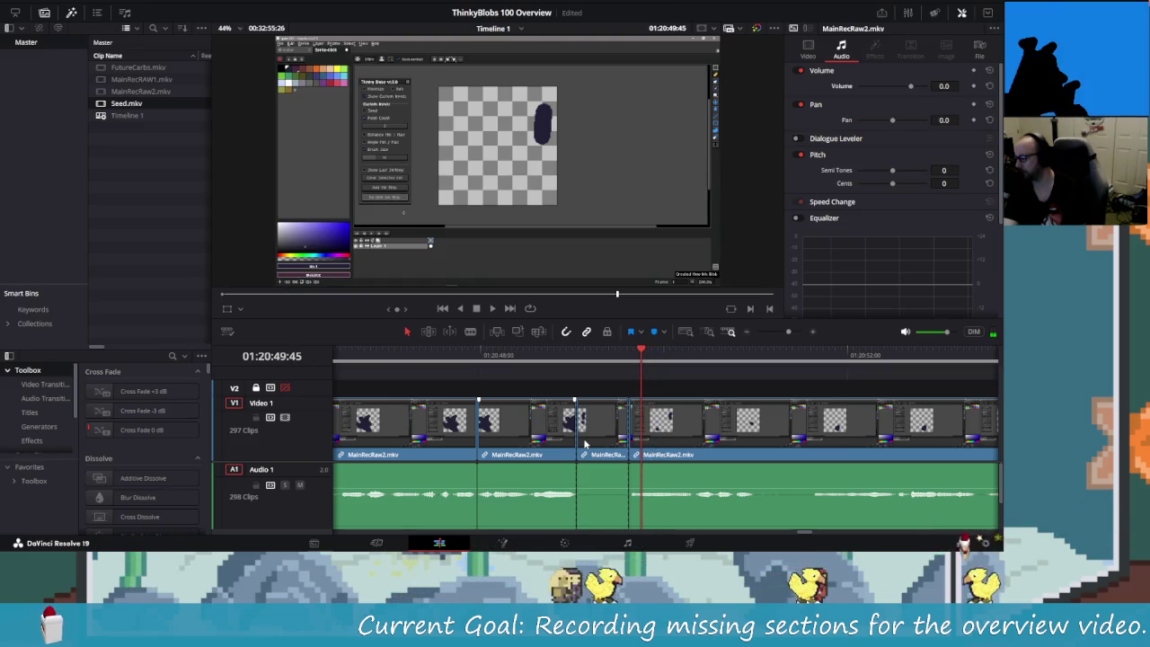
key(Right)
key(Right)
key(Right)
key(Left)
key(Left)
key(Left)
key(Left)
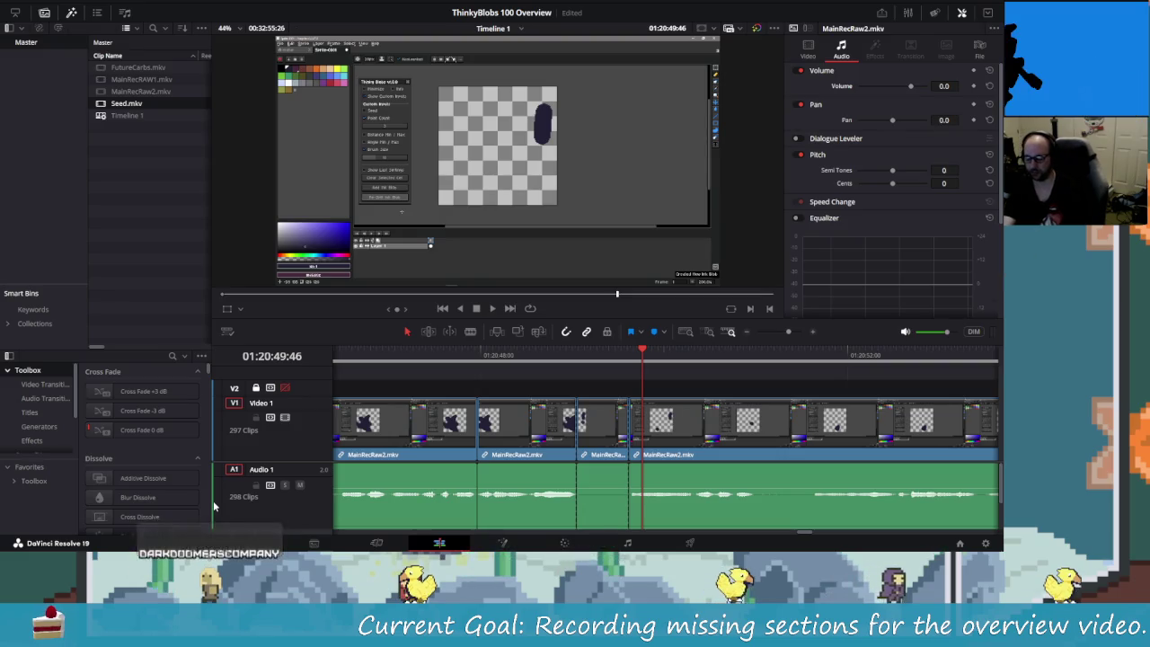
- Delete the short section near 01:20:55 and step through the frames to review the result
key(Left)
key(Left)
key(Left)
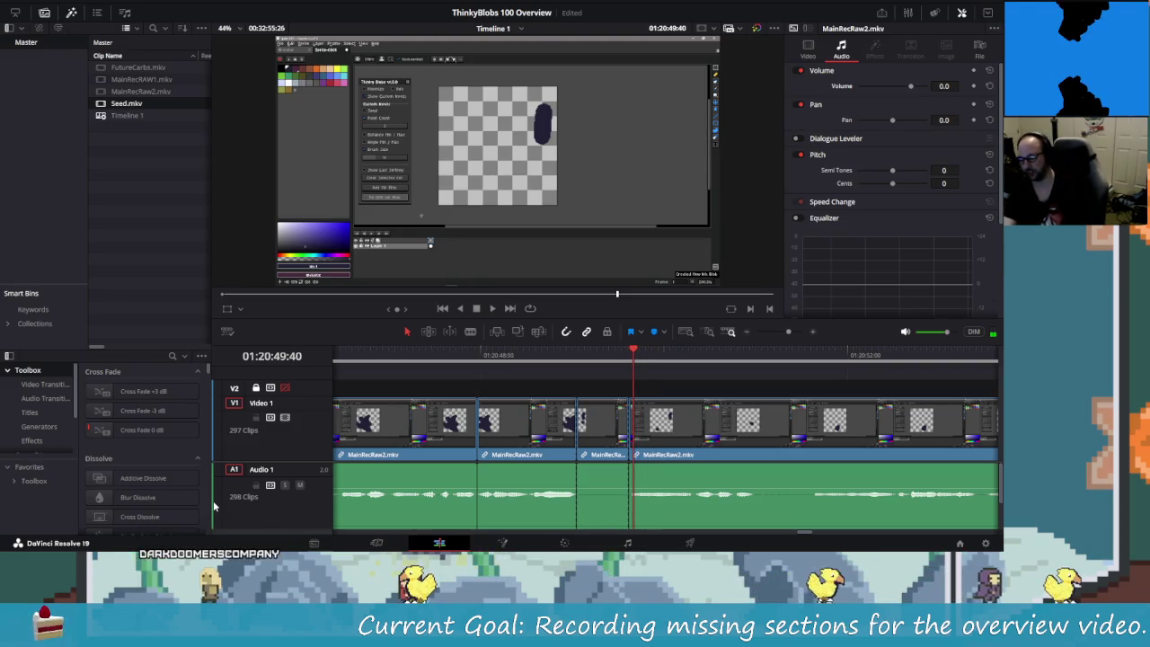
key(Delete)
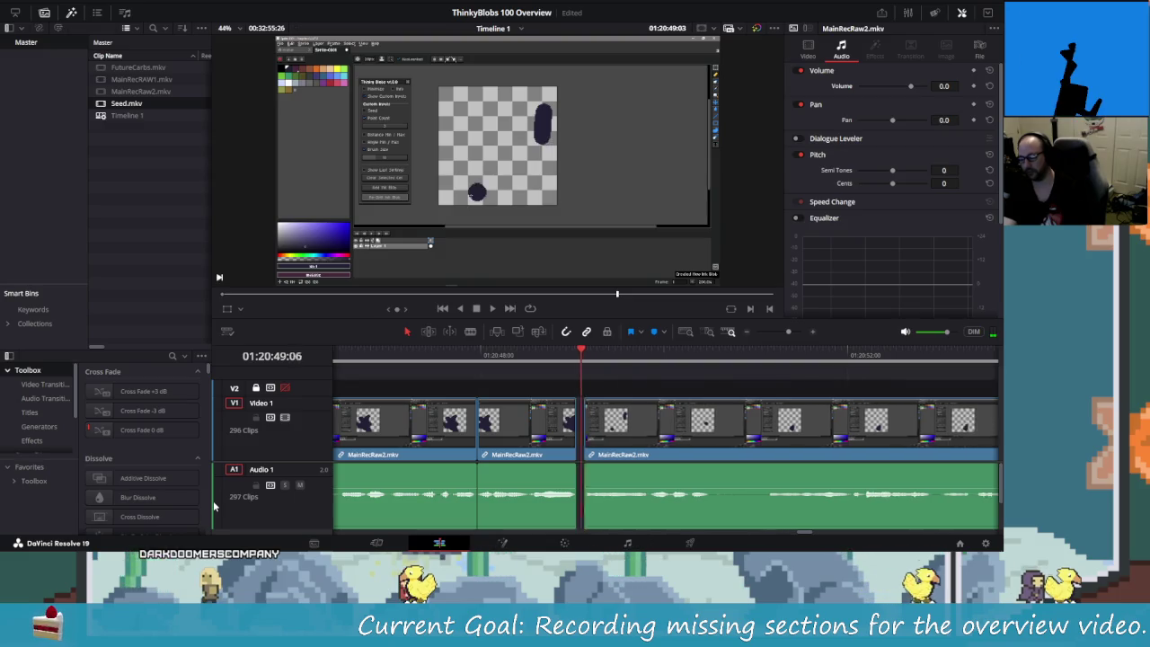
key(Left)
key(Left)
key(Left)
key(Left)
key(Left)
key(Left)
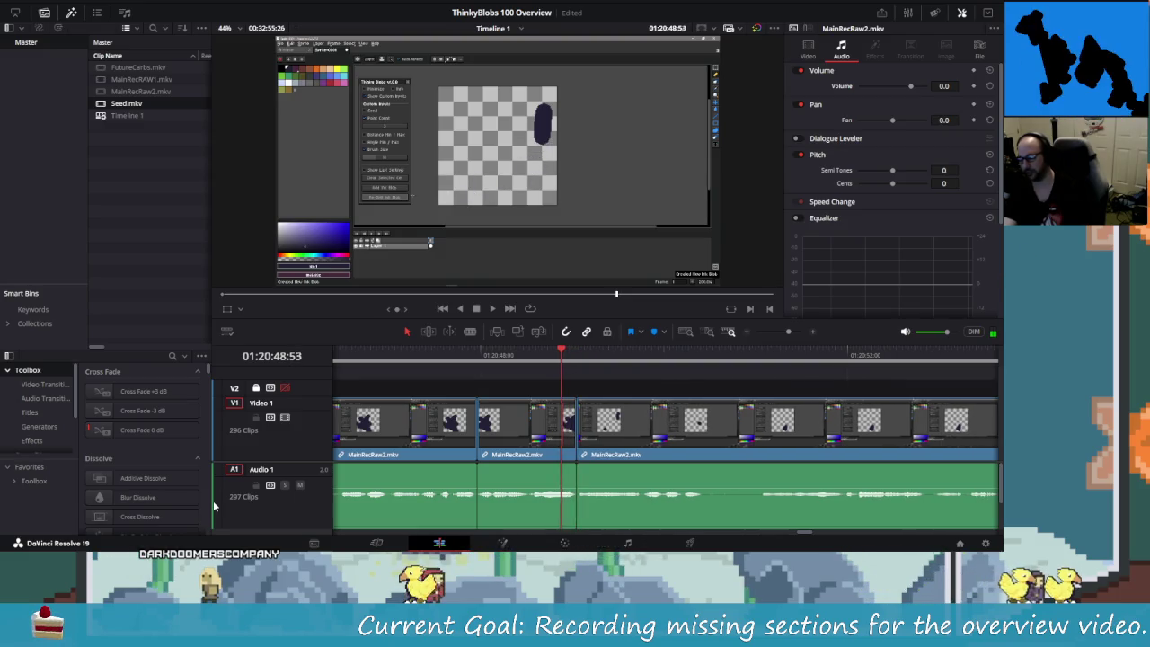
key(Left)
key(Left)
key(Left)
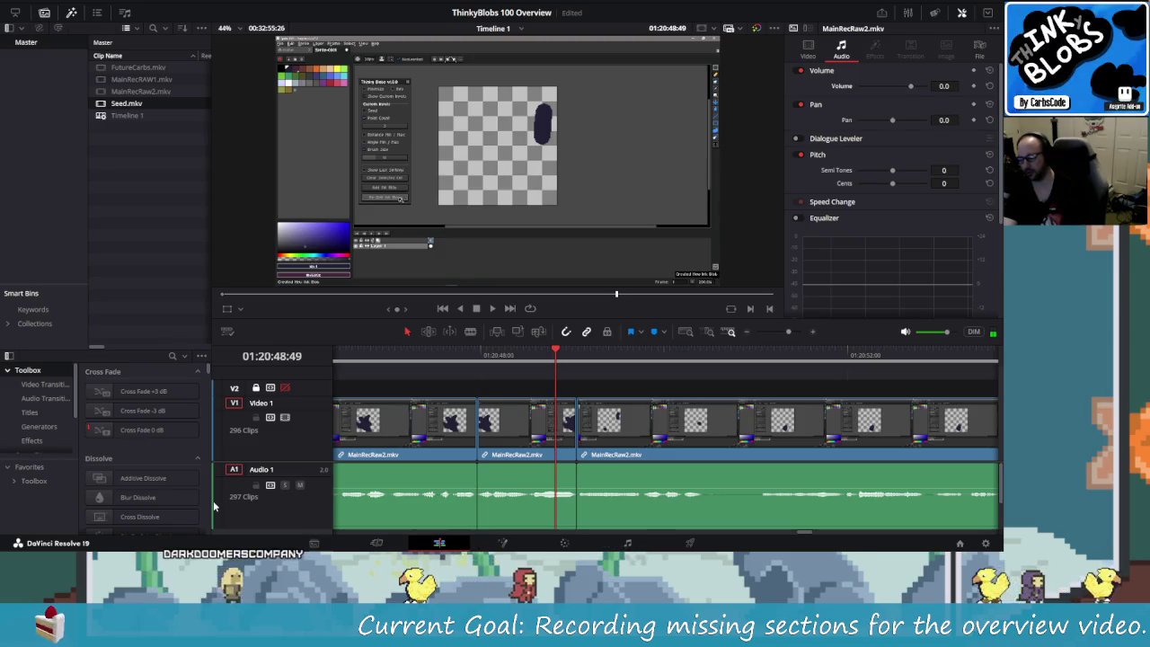
key(space)
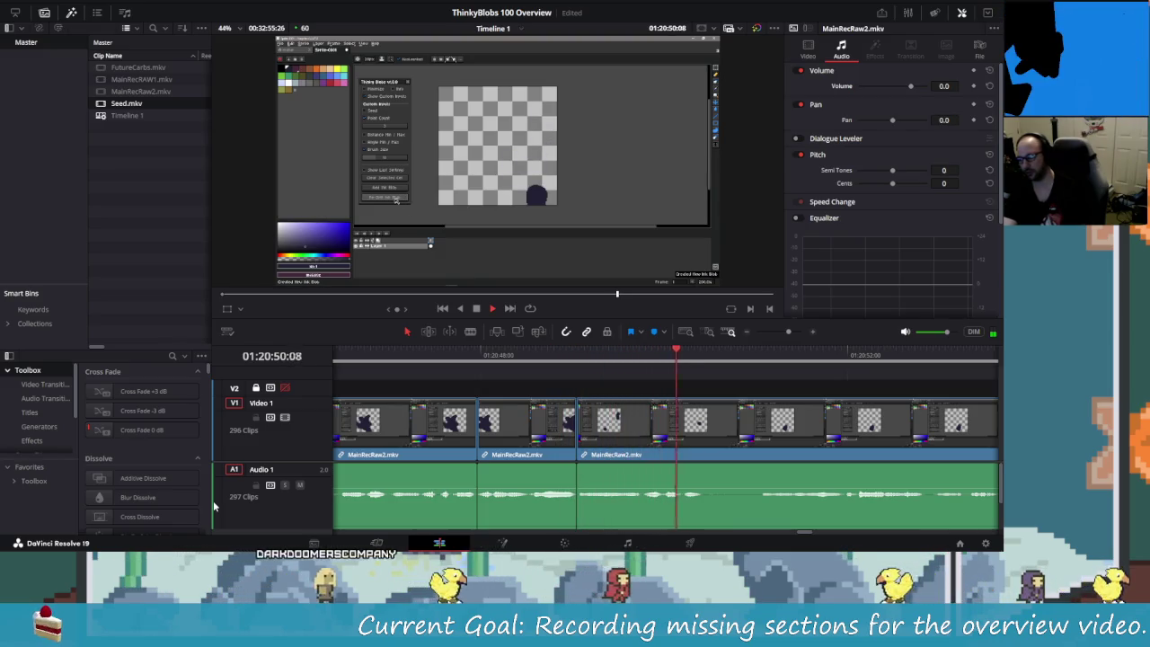
key(space)
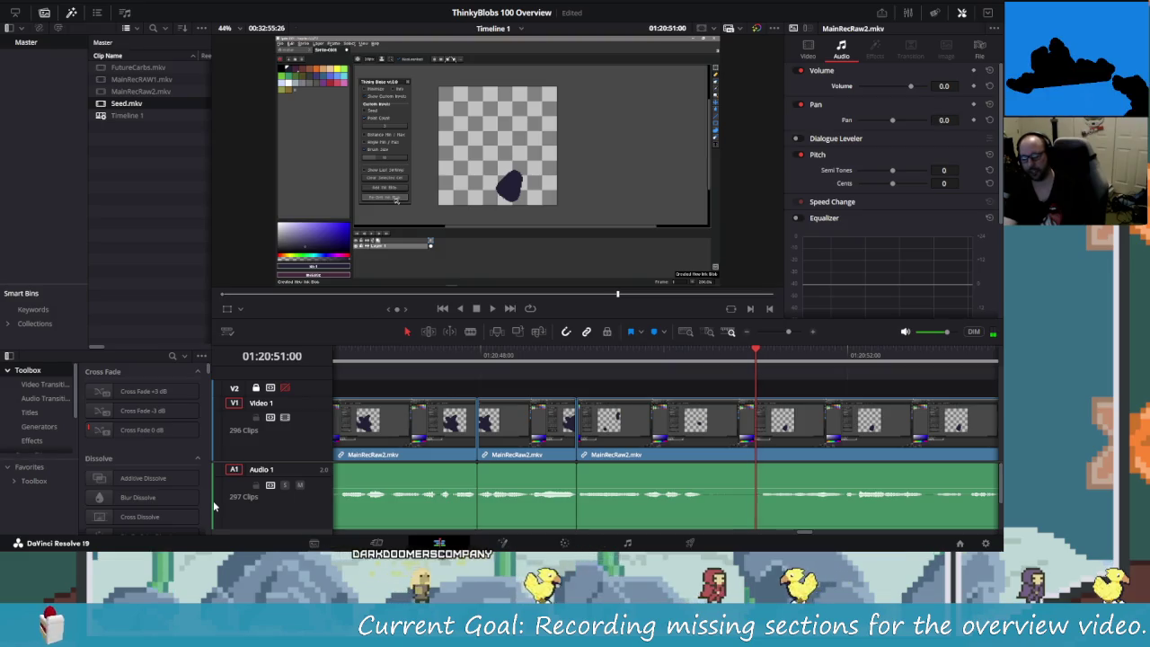
key(Left)
key(Left)
key(Left)
key(Left)
key(Left)
key(Left)
key(Left)
key(Left)
key(Left)
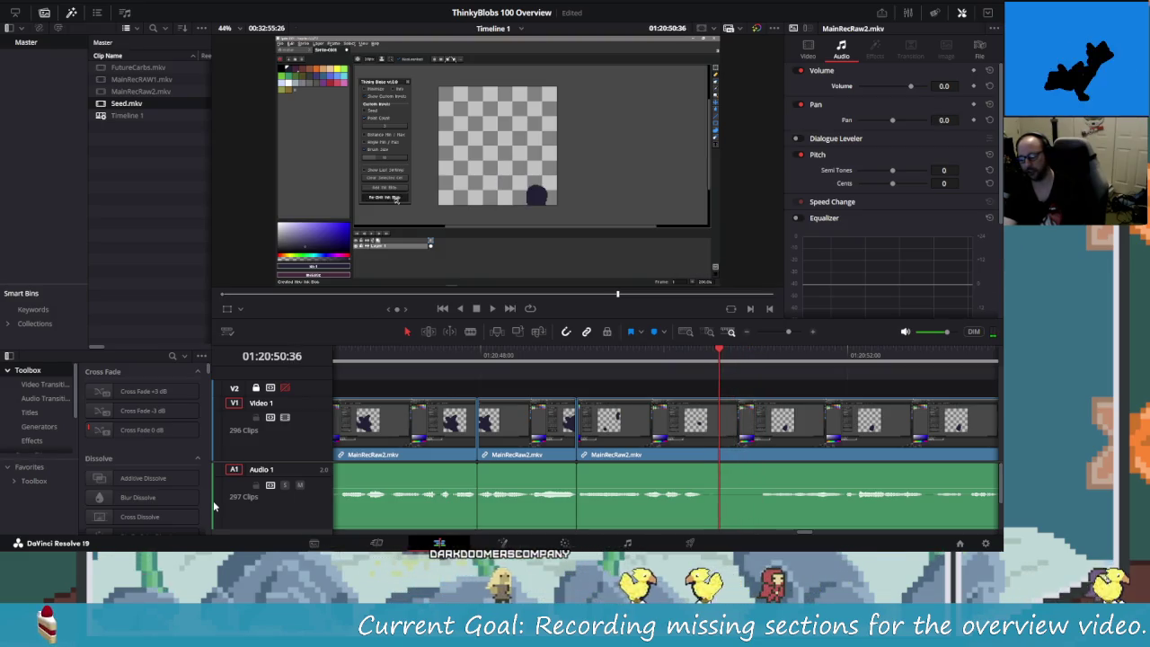
key(Left)
key(Left)
key(Left)
key(Left)
key(Left)
key(Left)
key(Right)
key(Right)
key(Right)
key(Right)
key(Right)
key(Right)
key(Right)
key(Right)
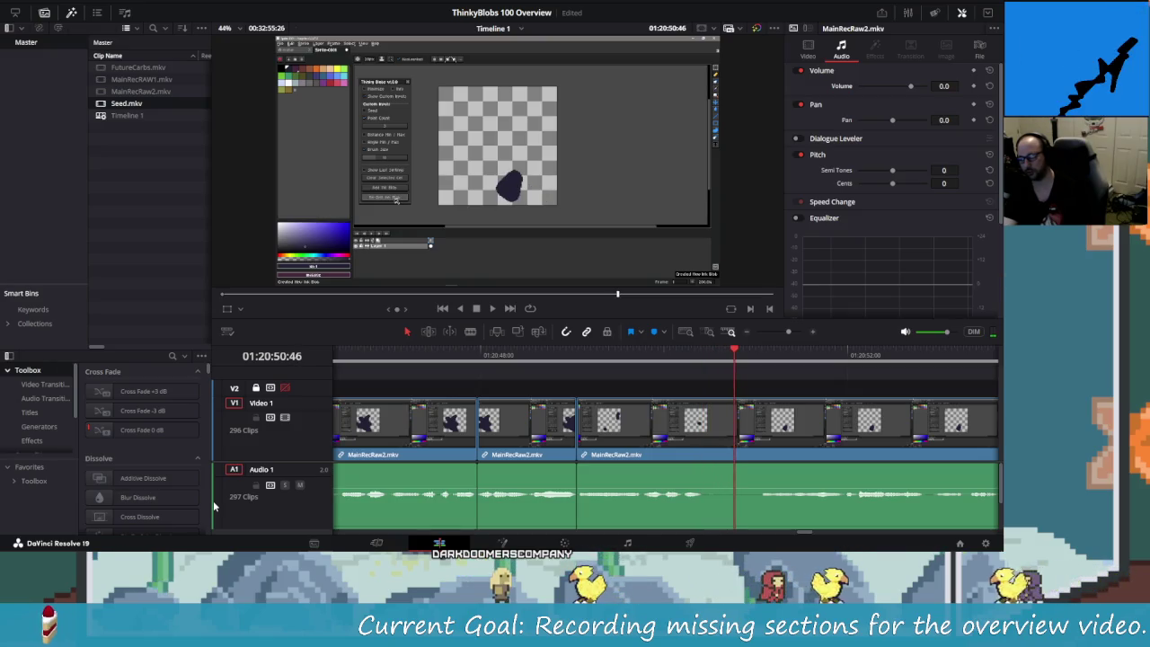
key(Right)
key(Right)
- Rewatch the recent footage, undoing an accidental split along the way
key(Left)
key(Left)
key(Left)
key(Left)
key(Left)
key(Left)
key(shift+Left)
key(shift+Left)
key(shift+Left)
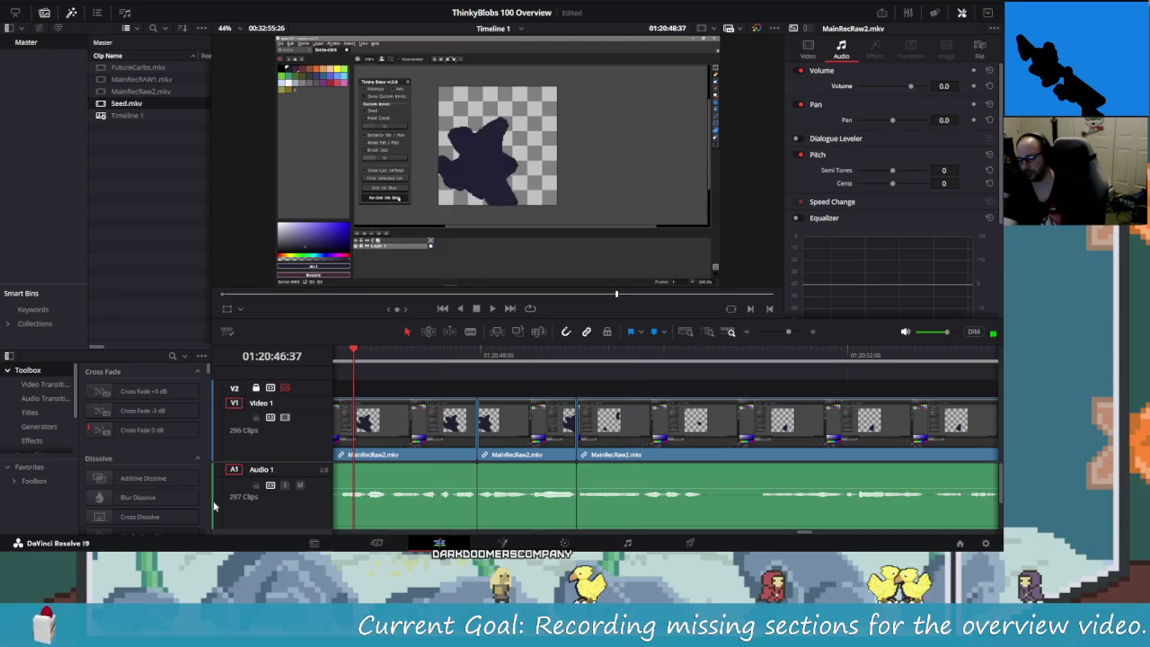
key(space)
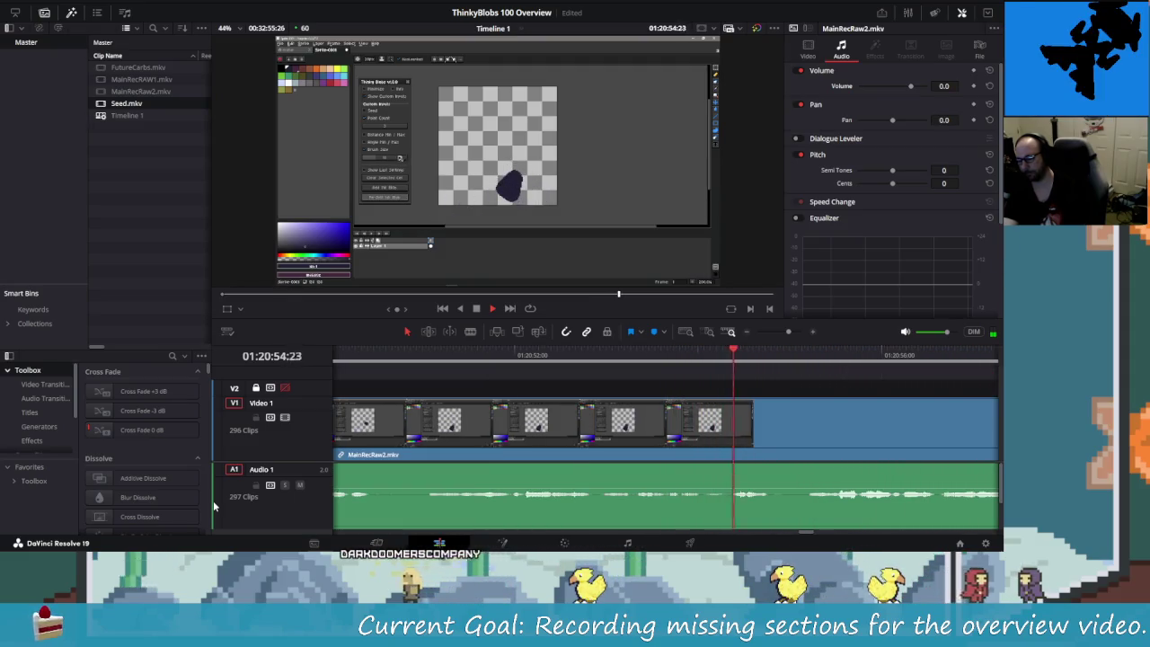
key(ctrl+b)
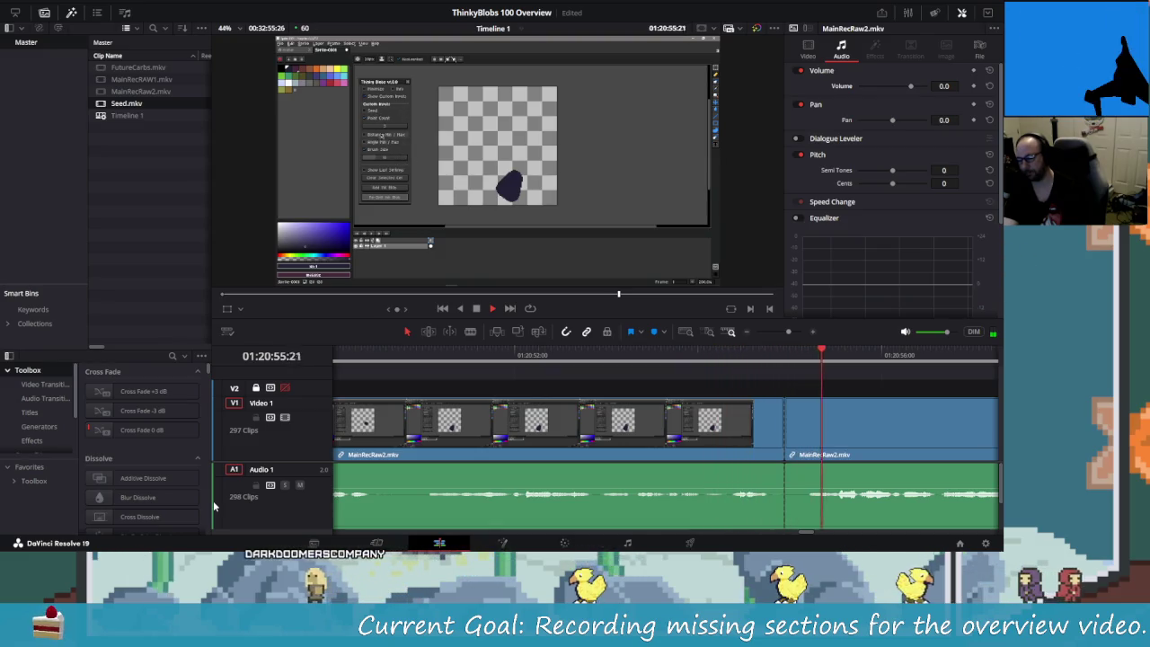
key(ctrl+z)
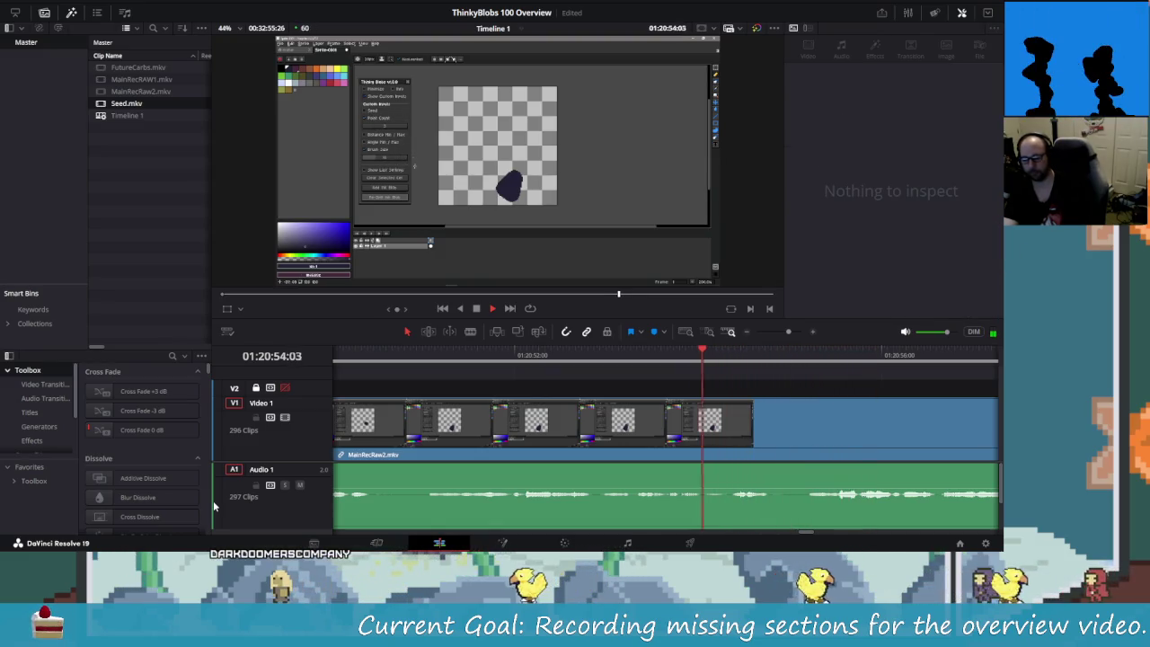
key(space)
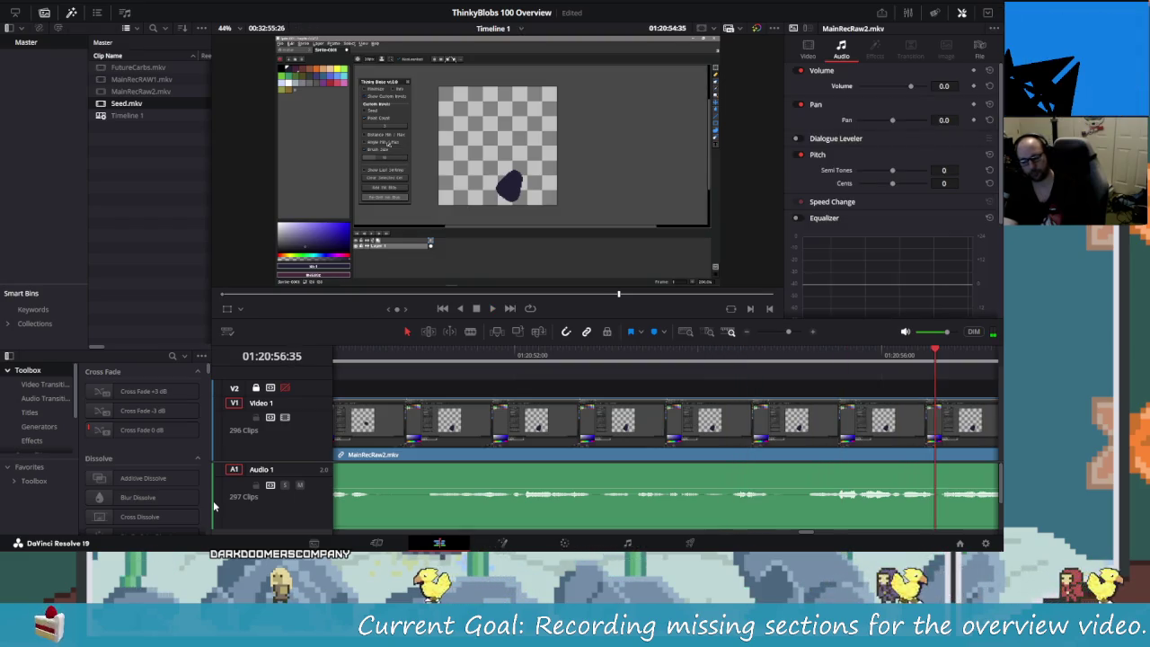
key(slash)
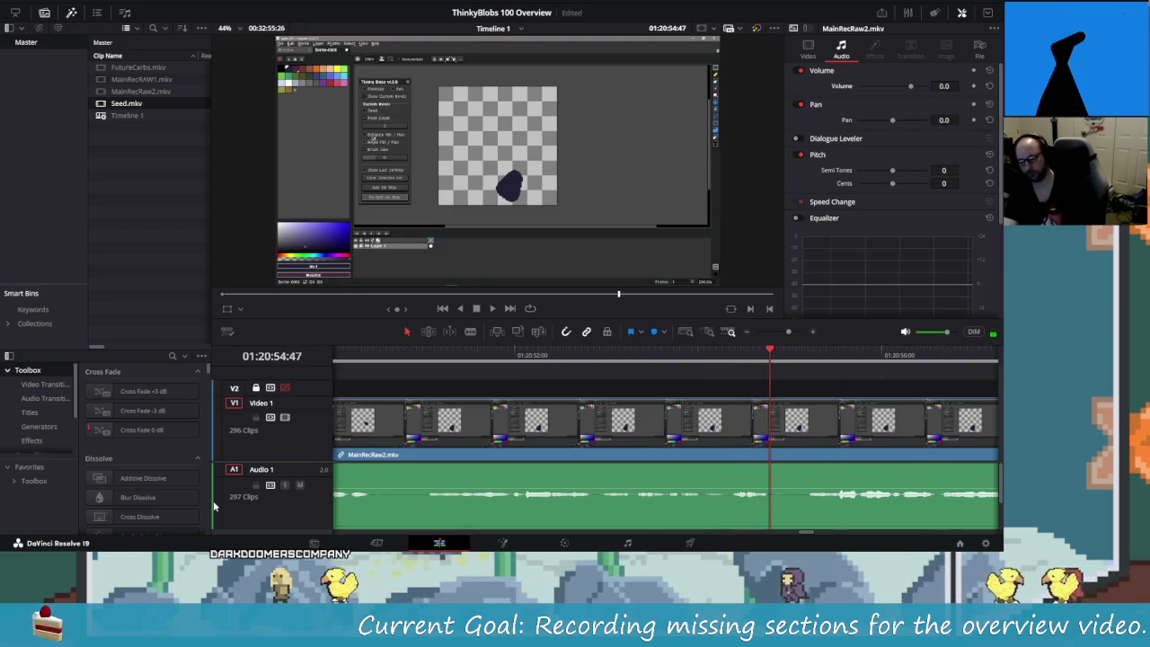
- Blade both ends of the unwanted piece and remove it, closing the gap
key(ctrl+backslash)
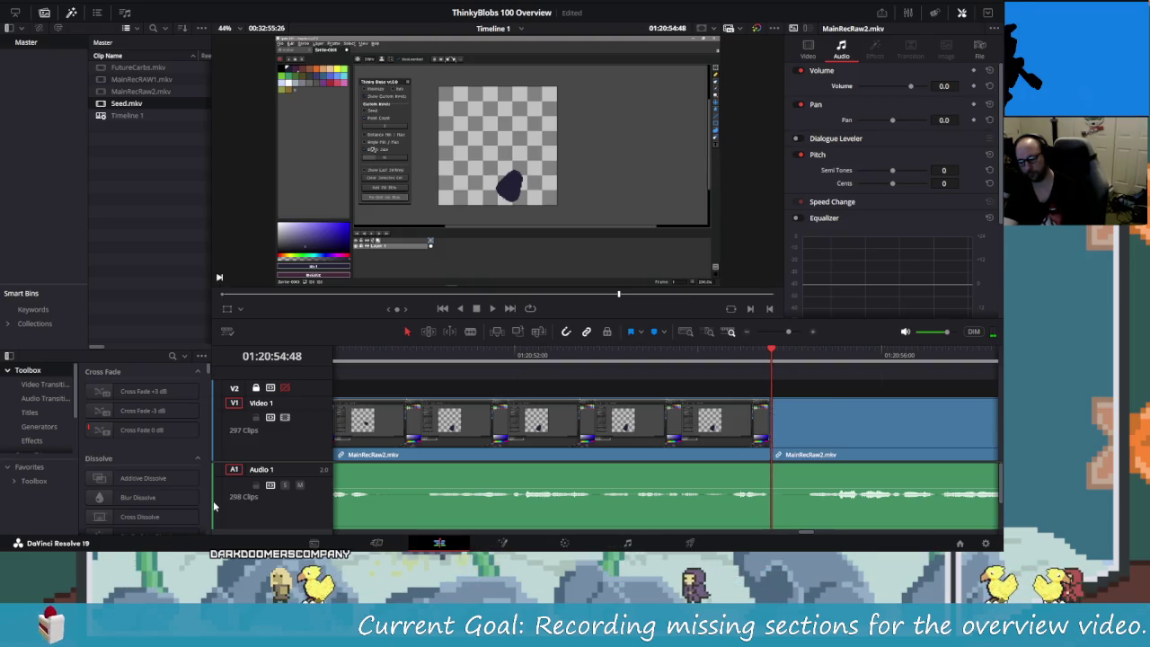
key(space)
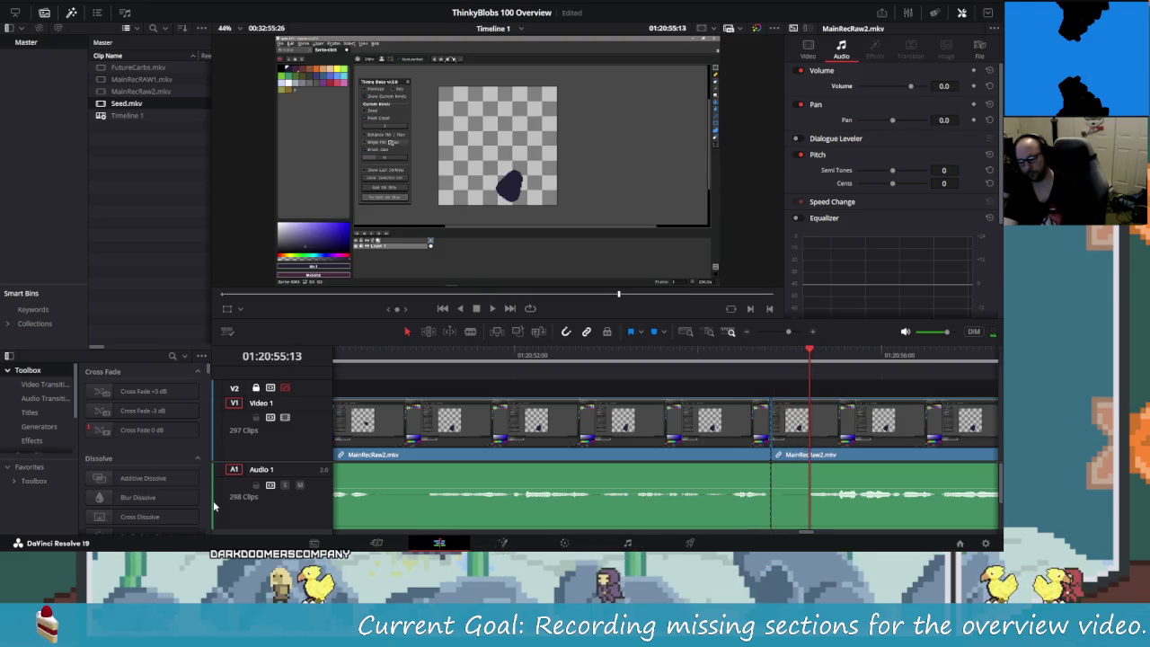
key(ctrl+backslash)
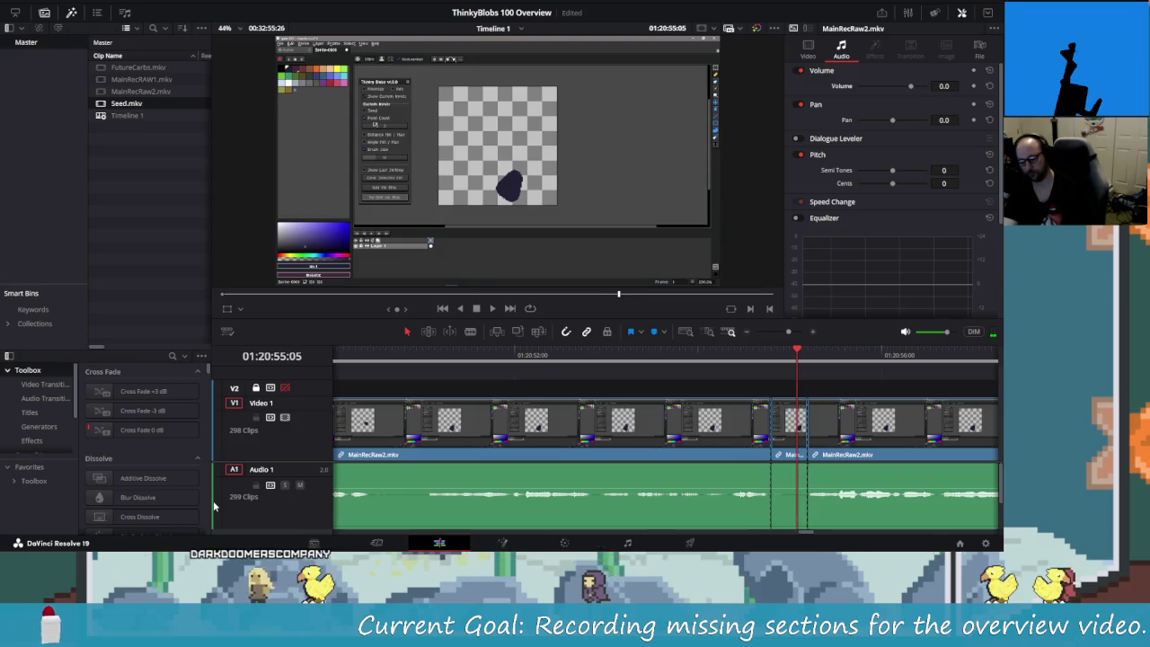
key(shift+v)
key(BackSpace)
key(shift+Left)
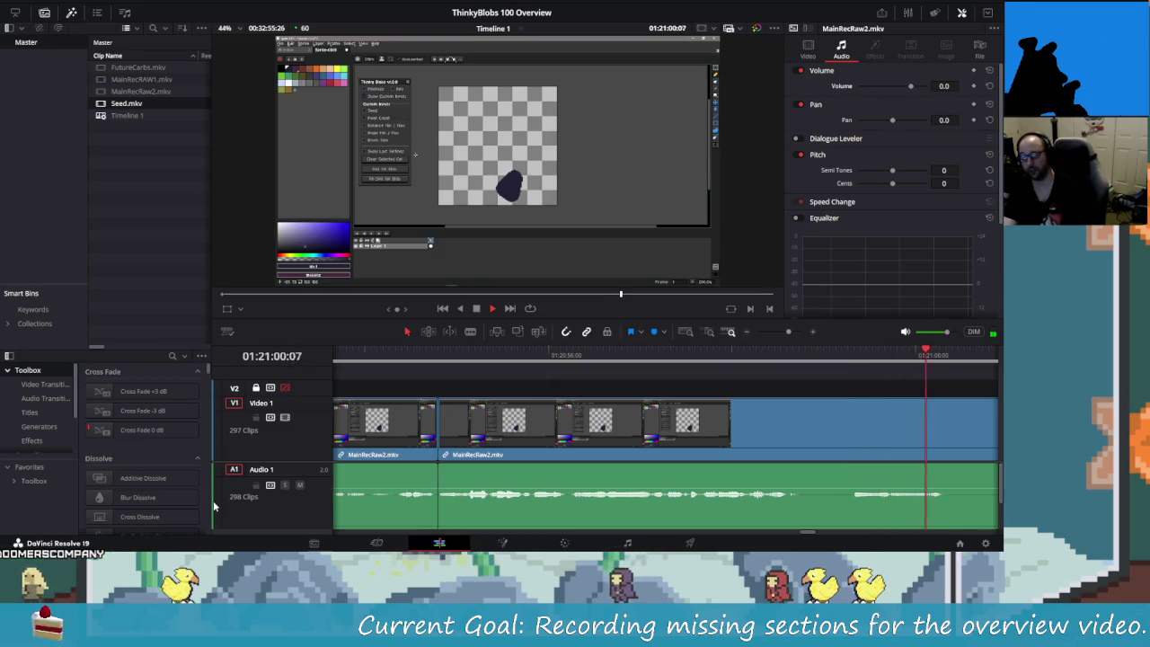
- Find the frame near 01:20:58 and blade the clip there
key(space)
key(shift+Left)
key(shift+Left)
key(shift+Left)
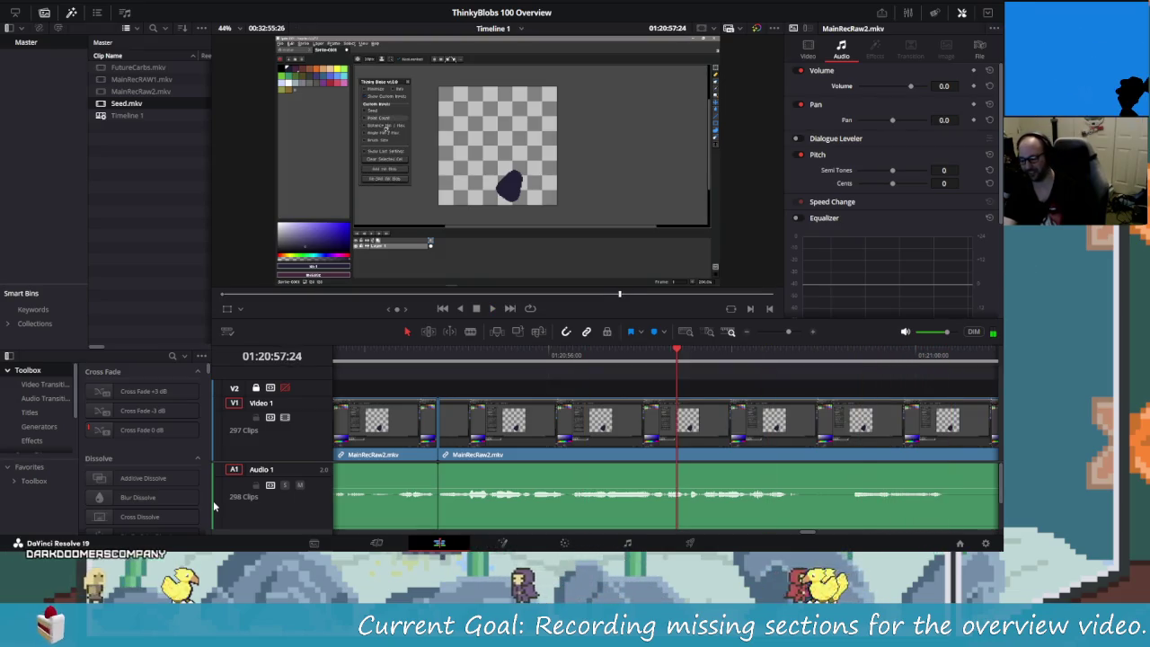
key(Right)
key(Right)
key(Right)
key(Right)
key(Right)
key(Right)
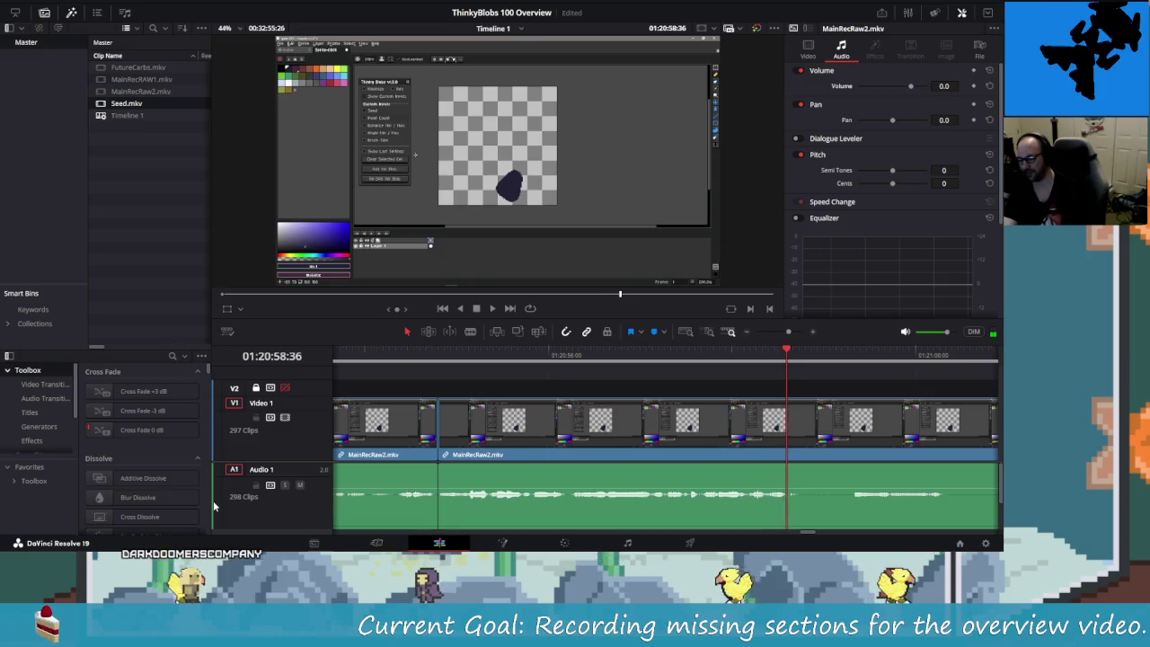
key(Right)
key(Right)
key(Right)
key(Left)
key(ctrl+b)
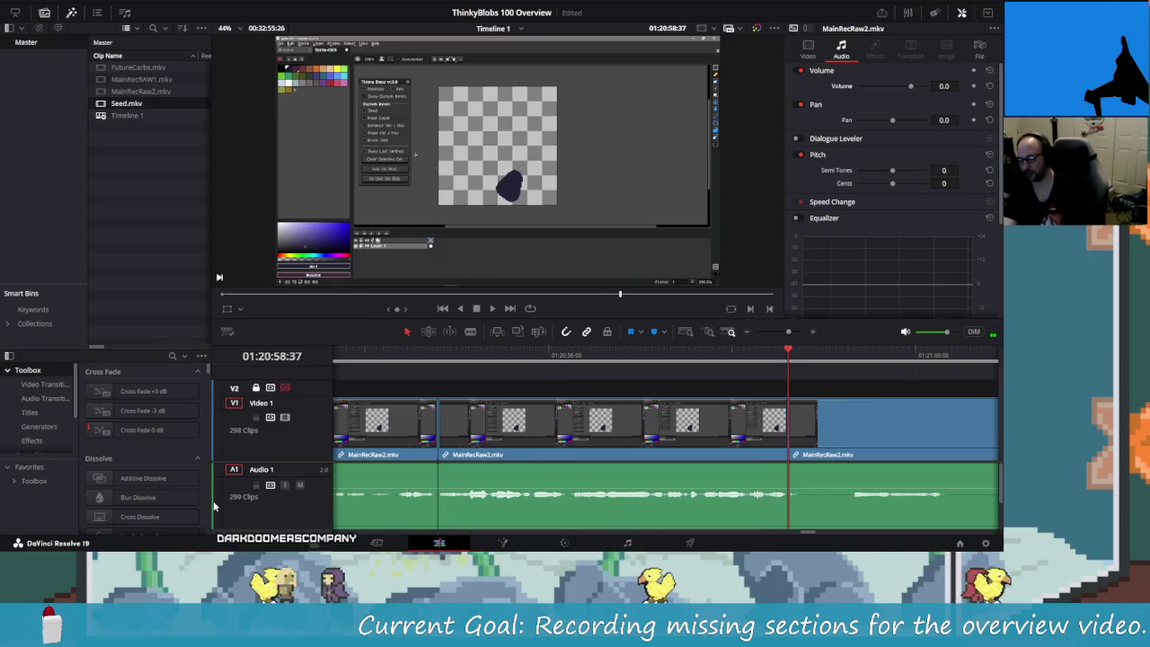
key(shift+Right)
key(shift+Right)
key(shift+Right)
key(shift+Right)
key(shift+Right)
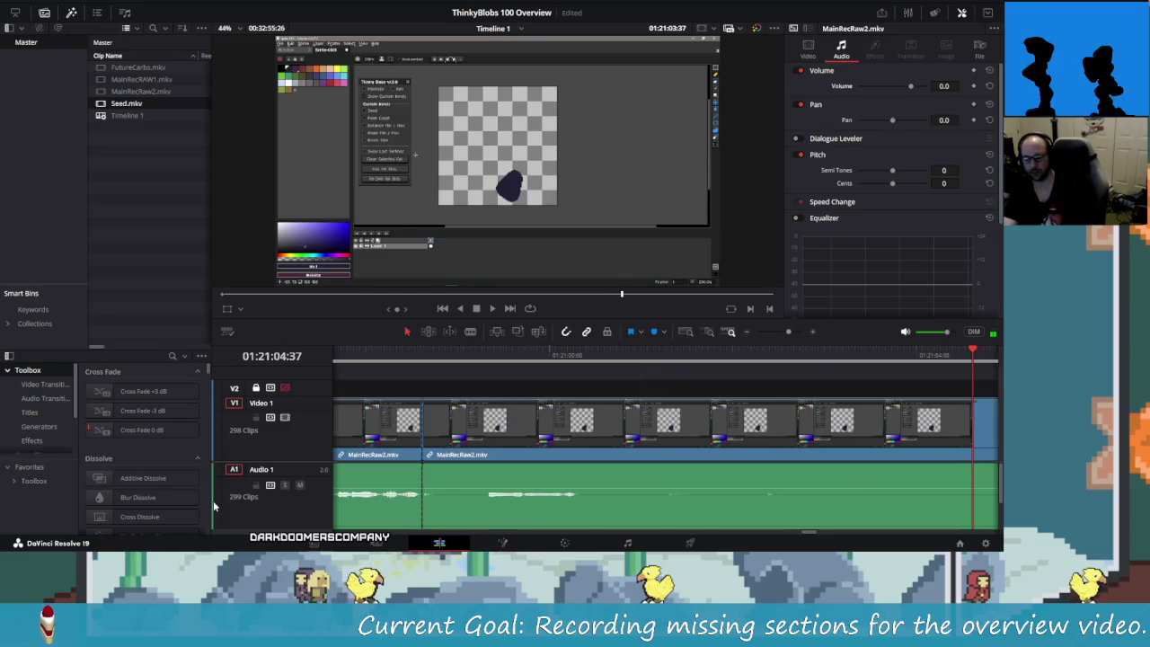
key(shift+Right)
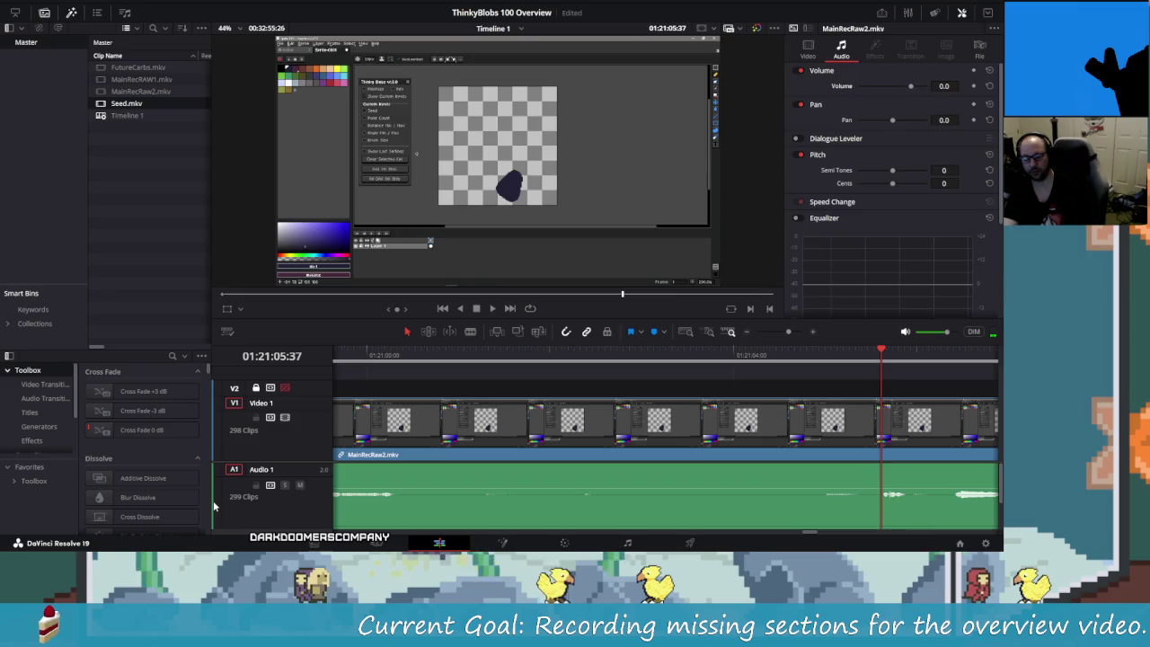
- Review the footage just after 01:21:00 and blade a few frames earlier
key(space)
key(space)
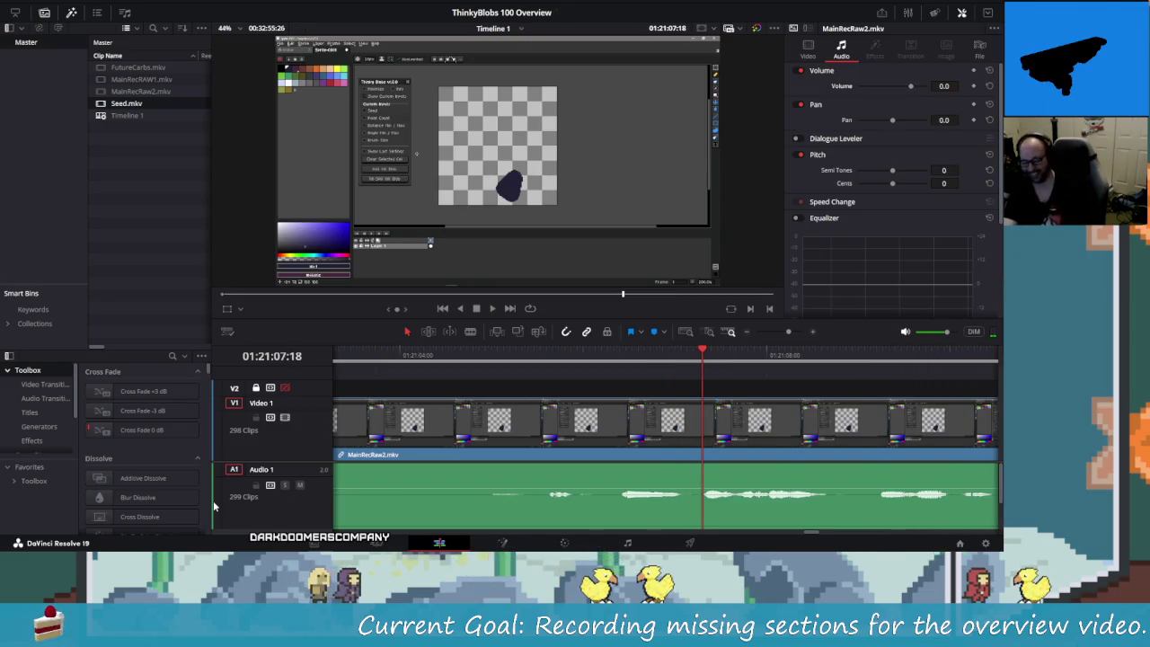
key(shift+Left)
key(shift+Right)
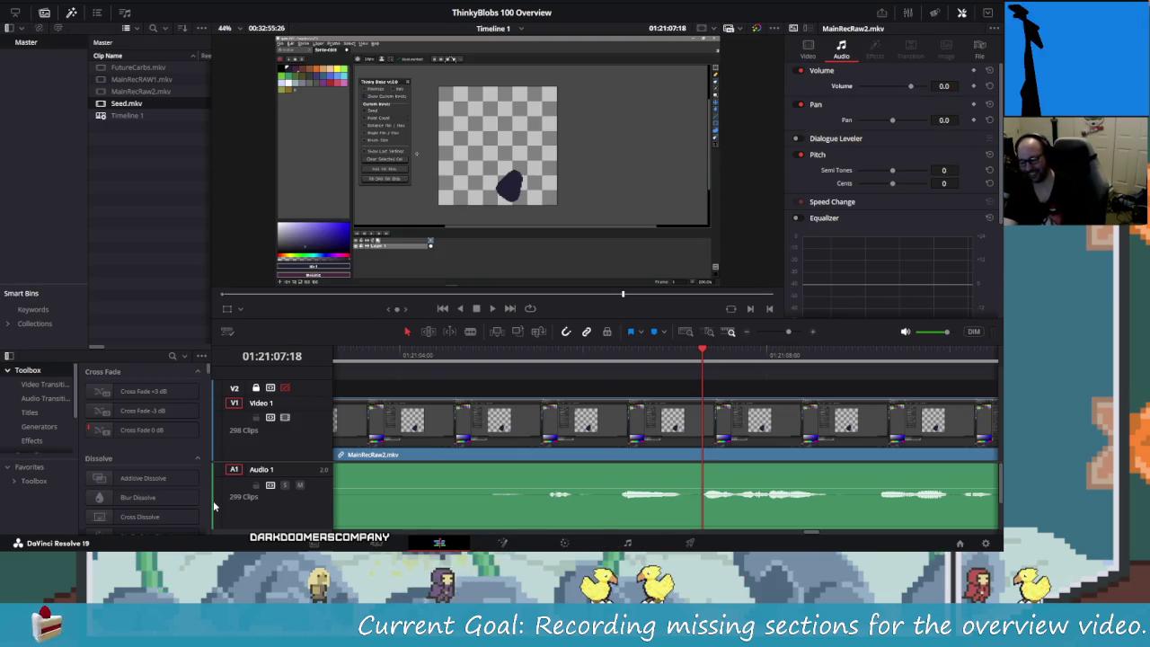
key(Left)
key(Left)
key(Left)
key(ctrl+b)
- Remove the unwanted section, close the gap, and replay from a few seconds earlier
key(space)
key(space)
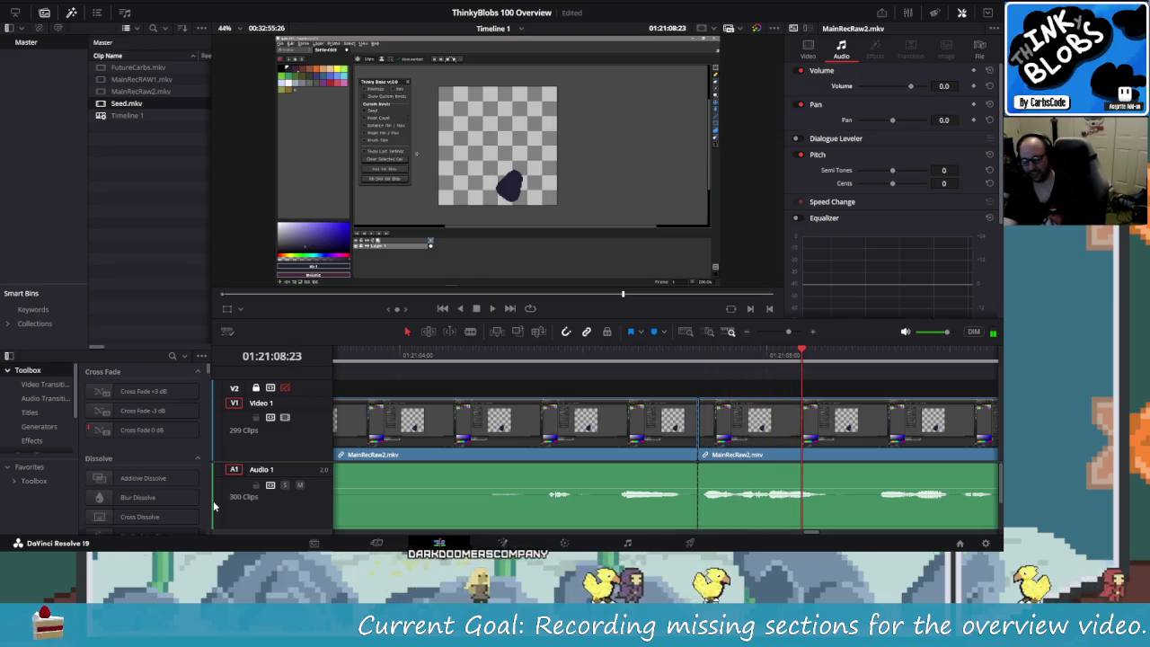
key(shift+Left)
key(shift+Left)
key(shift+Right)
key(shift+Left)
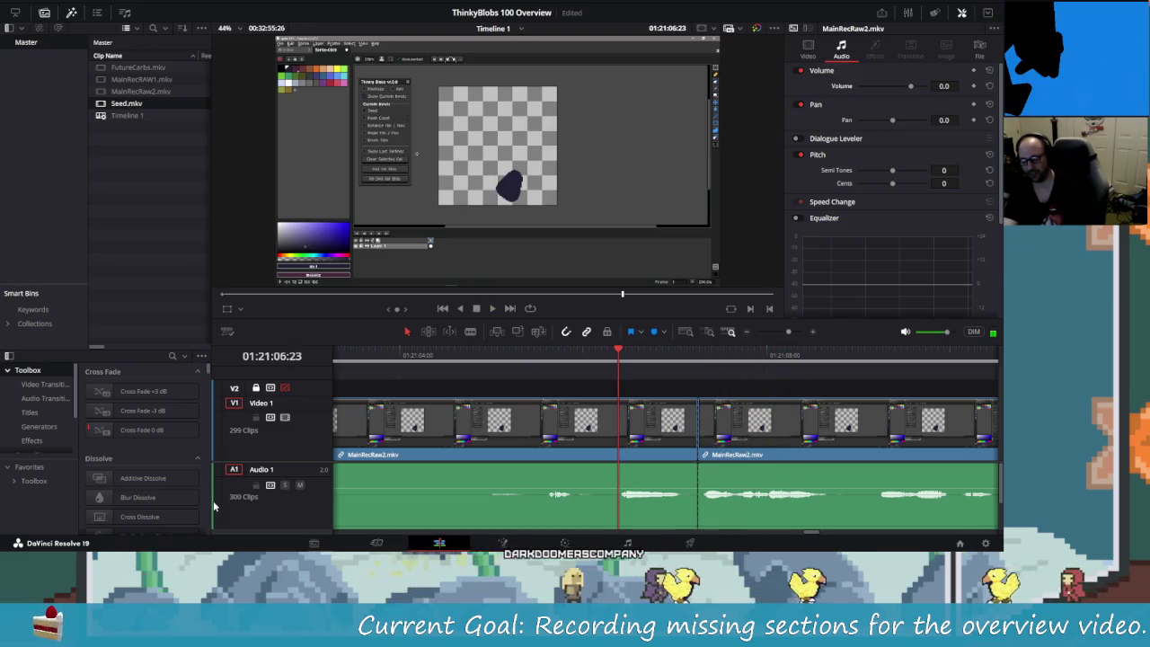
key(Delete)
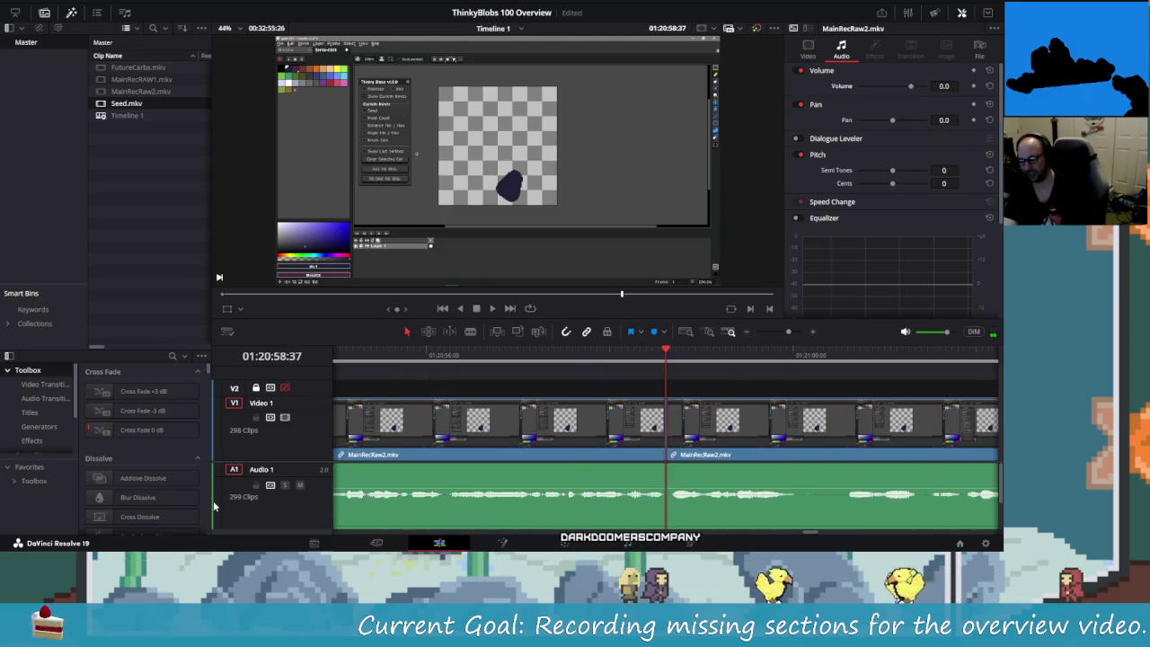
key(slash)
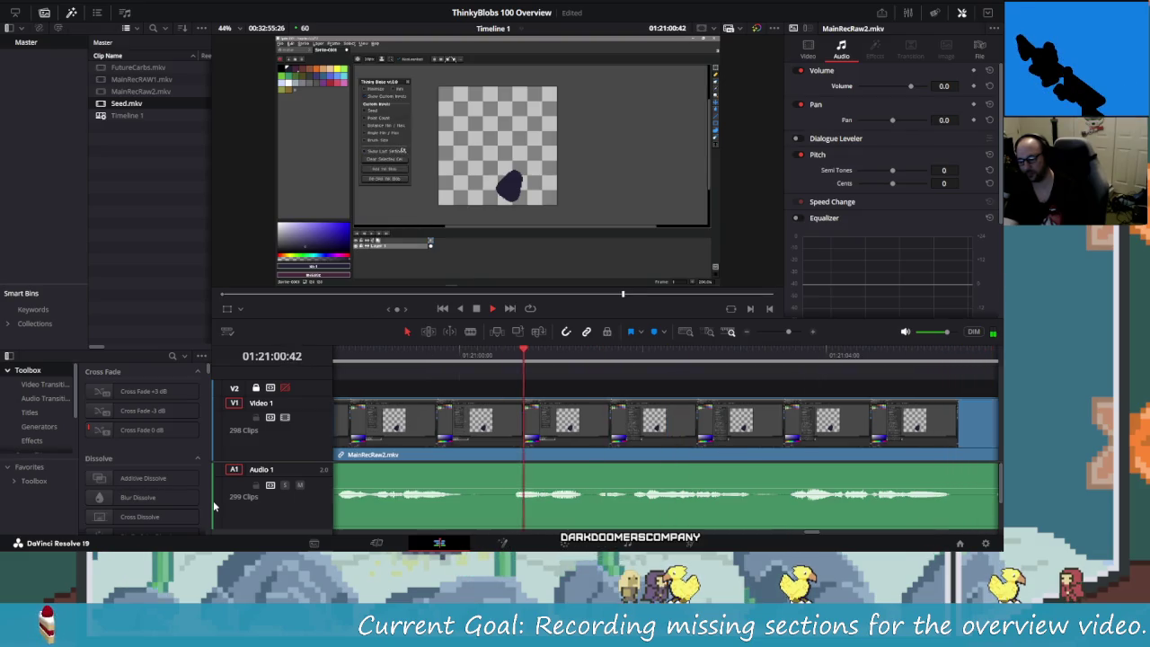
key(slash)
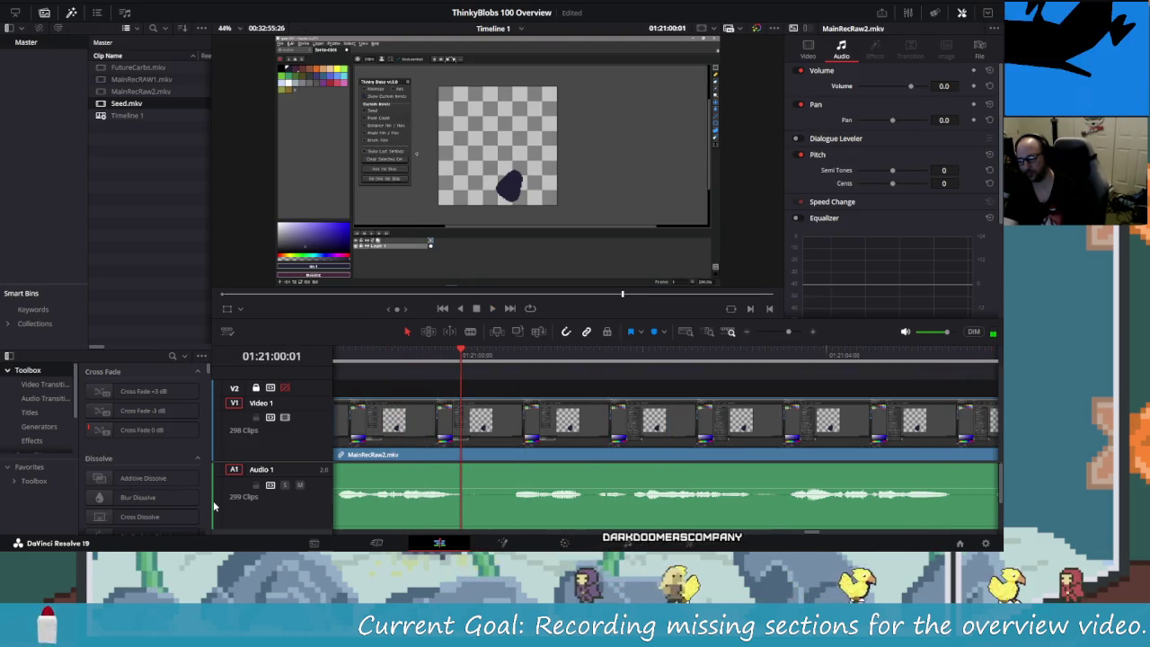
- Blade both ends of the short clip, ripple-delete it, and play back the edited timeline
key(ctrl+b)
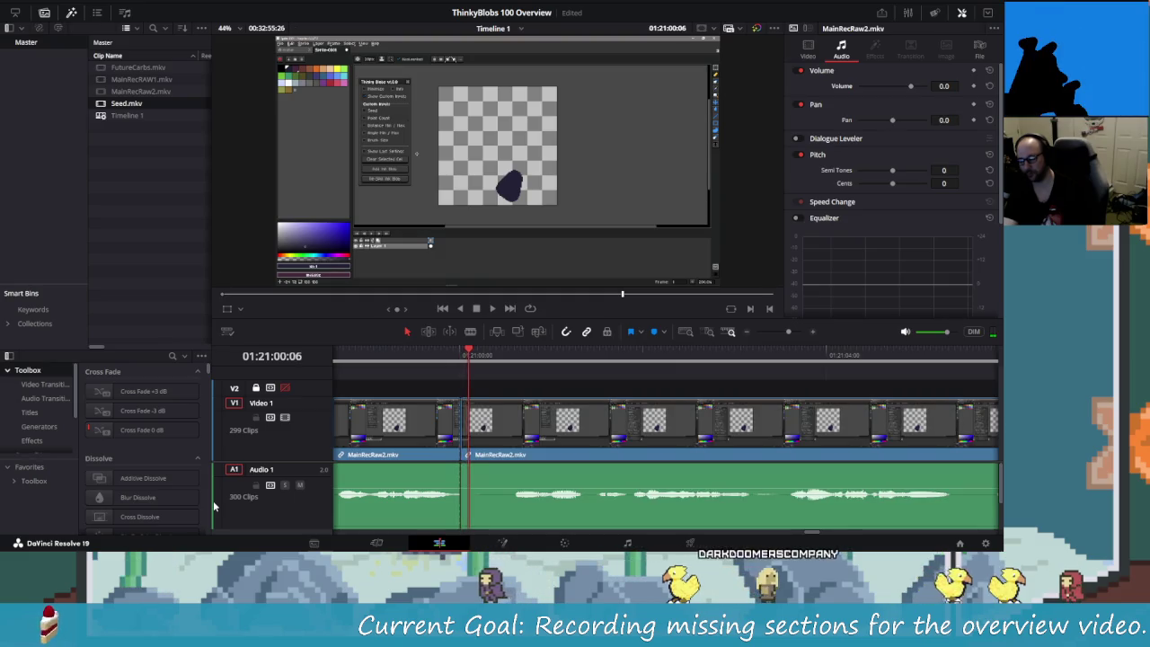
key(Right)
key(Right)
key(Right)
key(Right)
key(Right)
key(Right)
key(Right)
key(Right)
key(Right)
key(Right)
key(Right)
key(Right)
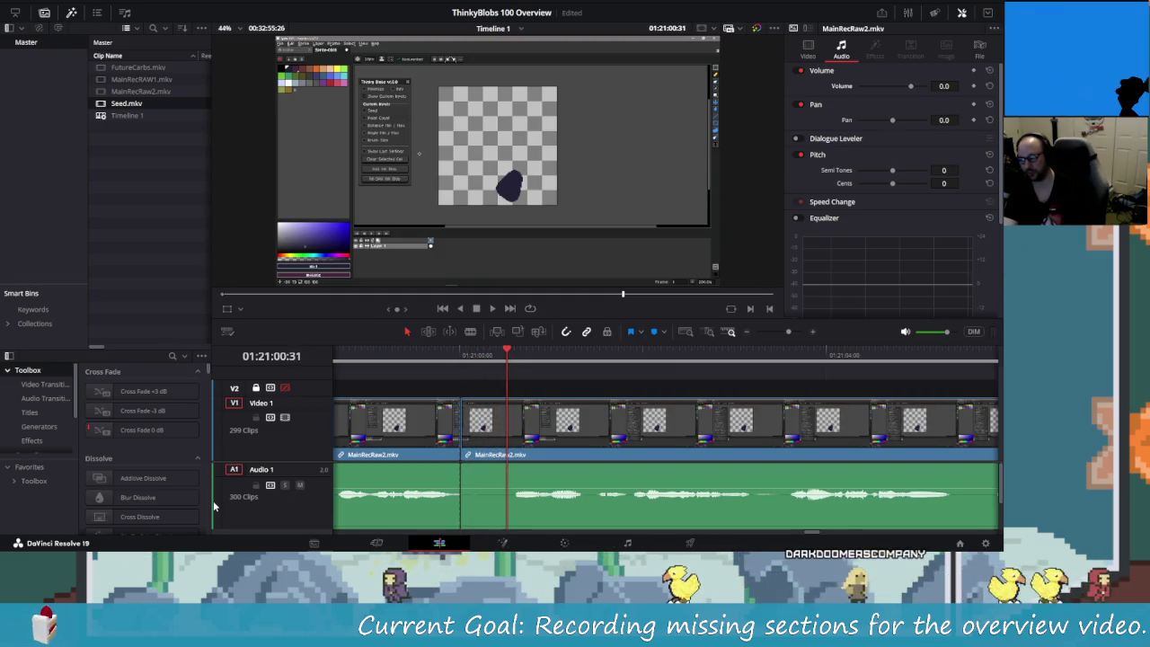
key(Right)
key(Right)
key(Right)
key(Right)
key(Right)
key(Right)
key(Right)
key(Right)
key(Right)
key(Right)
key(Right)
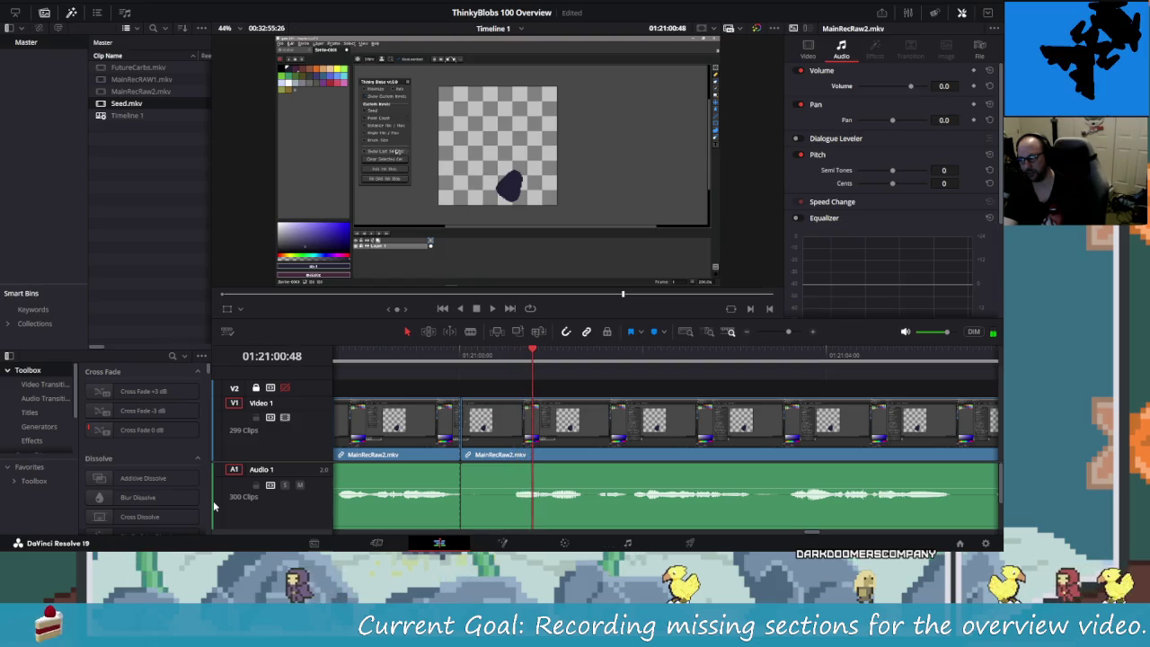
key(Left)
key(Left)
key(Left)
key(Left)
key(Left)
key(Left)
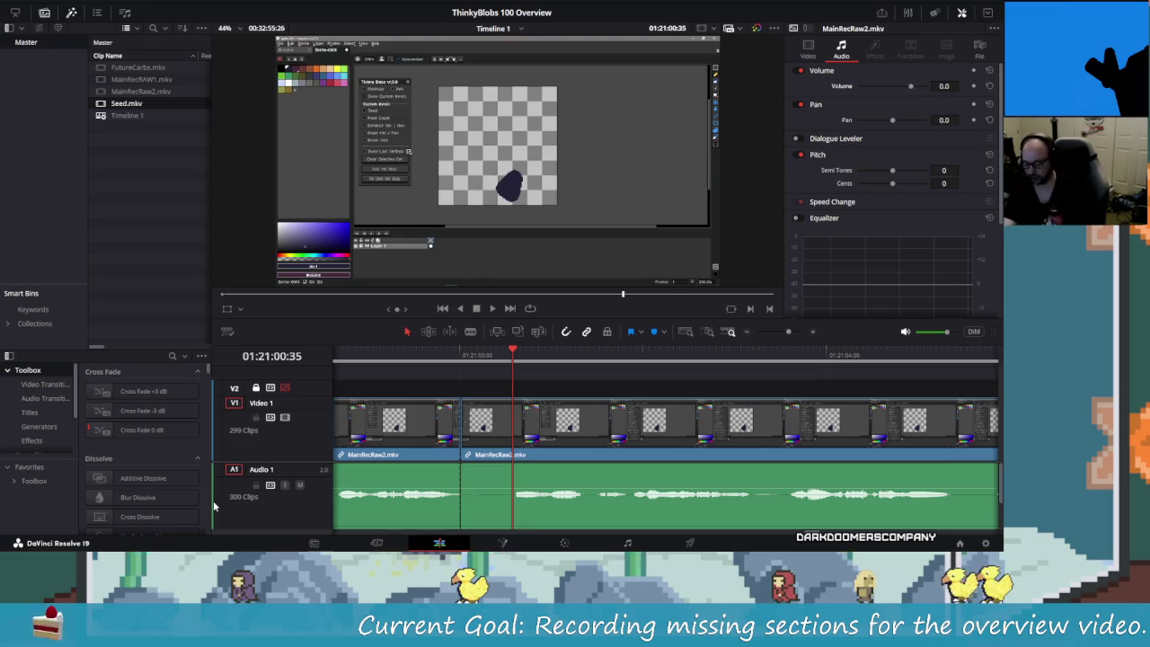
key(ctrl+b)
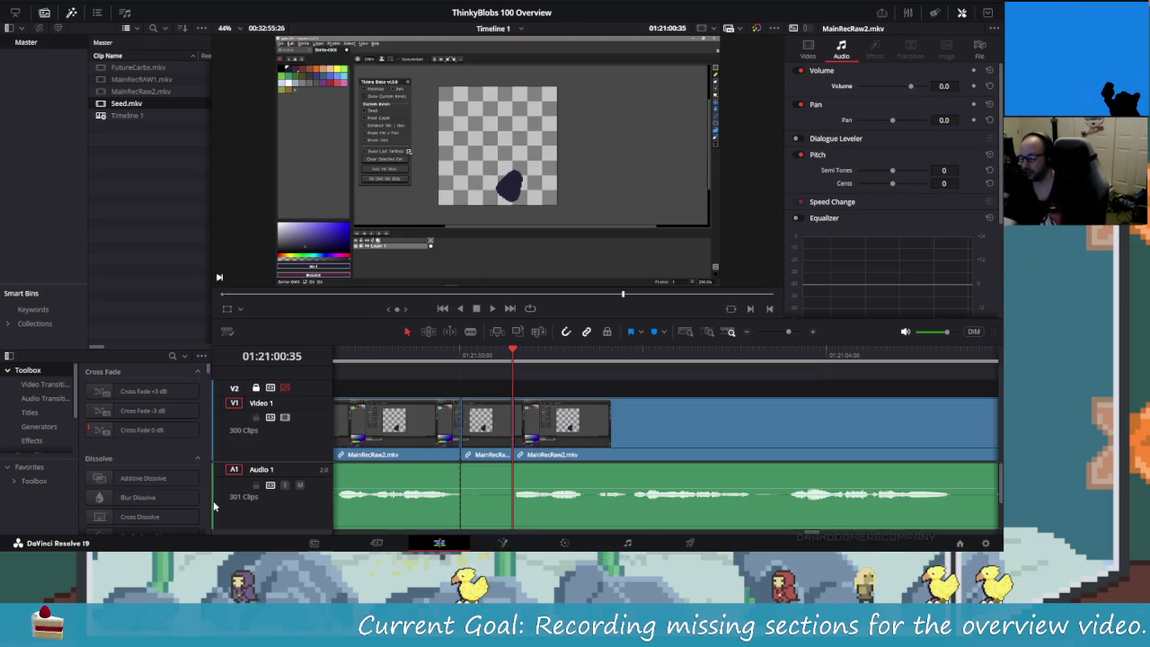
key(Left)
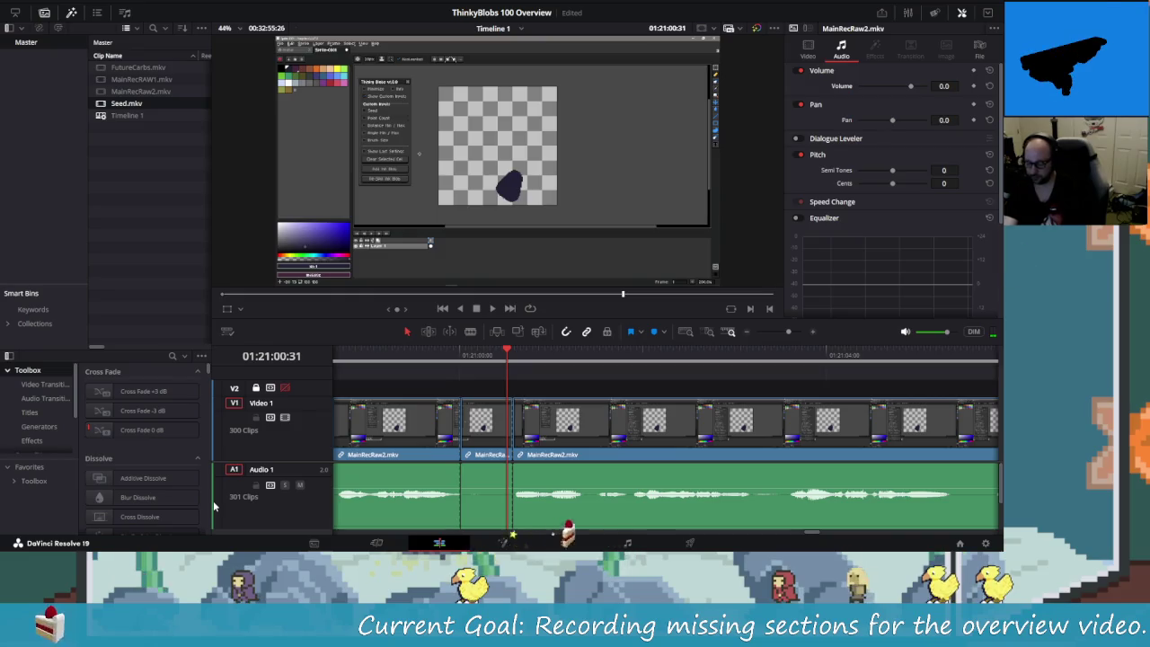
key(Left)
key(Delete)
key(/)
key(space)
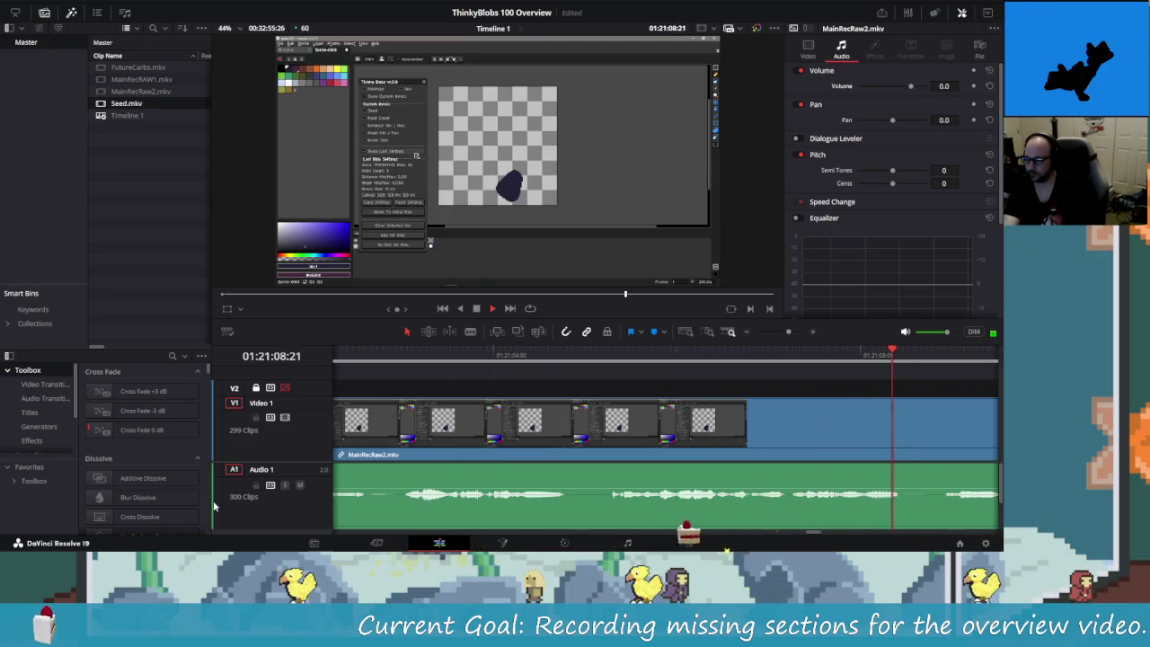
- Stop playback and nudge the playhead a few seconds back and forth around 01:21:00
key(space)
key(shift+Left)
key(shift+Left)
key(shift+Left)
key(shift+Left)
key(shift+Left)
key(shift+Left)
key(shift+Left)
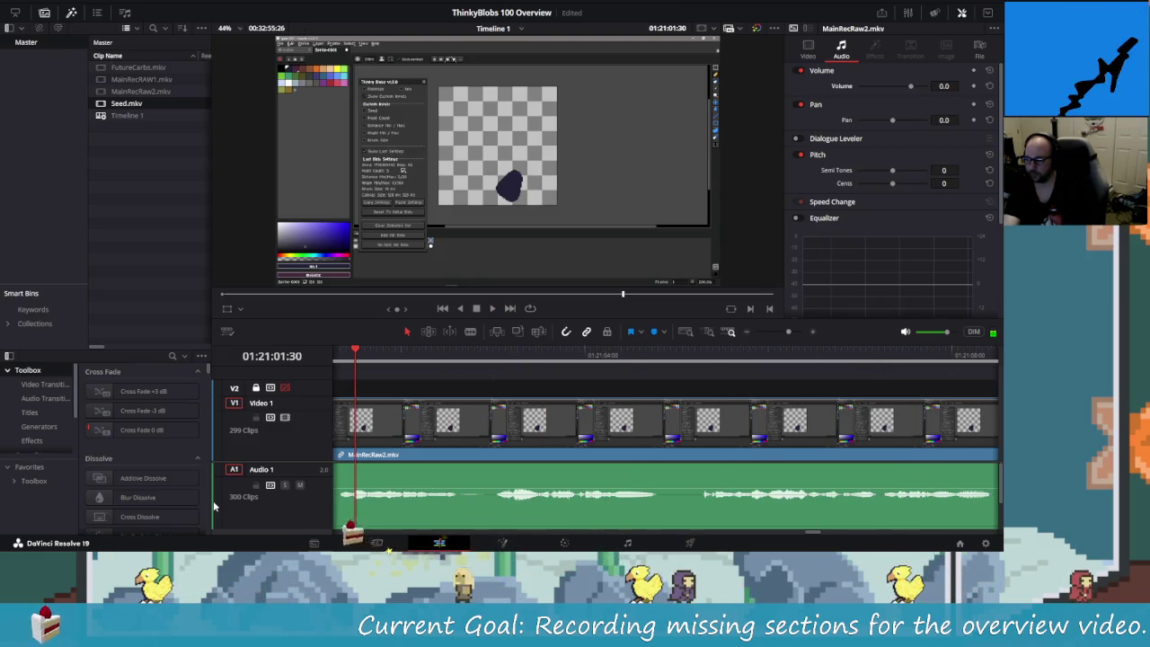
key(shift+Left)
key(shift+Left)
key(shift+Left)
key(shift+Right)
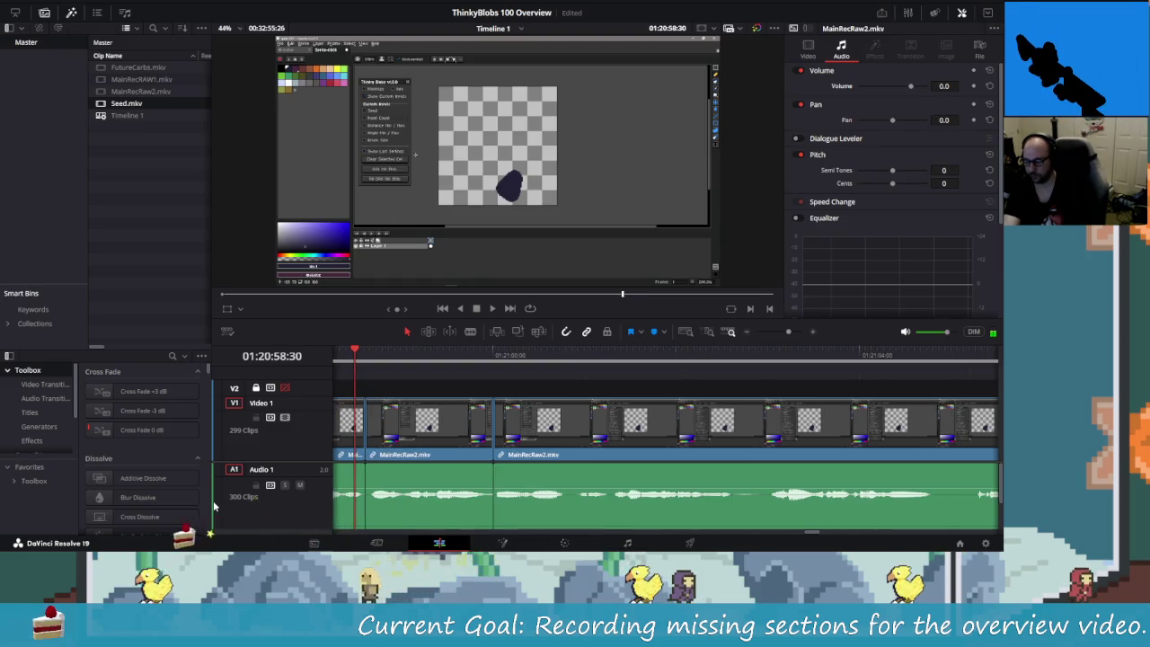
key(shift+Right)
key(shift+Left)
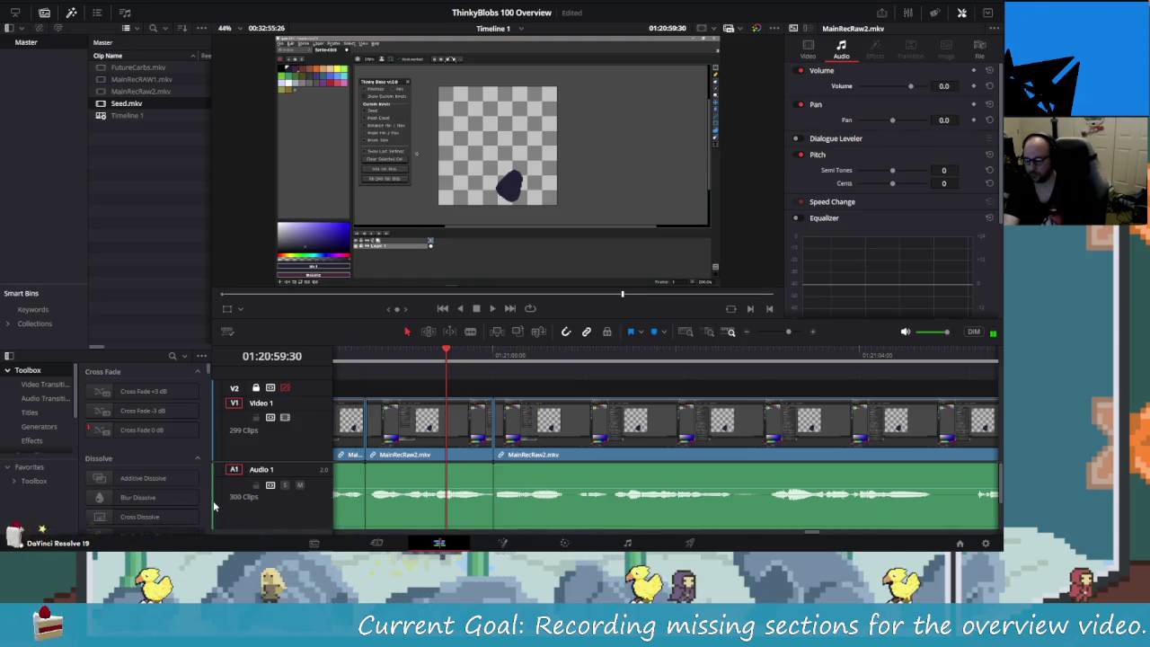
- Step frame by frame across the cut, then bring Aseprite with Bunny.png to the front
key(Right)
key(Right)
key(Right)
key(Right)
key(Right)
key(Right)
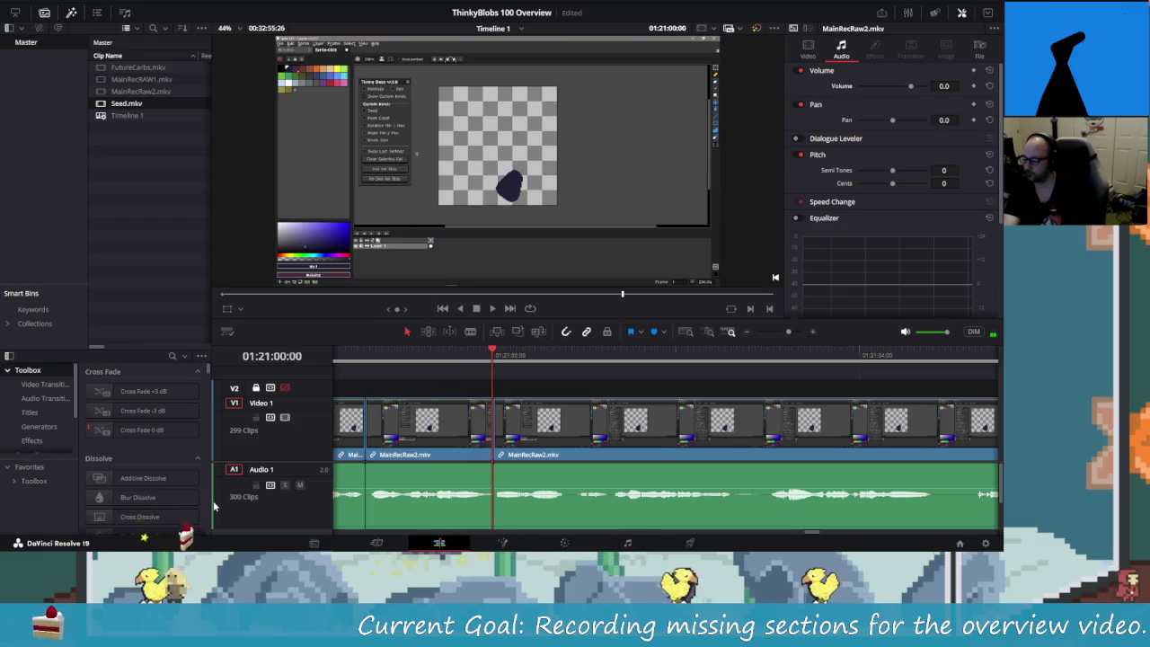
key(Right)
key(Right)
key(Right)
key(Right)
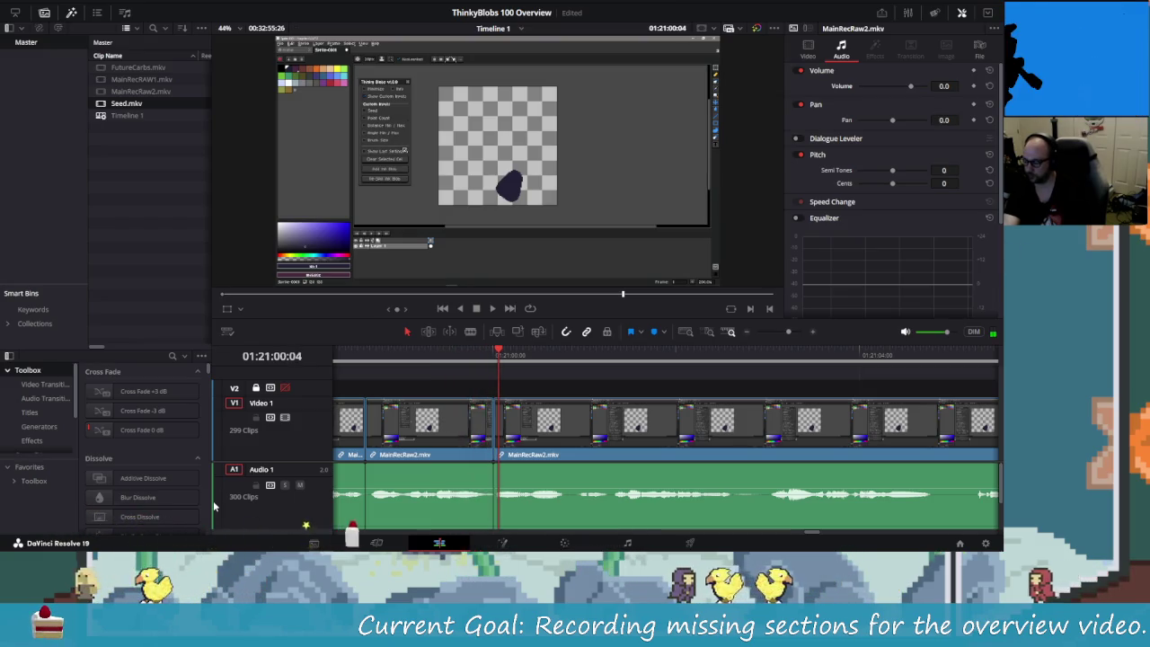
key(Left)
key(Left)
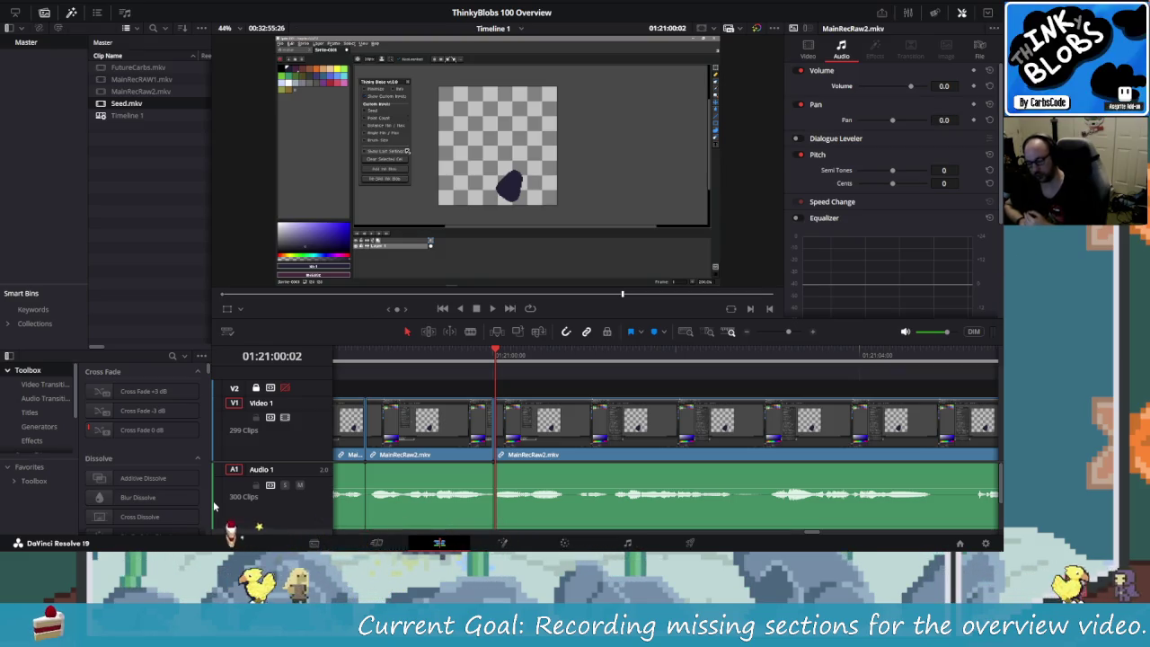
key(alt+Tab)
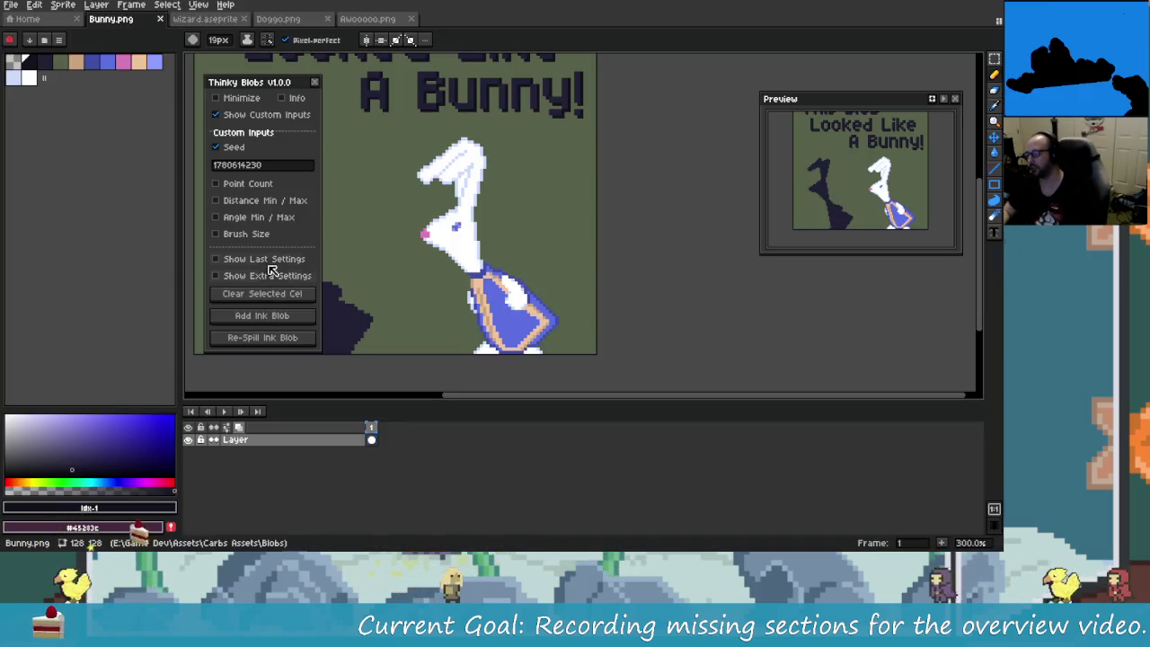
- In Thinky Blobs, turn on Show Last Settings and turn off Show Custom Inputs
click(245, 259)
click(252, 148)
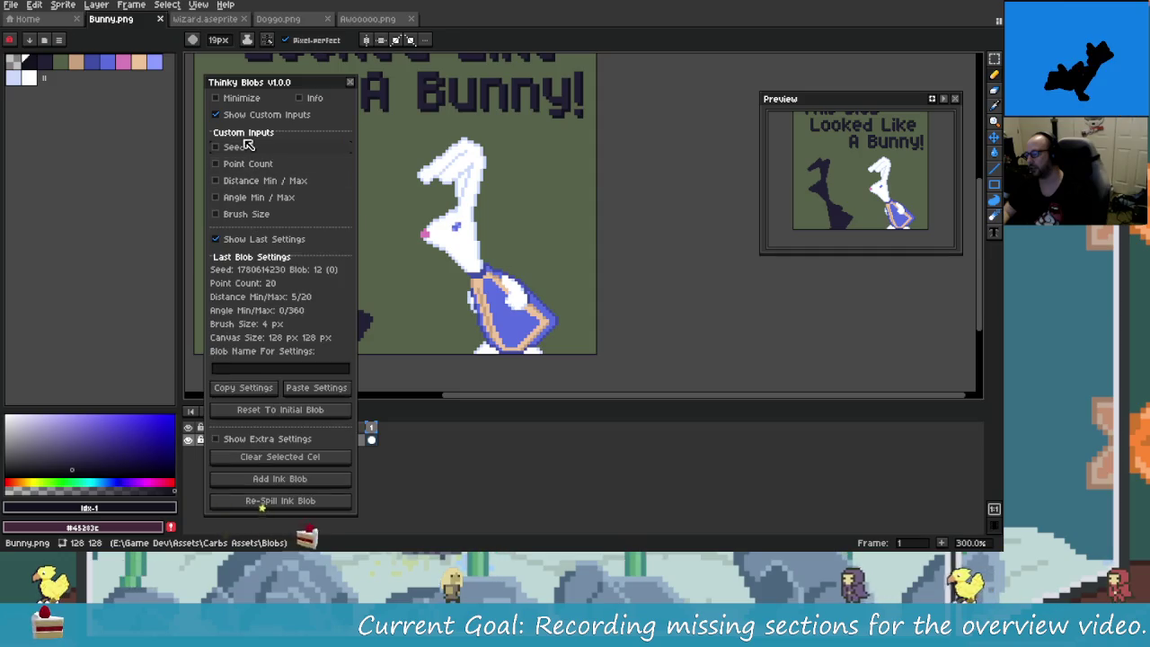
click(261, 115)
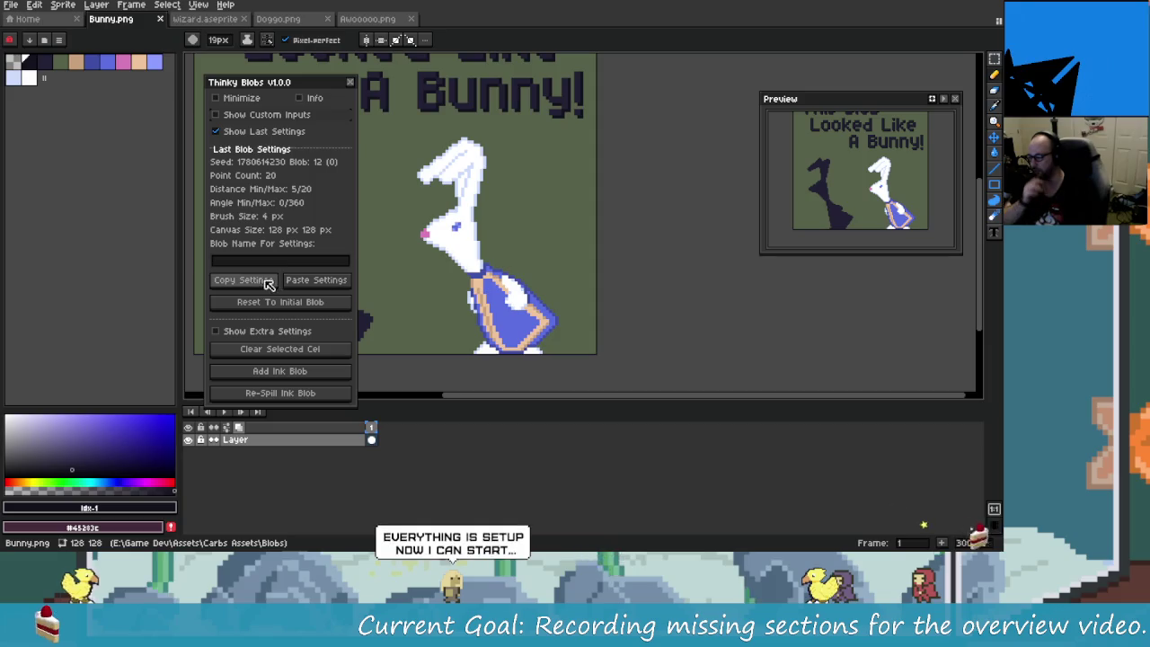
- Add an ink blob near the bunny's feet at the canvas bottom, then return to Resolve
click(454, 348)
key(ctrl+z)
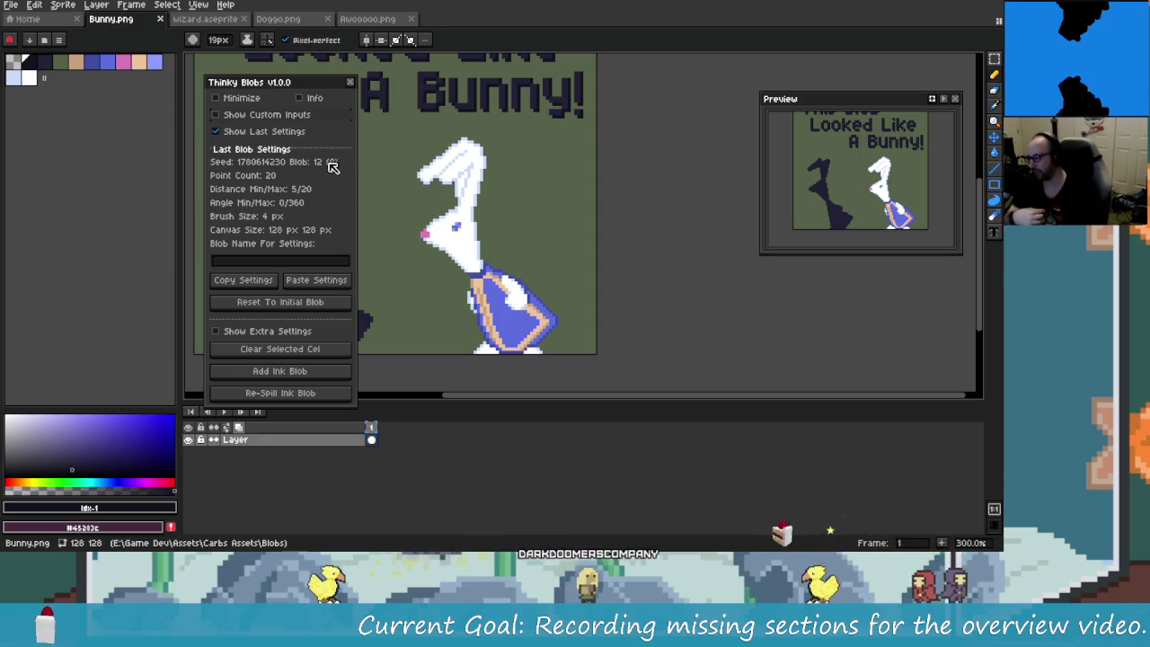
click(440, 356)
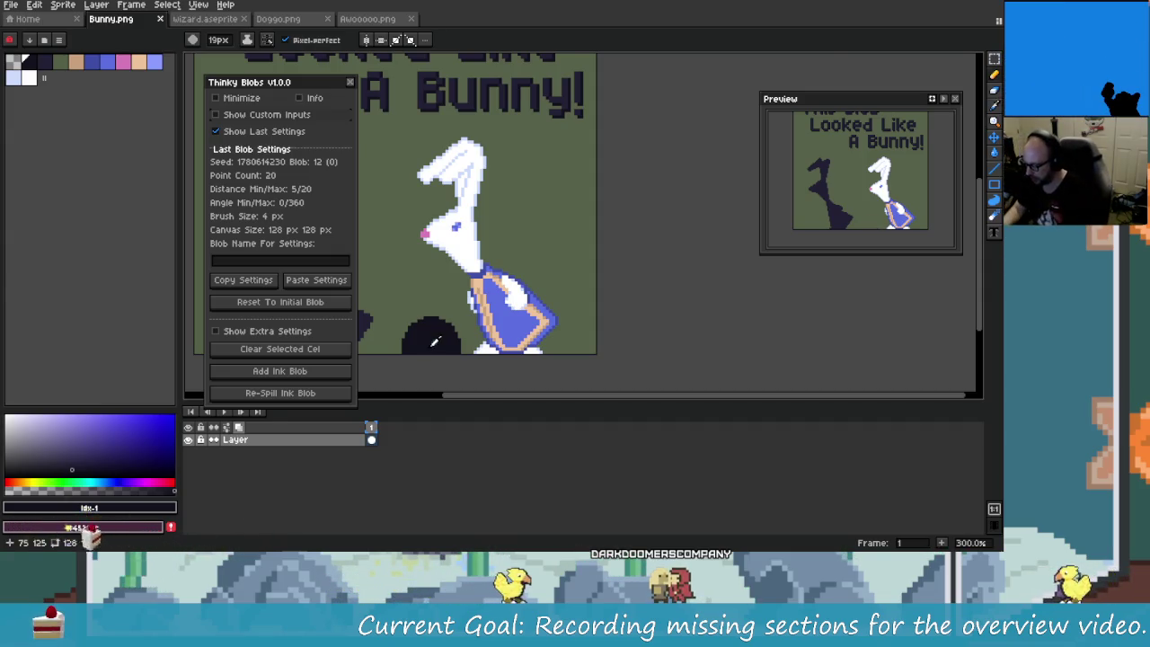
key(alt+Tab)
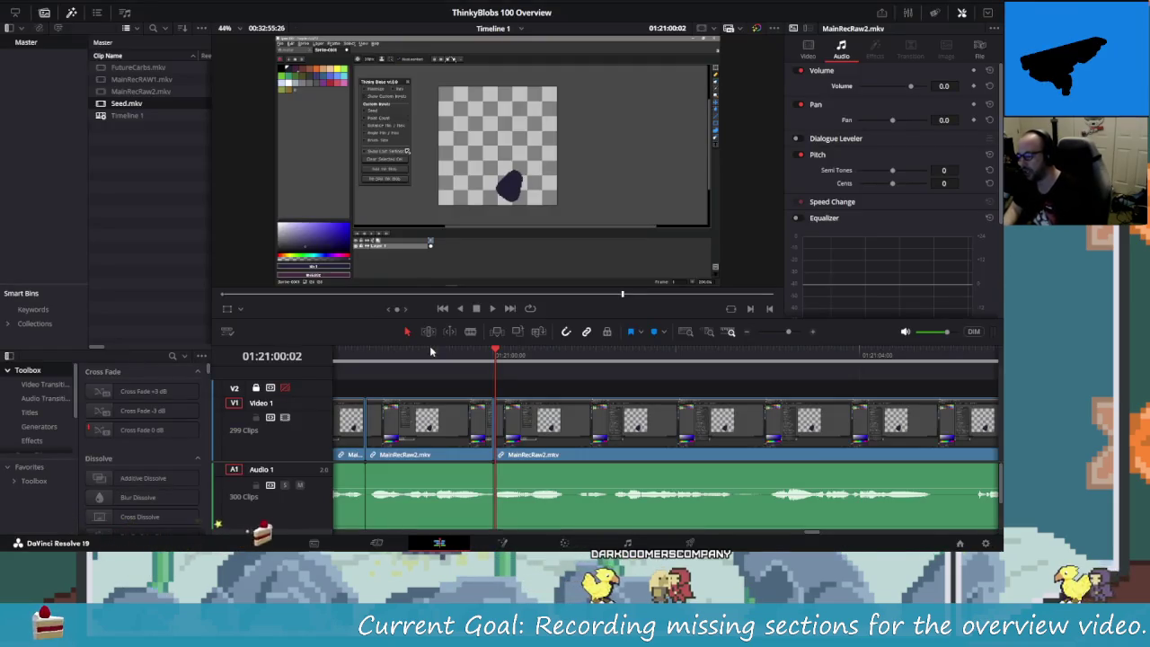
key(alt+Tab)
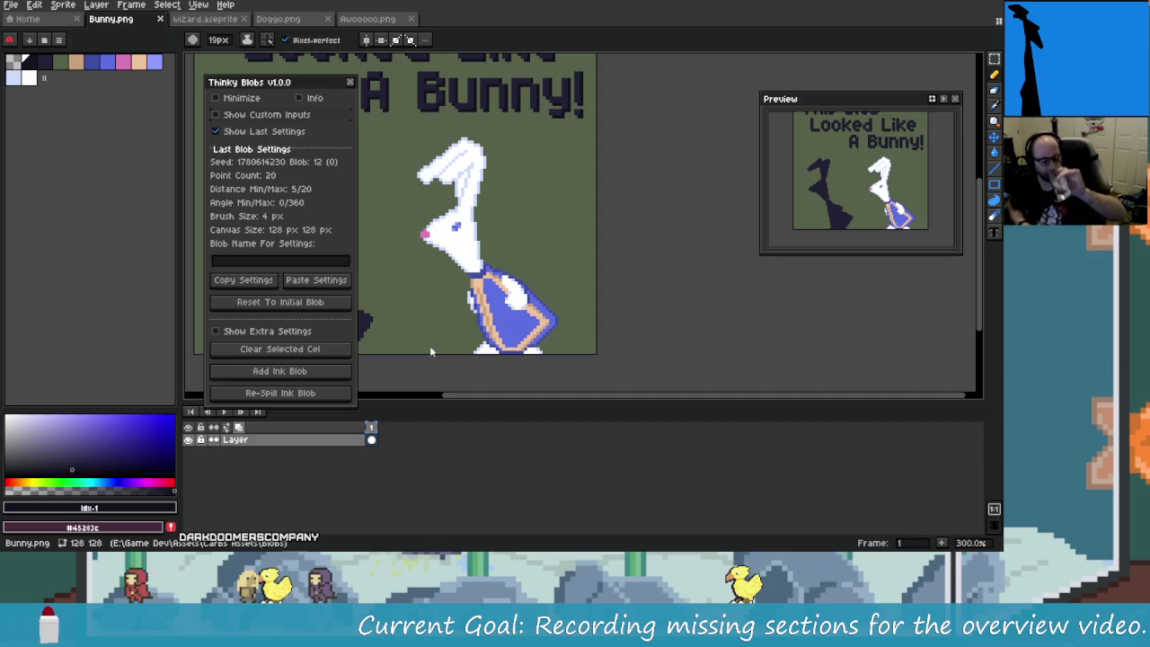
key(alt+Tab)
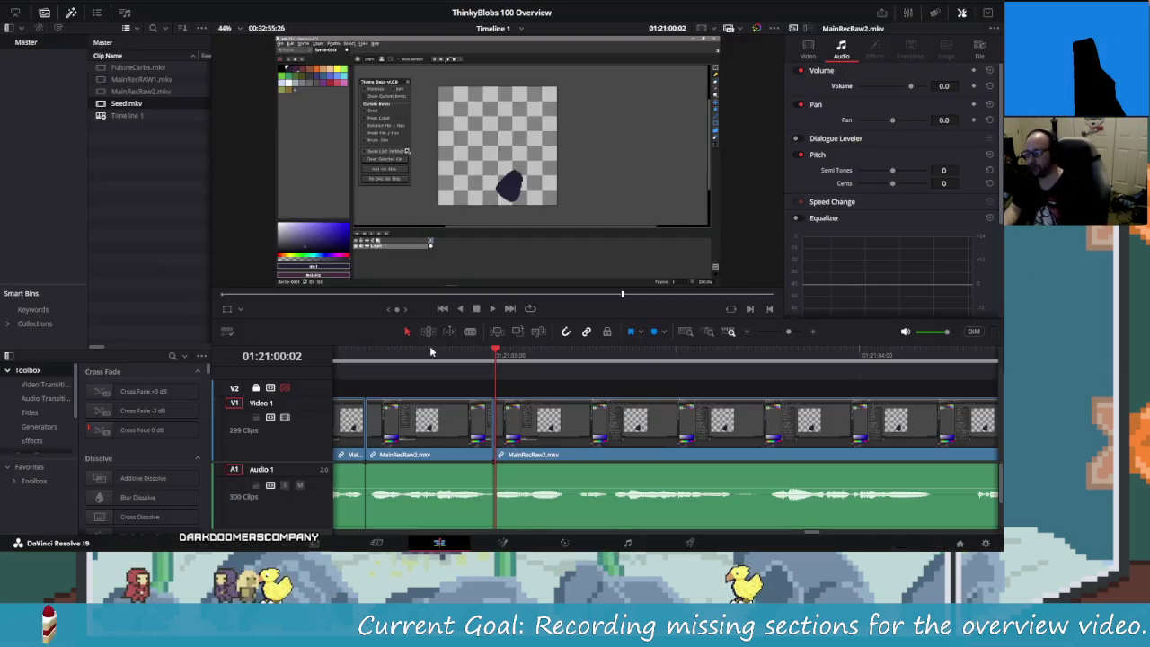
key(ctrl+minus)
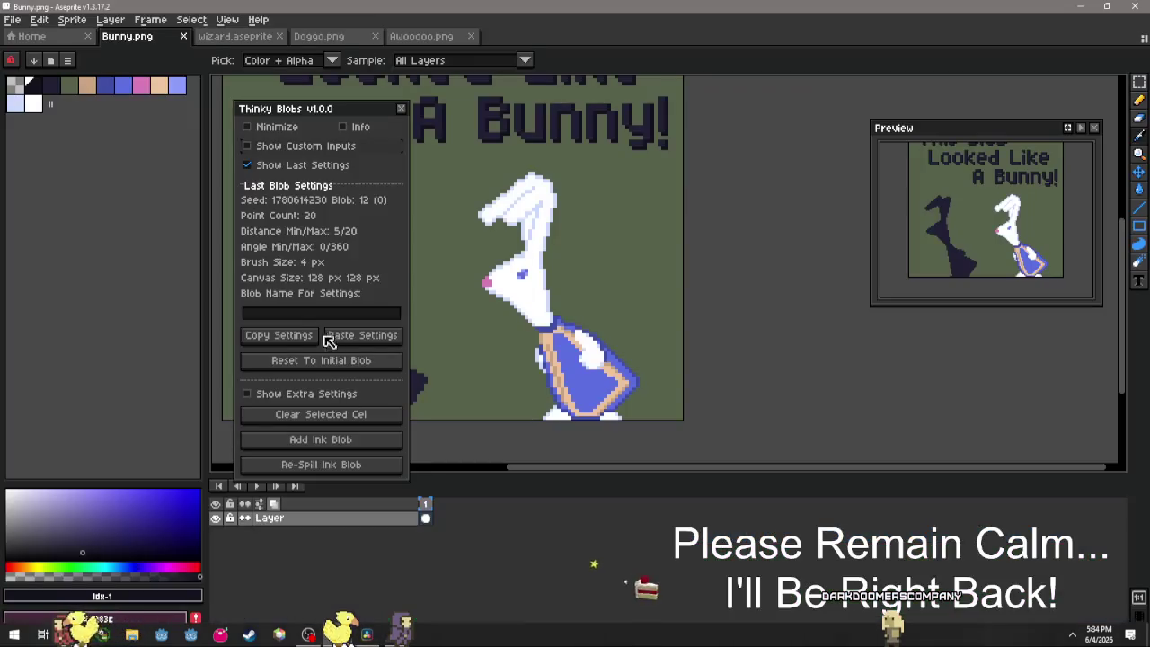
- Zoom the canvas in and pan to frame the bunny's head and cloak
scroll(651, 194, up, 4)
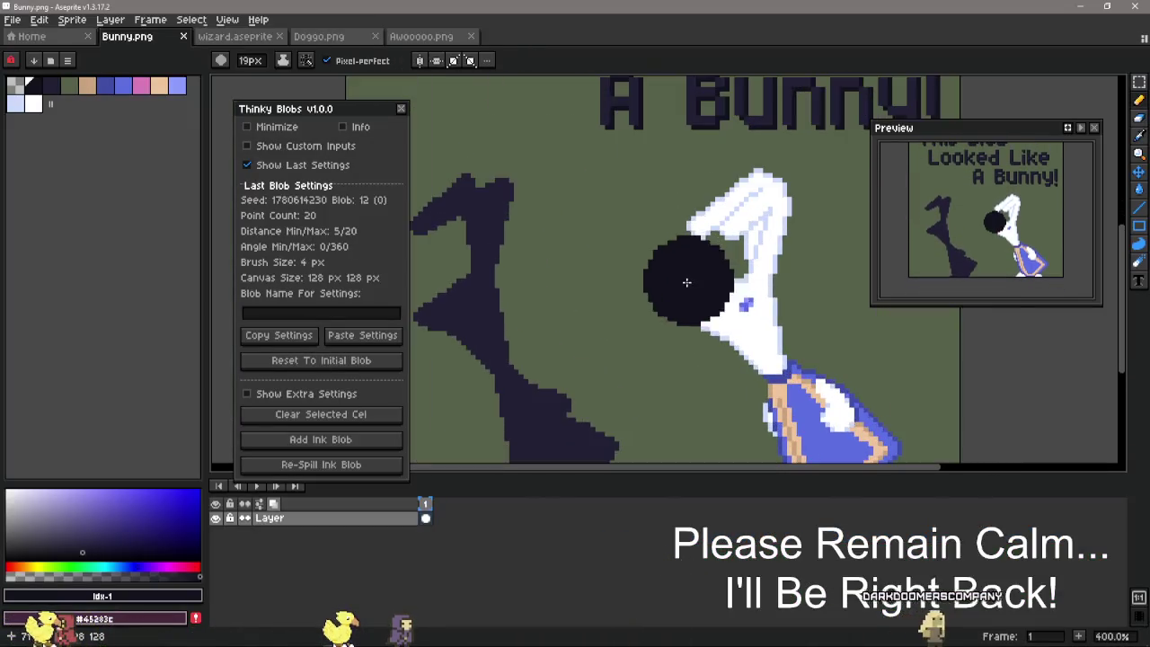
mouse_move(506, 386)
mouse_down()
mouse_move(435, 401)
mouse_move(445, 415)
mouse_move(437, 386)
mouse_move(429, 390)
mouse_move(437, 384)
mouse_up()
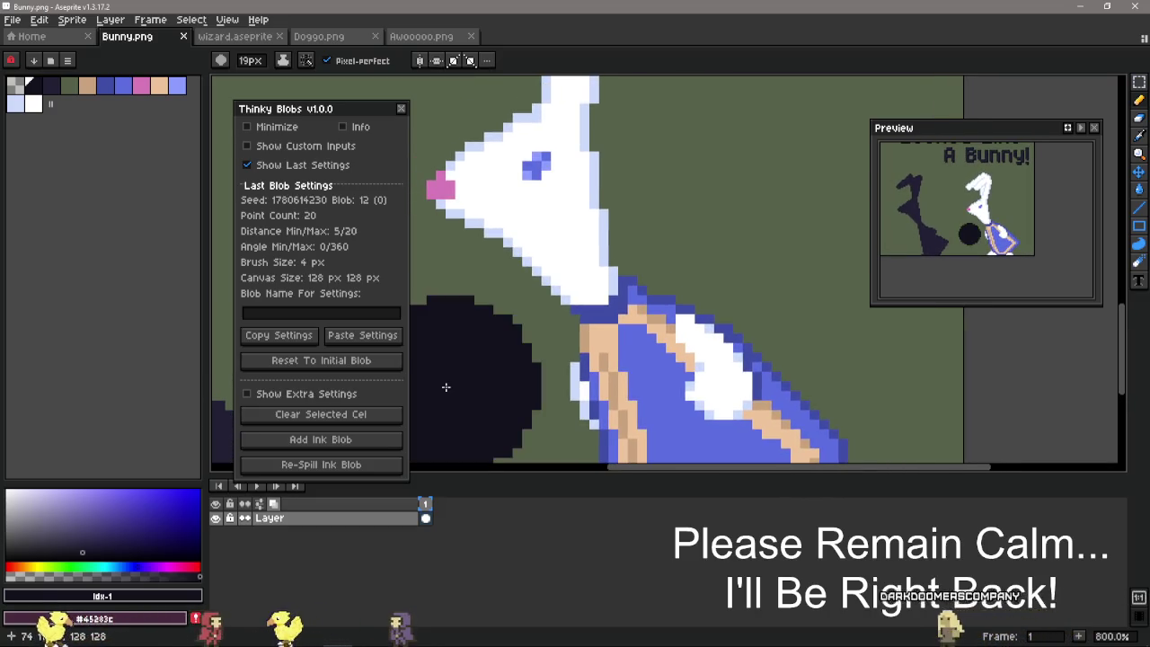
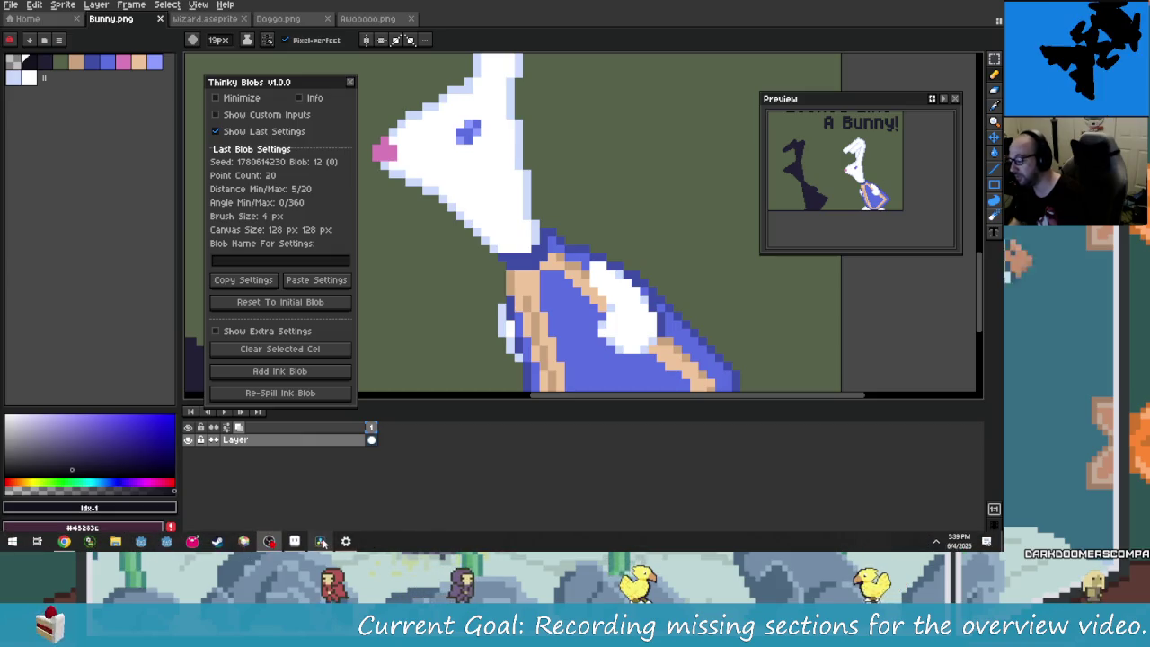
- Return to Resolve's ThinkyBlobs 100 Overview timeline and zoom it in
click(322, 542)
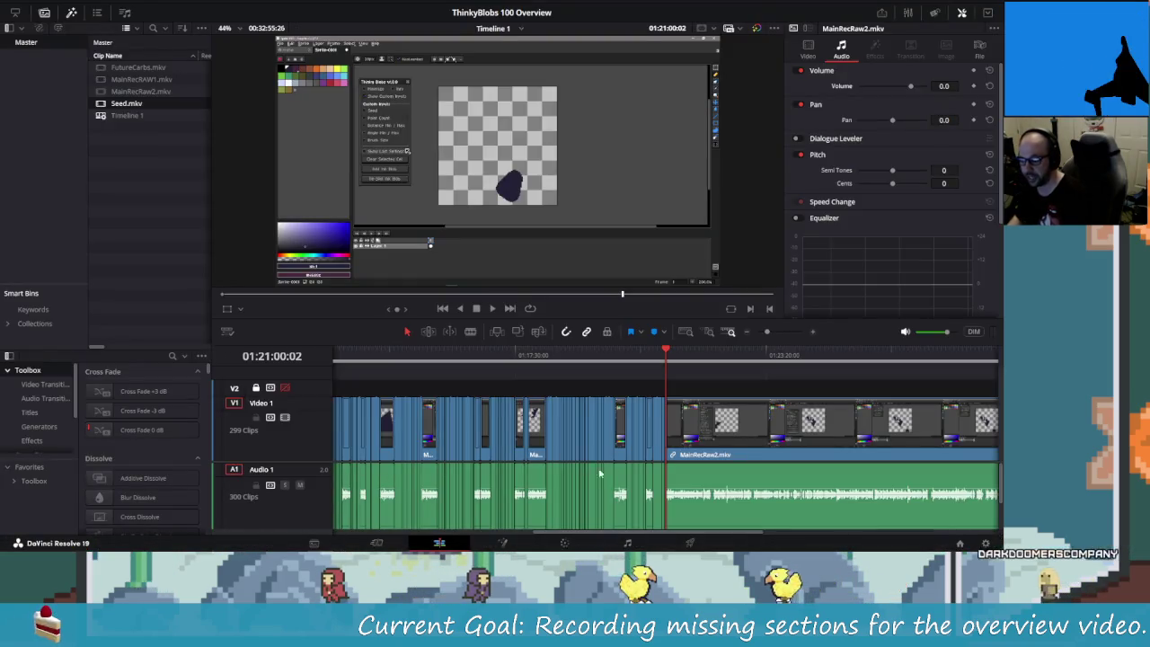
scroll(653, 469, up, 1)
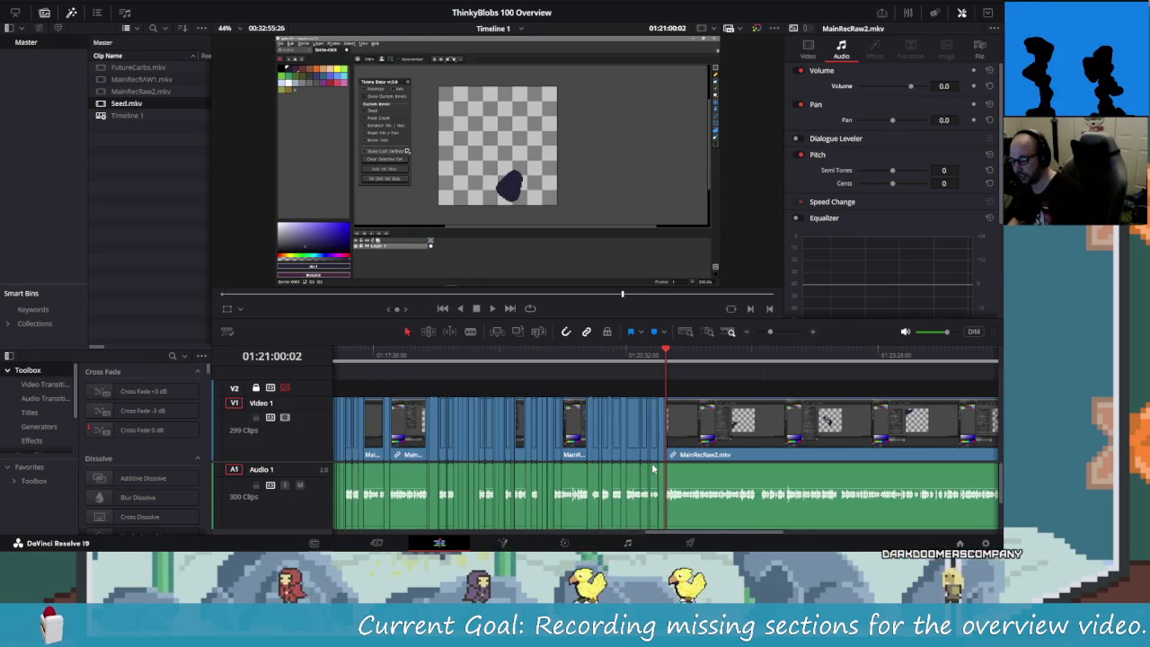
scroll(654, 469, up, 2)
scroll(654, 469, up, 1)
scroll(653, 469, up, 1)
scroll(653, 469, up, 1)
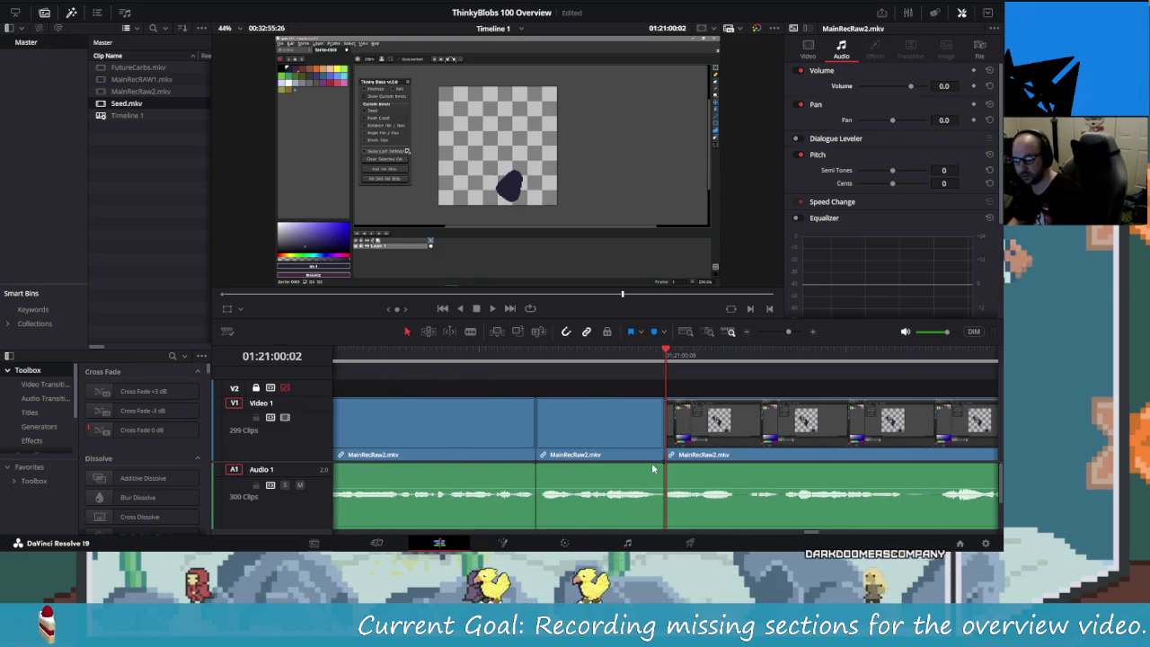
scroll(654, 469, down, 1)
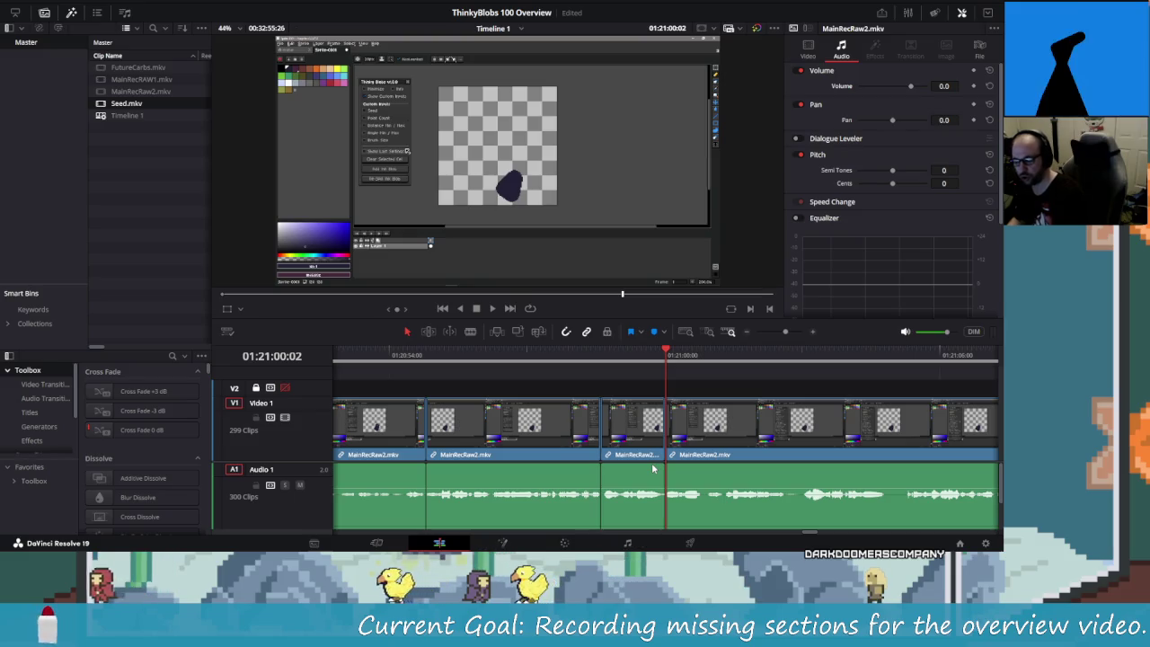
- Play back the latest MainRecRaw2 cuts with monitor audio dimmed, rechecking one cut
key(slash)
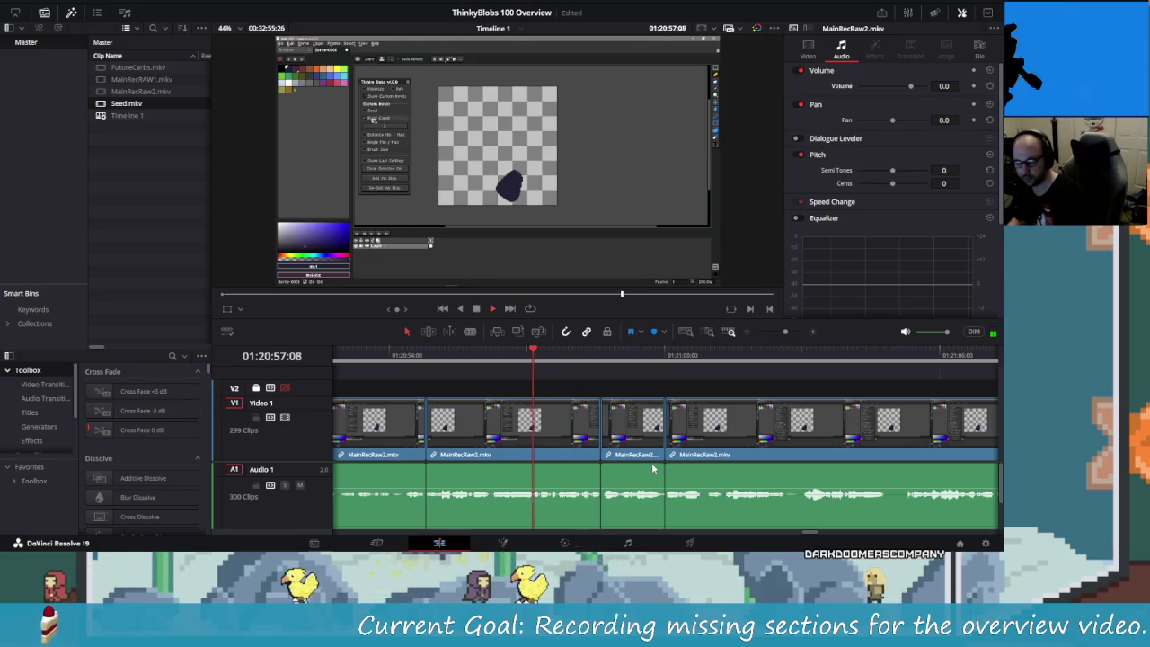
key(space)
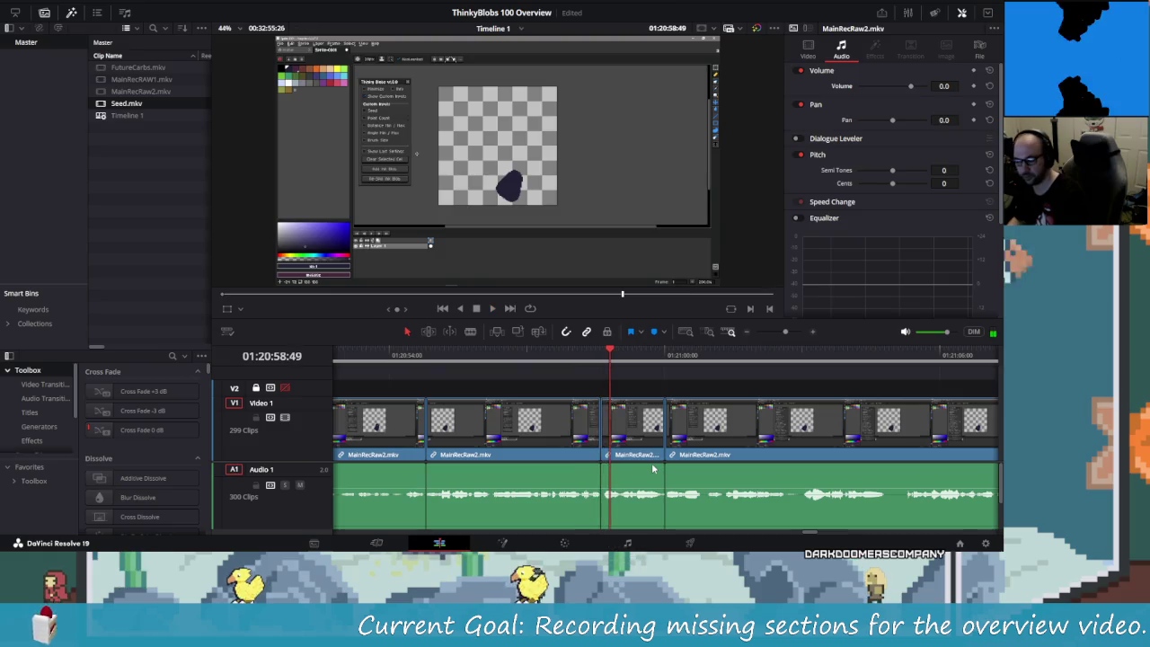
click(974, 332)
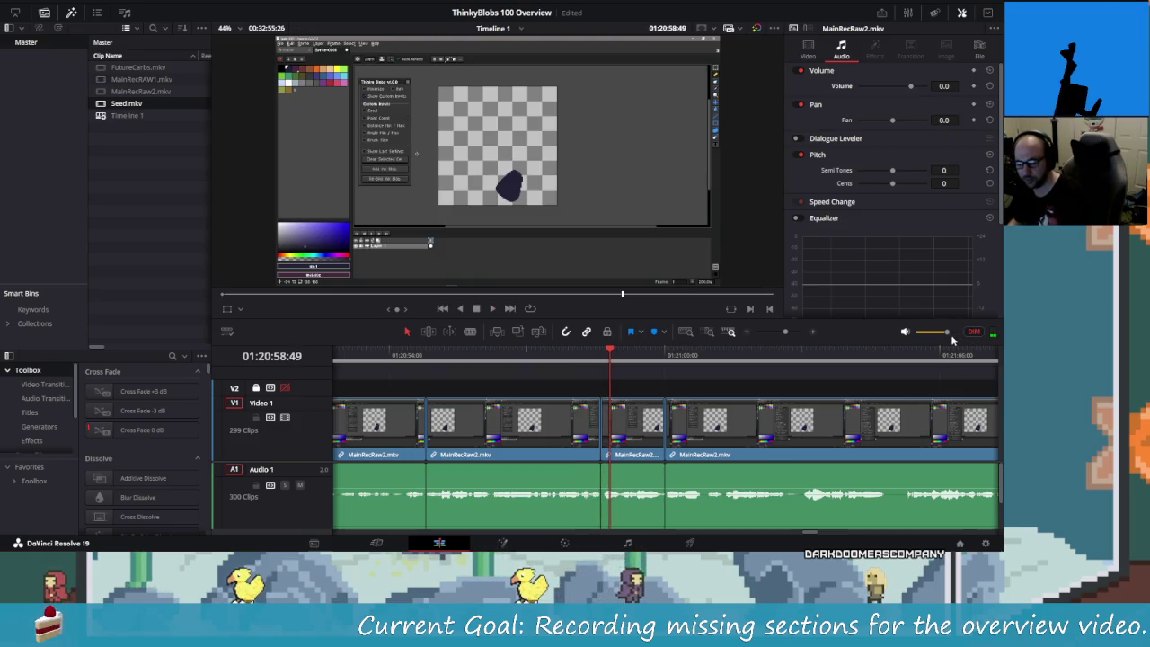
key(space)
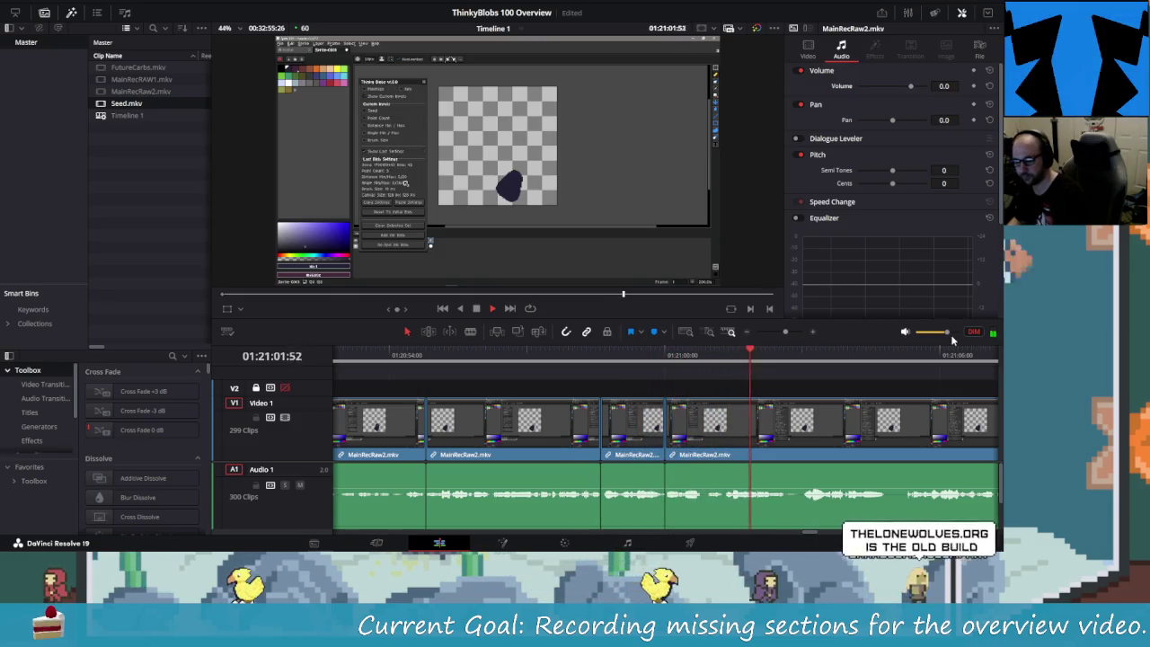
key(shift+Left)
key(shift+Left)
key(shift+Left)
key(shift+Left)
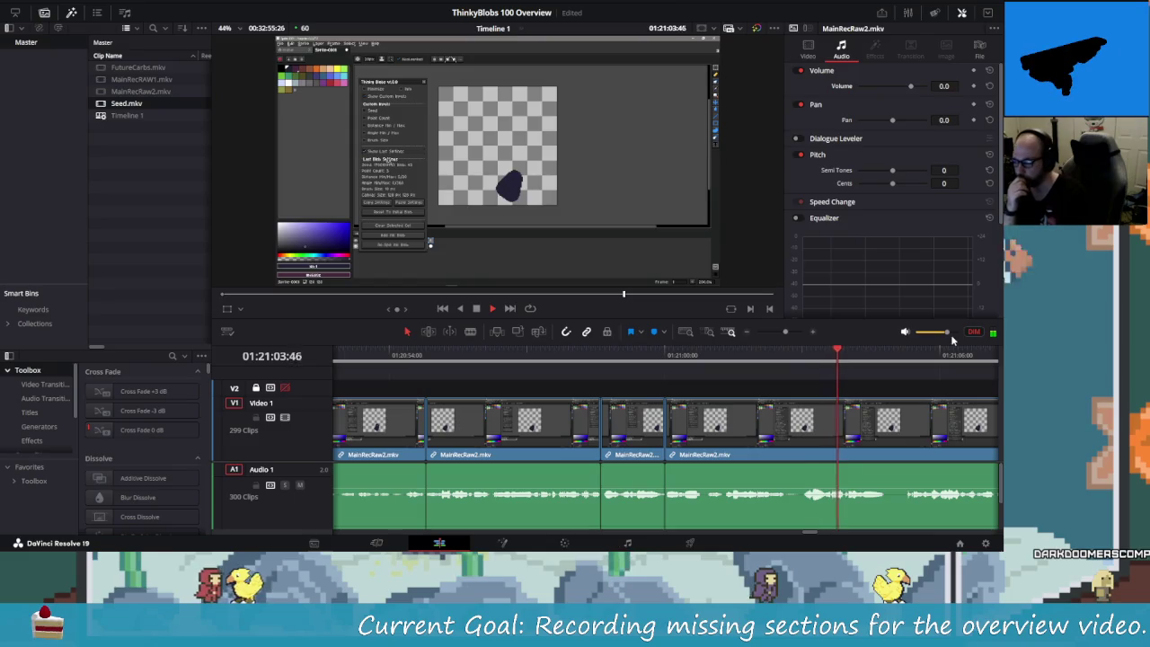
key(shift+Left)
key(shift+Left)
key(shift+Left)
key(shift+Left)
key(shift+Left)
key(shift+Left)
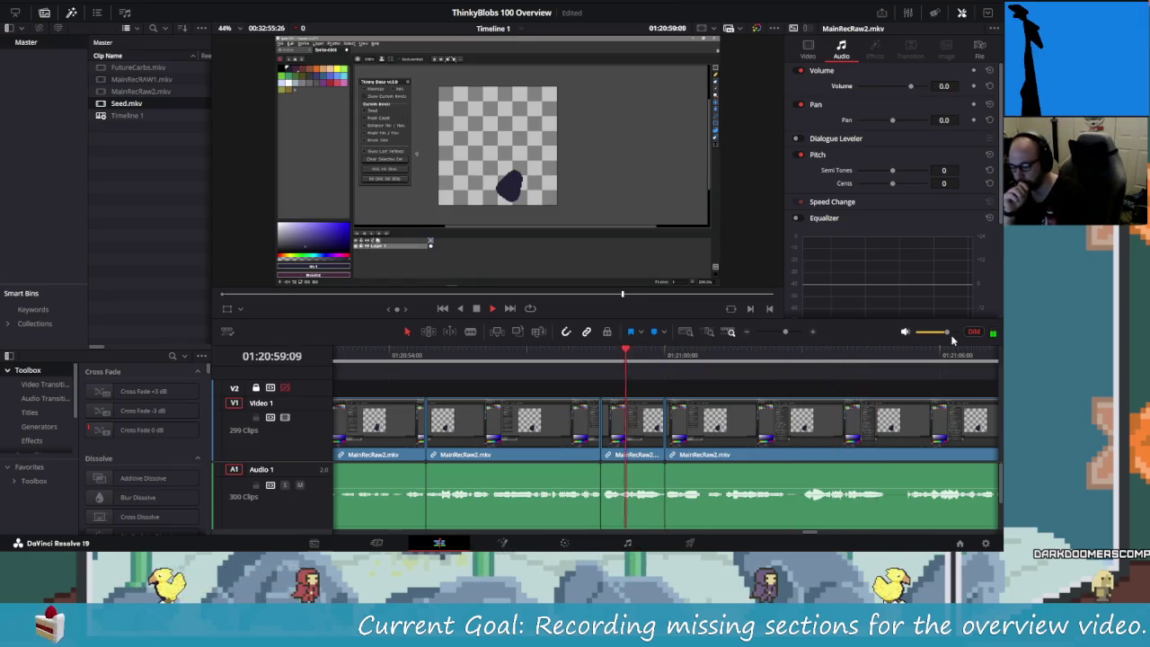
key(space)
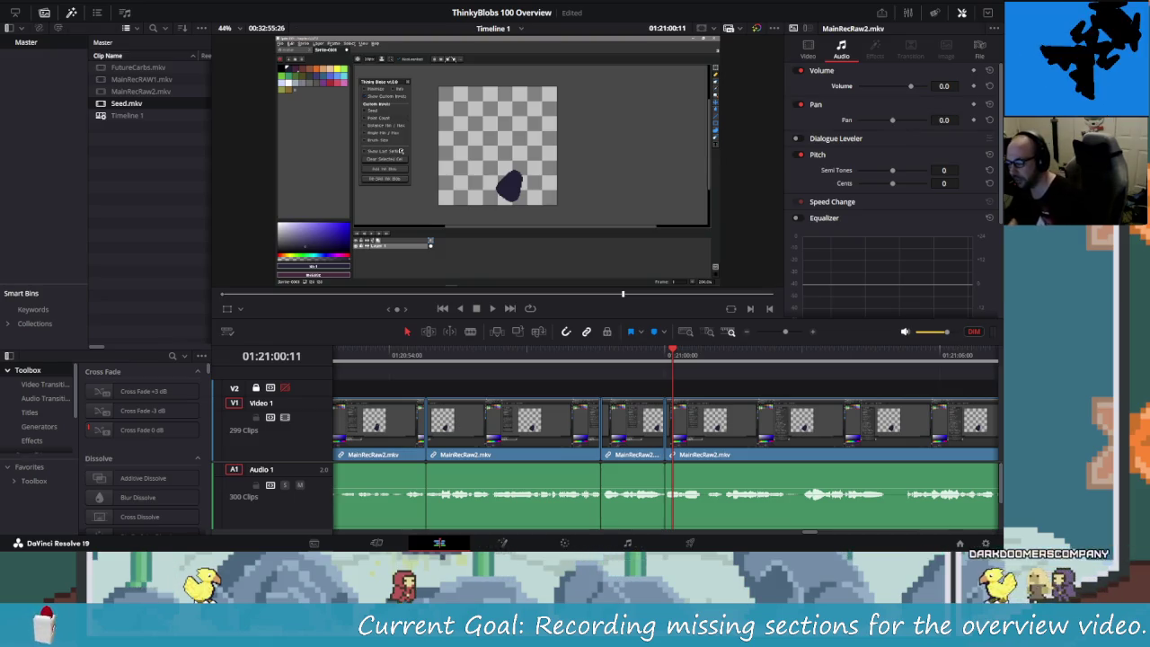
mouse_move(653, 473)
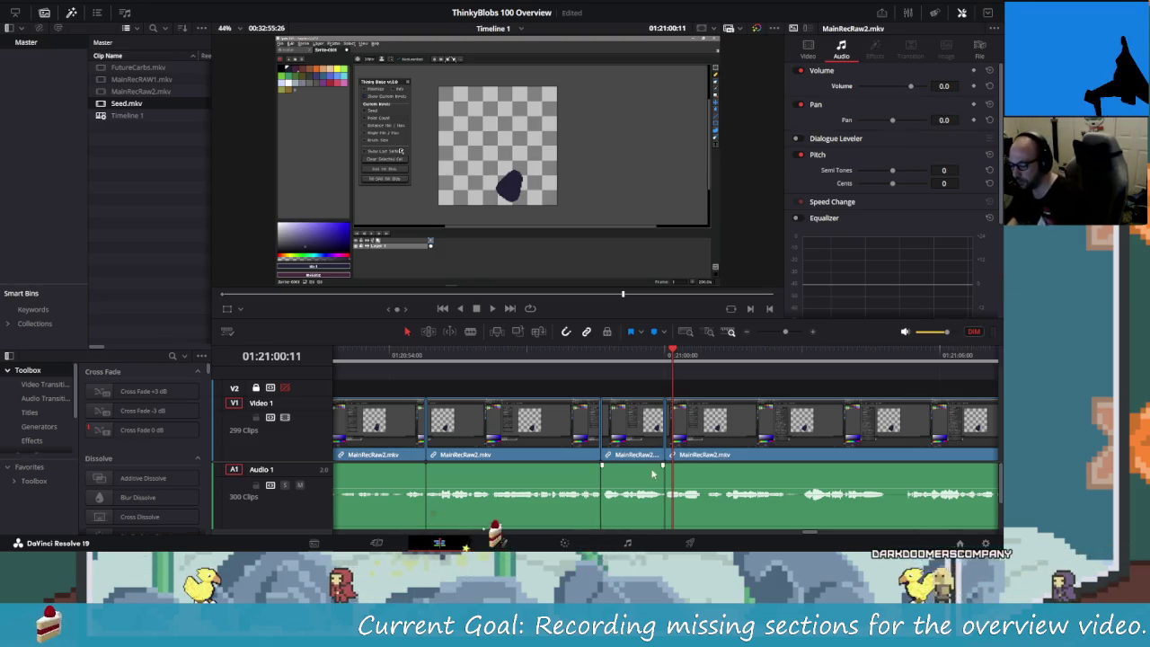
- Dismiss the window switcher and launcher, then switch to Chrome loading thelonewolves.org
key(alt+Tab)
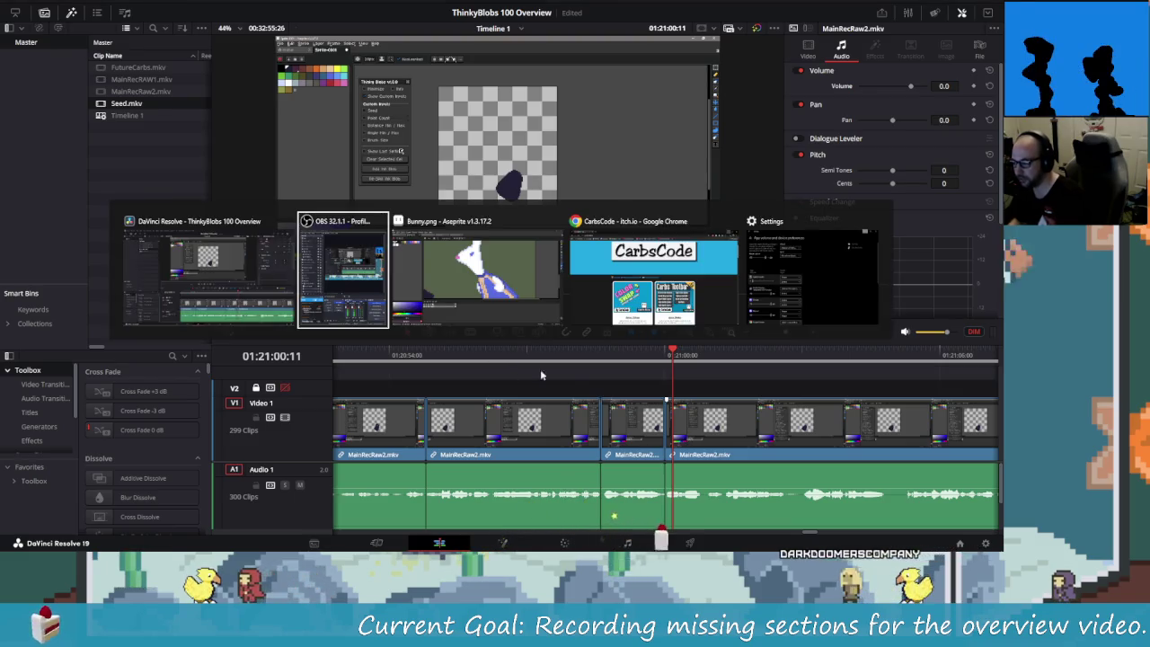
key(Escape)
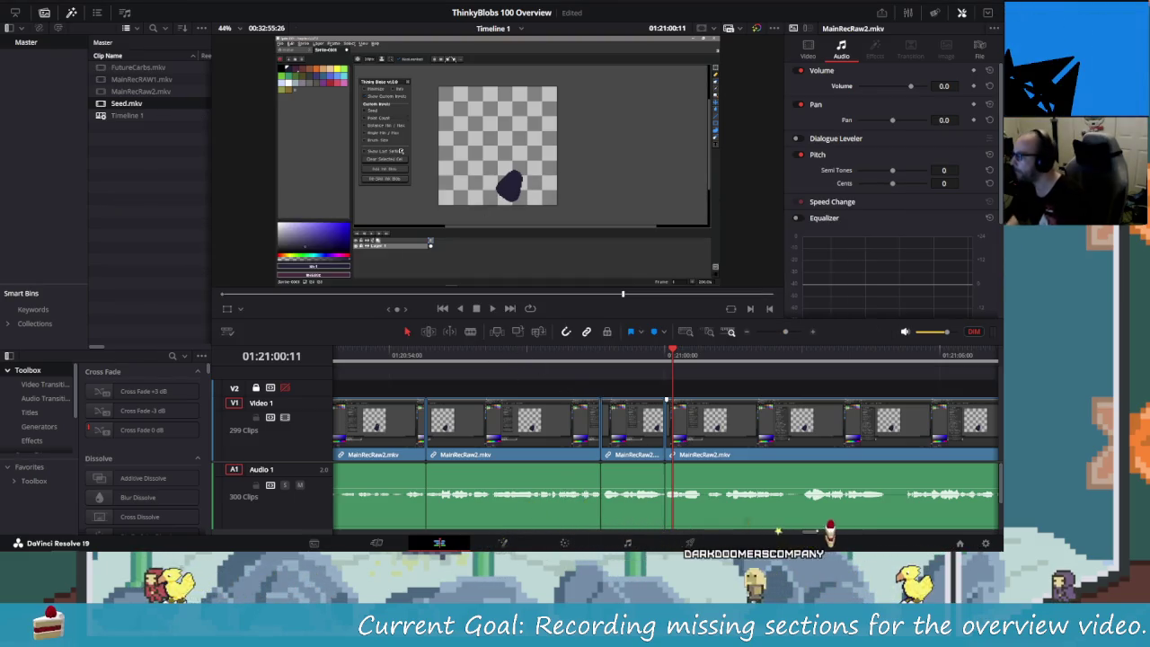
key(alt+Tab)
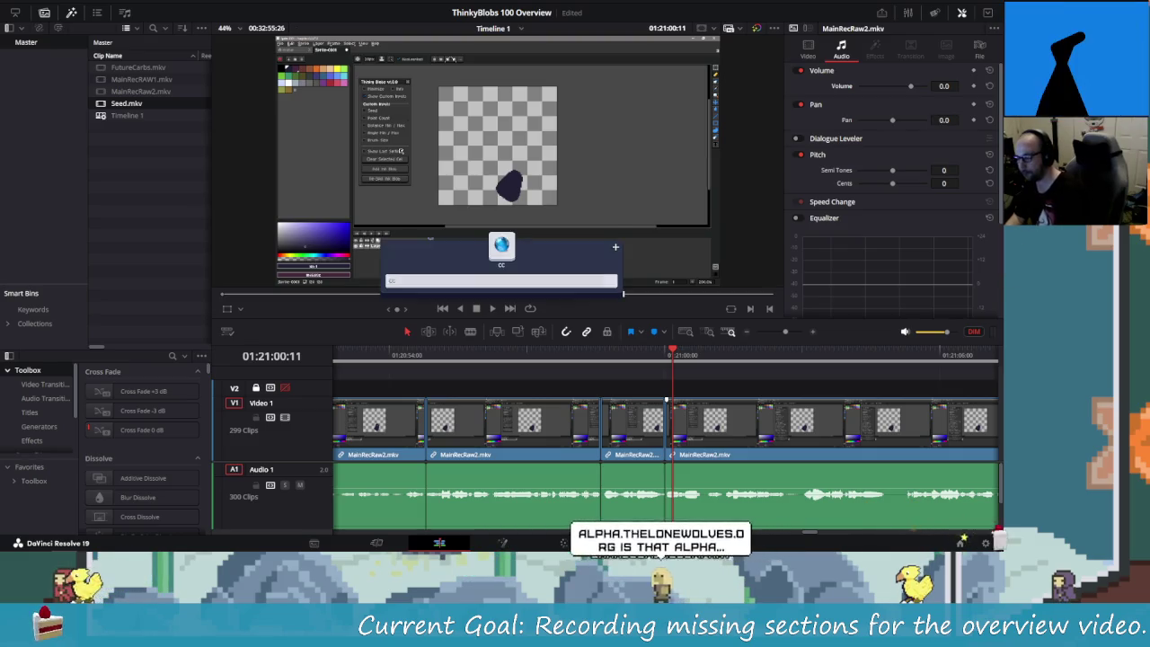
key(Escape)
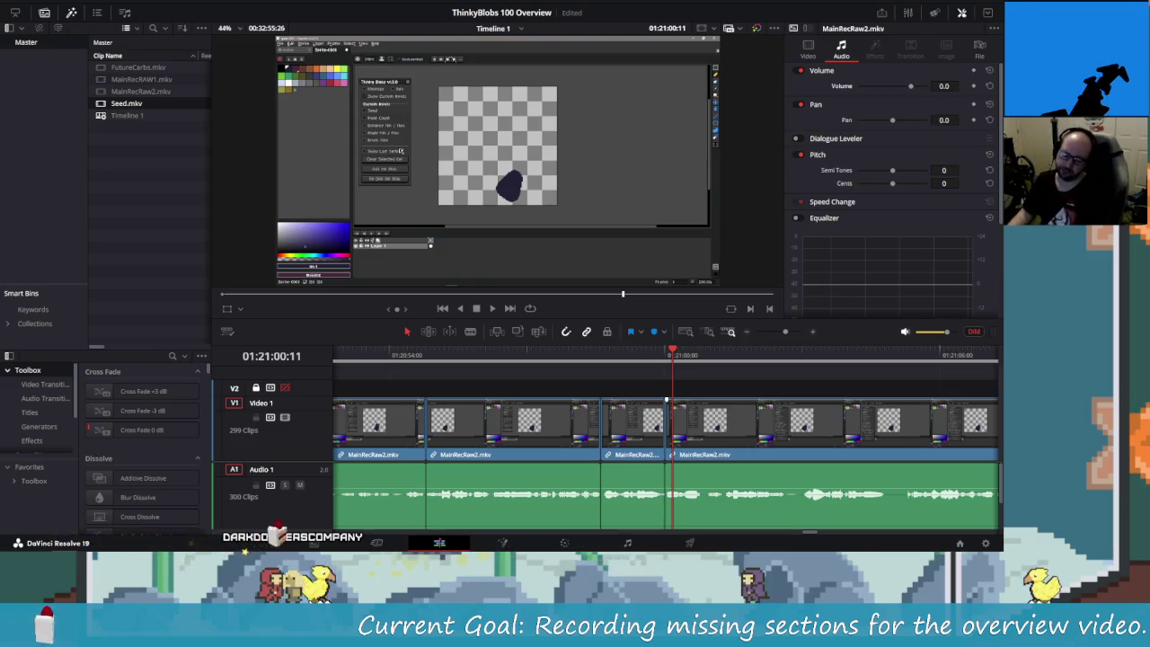
key(alt+Tab)
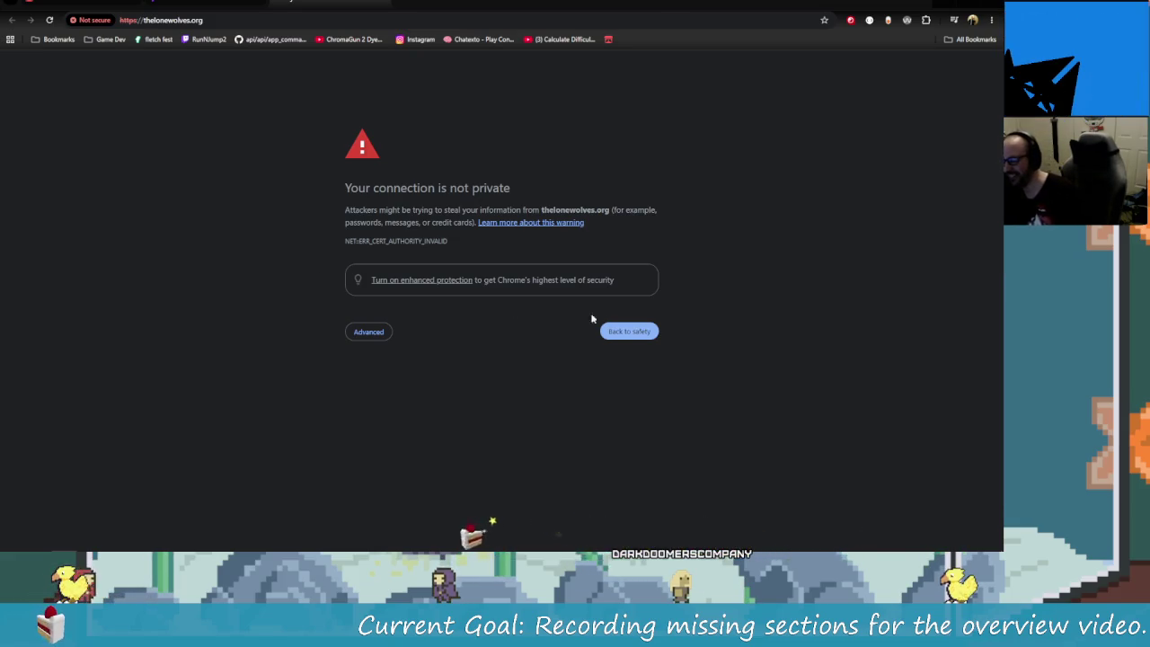
- Bypass the connection-not-private warning to load thelonewolves.org
click(376, 335)
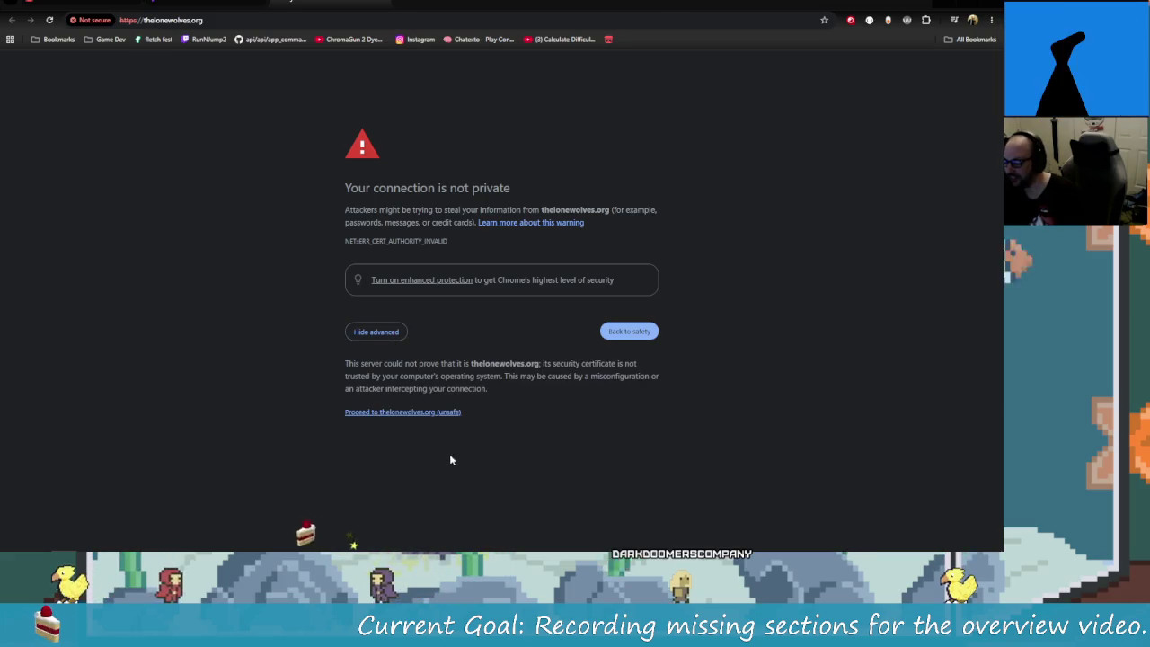
click(396, 412)
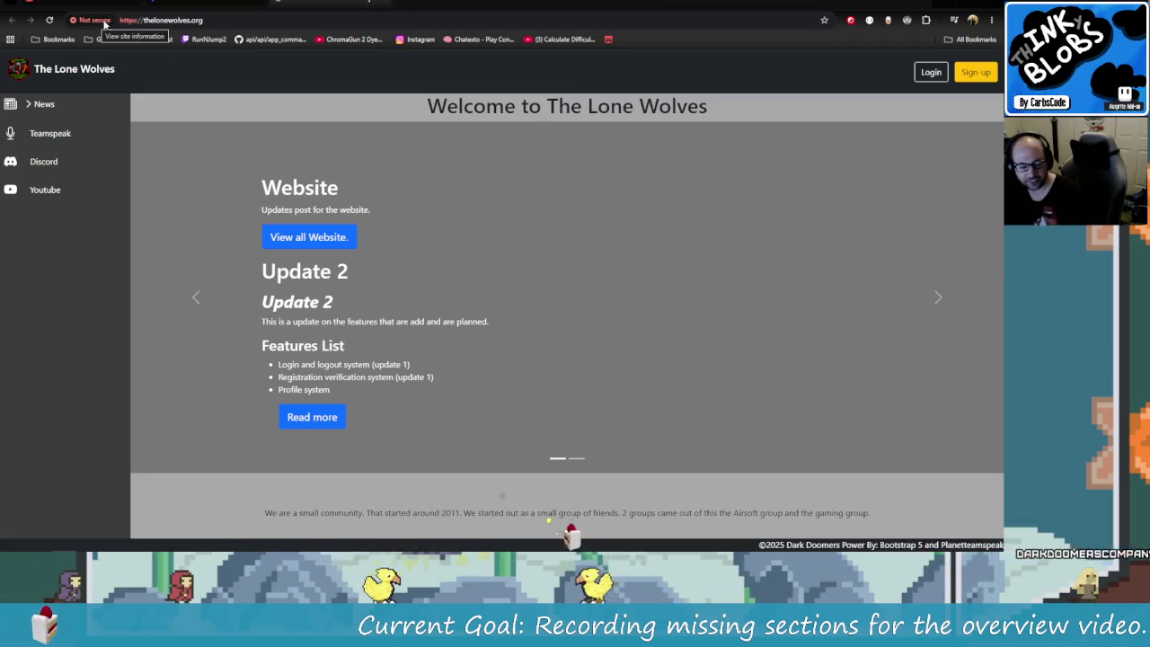
click(130, 20)
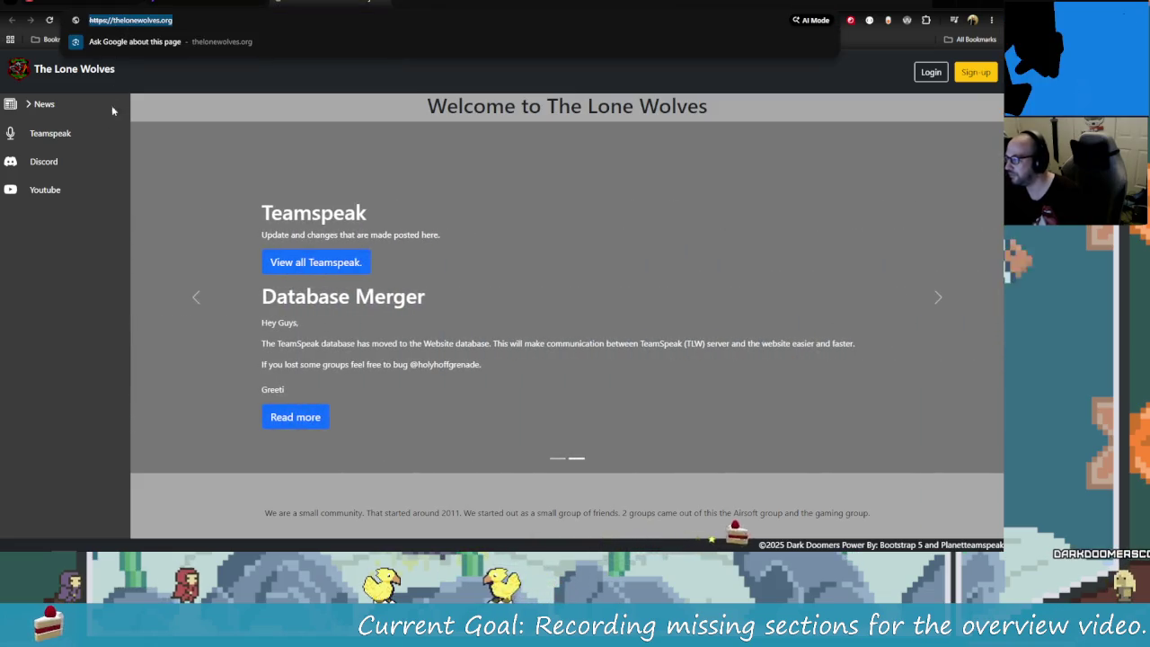
click(82, 291)
- Inspect the site's Synology-issued certificate fields, expiring November 2026, then close the viewer
click(94, 19)
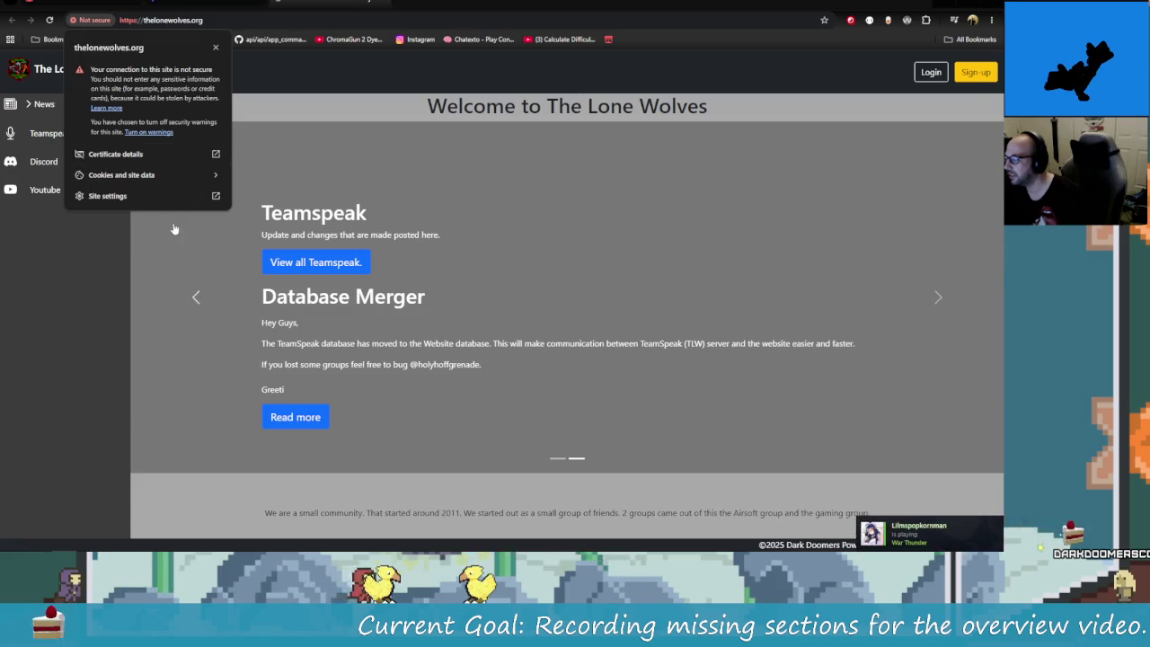
click(178, 156)
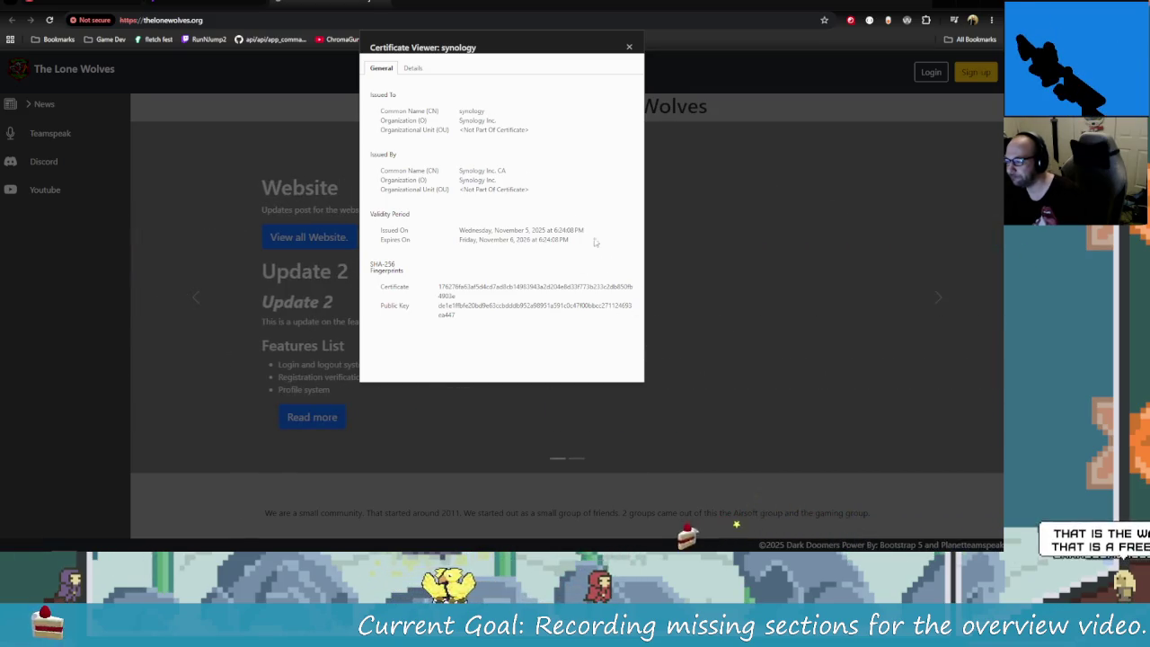
click(413, 69)
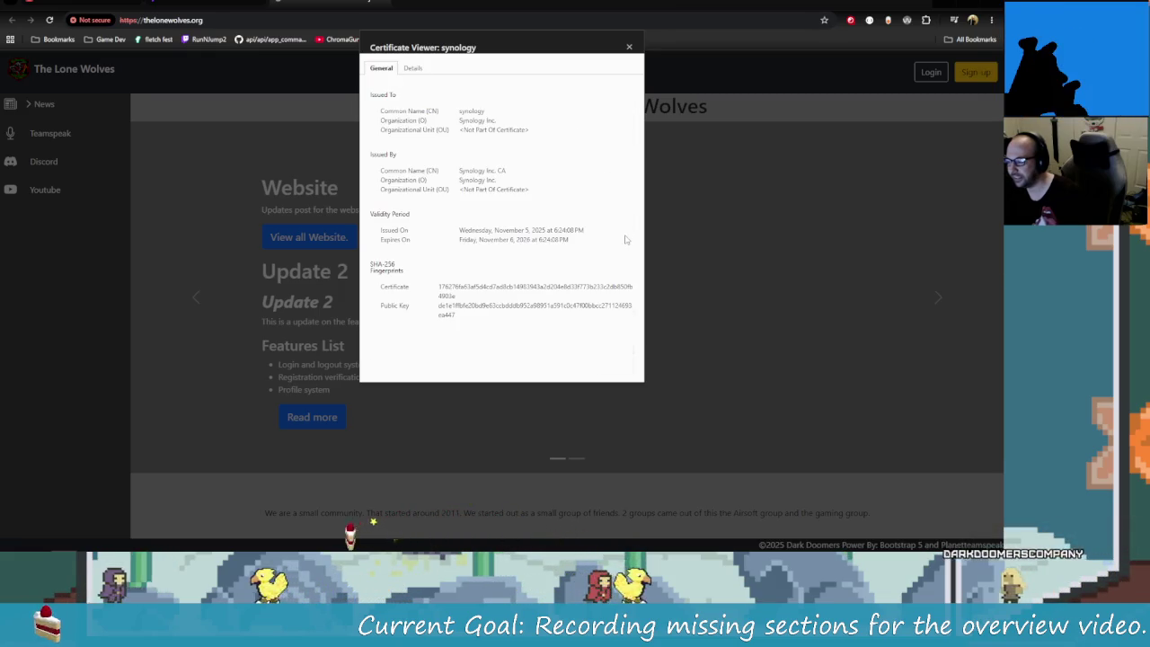
click(632, 57)
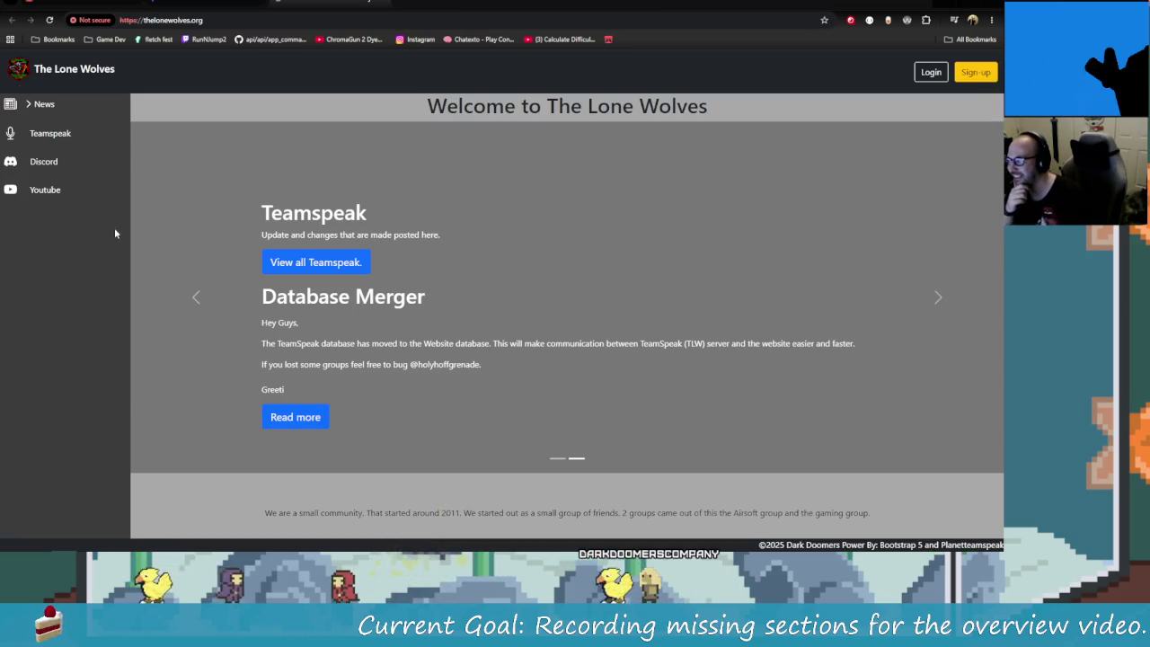
- Browse the news slides, read the Teamspeak channel list, then follow the Discord link
click(195, 297)
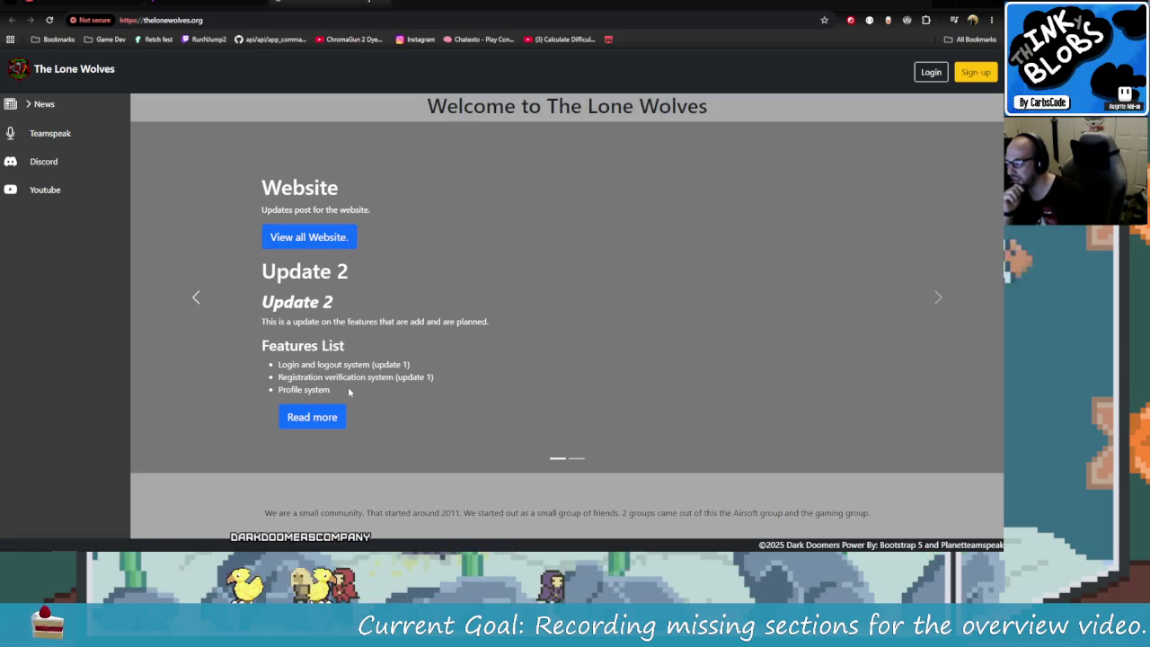
click(936, 298)
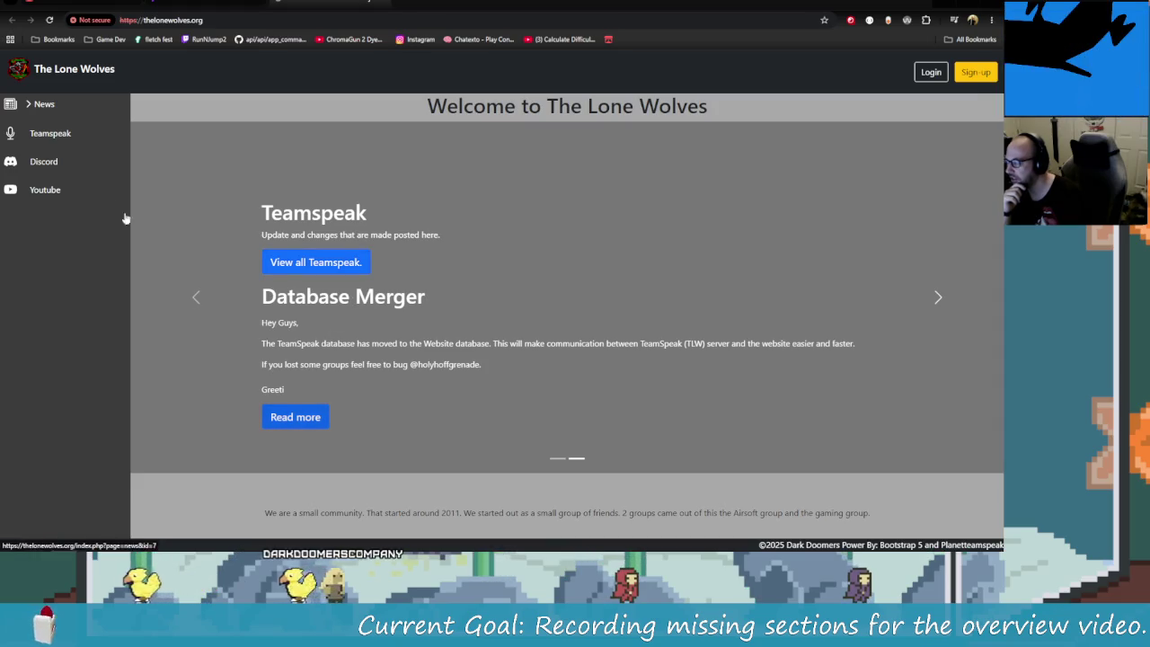
click(43, 135)
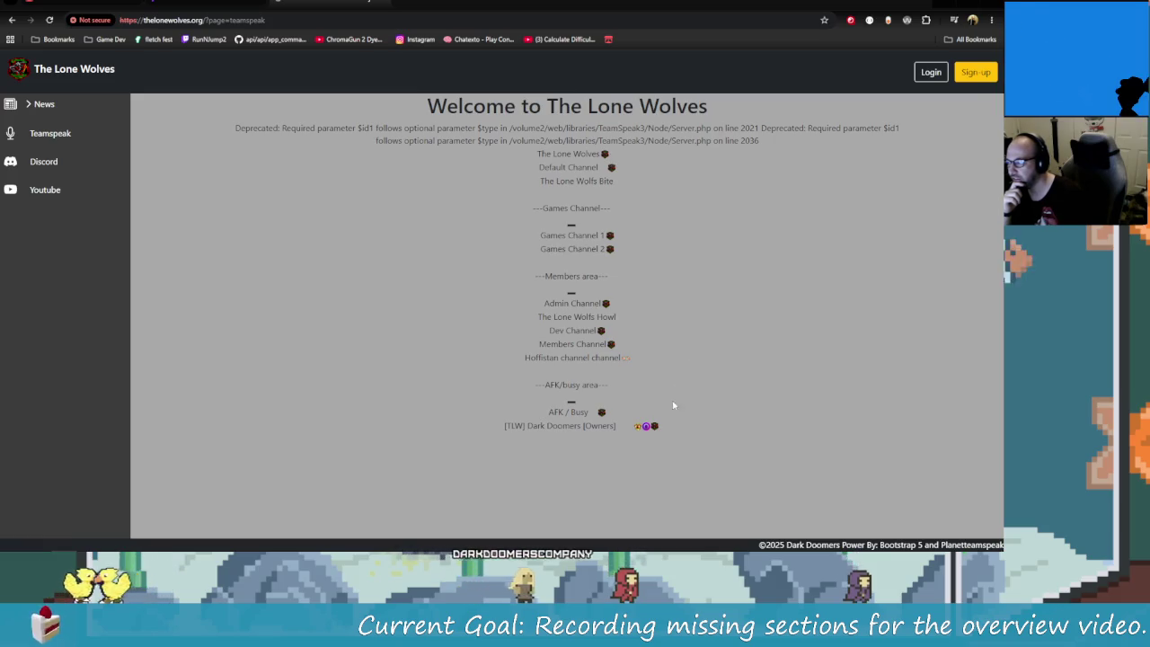
drag(665, 427, 762, 140)
click(698, 354)
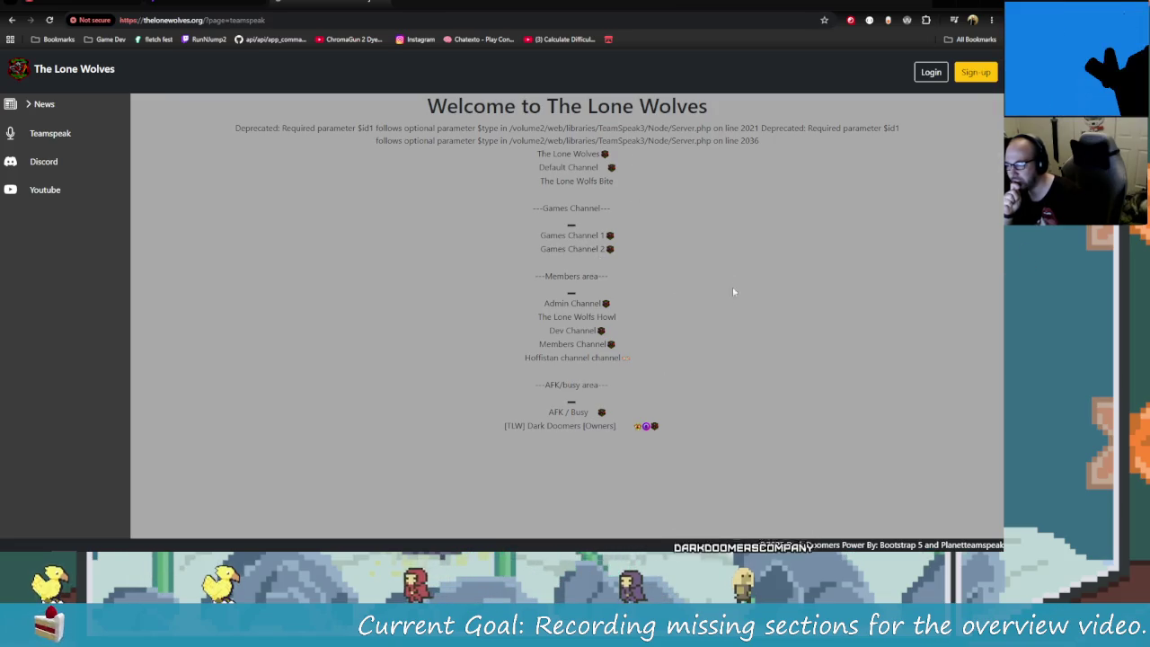
click(41, 162)
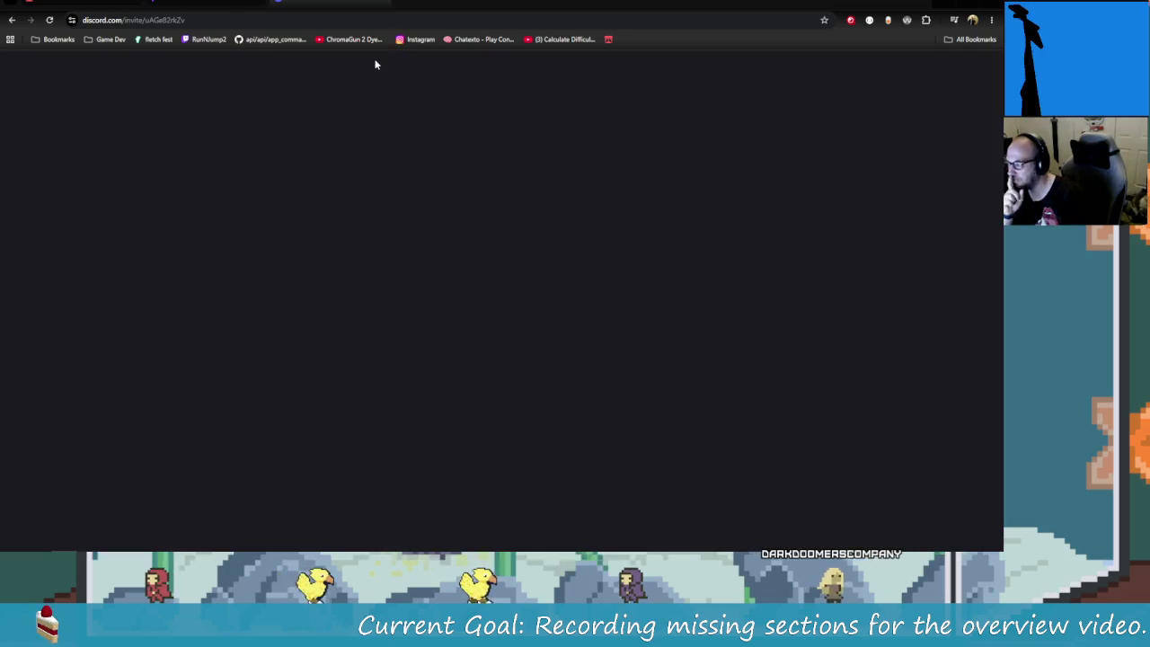
- Open thelonewolves.org from the Twitch chat link, then its YouTube channel (21 subscribers, 512 videos)
click(365, 3)
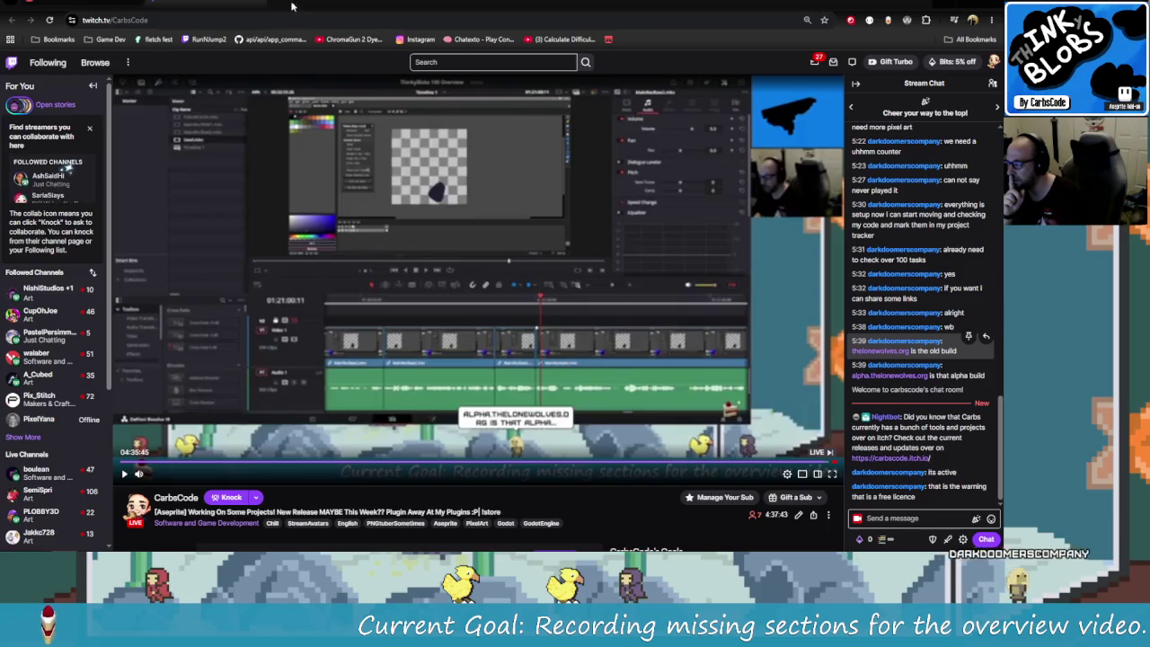
click(900, 353)
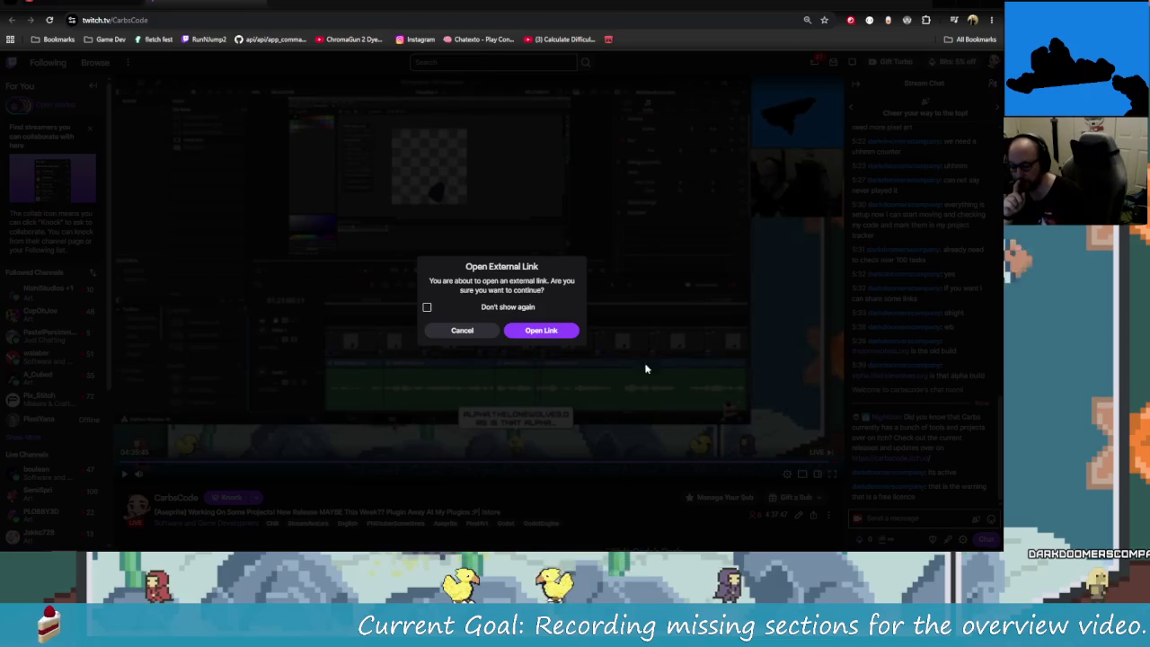
click(544, 330)
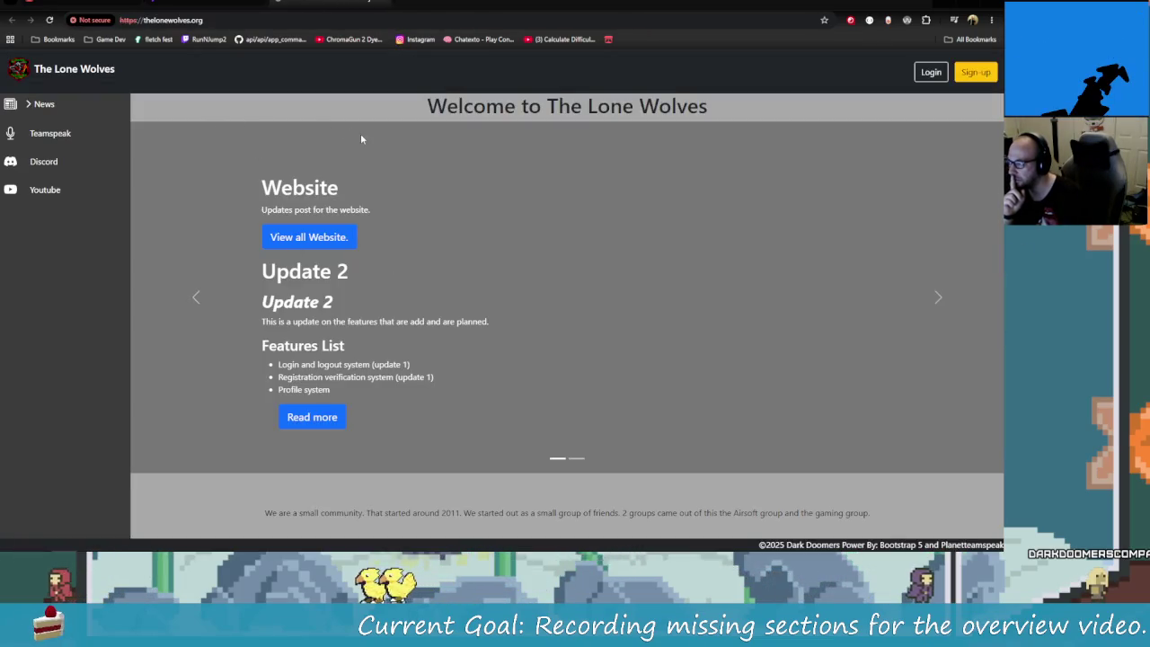
click(36, 191)
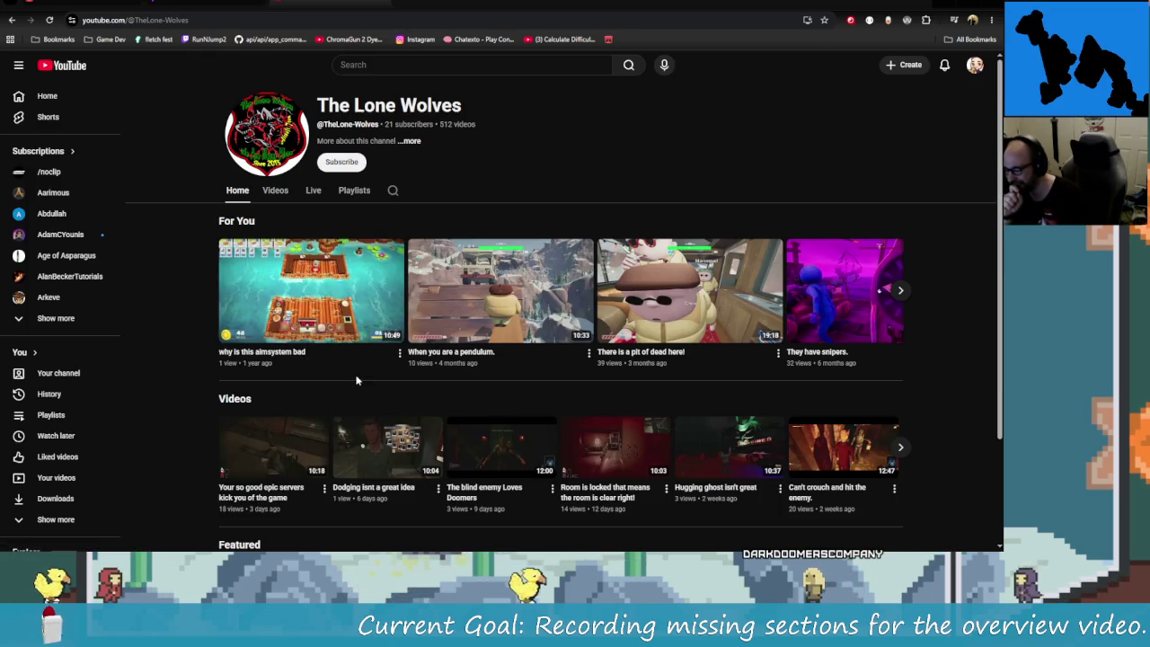
- Browse the channel's Videos list, then go back to The Lone Wolves homepage
scroll(583, 461, down, 2)
scroll(582, 461, up, 2)
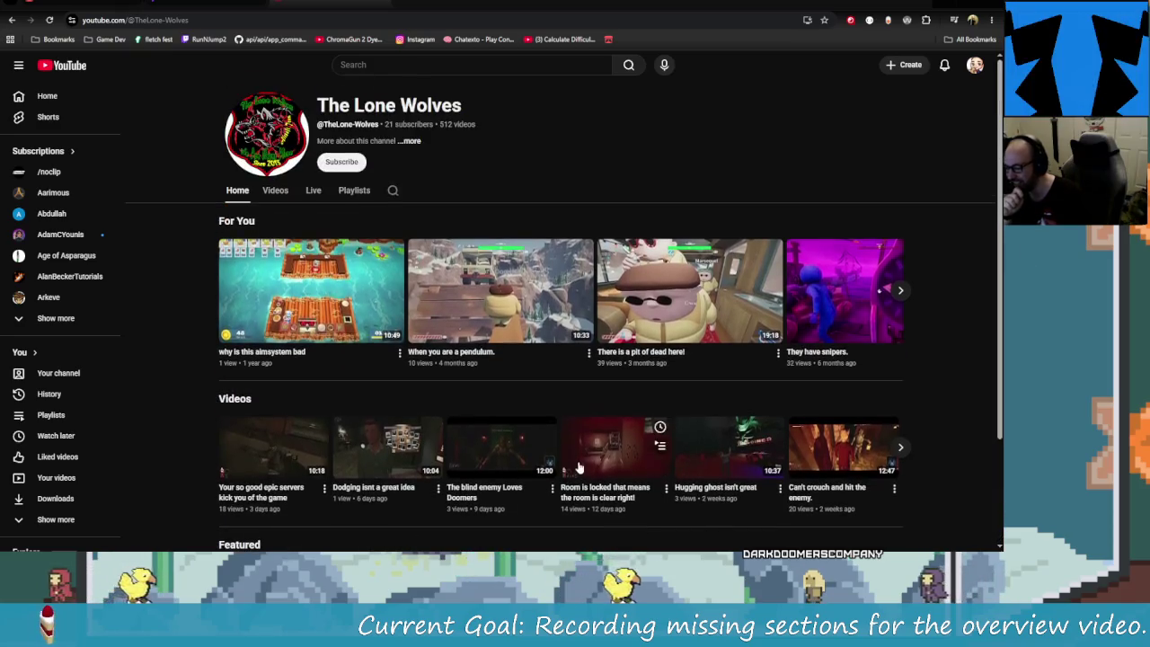
click(291, 193)
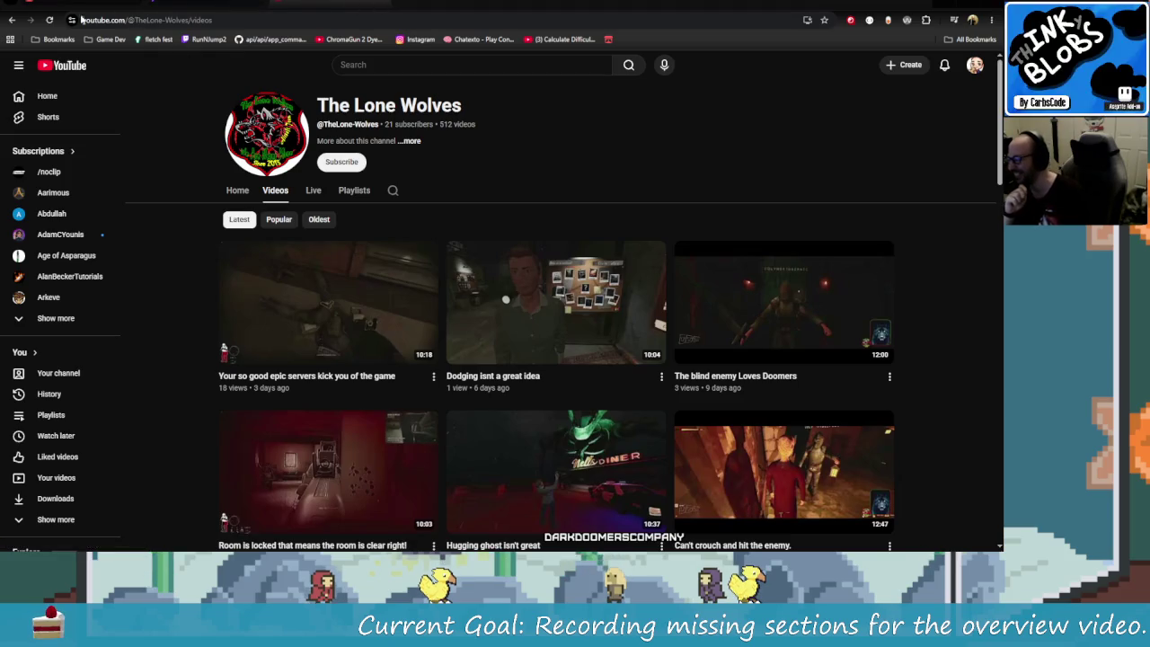
click(14, 19)
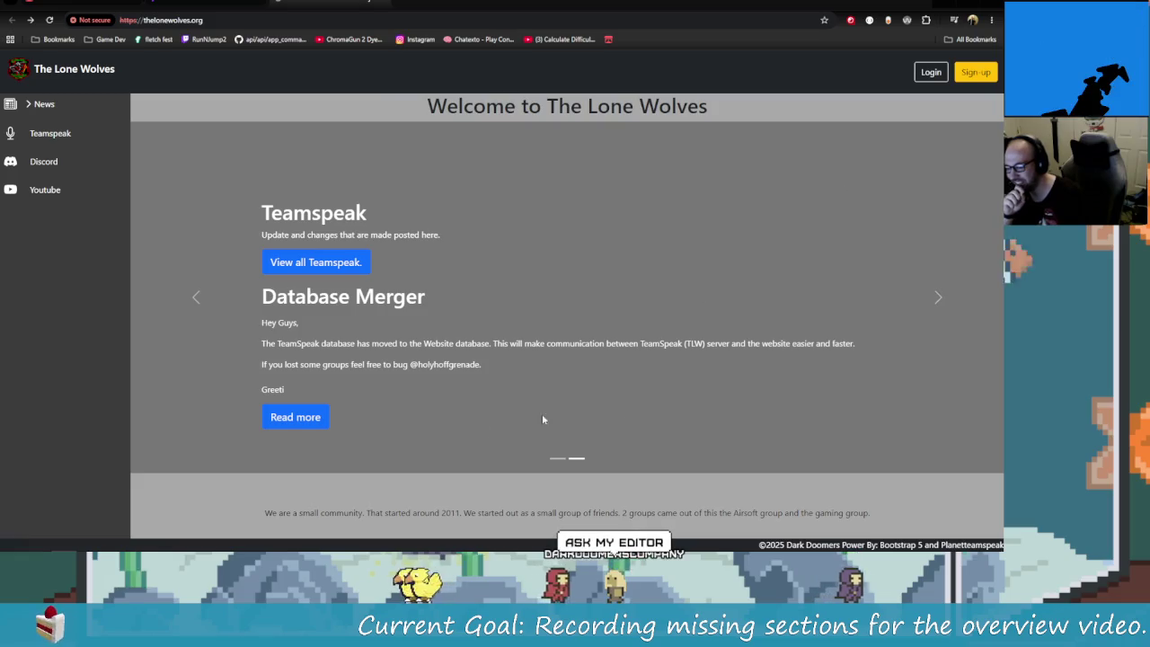
- Open the alpha site link from Twitch chat, proceeding past its certificate warning
click(937, 297)
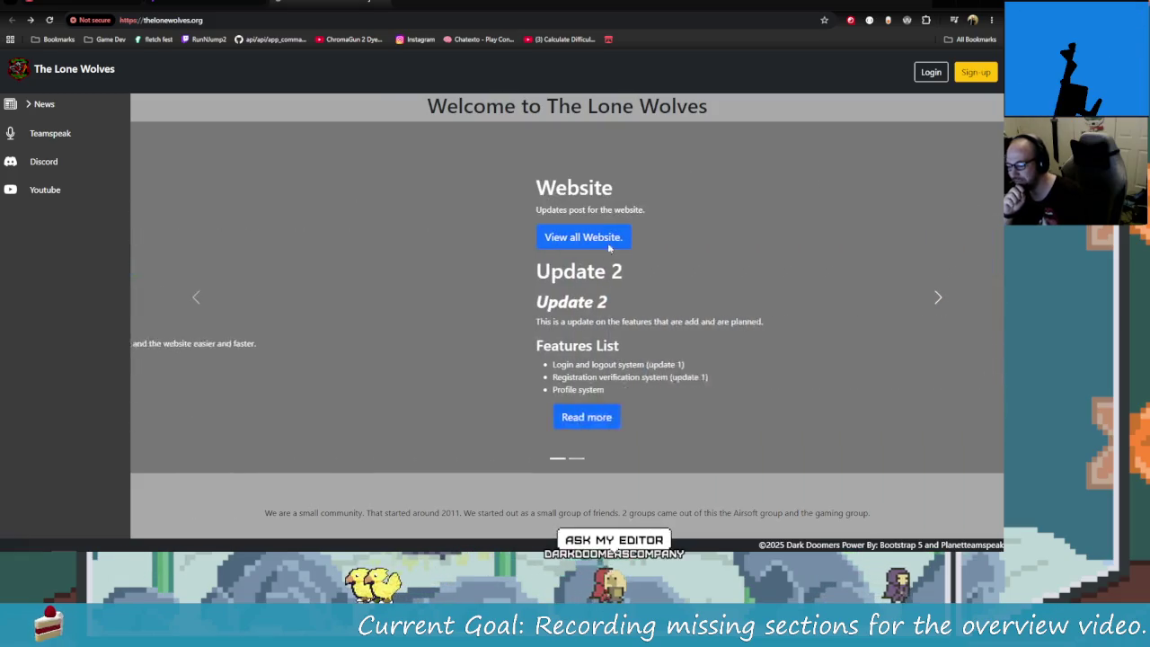
click(935, 297)
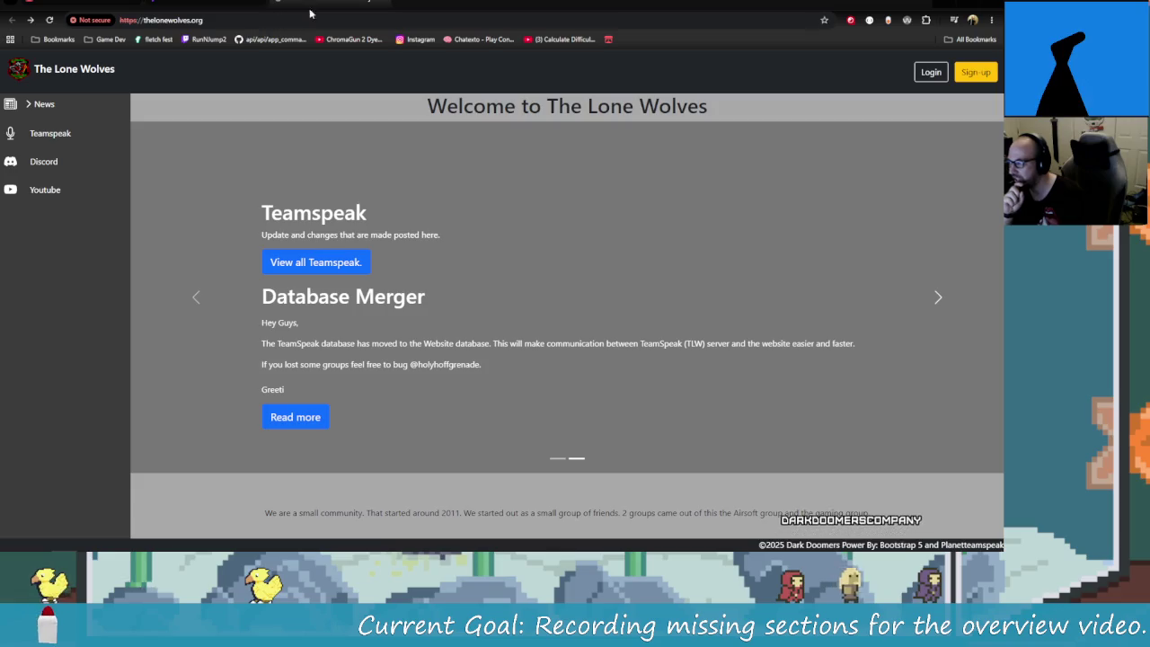
click(380, 3)
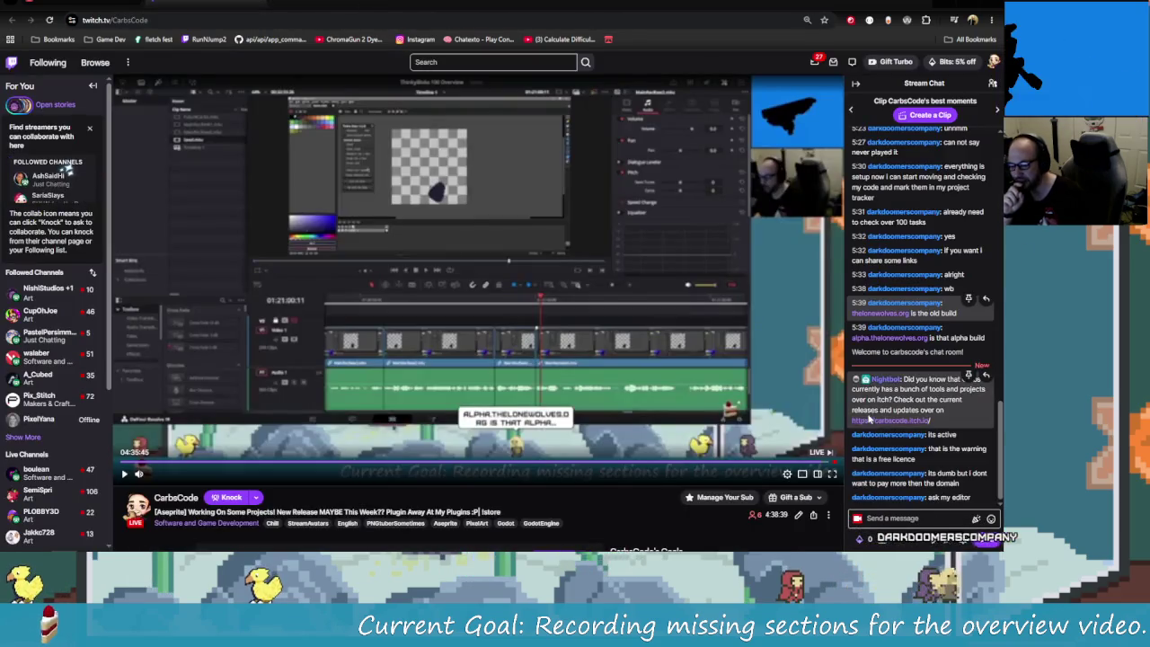
click(914, 421)
click(529, 337)
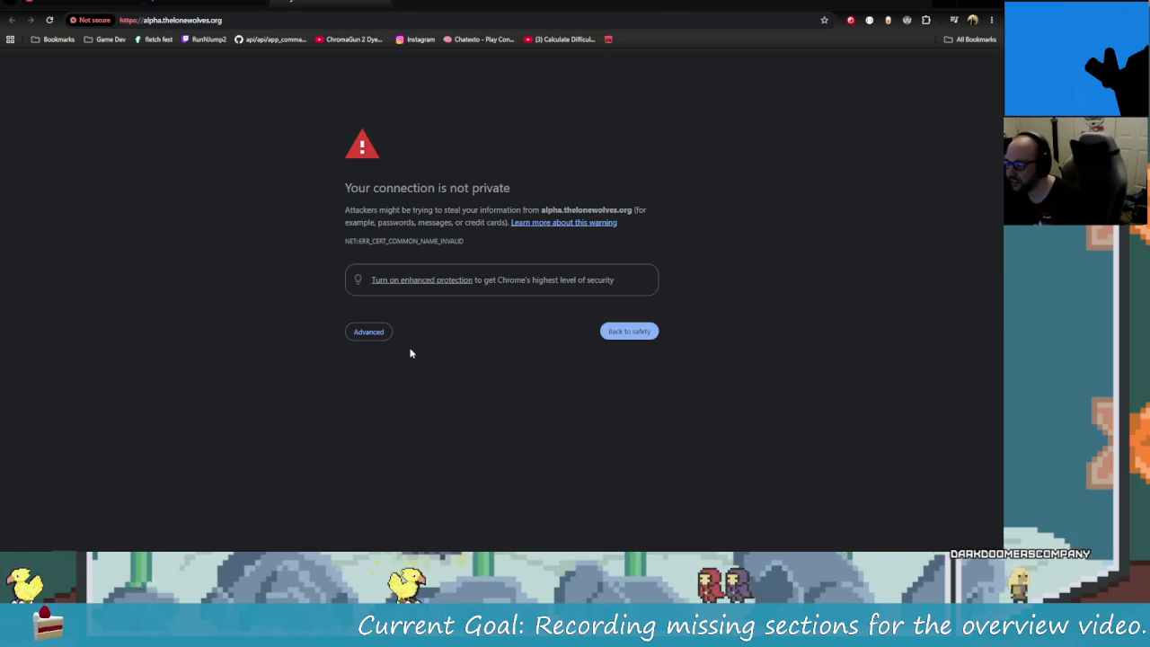
click(384, 334)
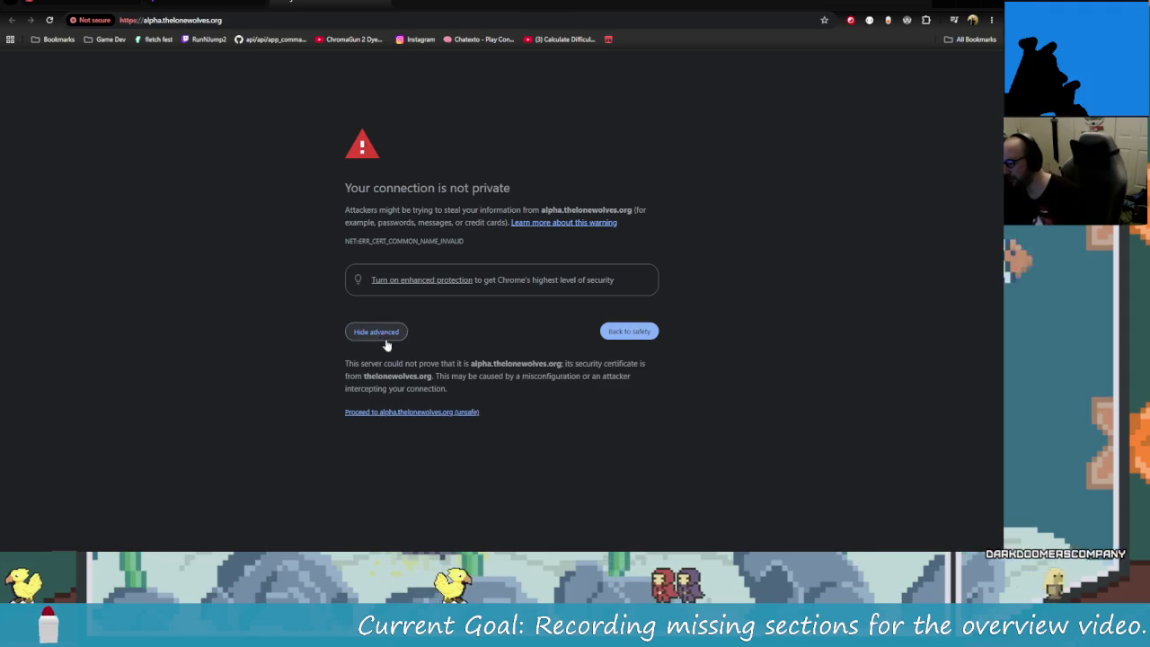
click(465, 412)
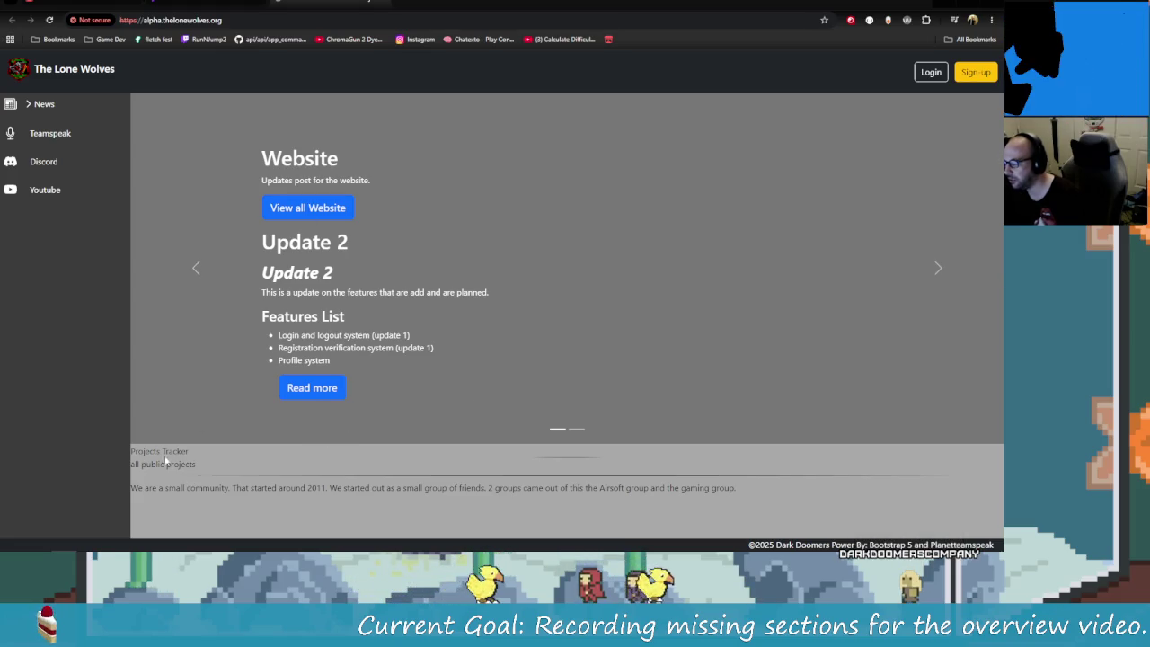
- Try each News category, including Community, Teamspeak and Server, which report a missing page
click(31, 108)
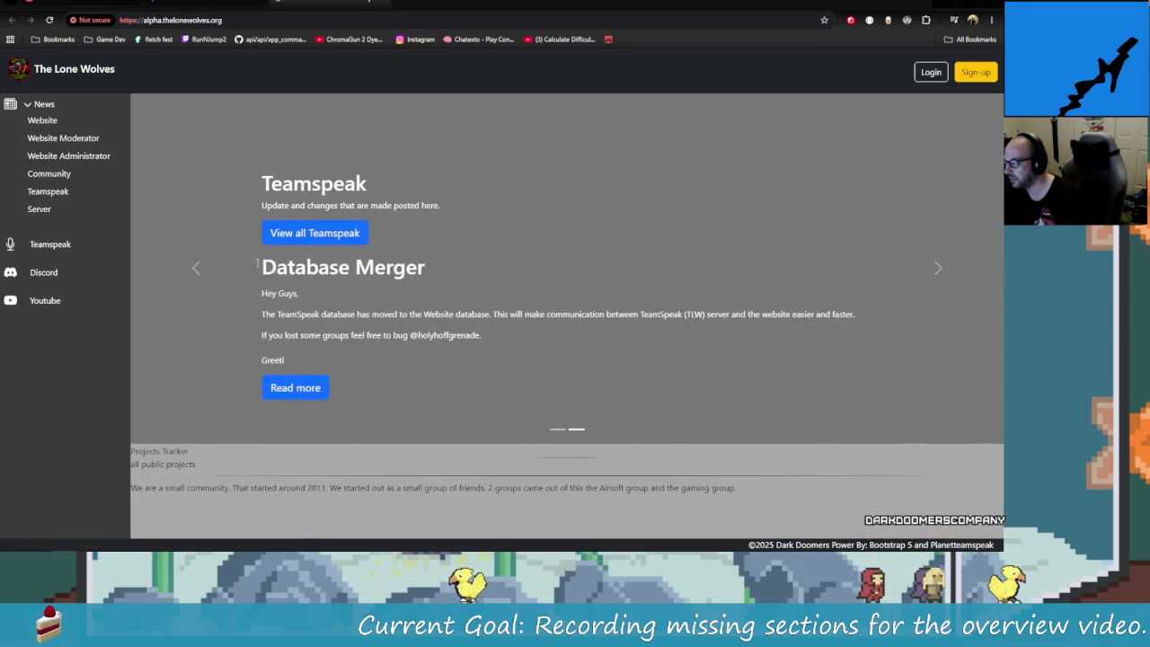
click(42, 120)
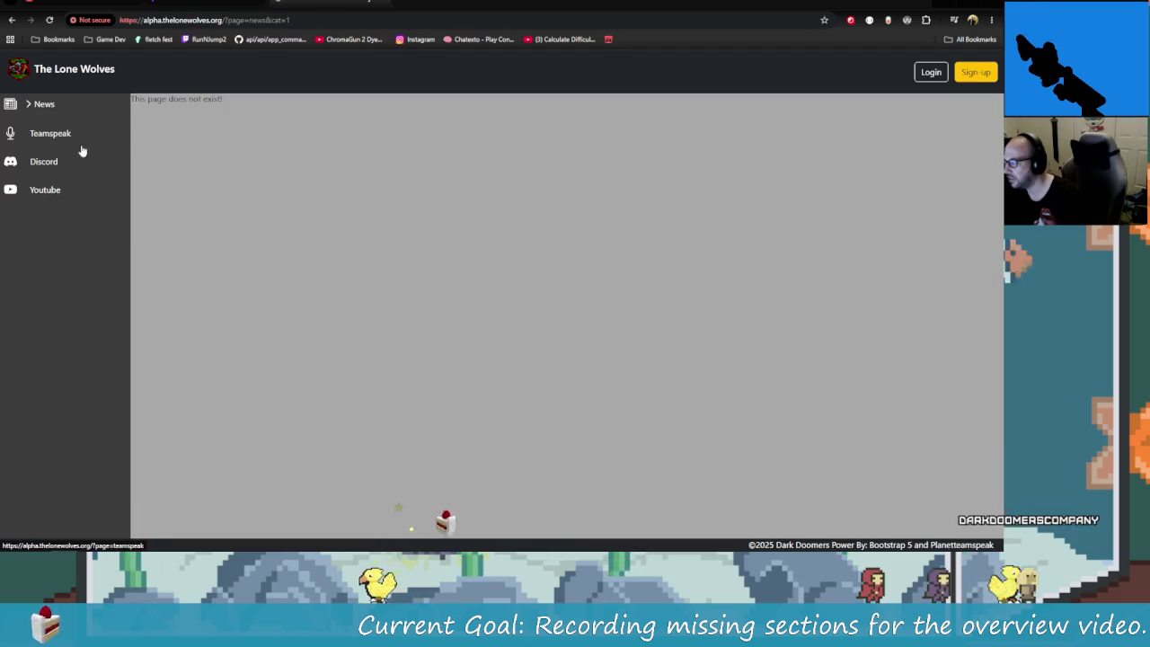
click(41, 104)
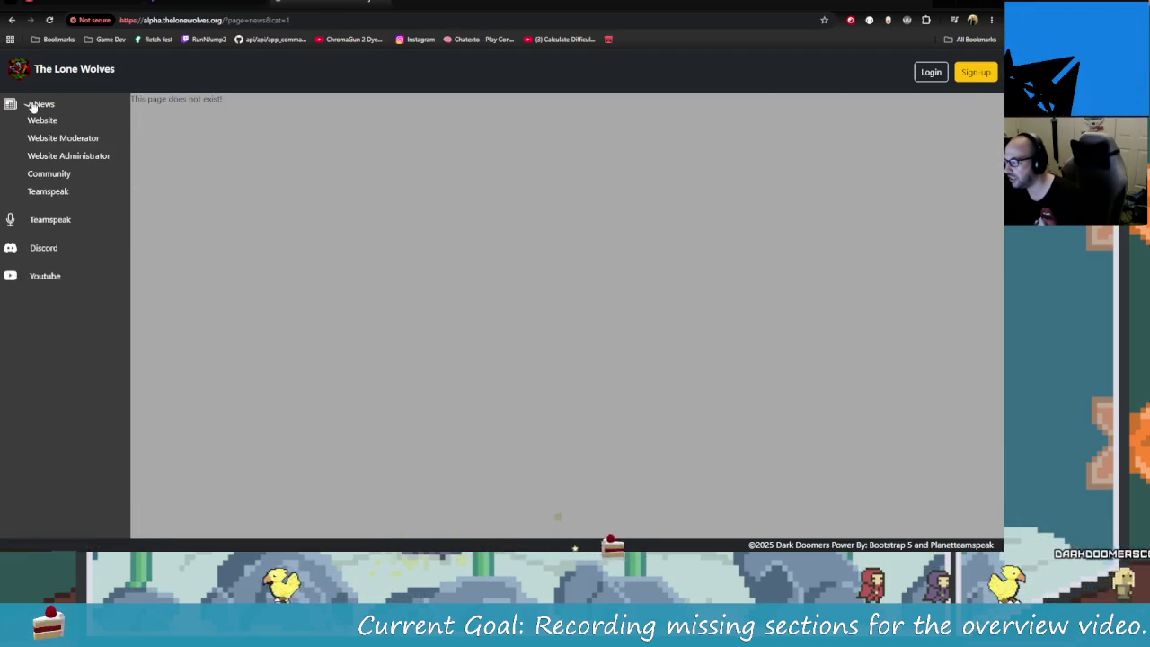
click(62, 139)
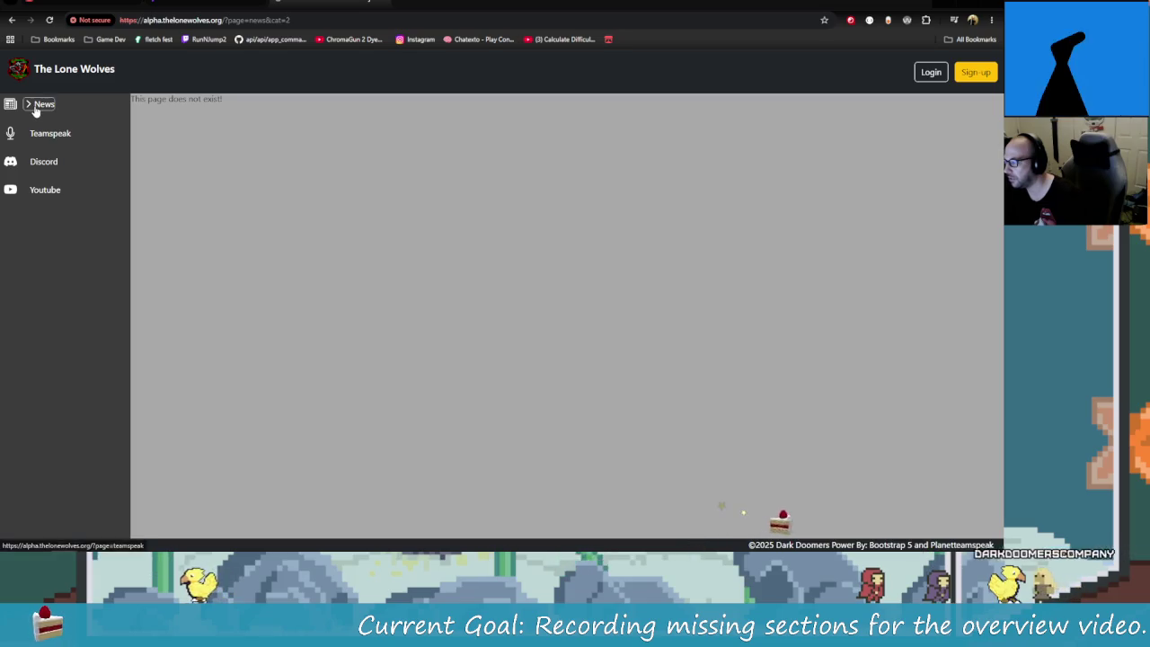
click(40, 106)
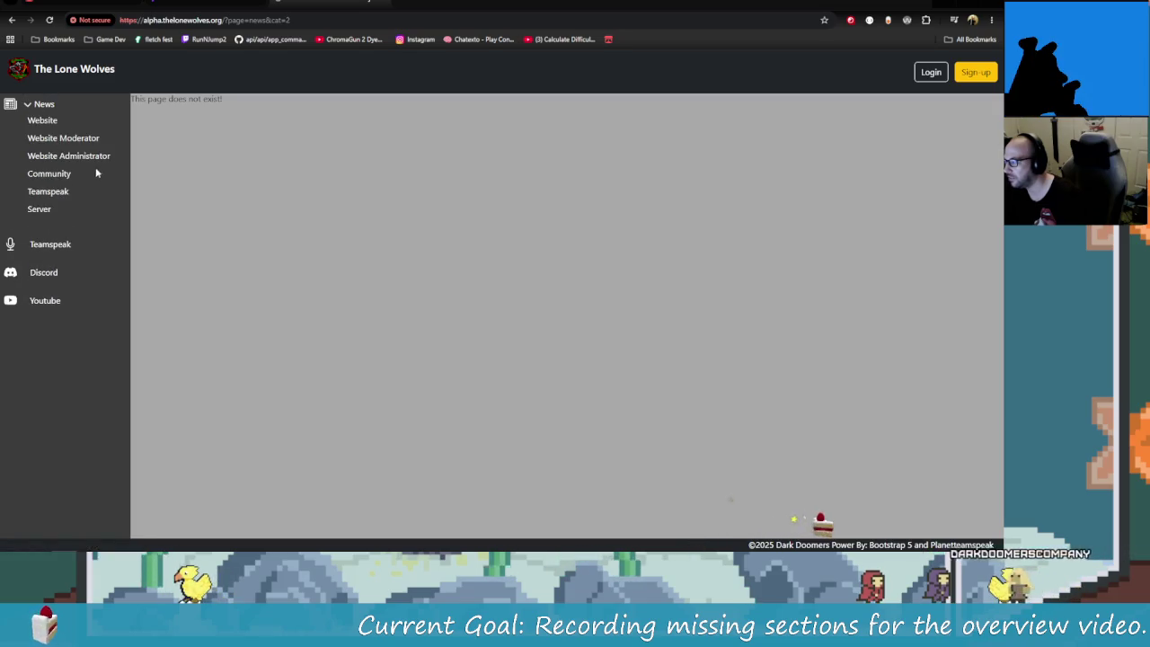
click(39, 105)
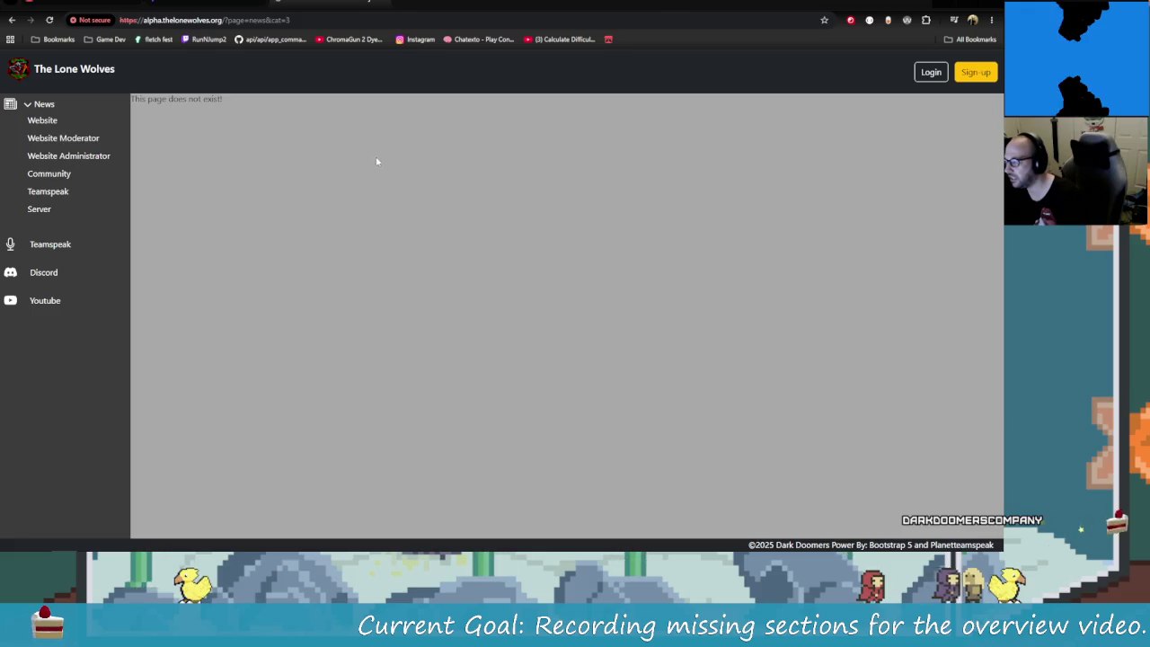
click(58, 175)
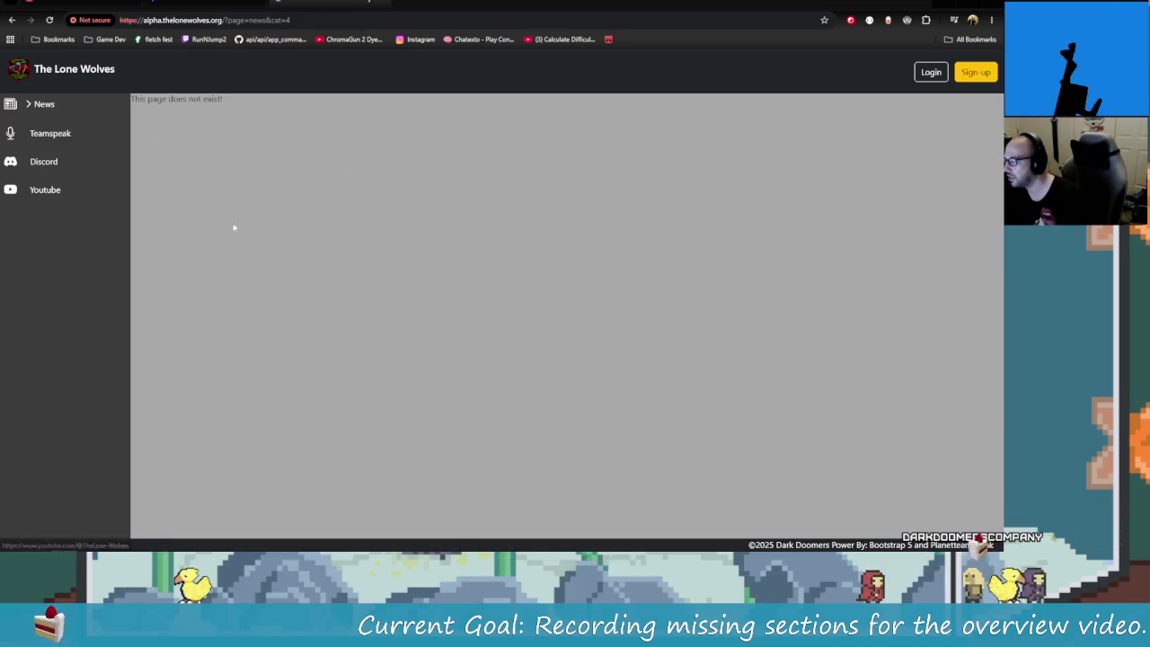
click(29, 106)
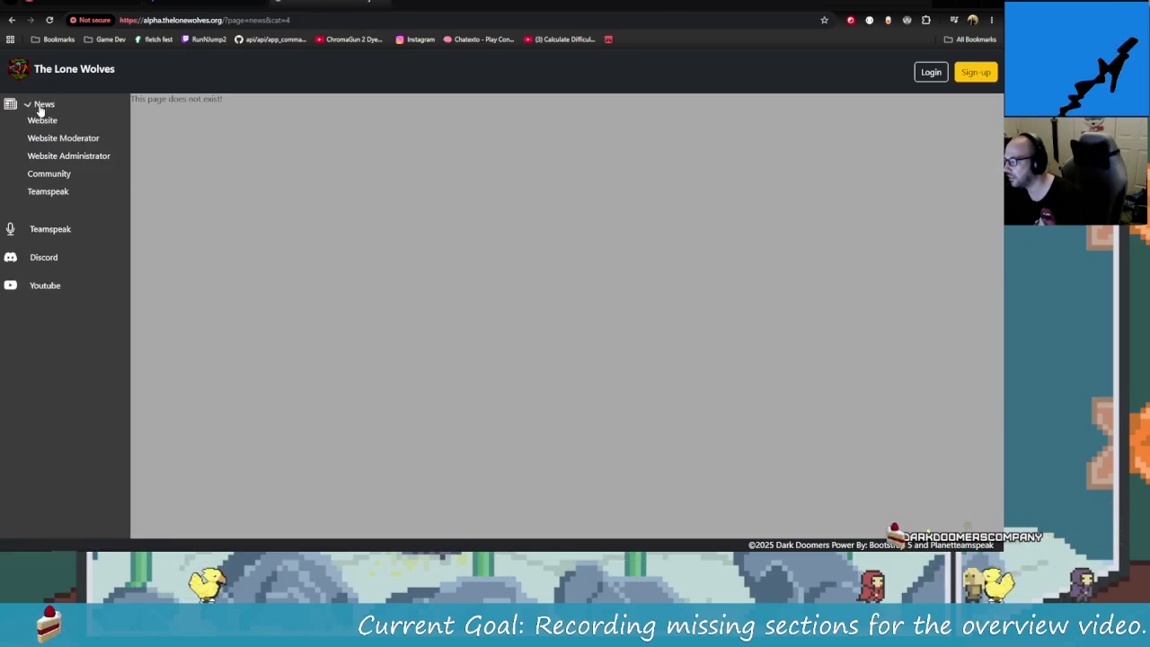
click(59, 193)
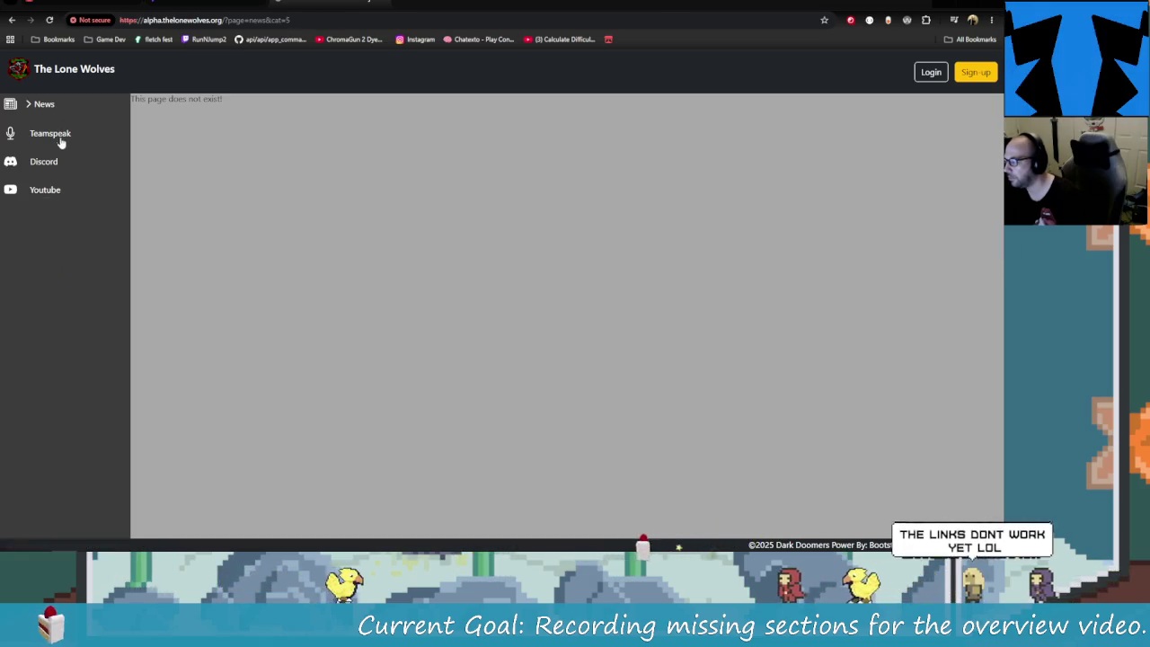
click(44, 106)
click(56, 210)
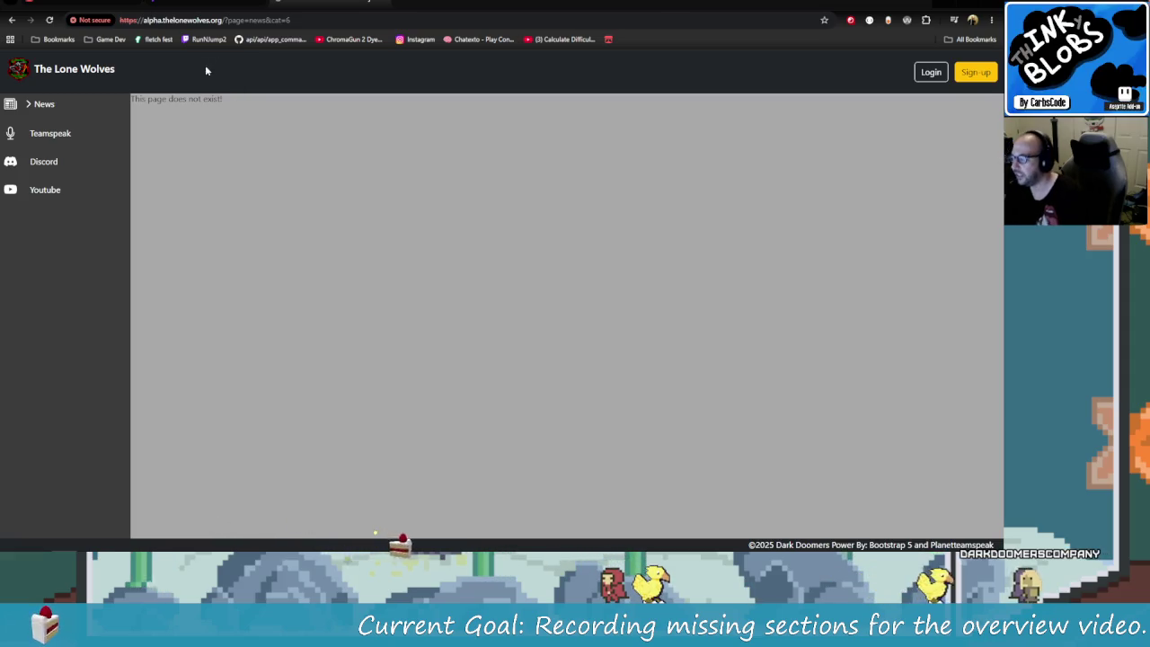
- Collapse the News menu and open a new browser tab
click(27, 106)
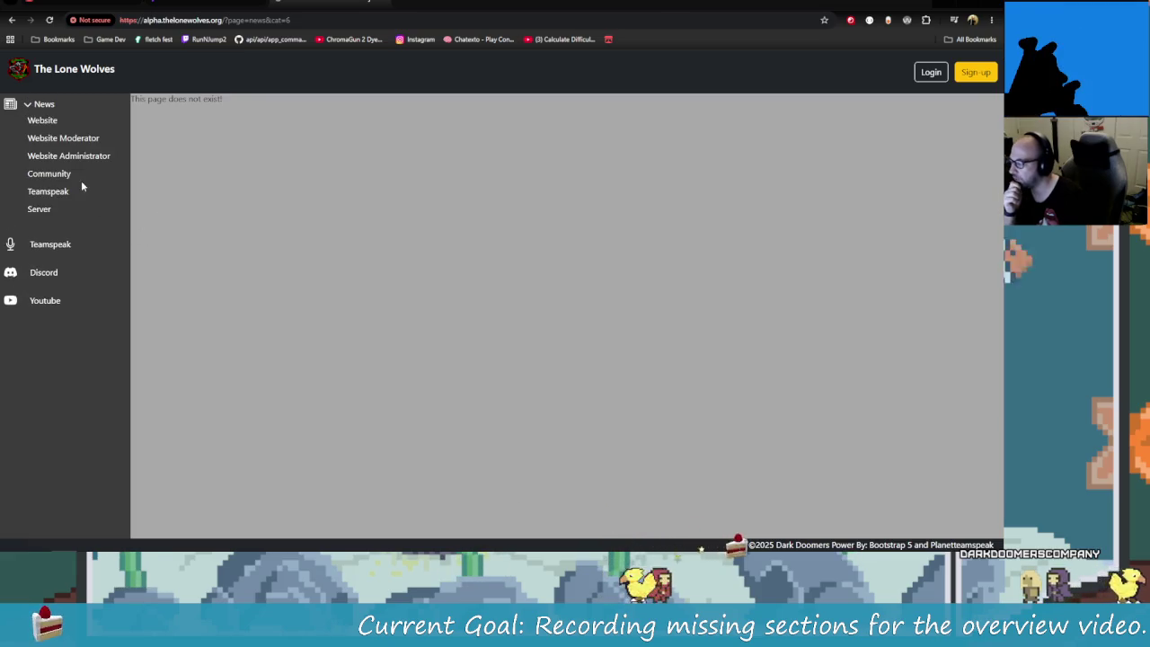
click(38, 105)
click(151, 20)
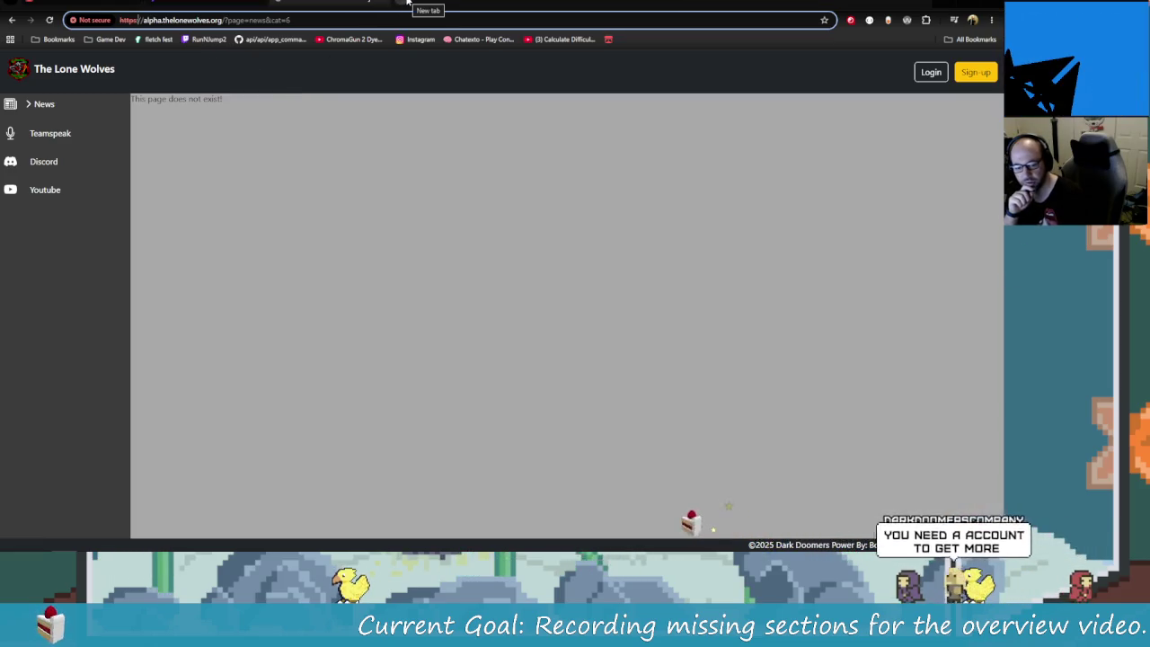
click(407, 3)
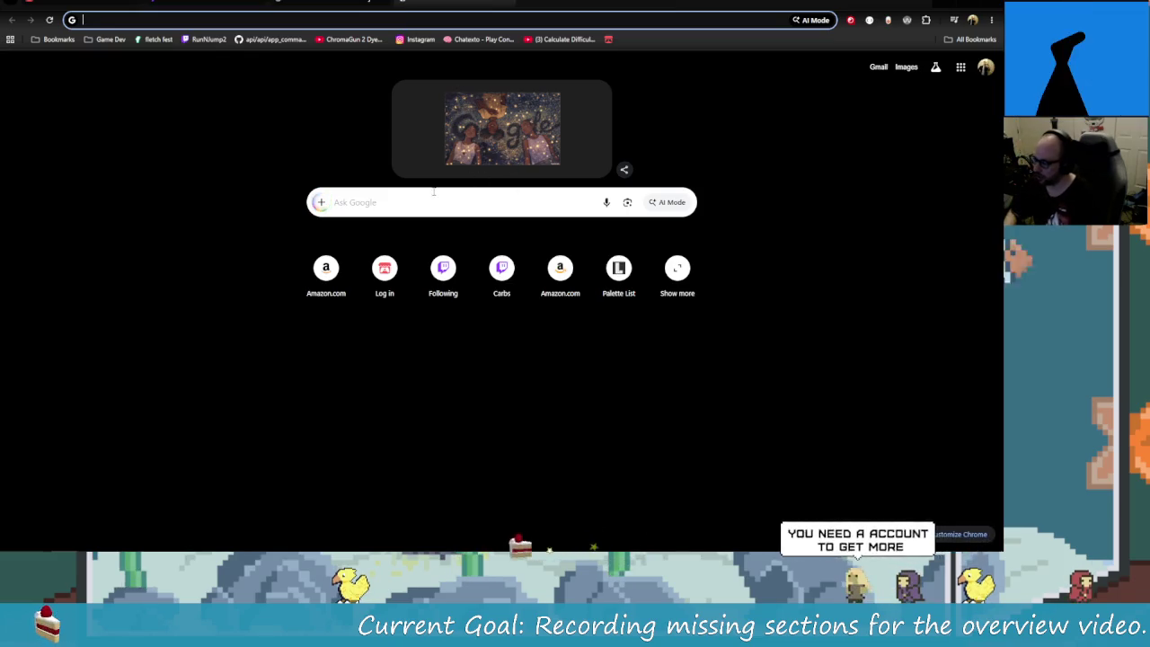
click(418, 203)
text(how to)
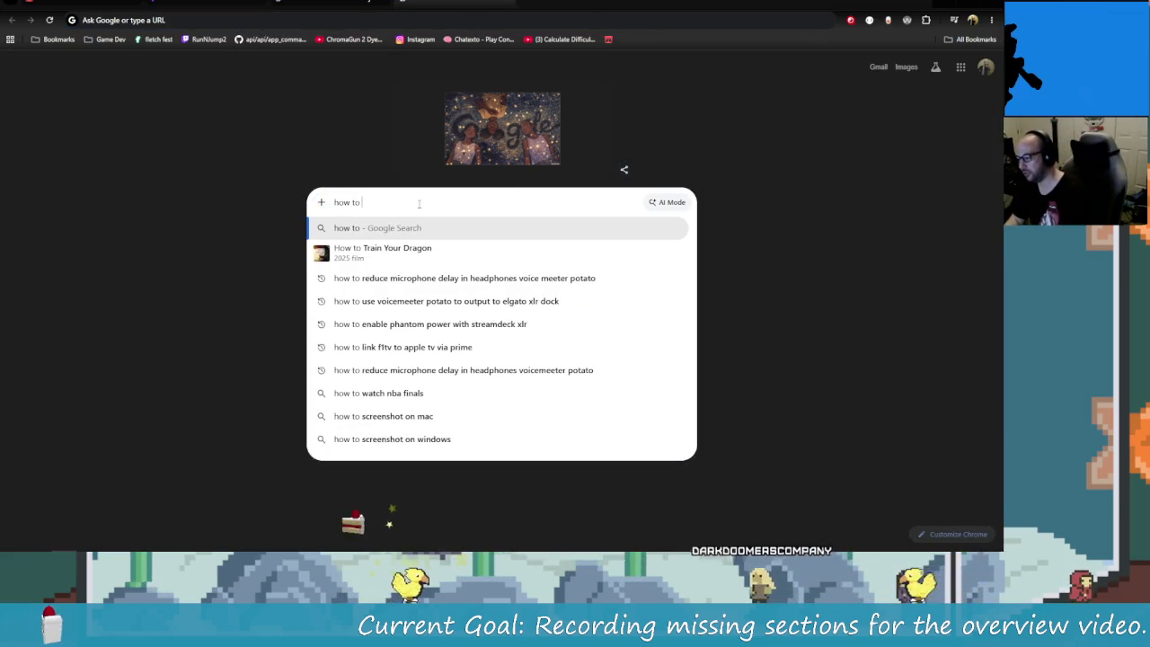
text( get fre)
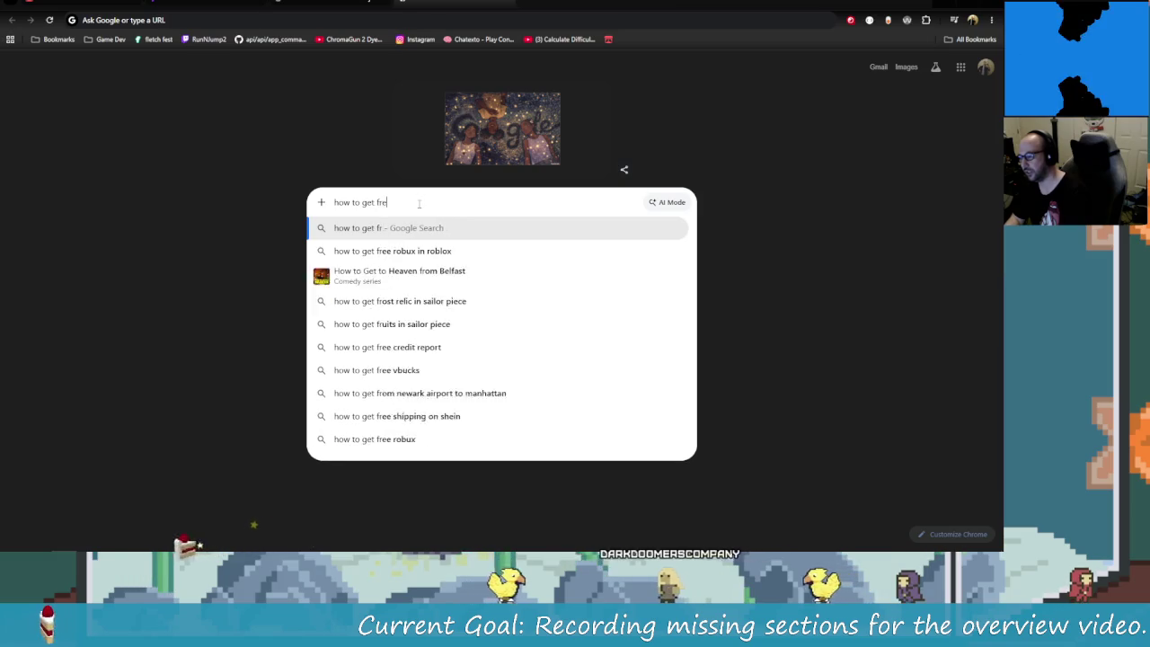
text(e )
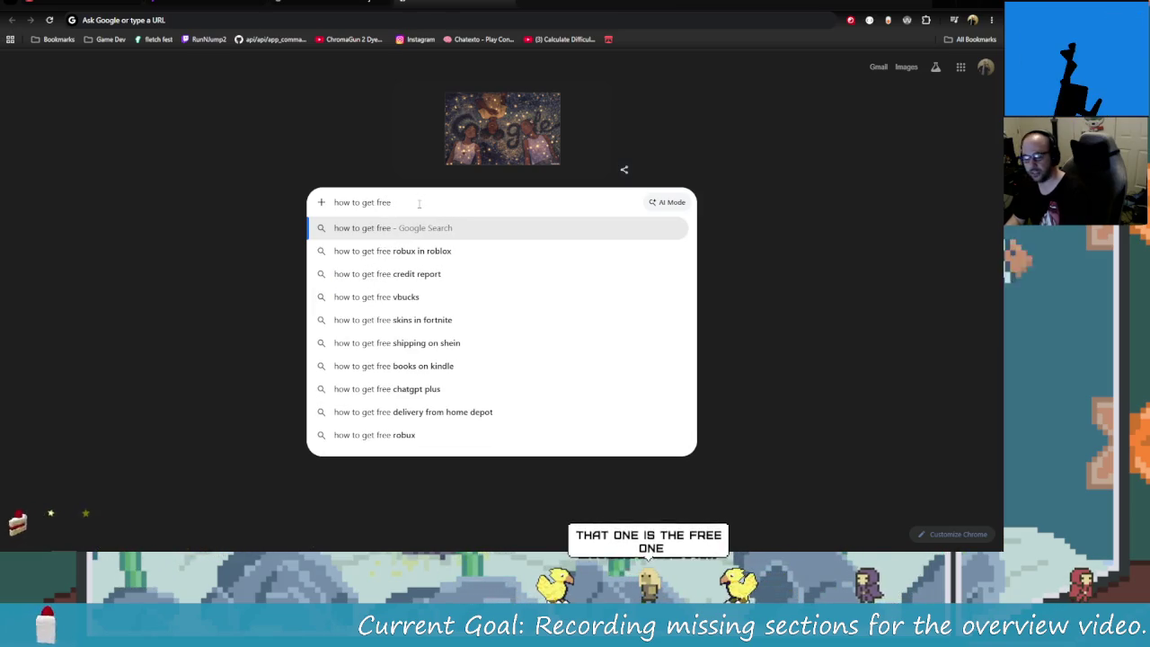
text(http)
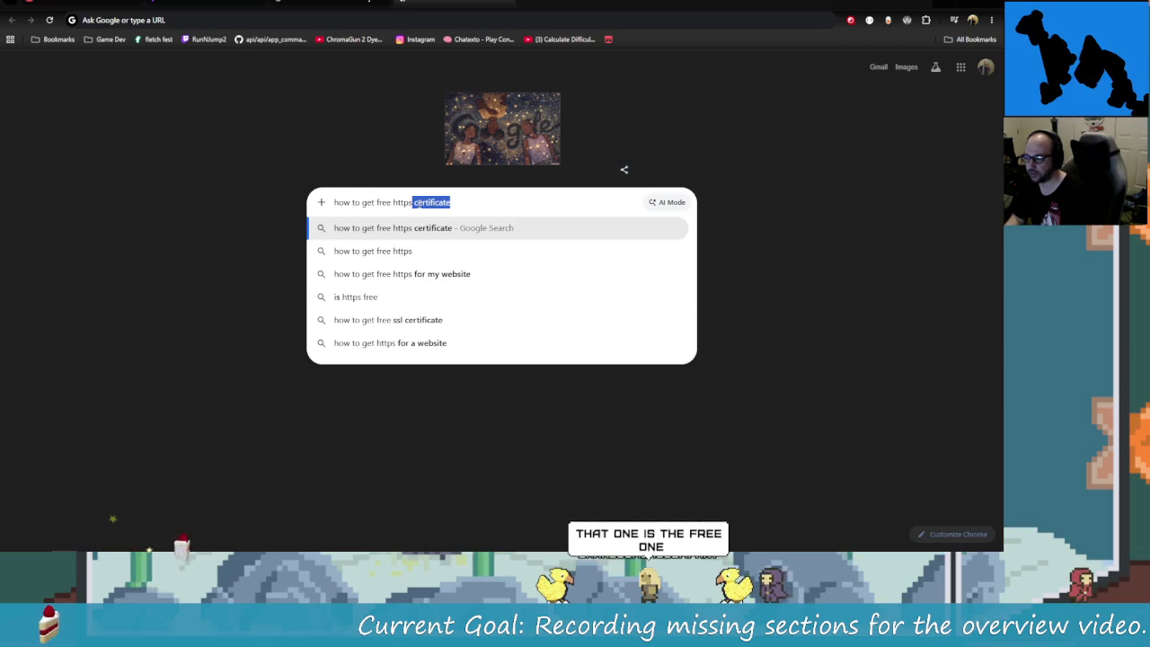
text(s)
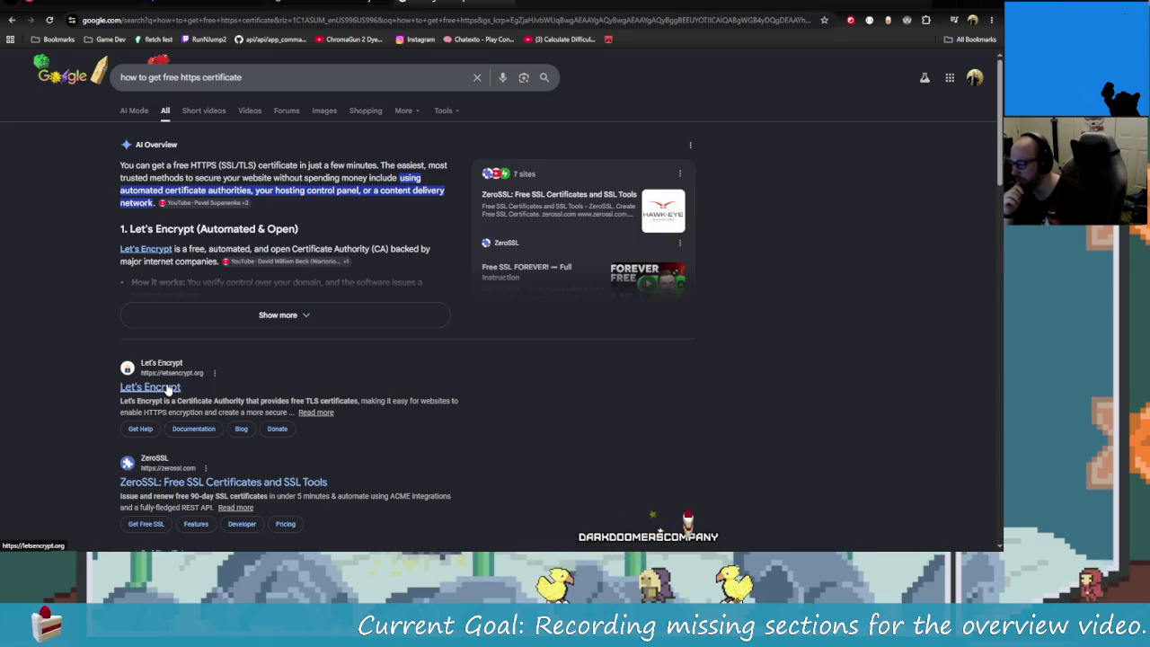
click(167, 388)
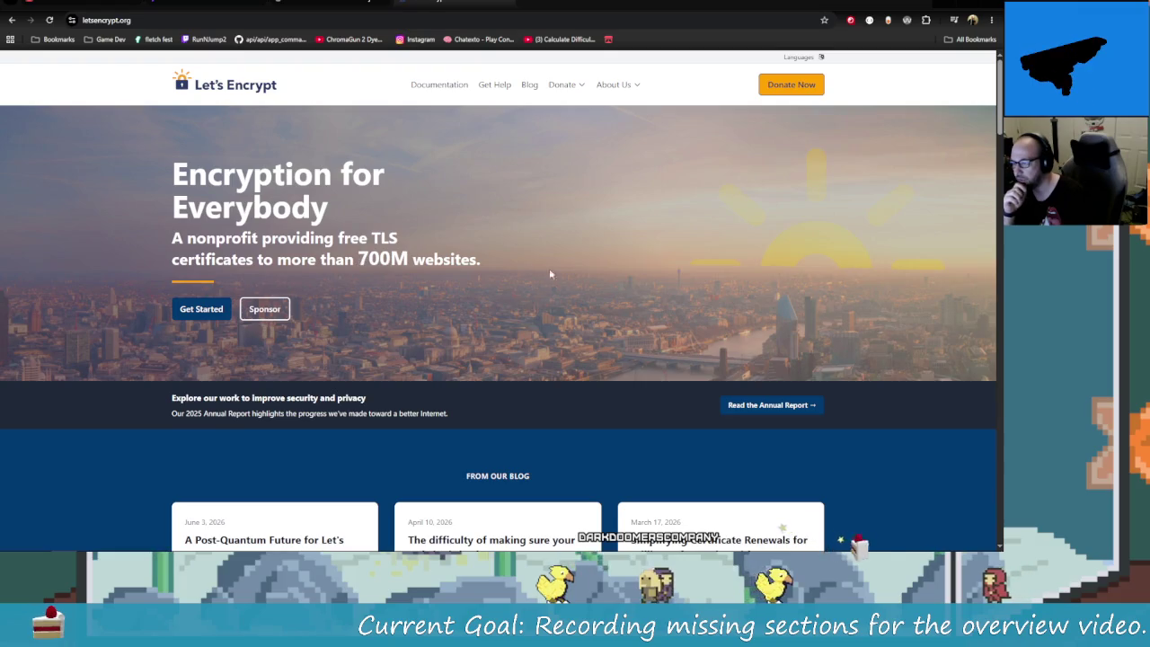
scroll(549, 268, down, 3)
scroll(549, 268, up, 3)
click(10, 19)
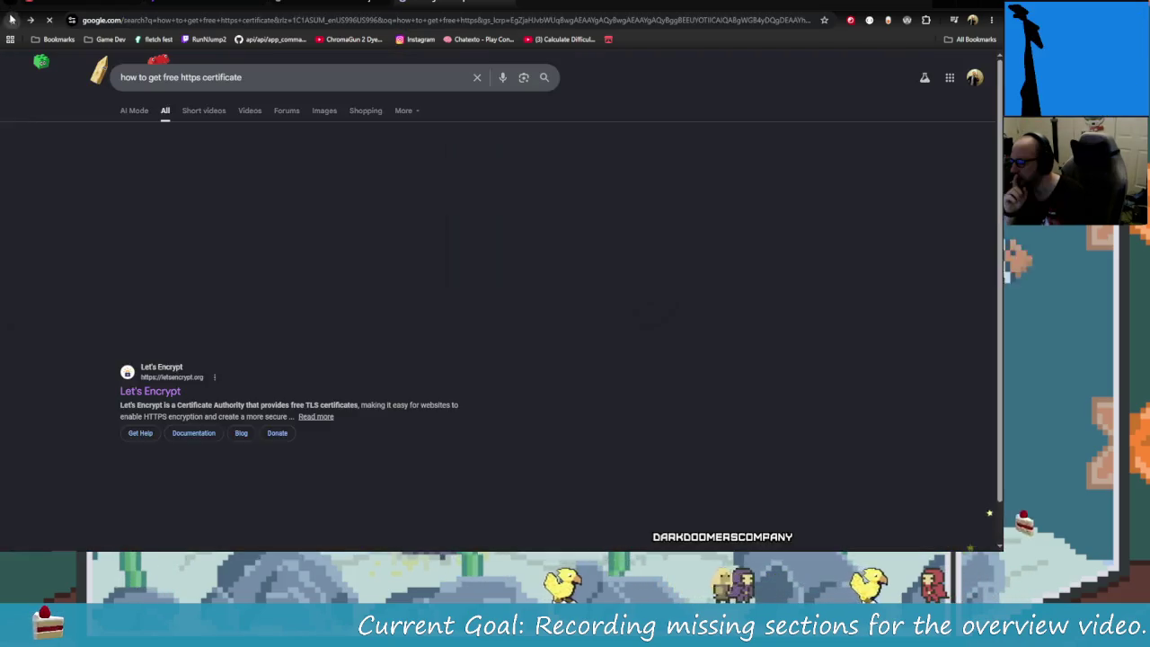
scroll(350, 434, down, 2)
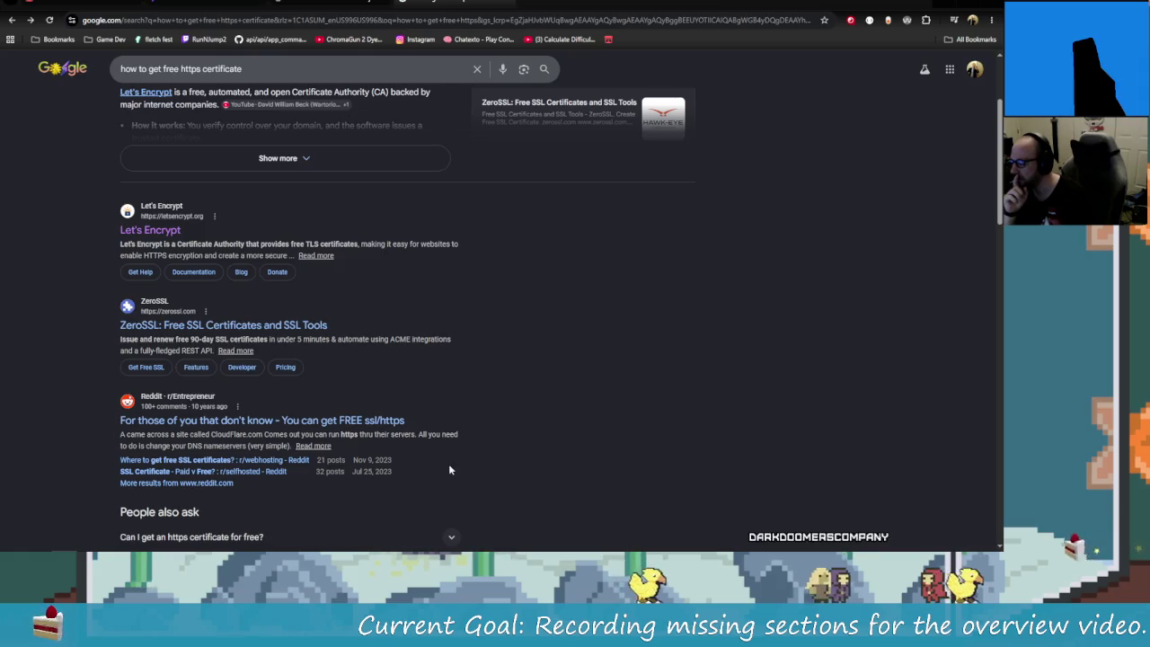
scroll(450, 463, down, 1)
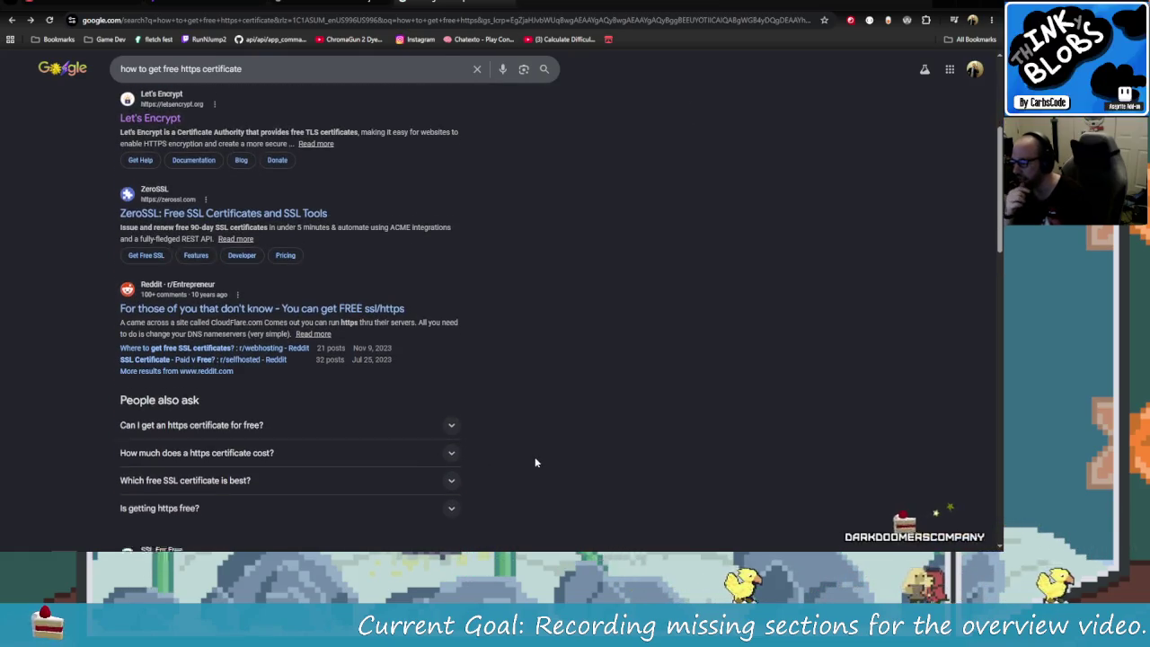
scroll(533, 456, down, 1)
scroll(566, 471, down, 1)
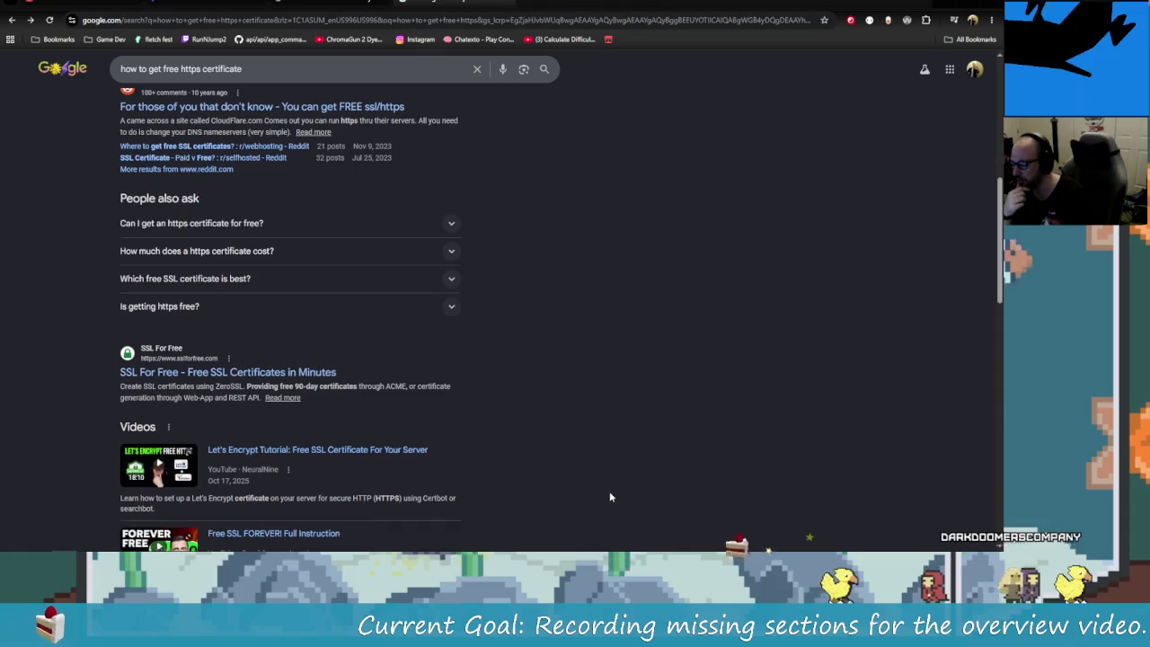
scroll(608, 489, up, 3)
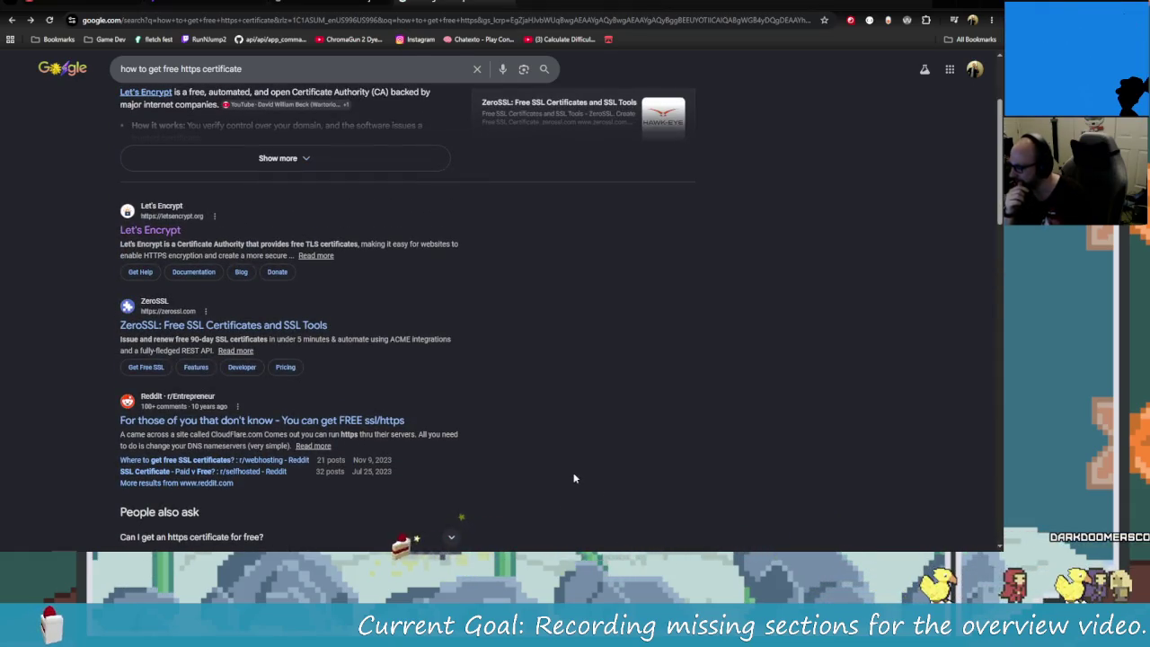
scroll(569, 472, up, 1)
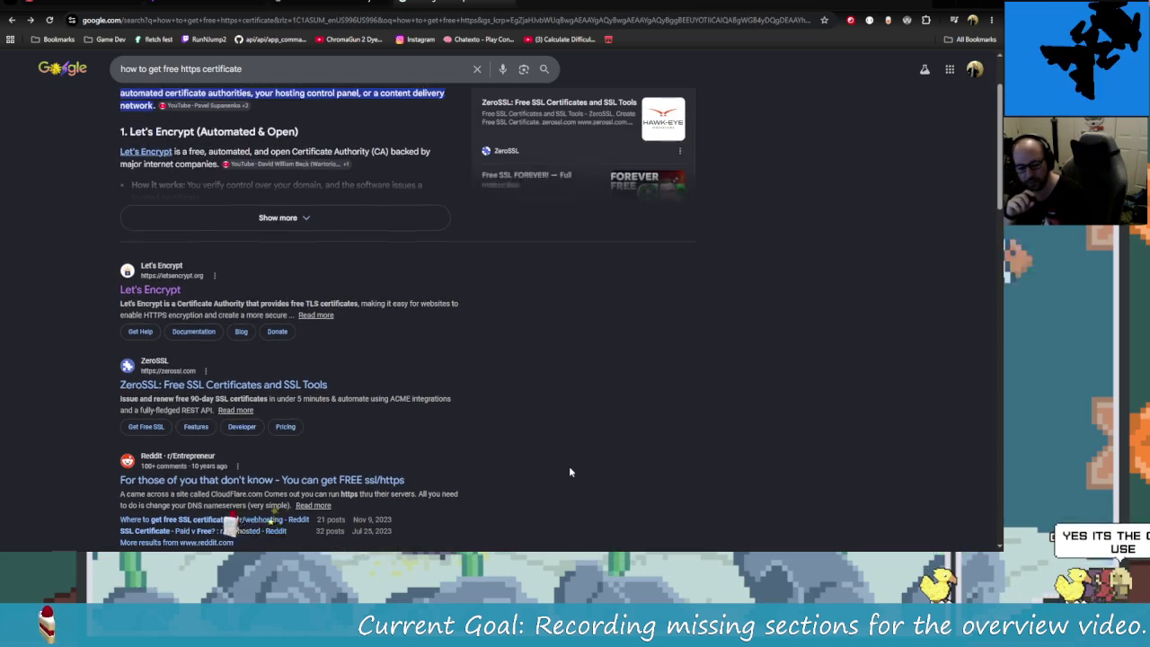
scroll(568, 472, up, 1)
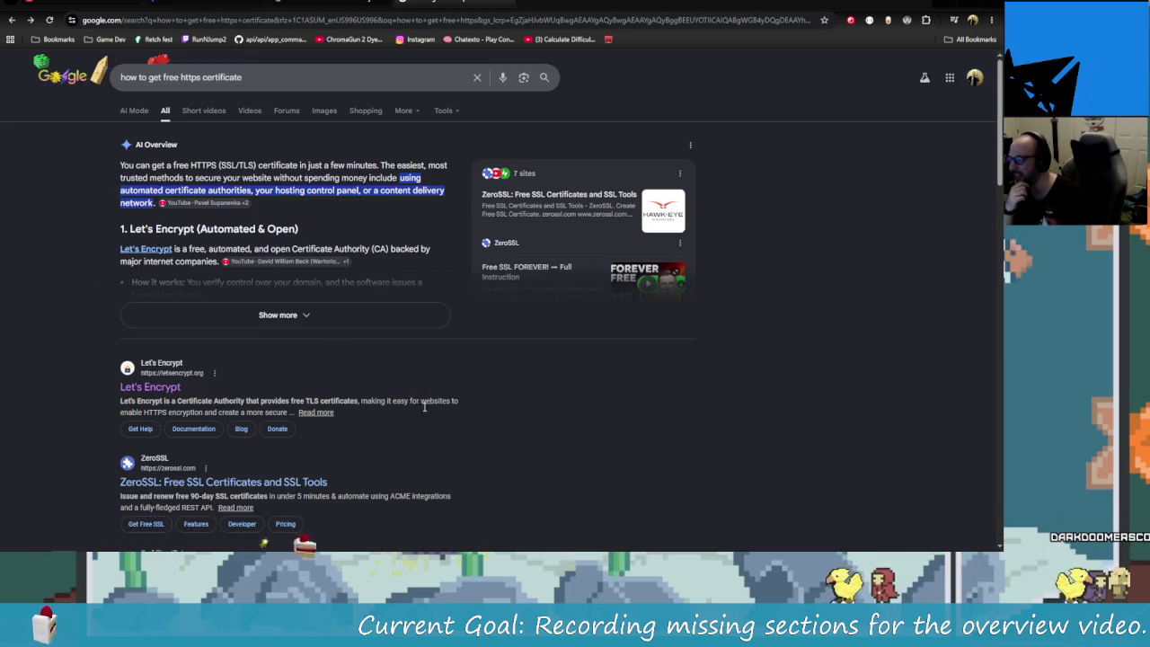
- Expand the AI Overview and read its Let's Encrypt, hosting-panel and Cloudflare certificate options
click(279, 314)
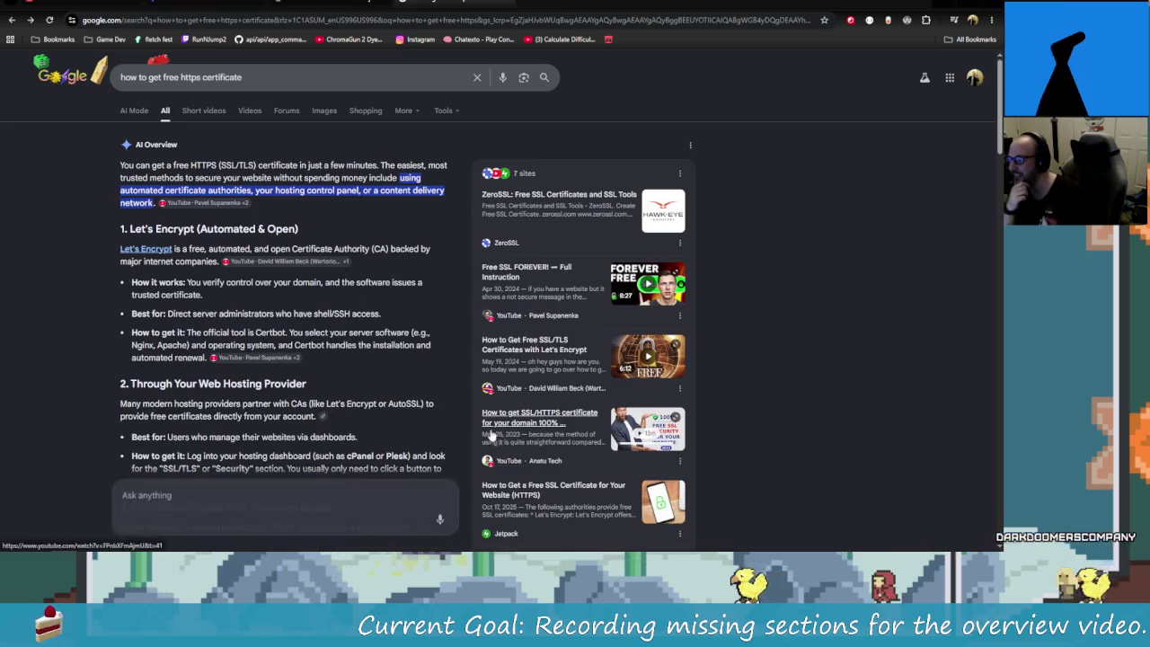
scroll(458, 431, down, 2)
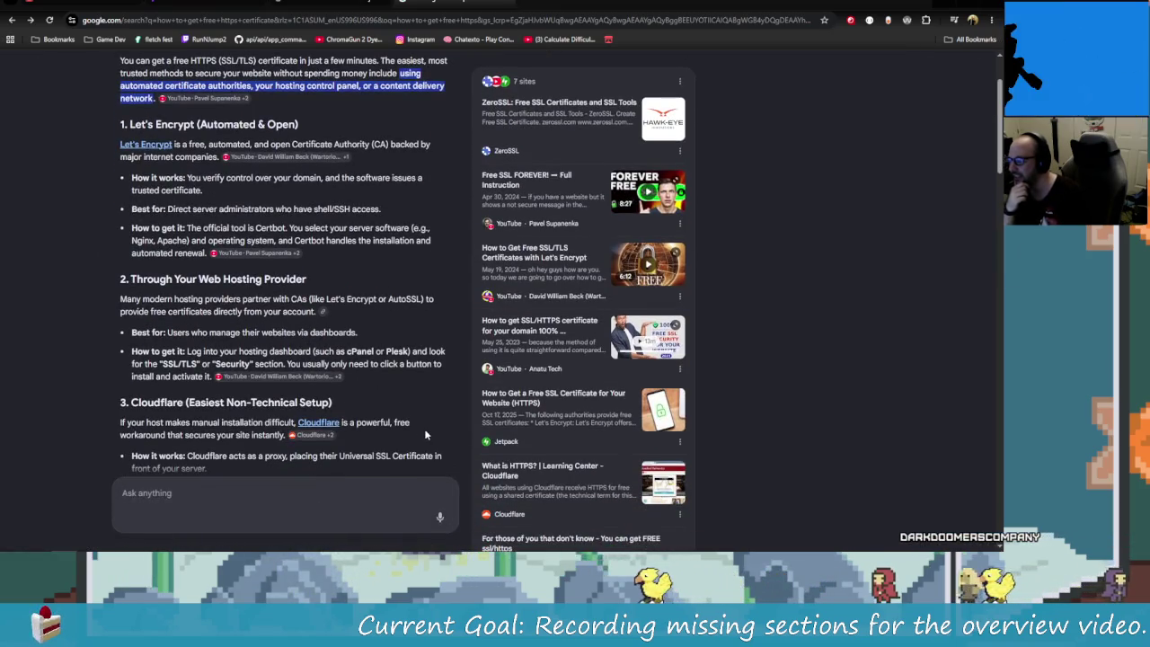
scroll(426, 434, down, 2)
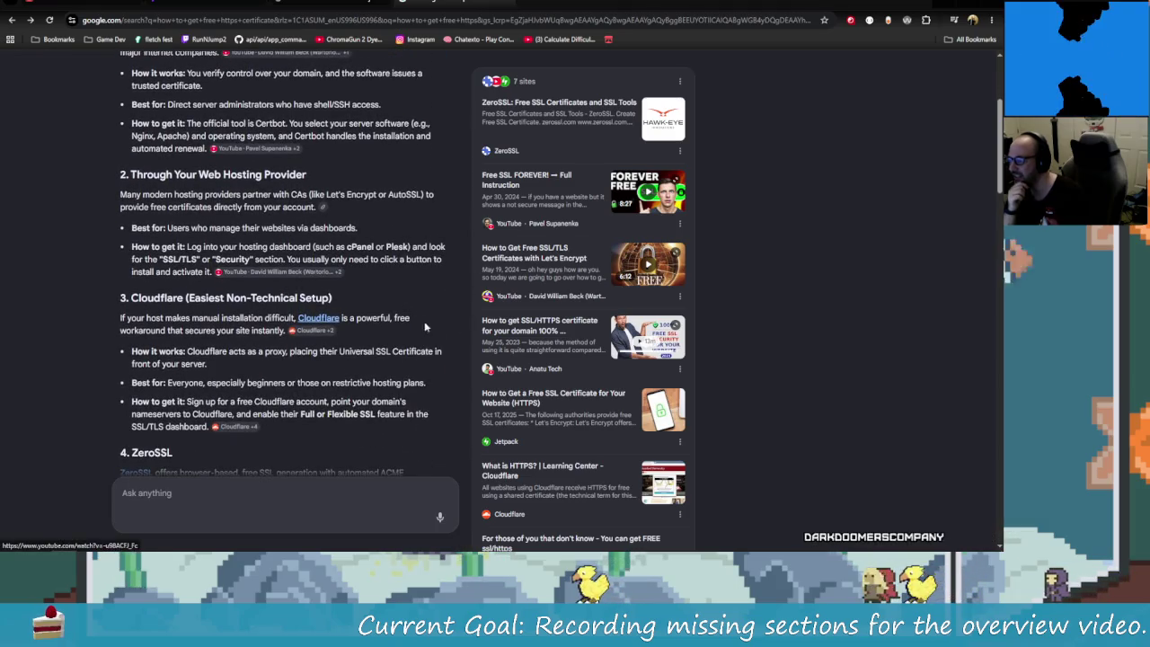
scroll(425, 341, down, 3)
scroll(368, 386, down, 2)
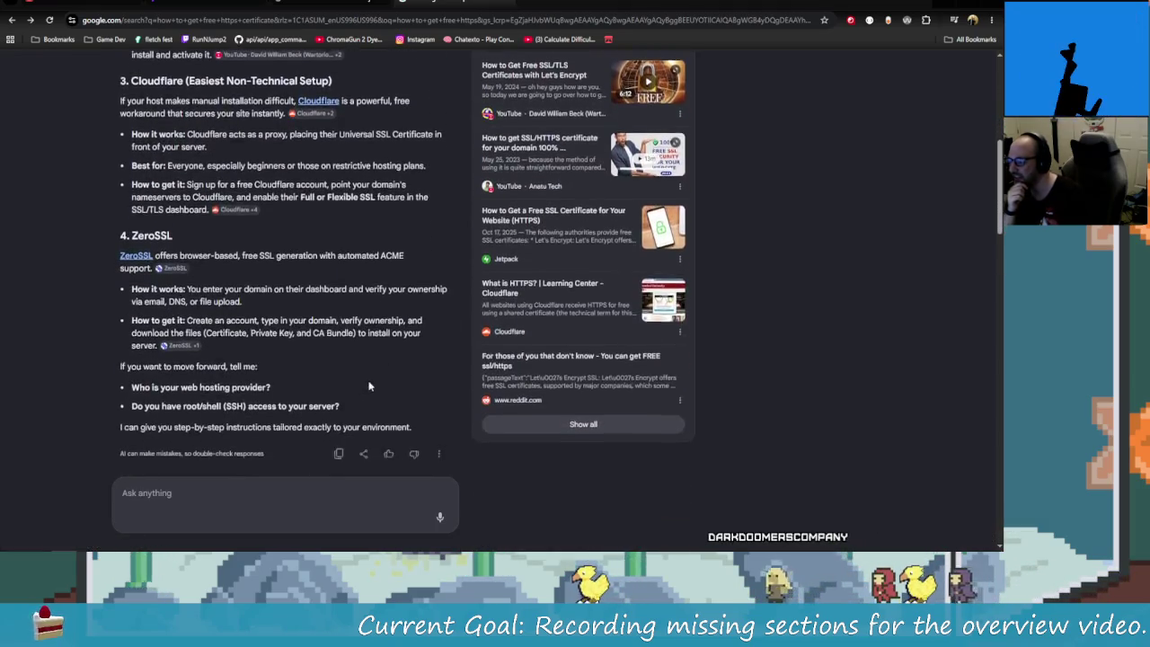
scroll(369, 387, down, 5)
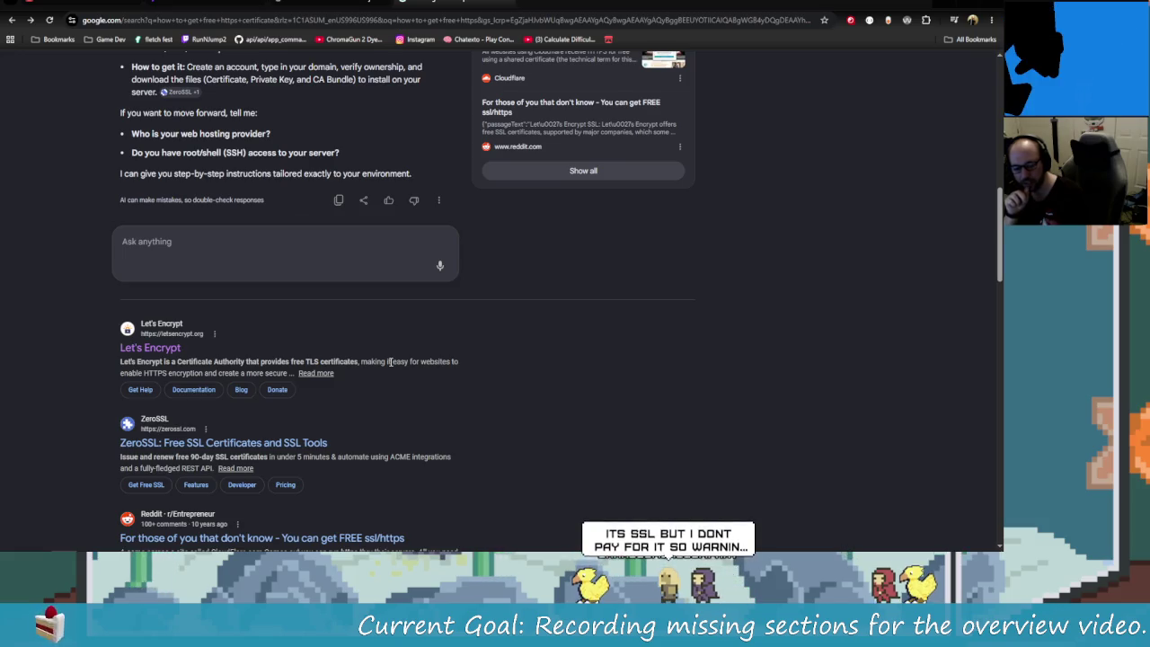
scroll(503, 462, down, 1)
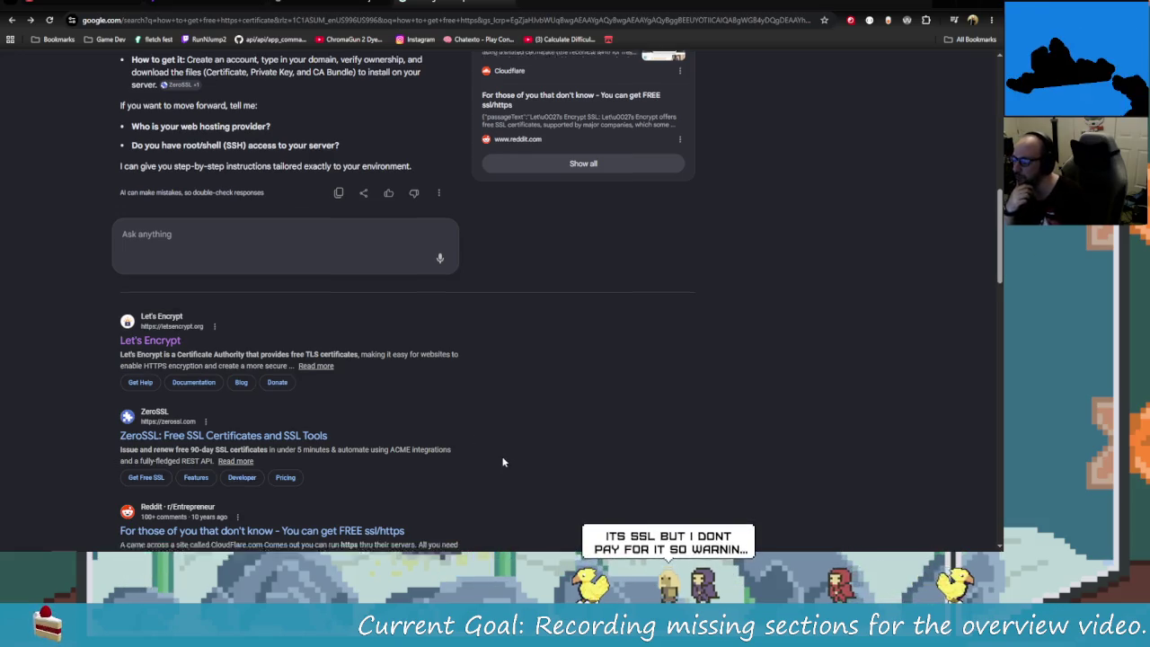
scroll(504, 462, down, 1)
scroll(511, 438, down, 1)
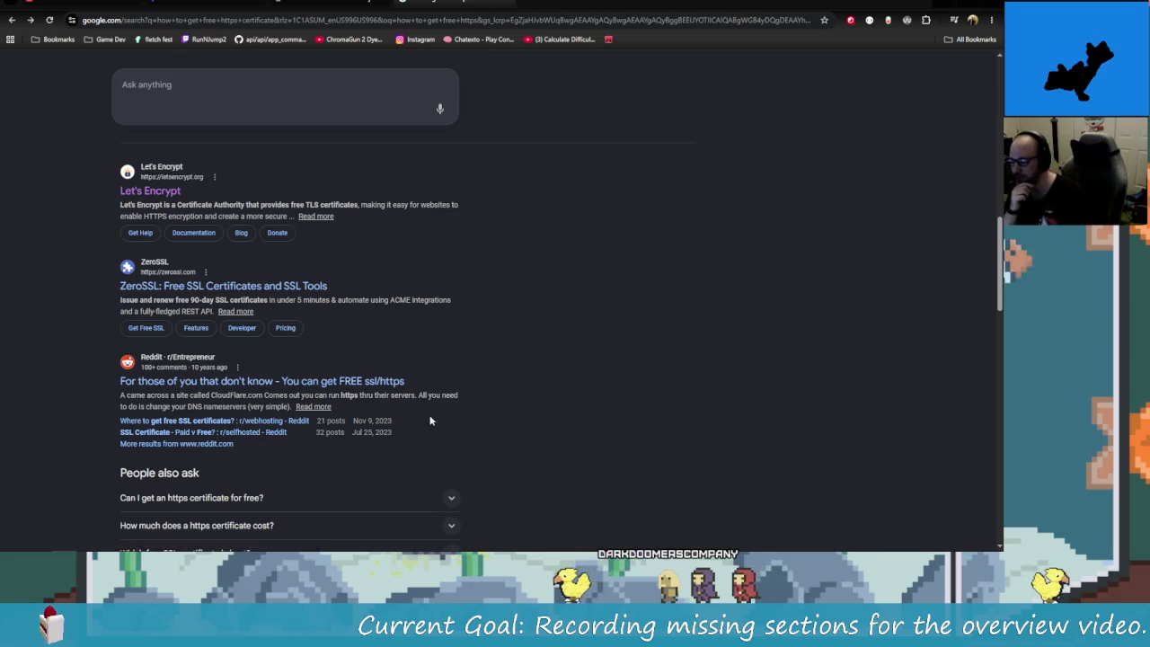
scroll(490, 448, down, 1)
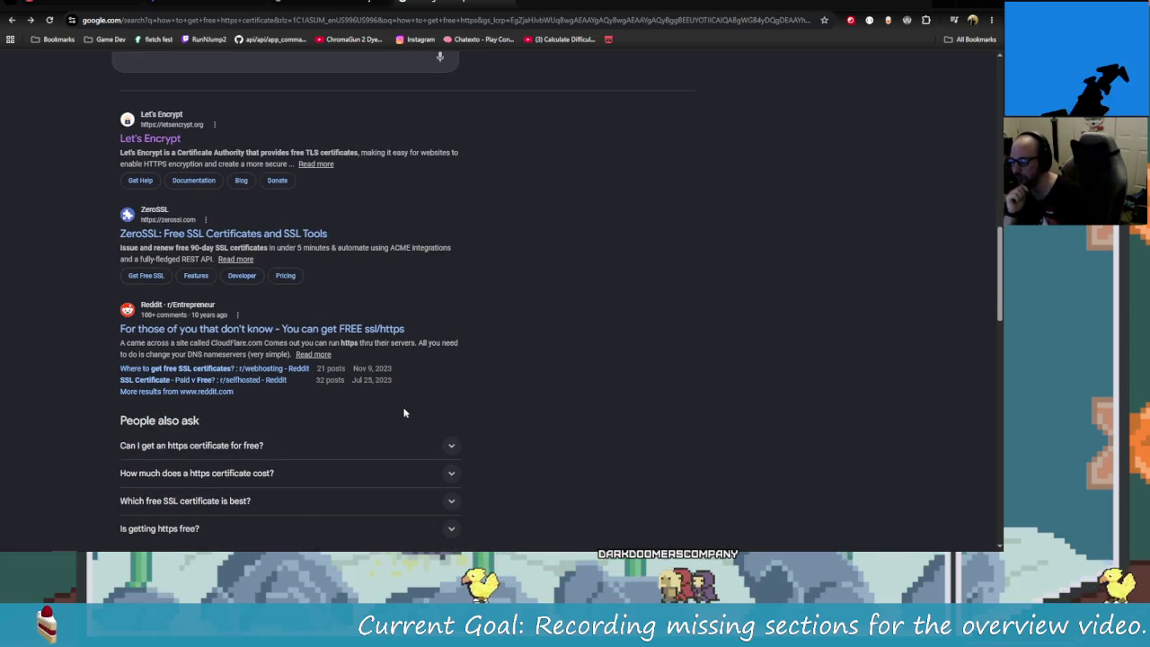
scroll(432, 419, down, 1)
scroll(579, 436, down, 1)
scroll(575, 434, down, 2)
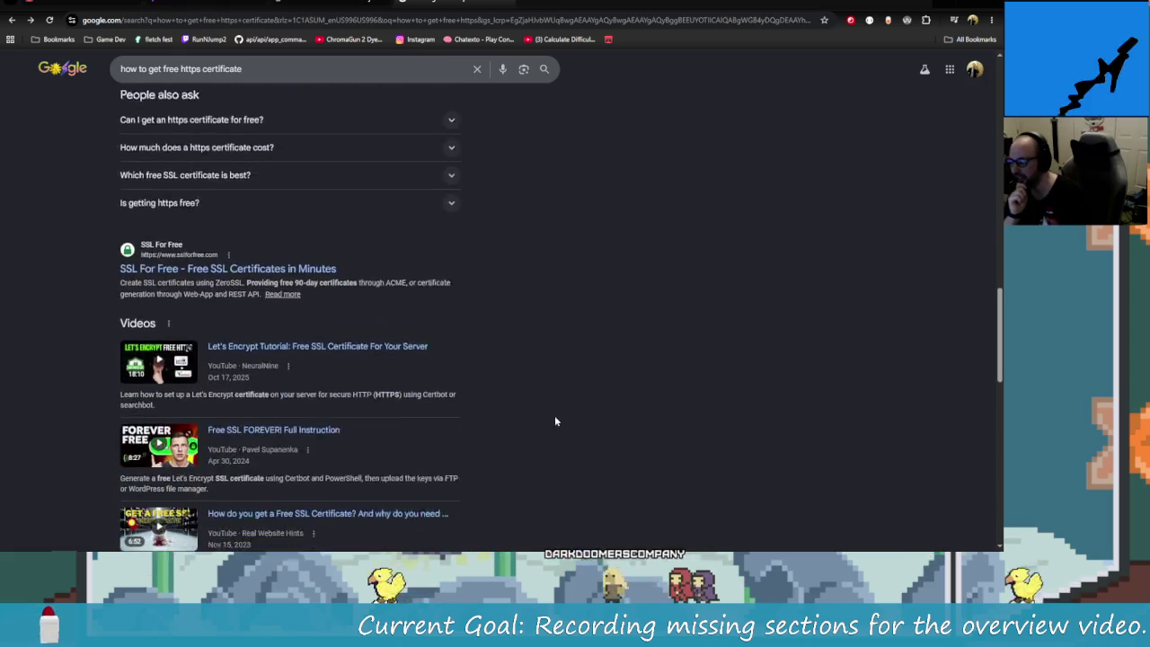
scroll(554, 422, down, 1)
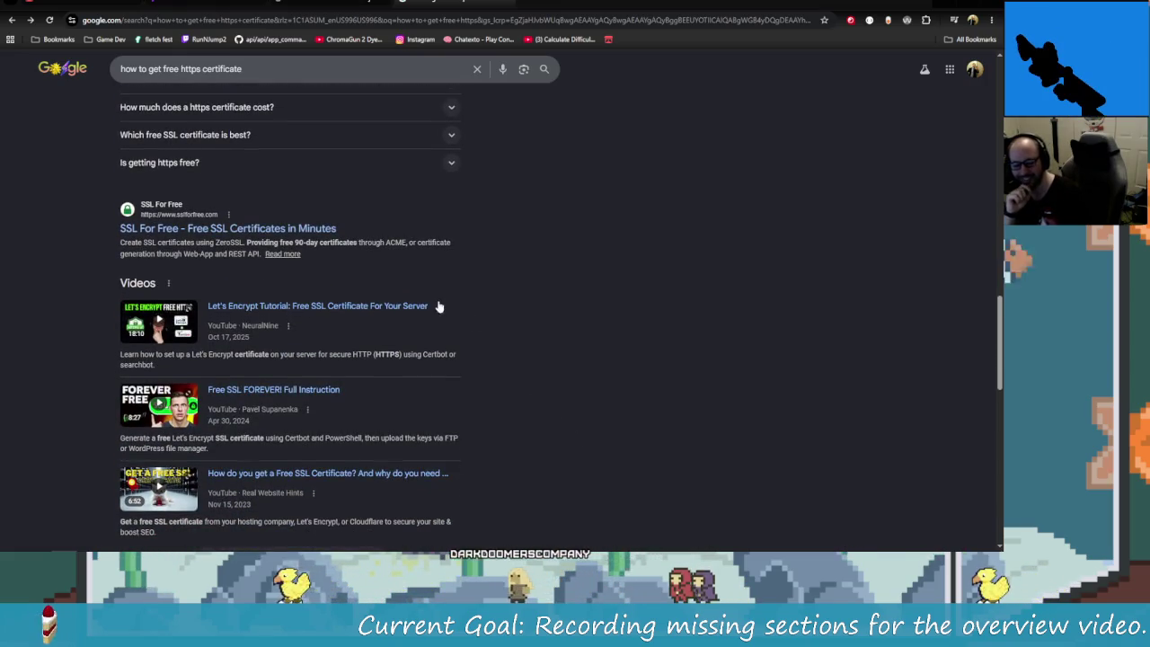
scroll(513, 413, up, 2)
scroll(532, 424, up, 4)
scroll(535, 421, up, 3)
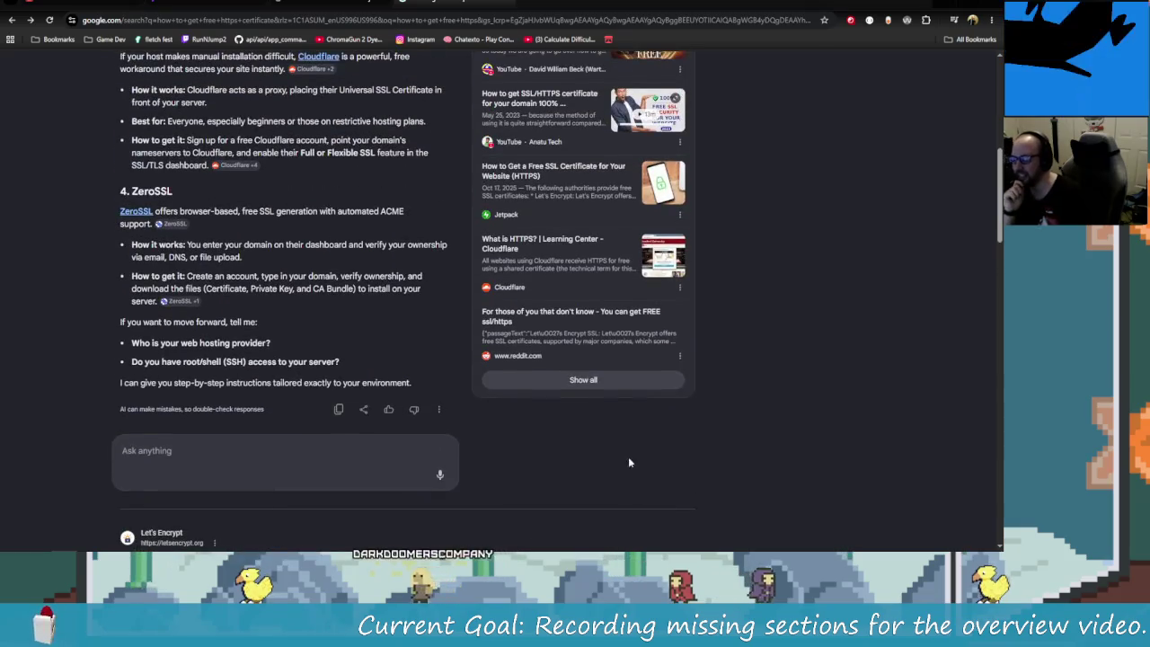
scroll(629, 462, up, 2)
scroll(701, 458, up, 2)
scroll(781, 454, up, 2)
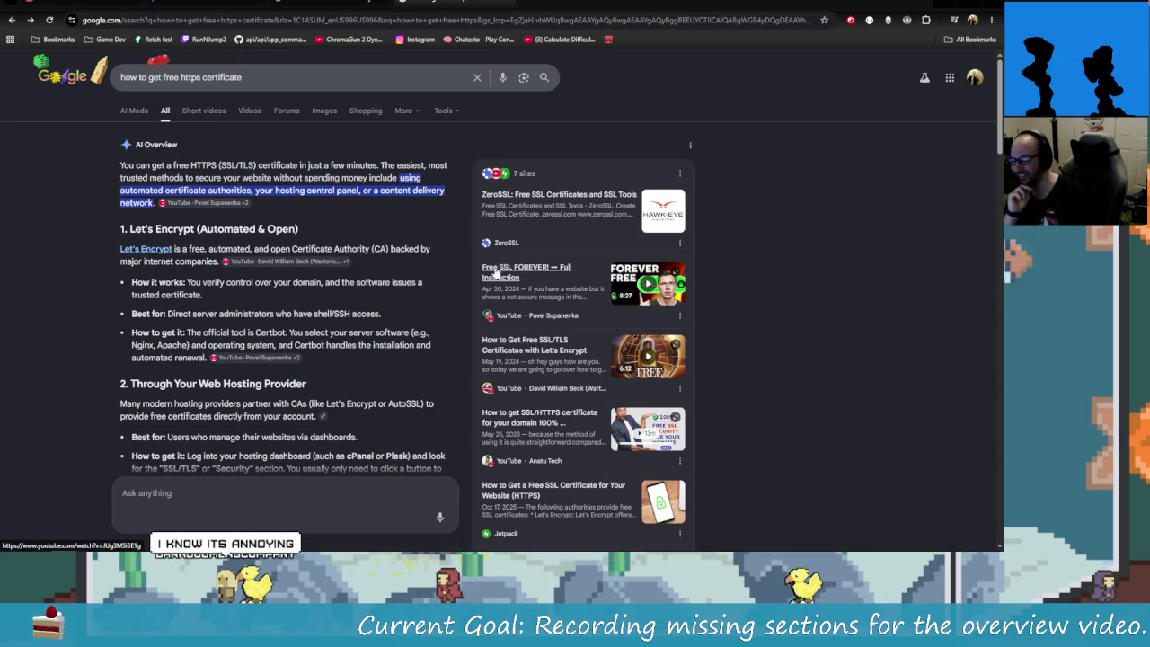
scroll(752, 366, down, 1)
scroll(746, 373, down, 1)
scroll(738, 383, up, 2)
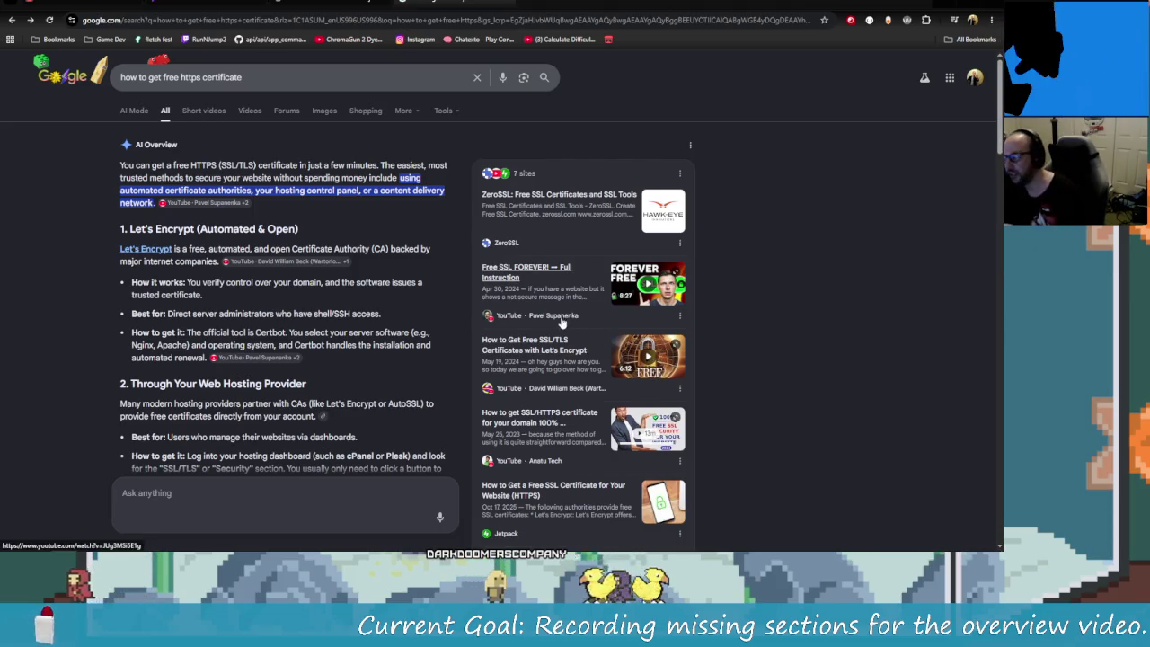
scroll(445, 354, down, 1)
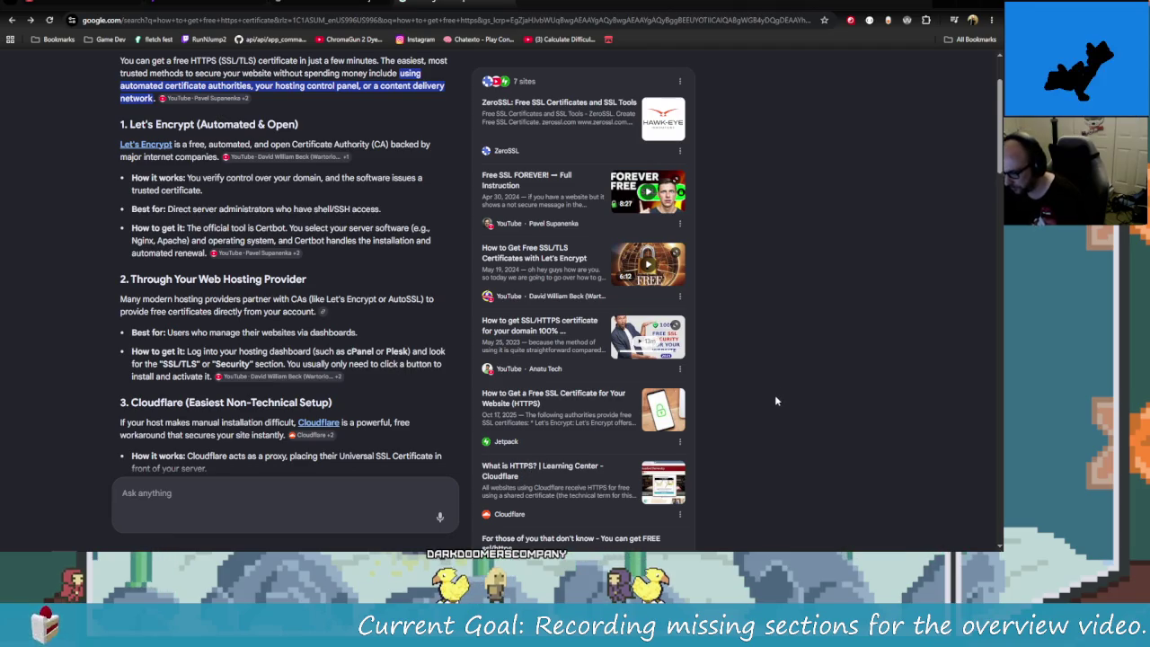
scroll(777, 401, down, 2)
scroll(832, 452, up, 3)
scroll(822, 465, up, 1)
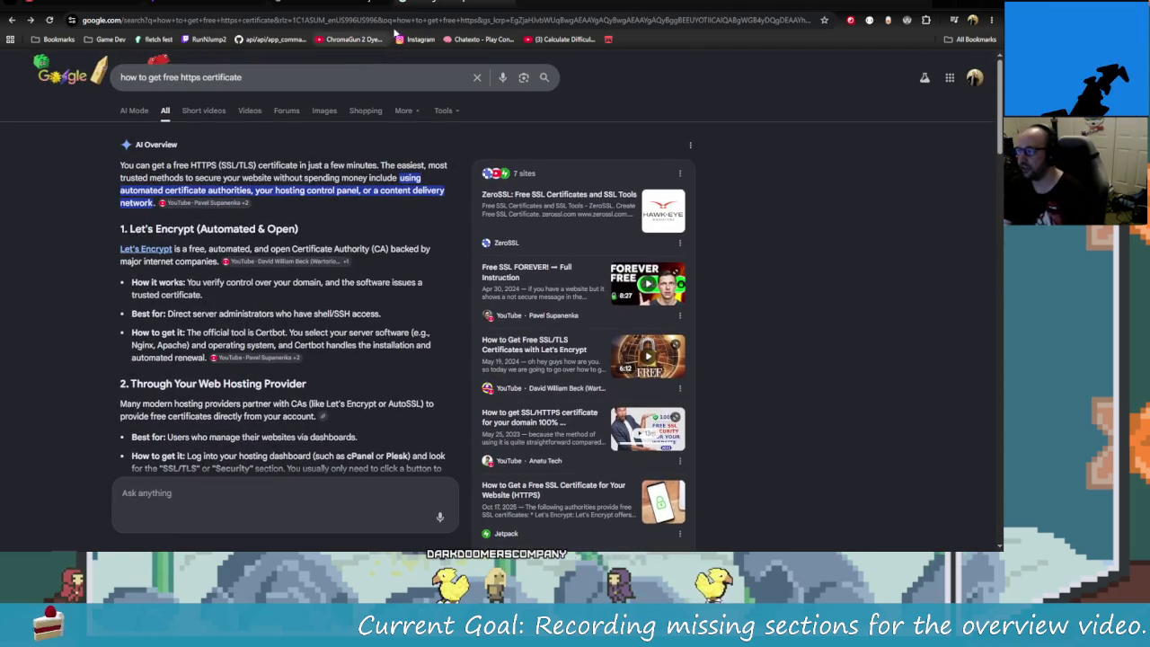
- Load carbscode.com from the 'carbs' suggestion and scroll through its page
click(403, 22)
text(carbs)
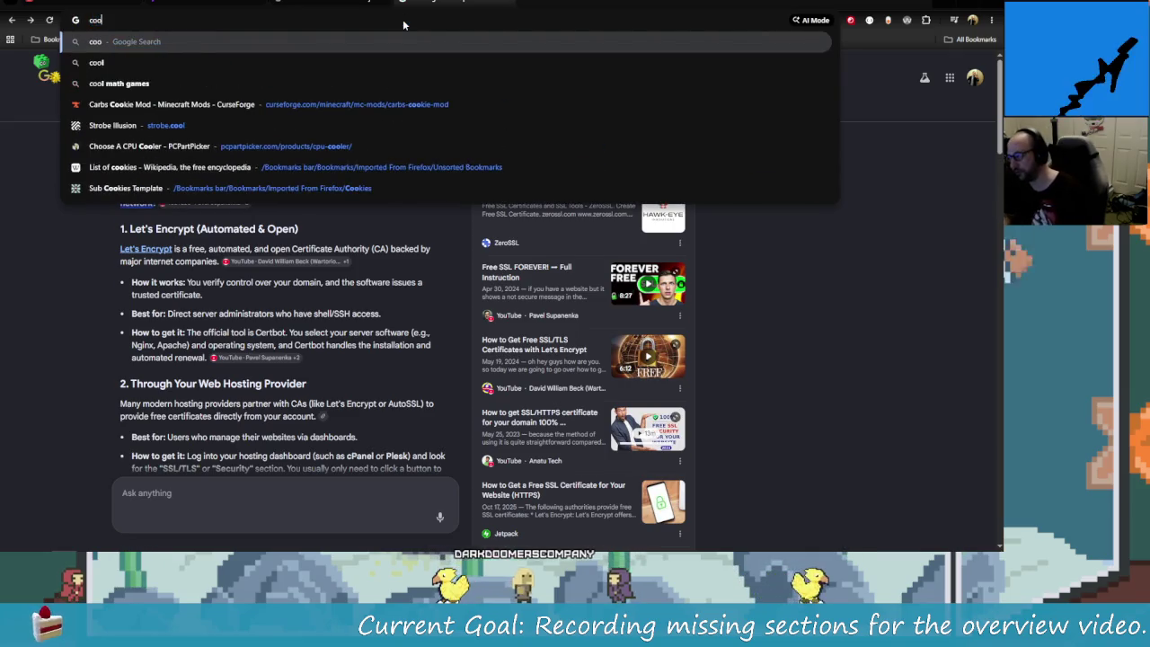
key(Return)
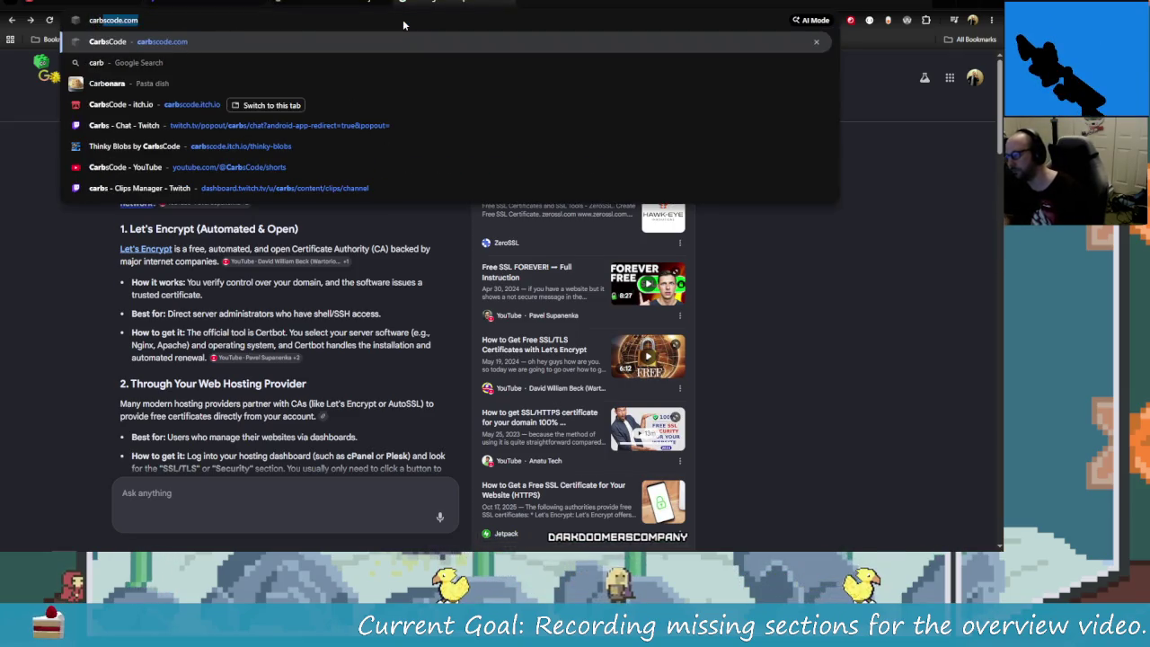
key(Return)
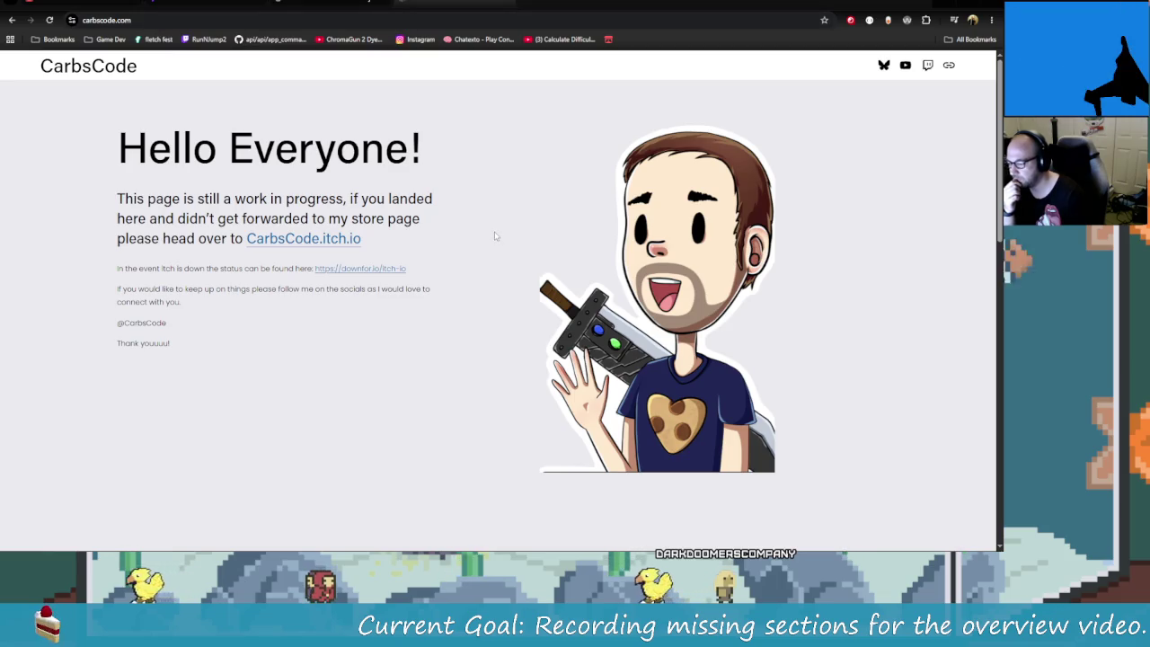
scroll(372, 350, down, 2)
scroll(399, 364, up, 2)
scroll(419, 368, down, 8)
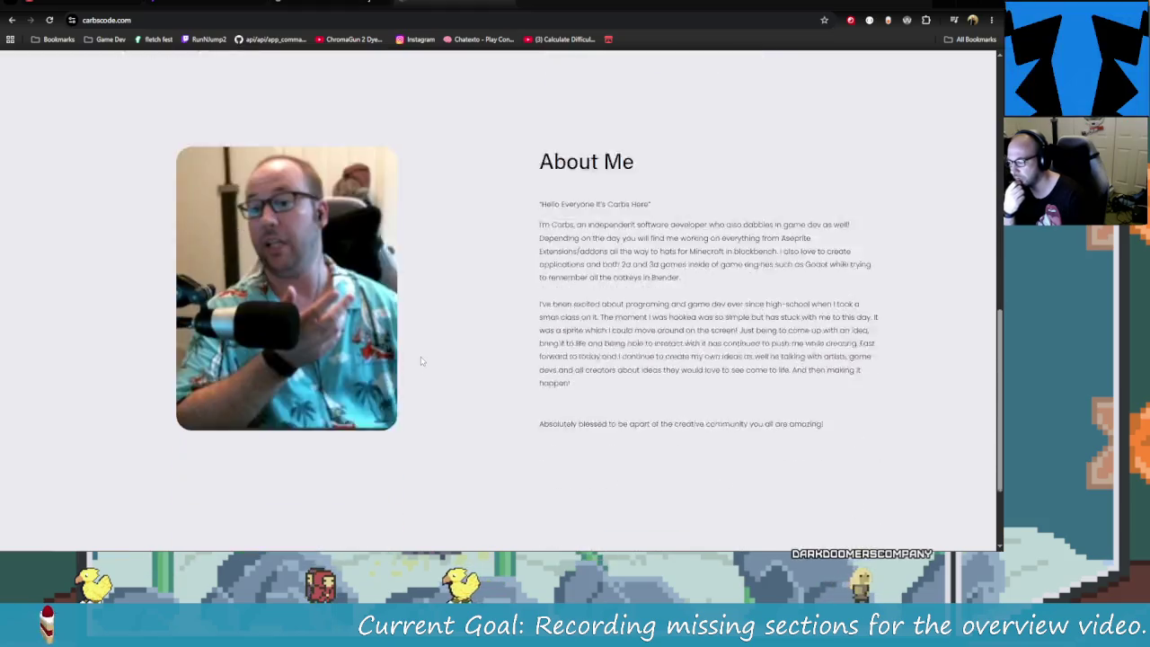
scroll(418, 355, up, 3)
- Go back to the HTTPS results, then return to The Lone Wolves tab with News expanded
click(12, 20)
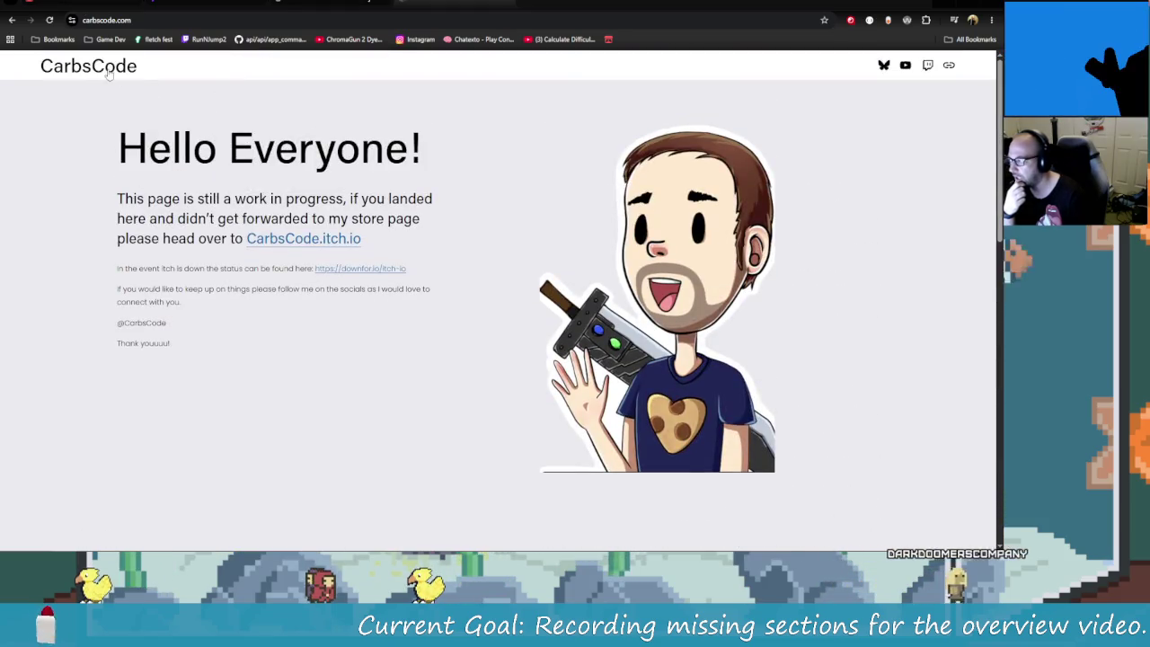
click(11, 19)
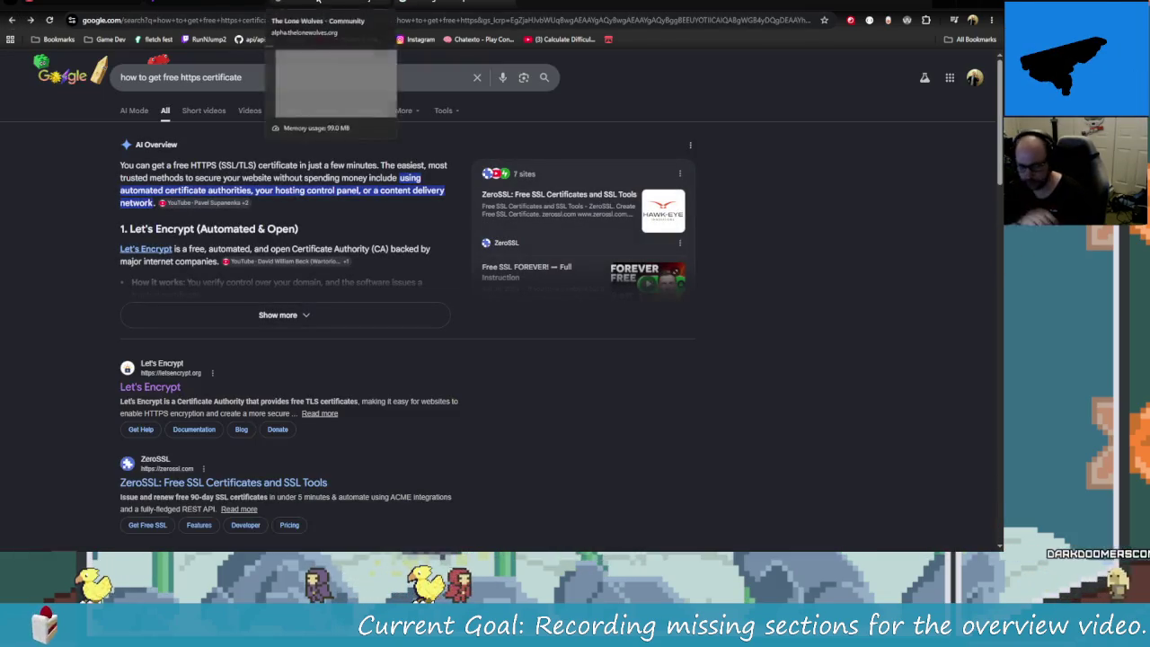
click(279, 5)
click(39, 105)
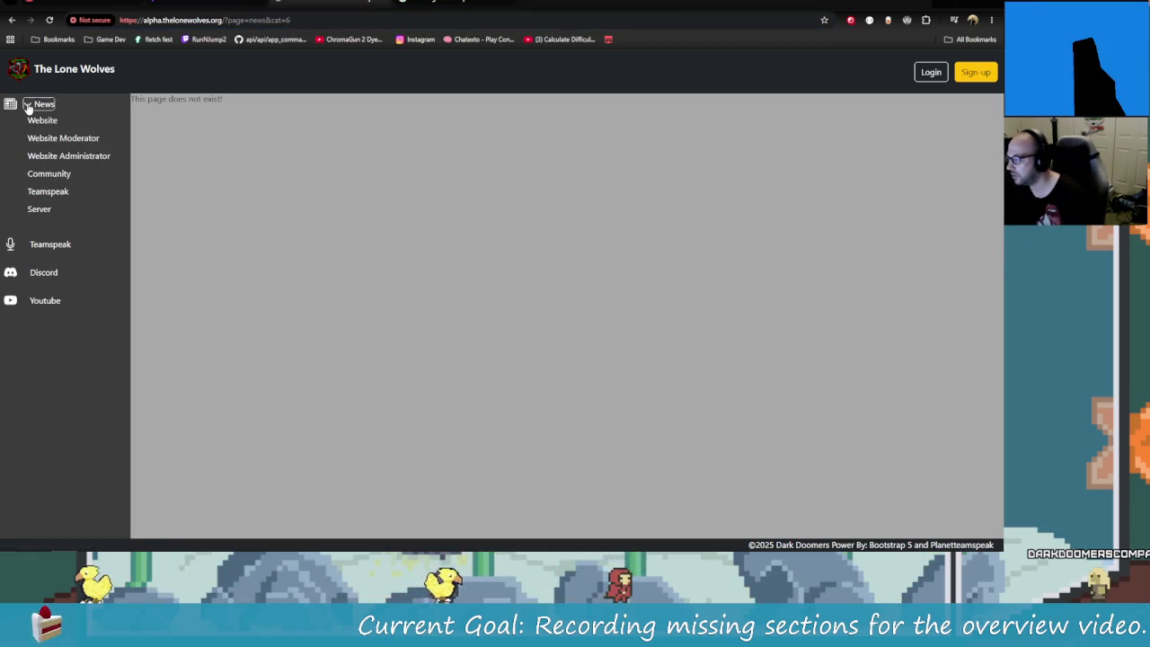
click(30, 106)
click(43, 104)
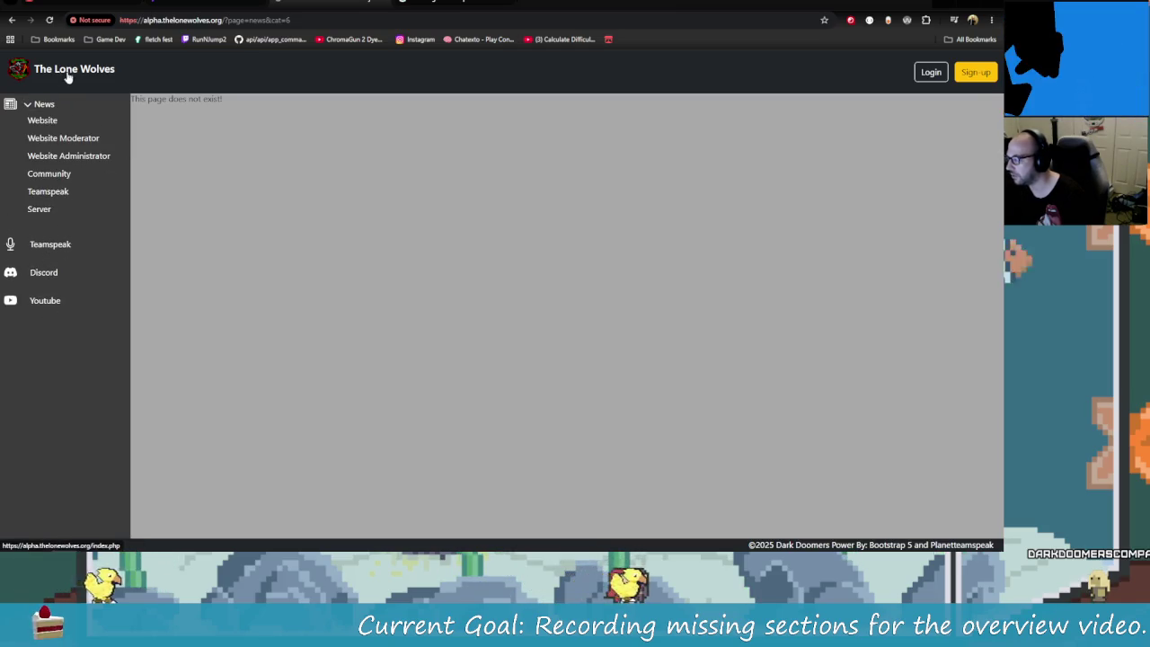
- Load The Lone Wolves homepage and show its Website Update 2 news slide
click(67, 74)
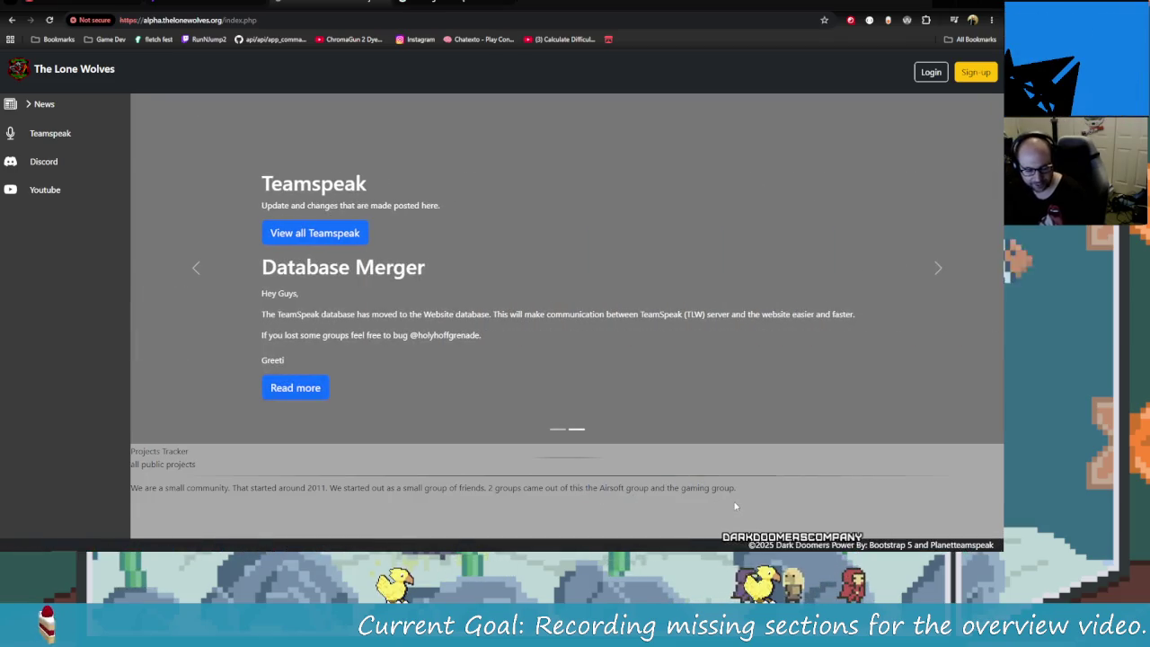
click(197, 266)
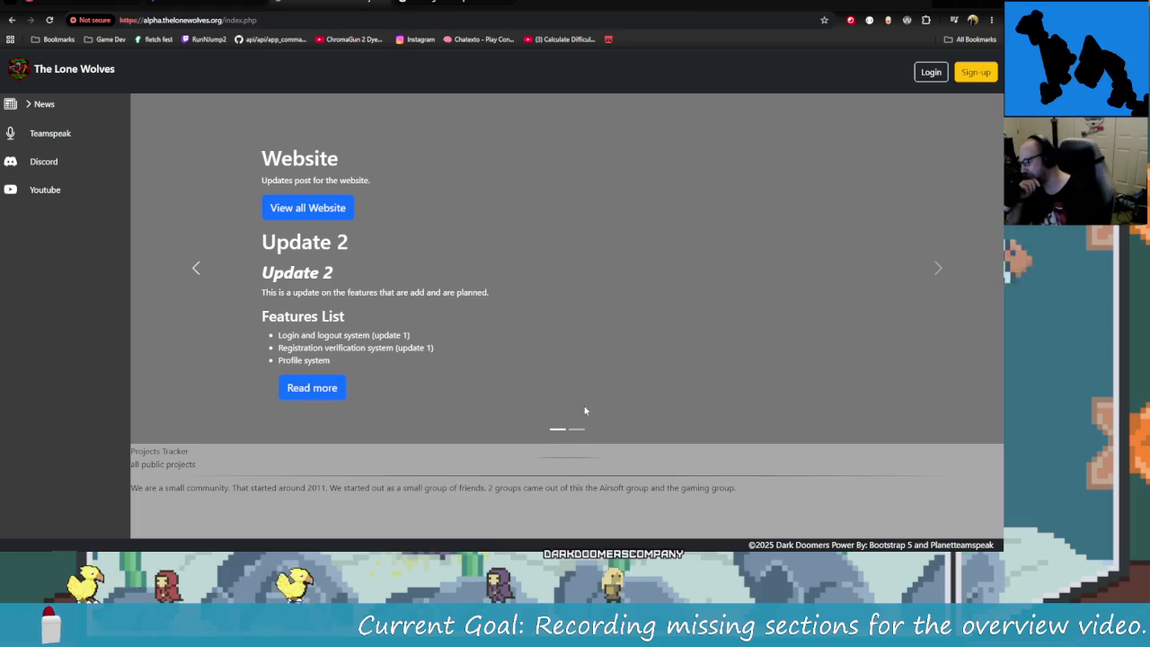
click(938, 272)
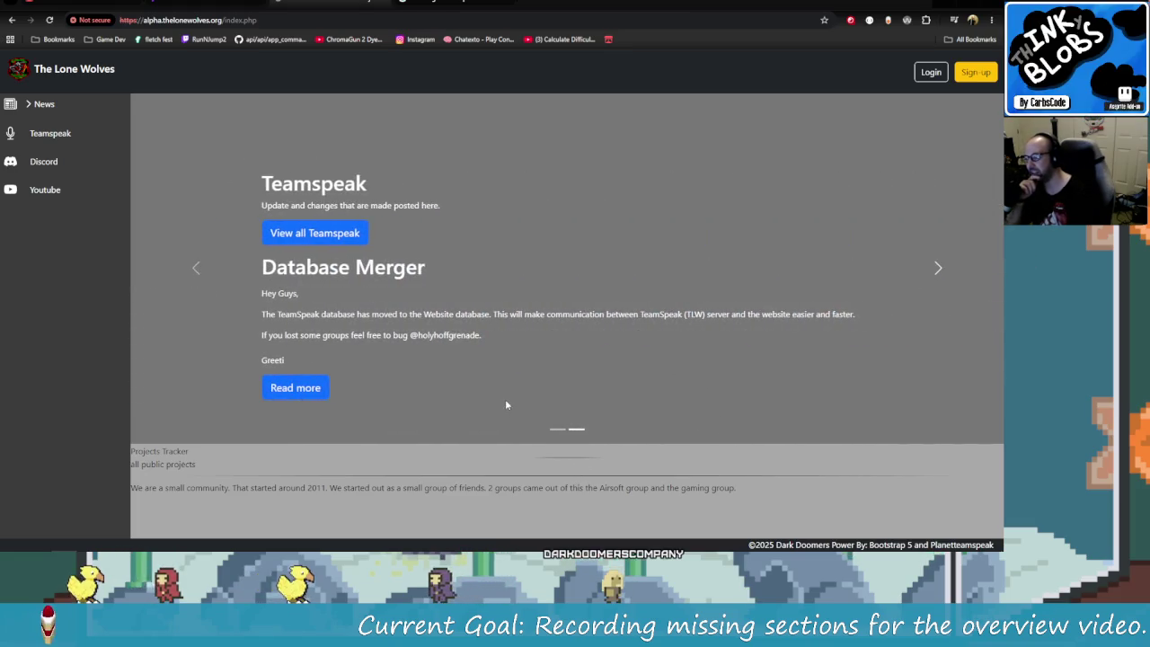
- Bring the carousel back to the 'Update 2' slide, then return to the free HTTPS certificate search
click(197, 277)
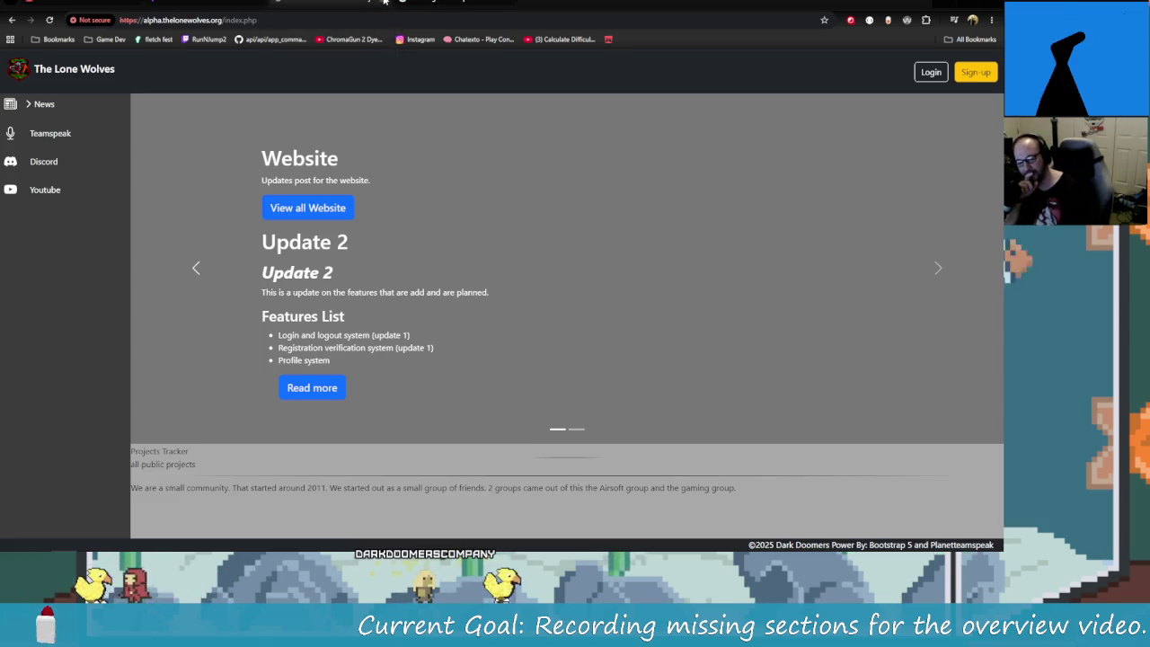
click(413, 4)
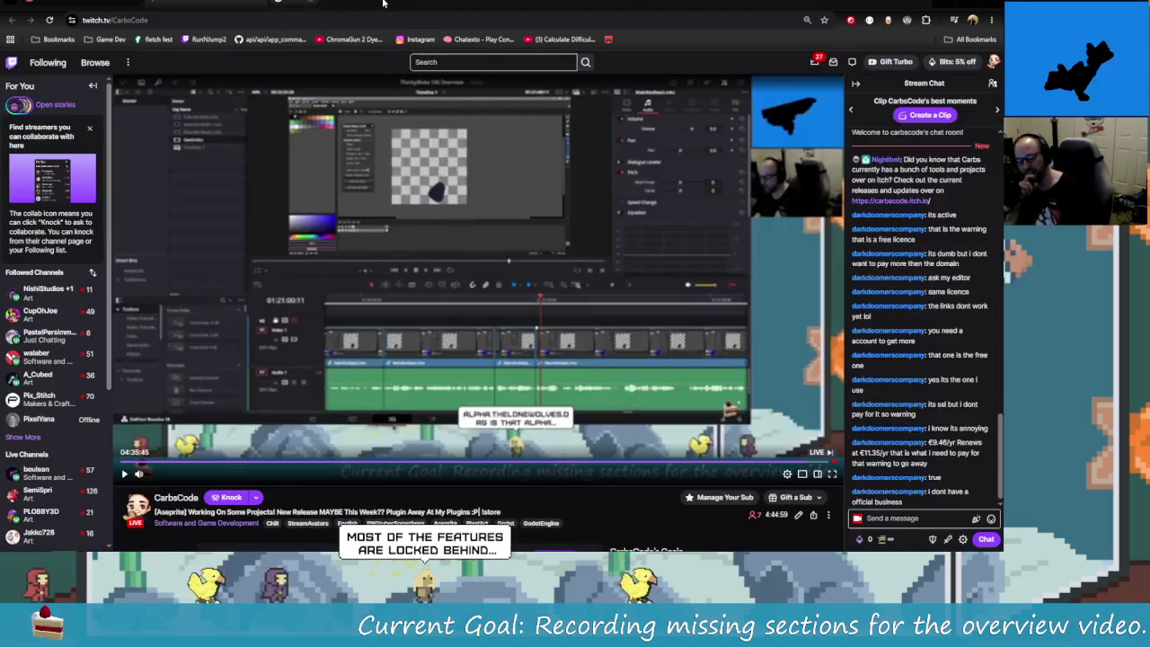
- Move through the CarbsCode Twitch and carbscode.itch.io tabs, then return to DaVinci Resolve
click(389, 5)
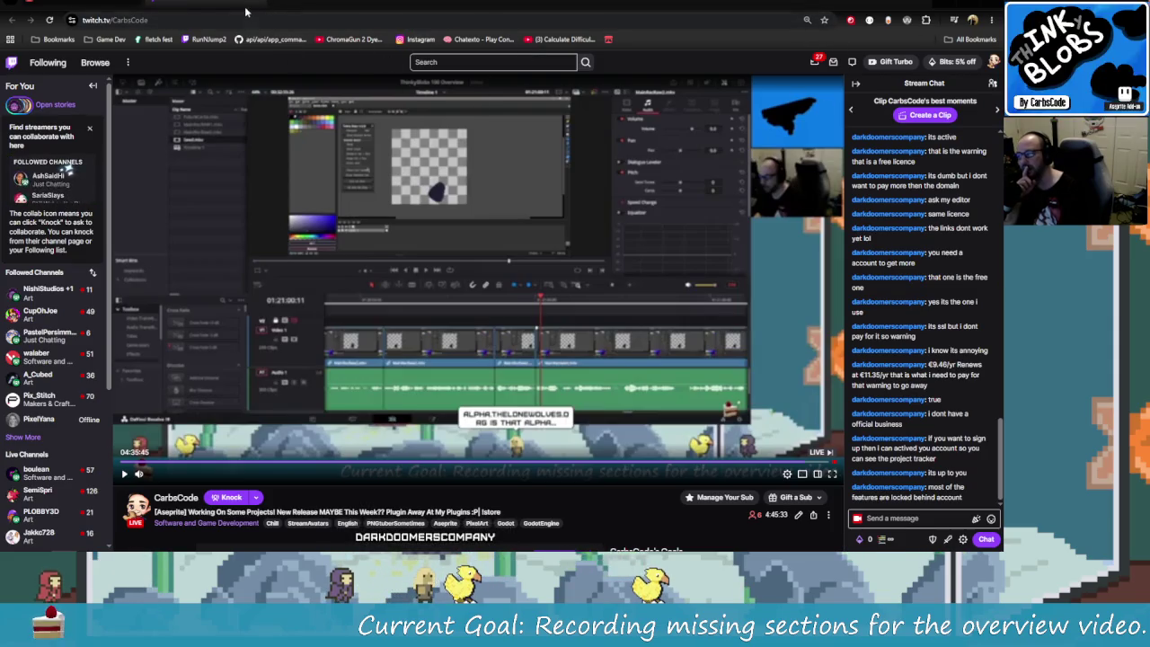
click(246, 9)
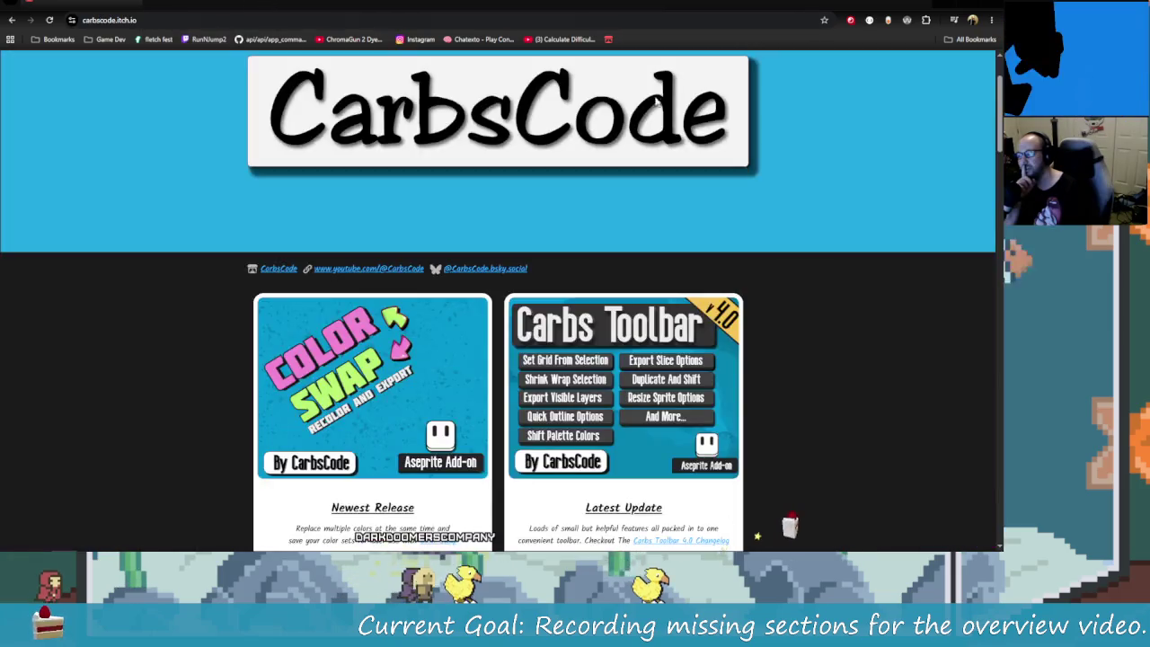
key(alt+Tab)
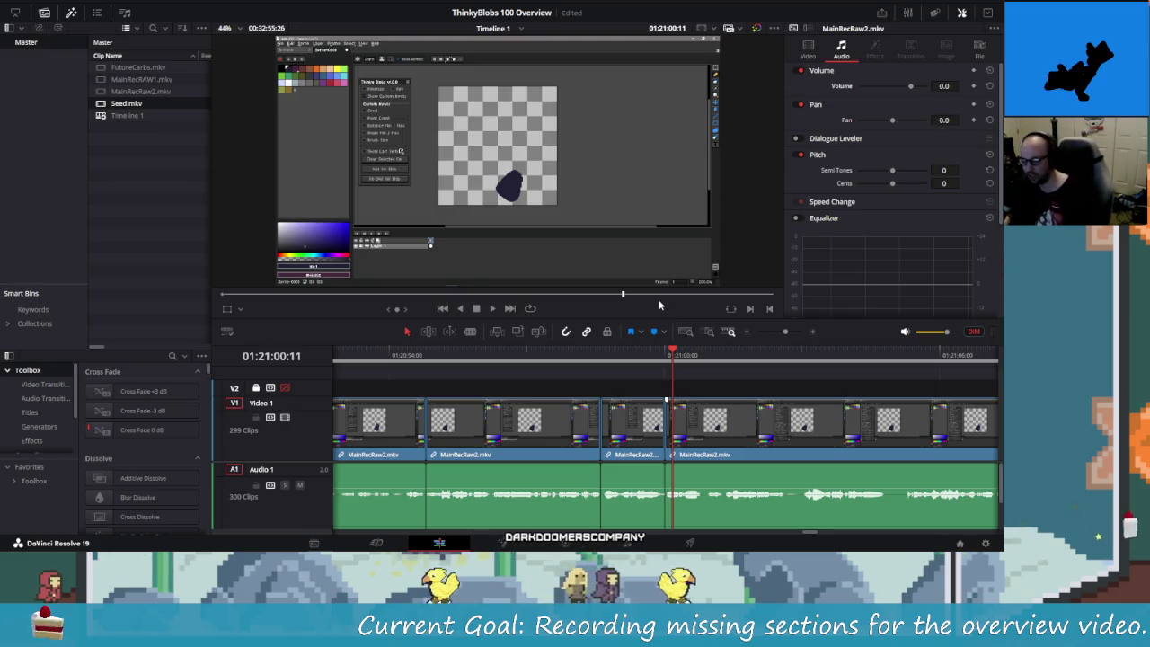
key(Left)
key(Left)
key(Left)
key(Left)
key(Left)
key(Left)
key(Left)
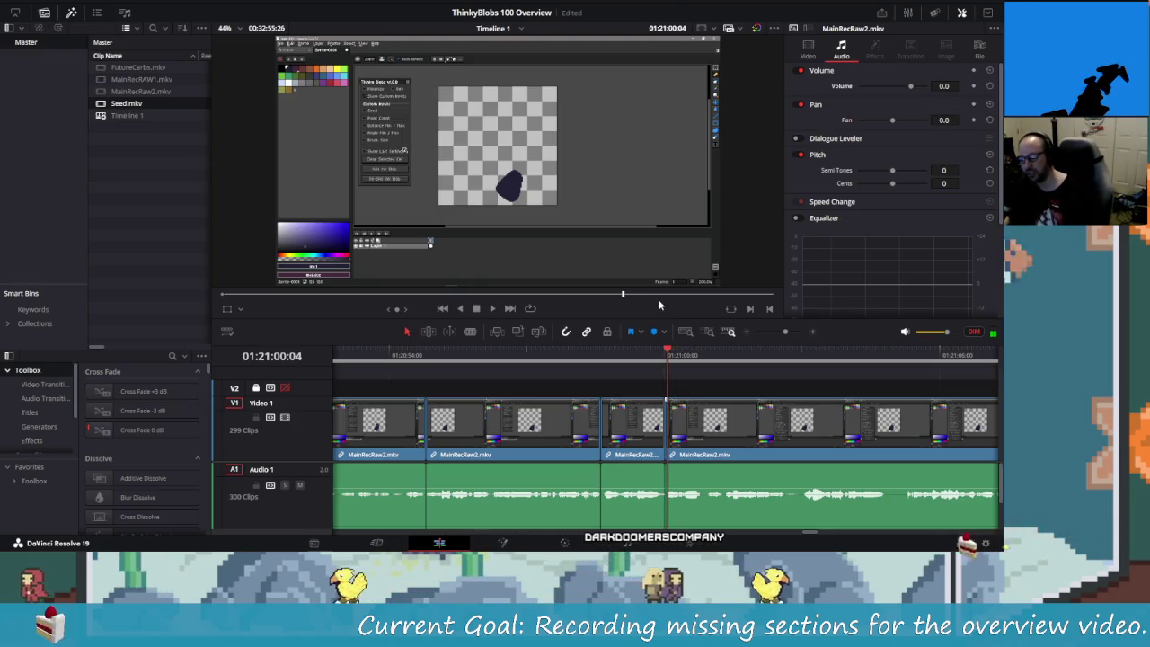
key(Left)
key(Left)
key(Left)
key(Left)
key(Left)
key(Left)
key(Right)
key(Right)
key(Right)
key(Right)
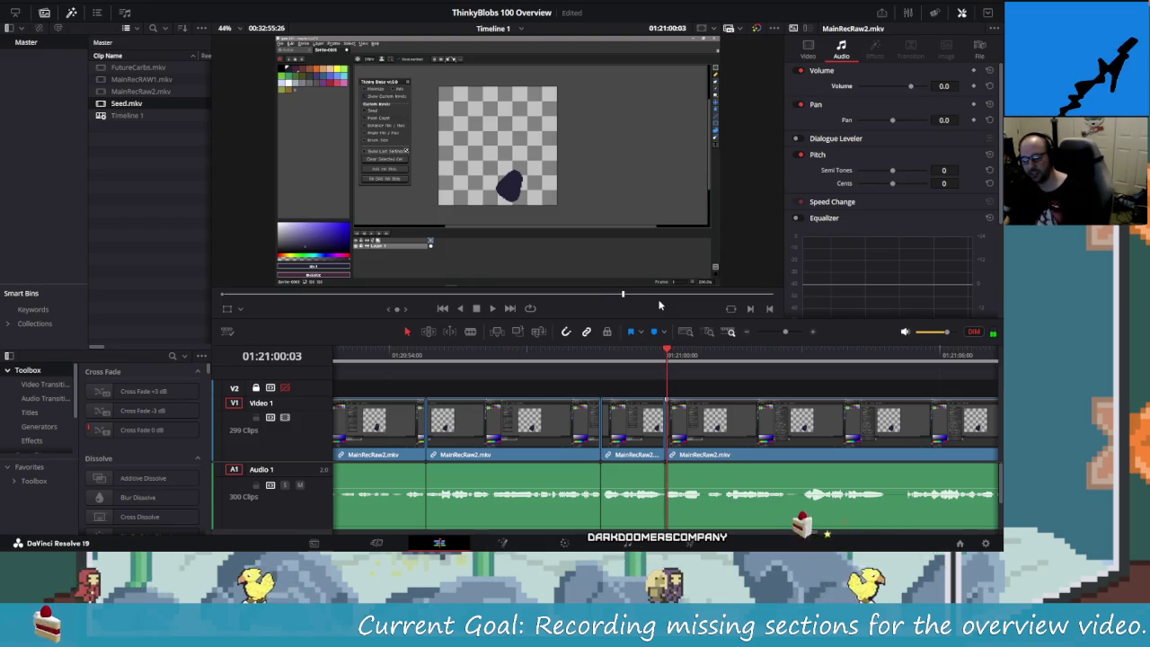
key(Left)
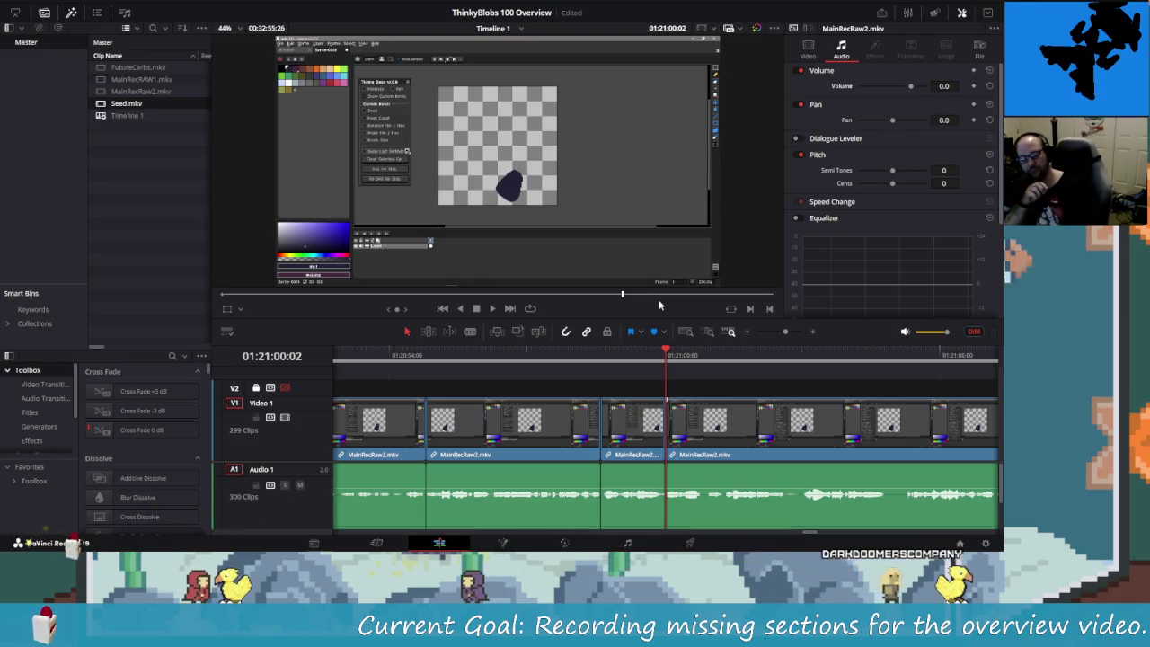
key(Left)
key(Left)
key(Right)
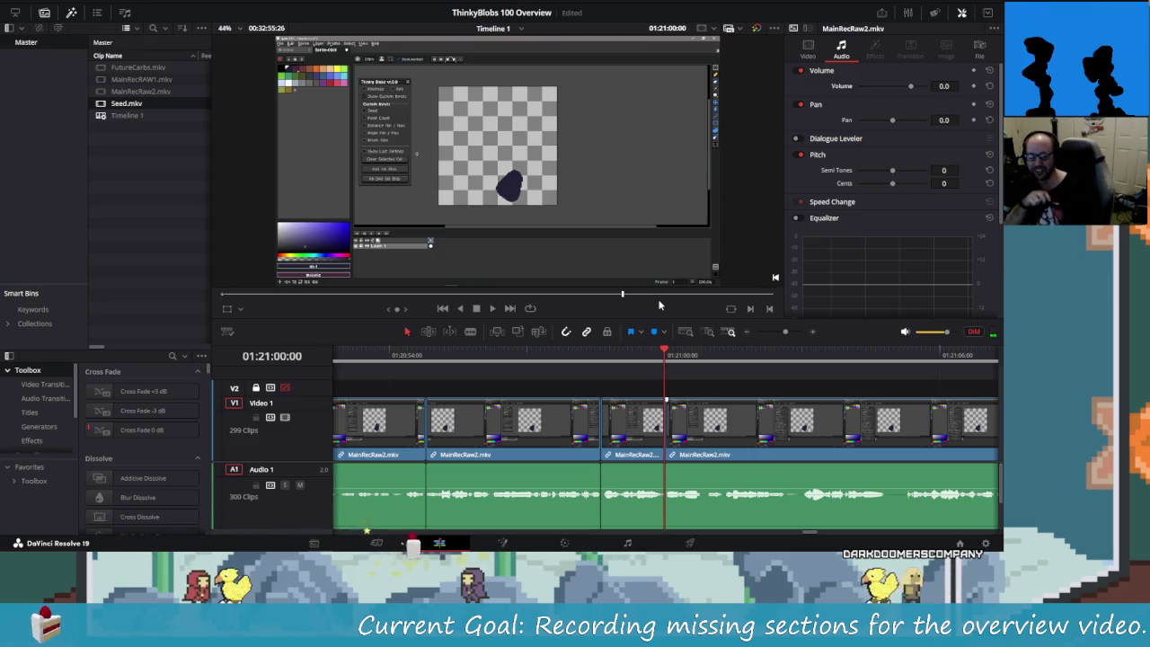
key(Right)
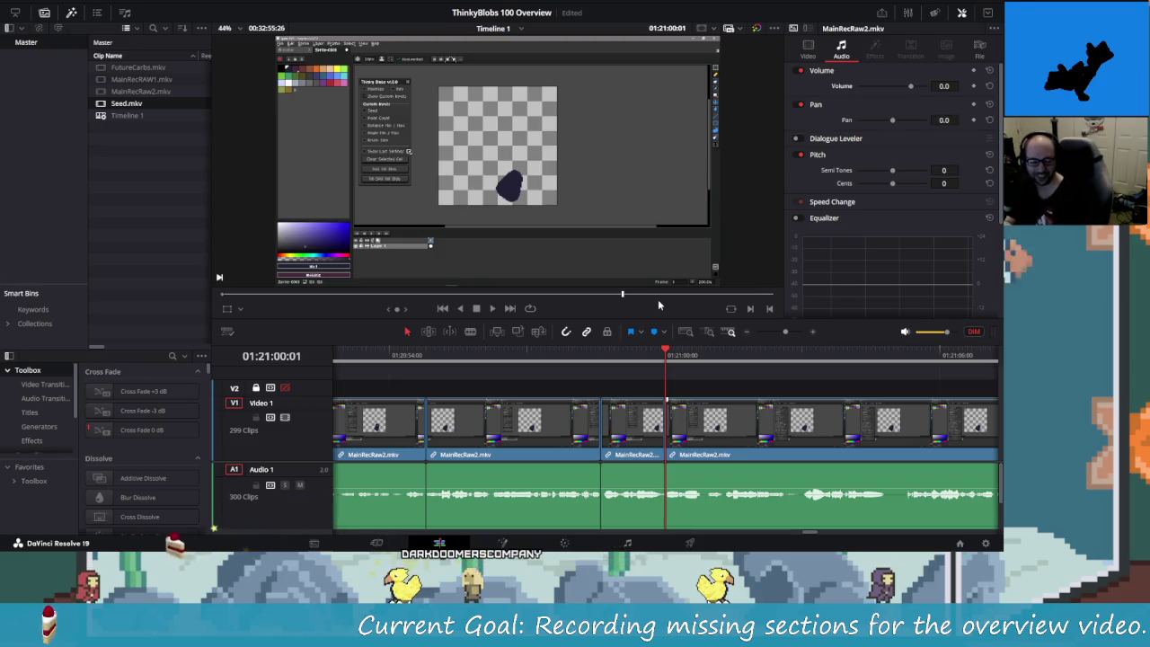
key(shift+Left)
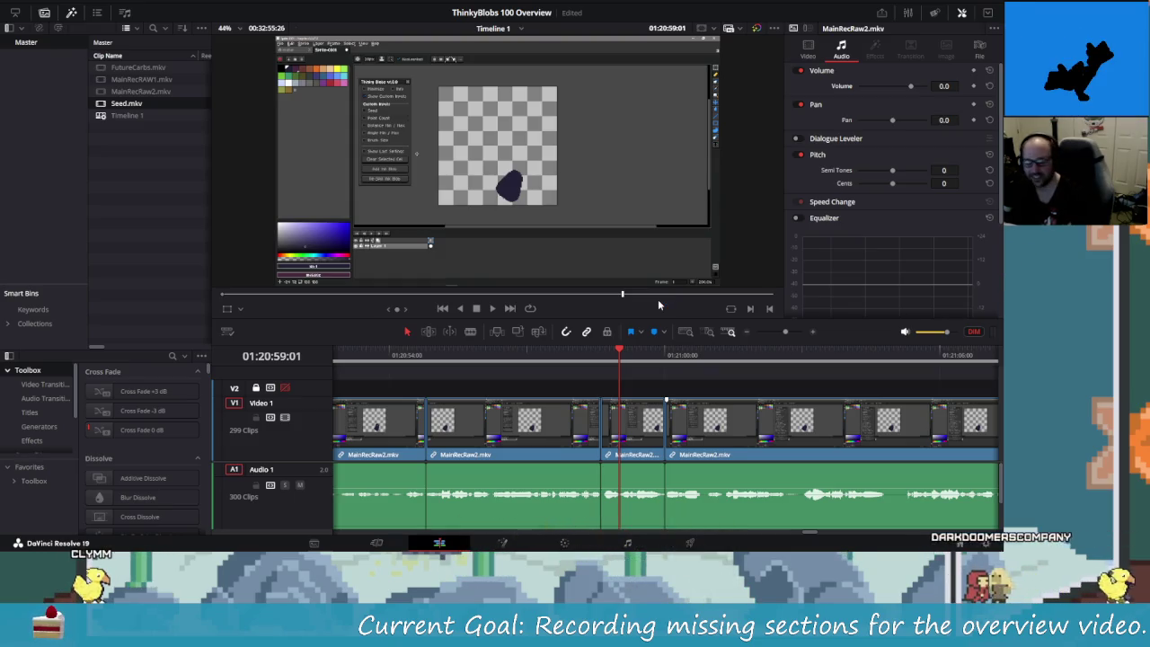
- Replay the seconds before 01:21:00 and nudge the monitoring volume slightly higher
key(shift+Left)
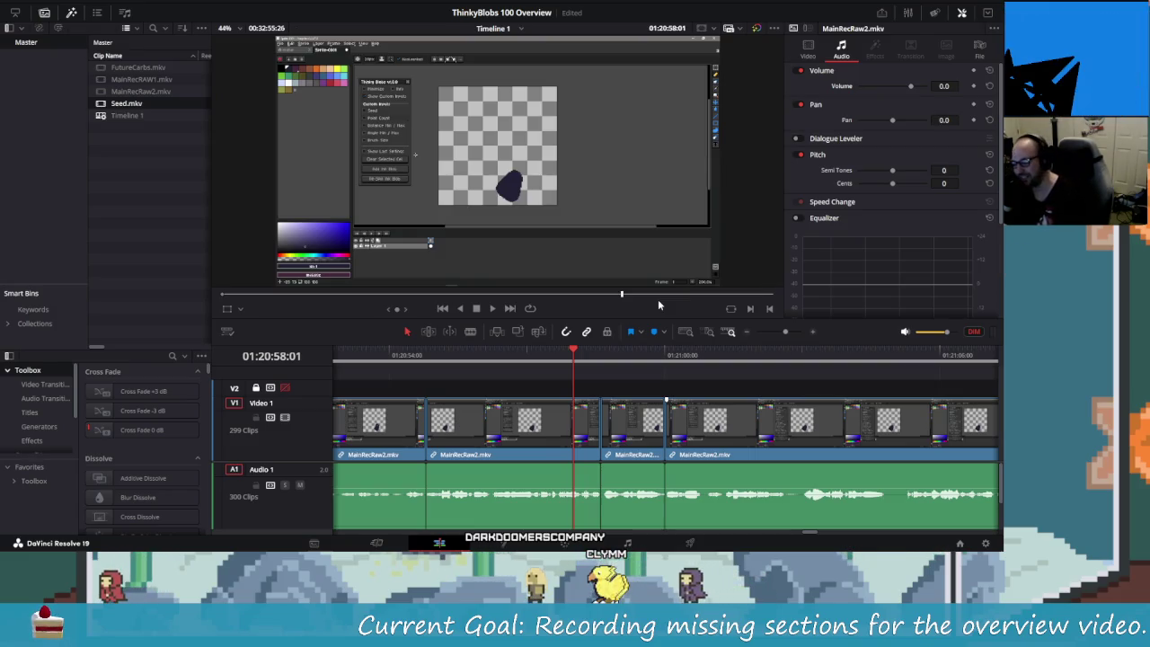
key(shift+Left)
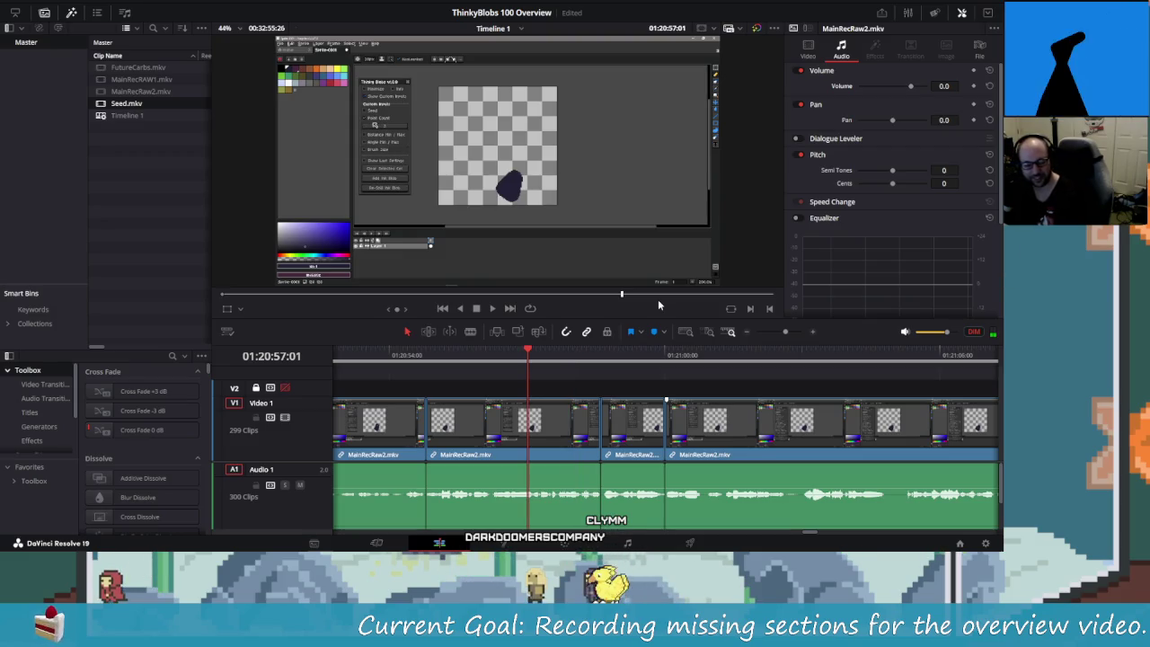
key(space)
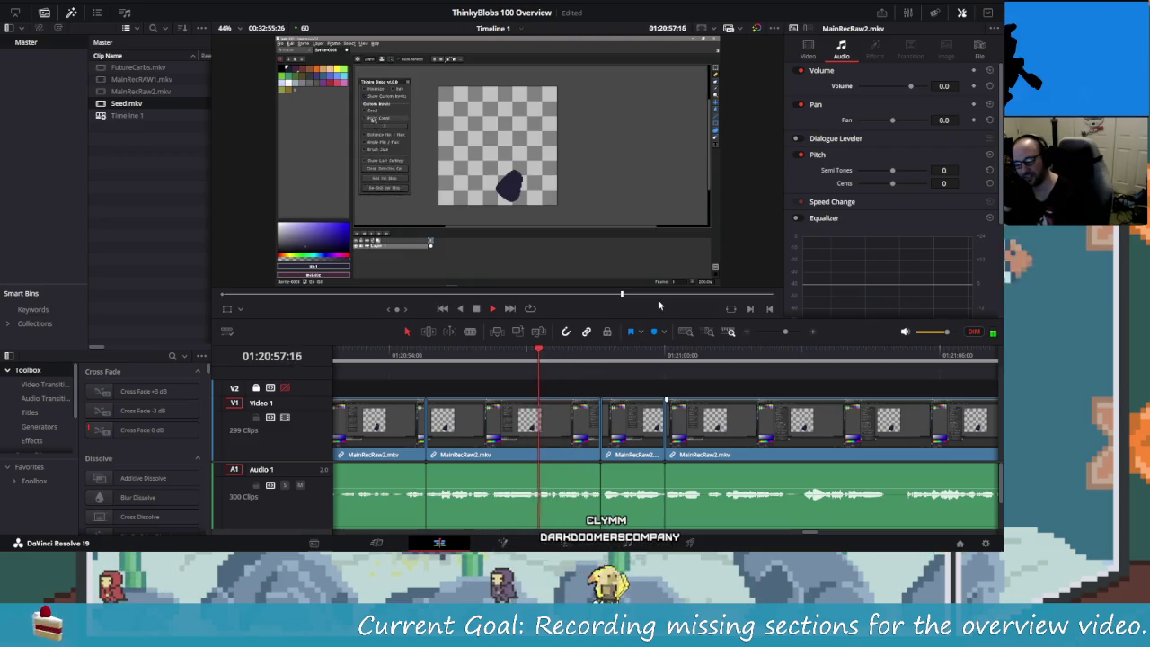
key(space)
drag(946, 331, 958, 332)
key(space)
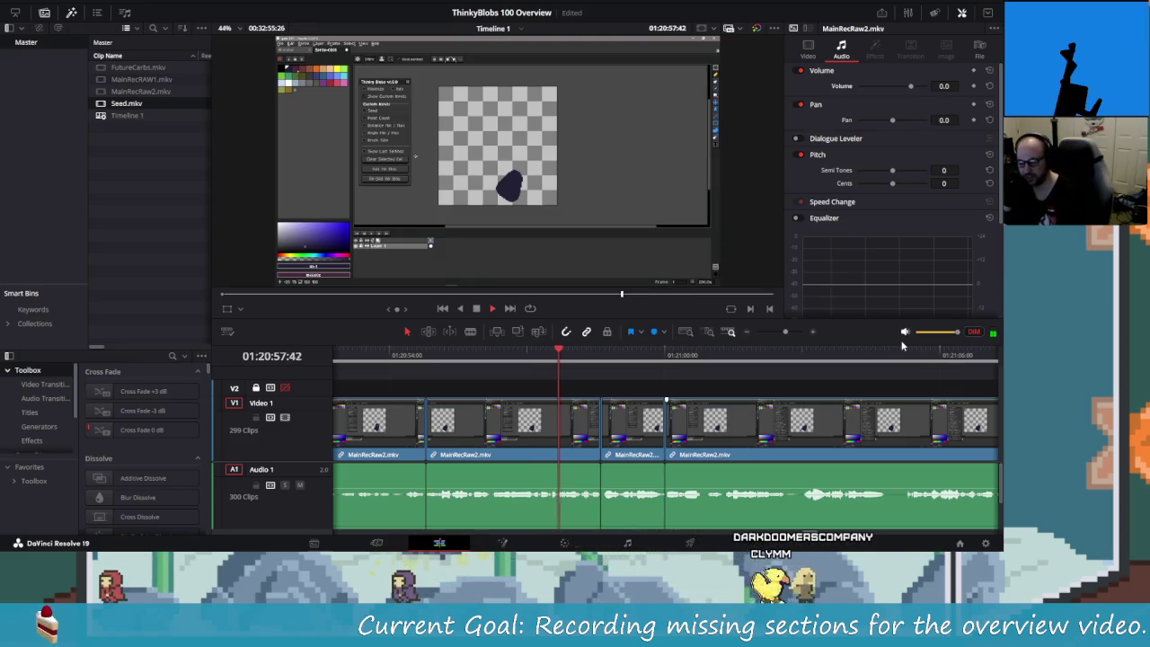
key(space)
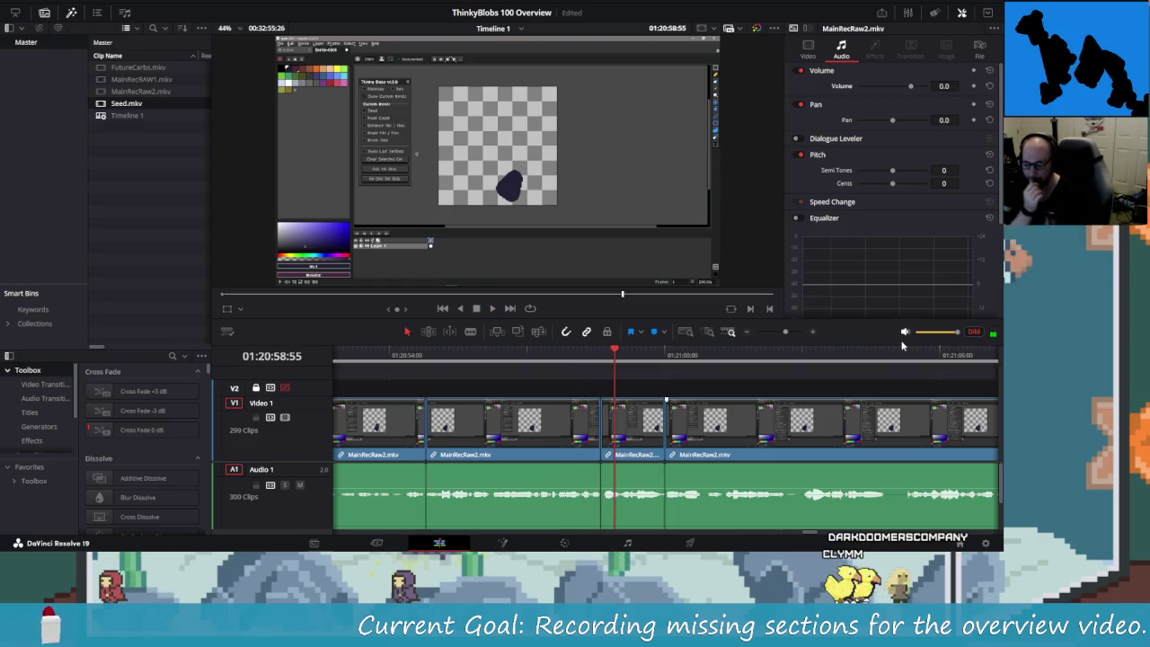
key(shift+Left)
key(shift+Left)
key(shift+Left)
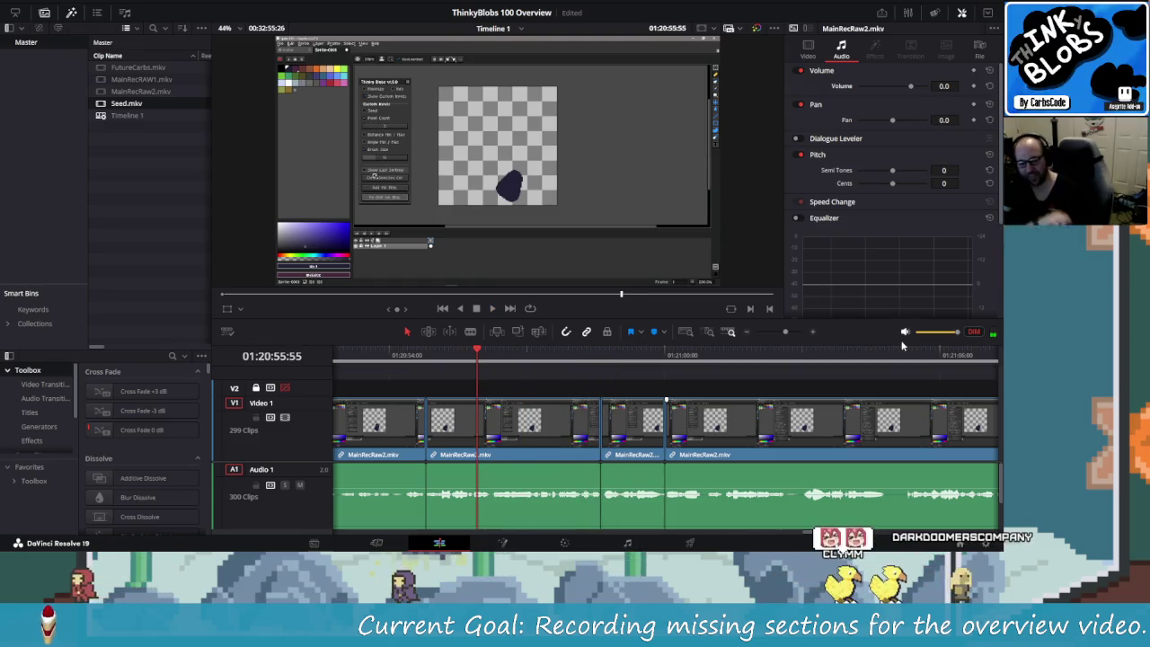
- Turn DIM off, set monitoring volume to about -5.0 dB, and play the timeline
click(974, 331)
drag(956, 332, 946, 337)
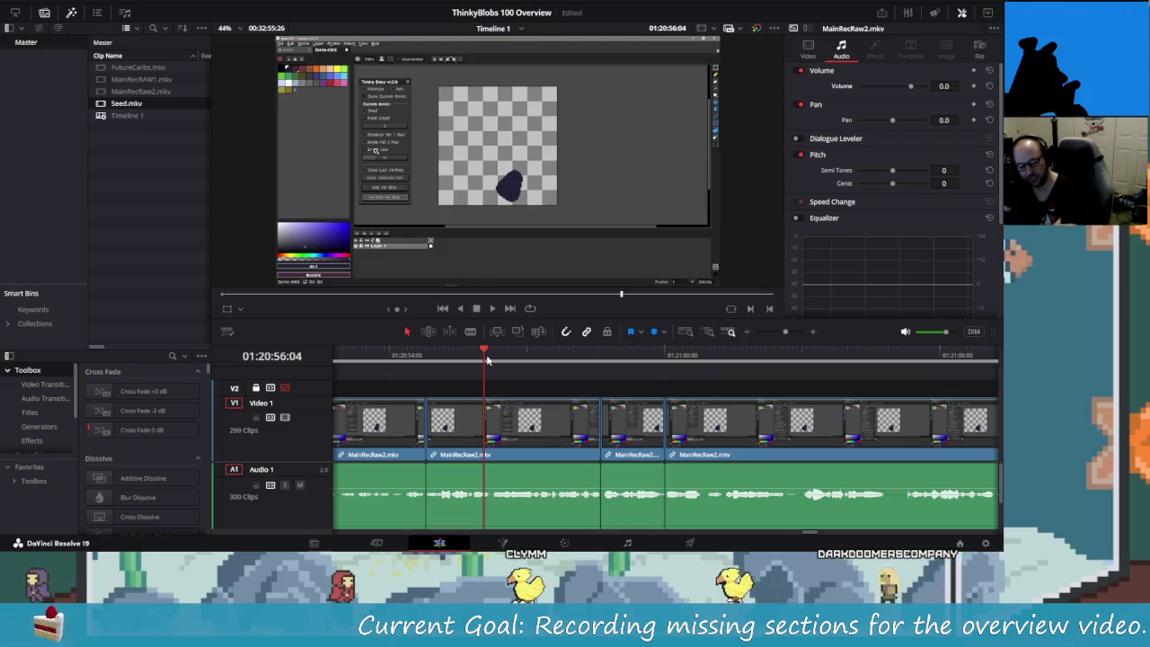
key(space)
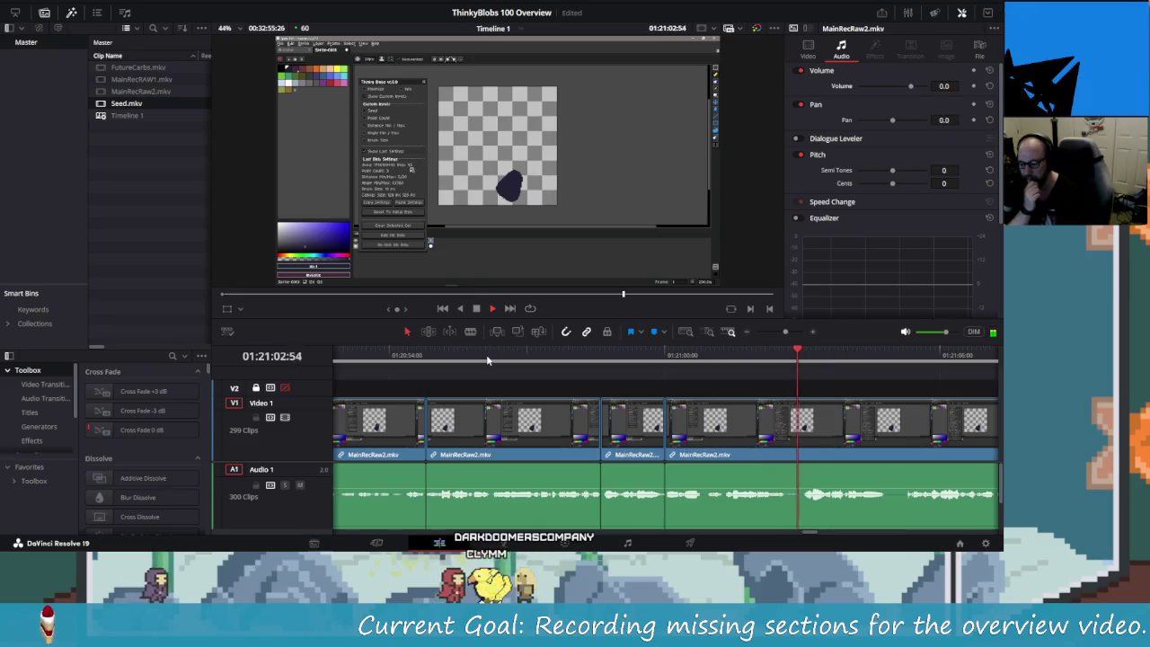
- Split a short MainRecRaw2 piece near 01:21:04 and remove it, closing the gap
key(space)
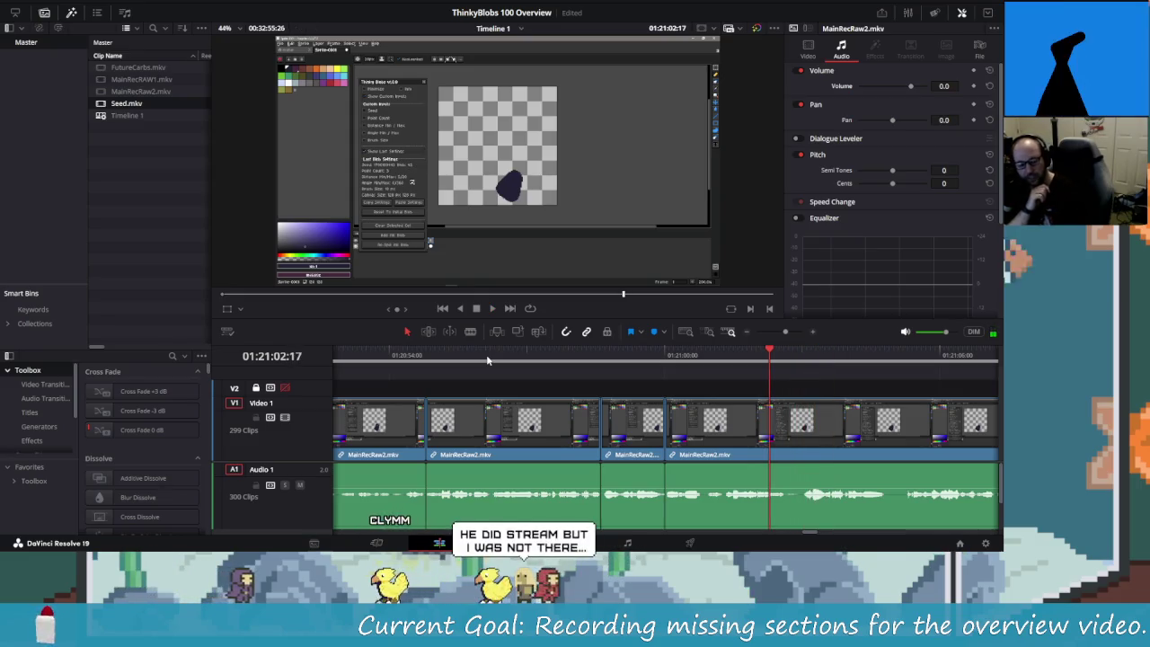
key(Right)
key(Right)
key(Right)
key(Right)
key(Right)
key(Right)
key(Right)
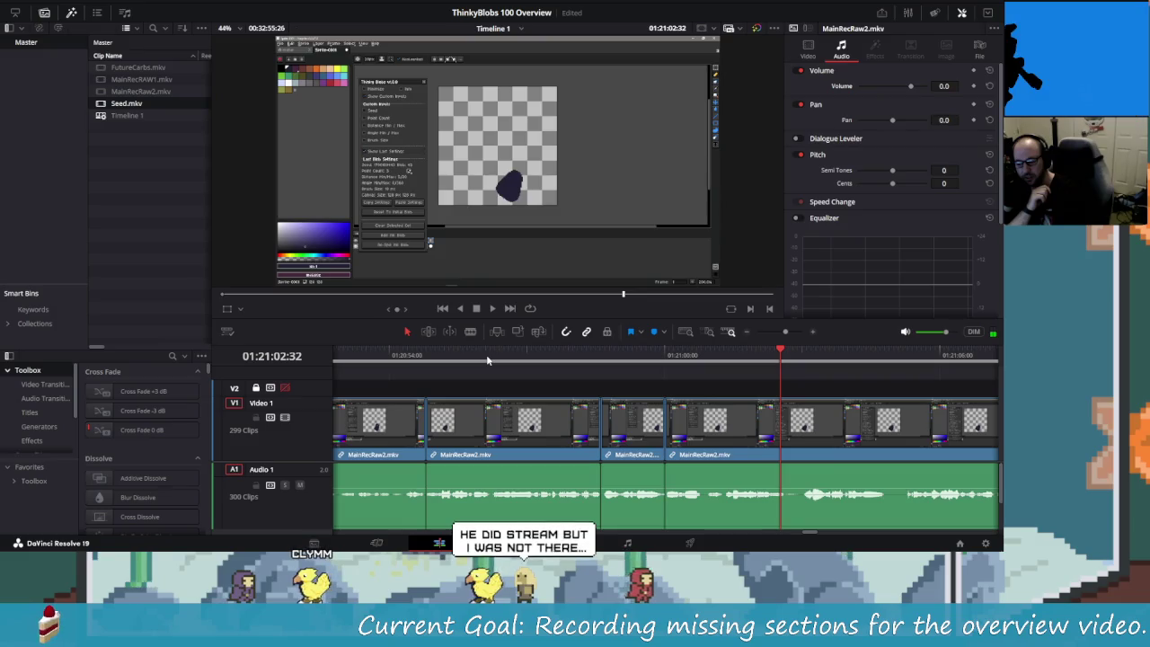
key(Right)
key(Right)
key(Right)
key(Right)
key(Right)
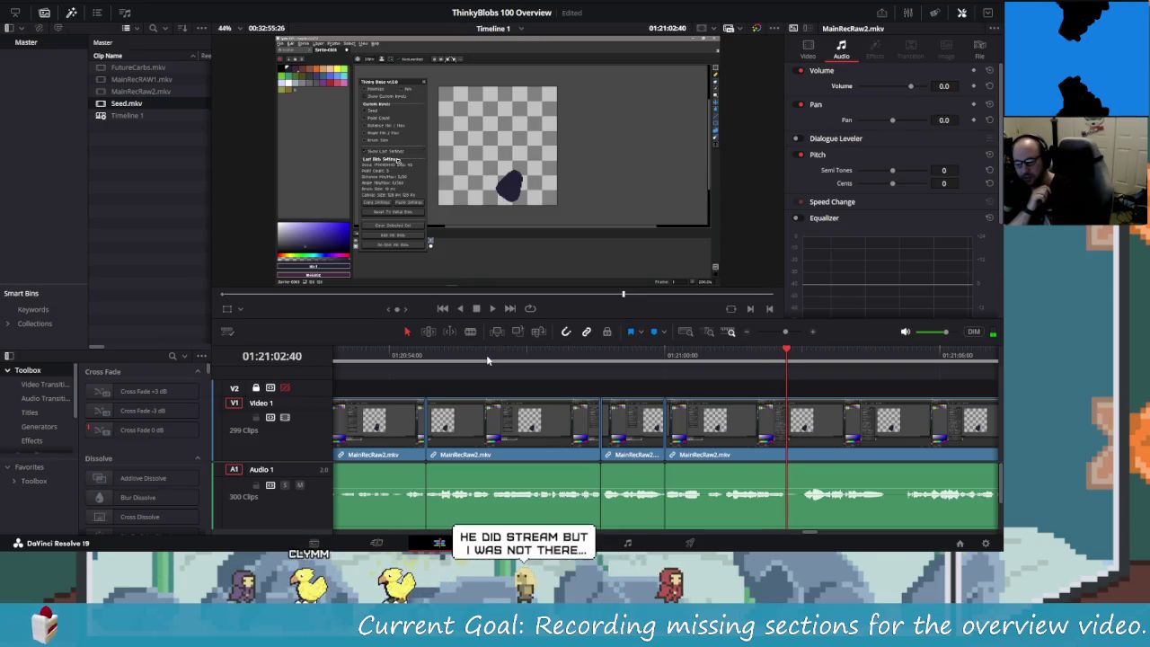
key(ctrl+b)
key(Right)
key(Right)
key(Right)
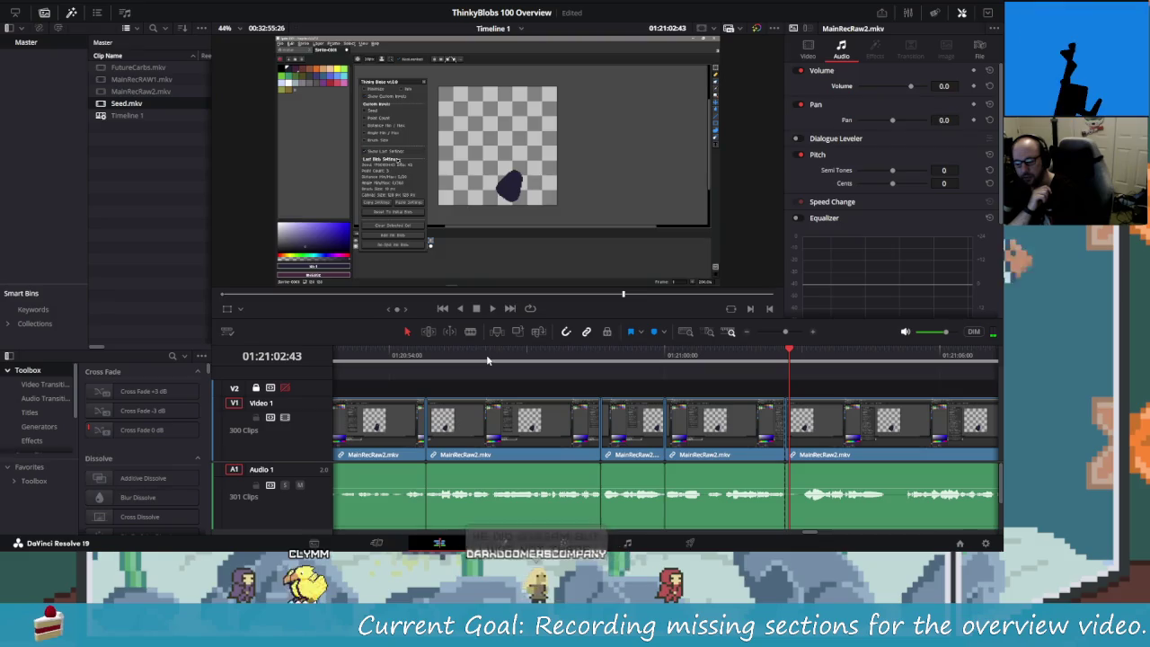
key(Right)
key(Right)
key(Right)
key(Right)
key(Right)
key(Right)
key(Right)
key(Right)
key(Right)
key(Right)
key(Right)
key(Right)
key(Right)
key(Right)
key(Right)
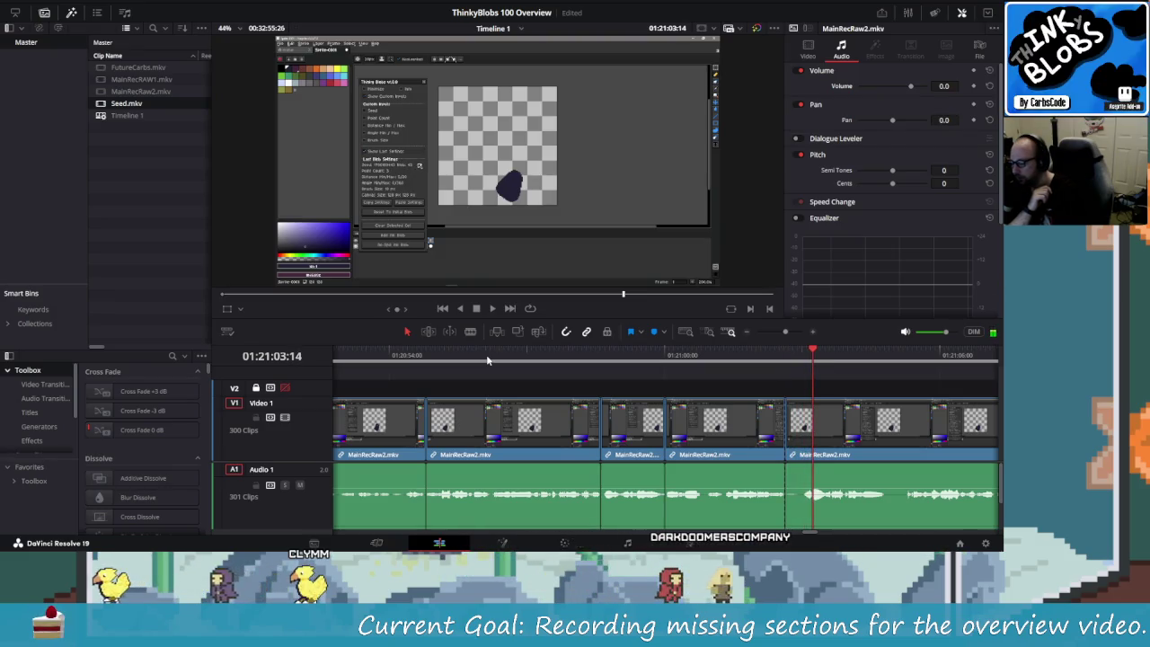
key(Left)
key(Left)
key(Left)
key(Left)
key(Left)
key(Left)
key(ctrl+b)
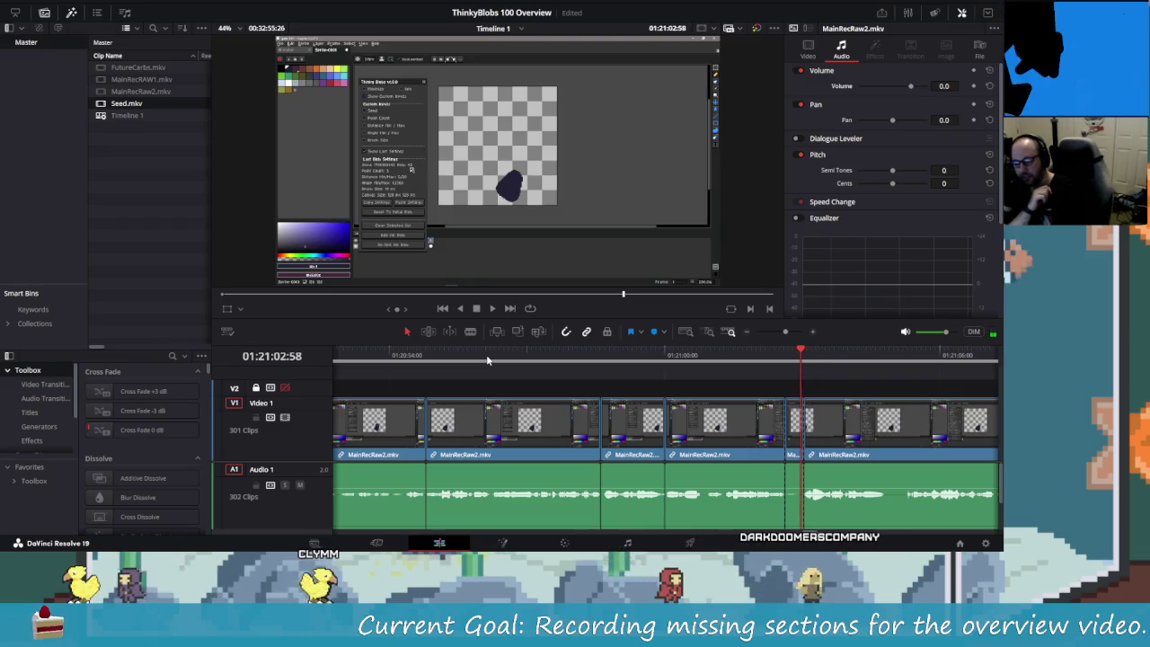
key(Left)
key(BackSpace)
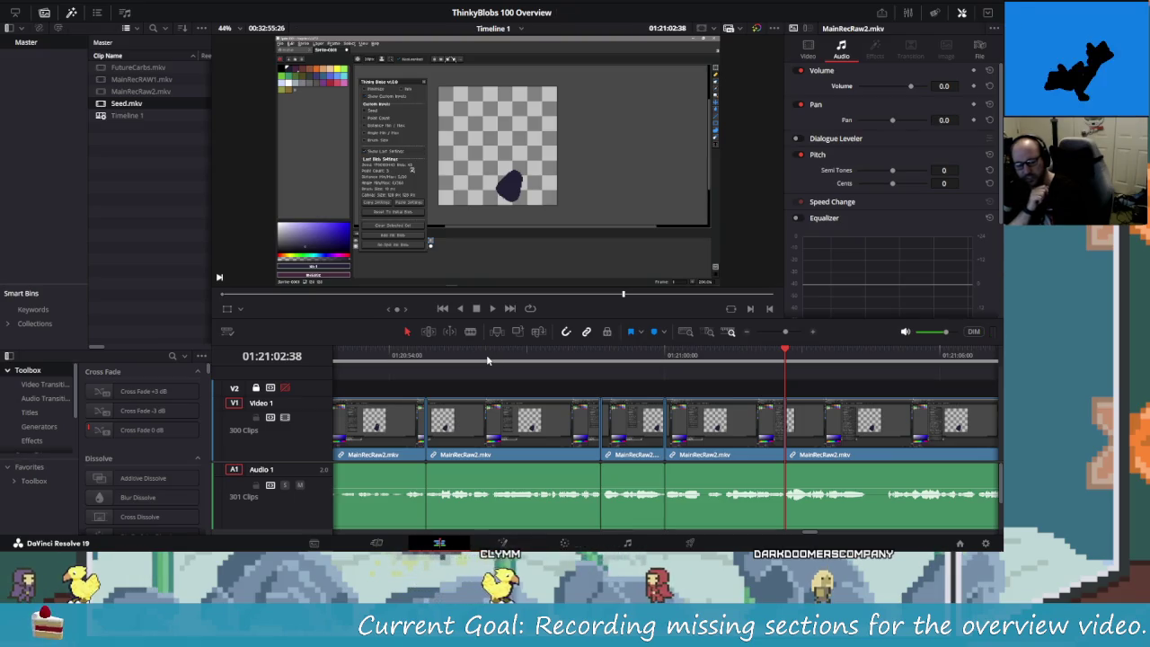
- Replay the edited section to locate the next cut point
key(j)
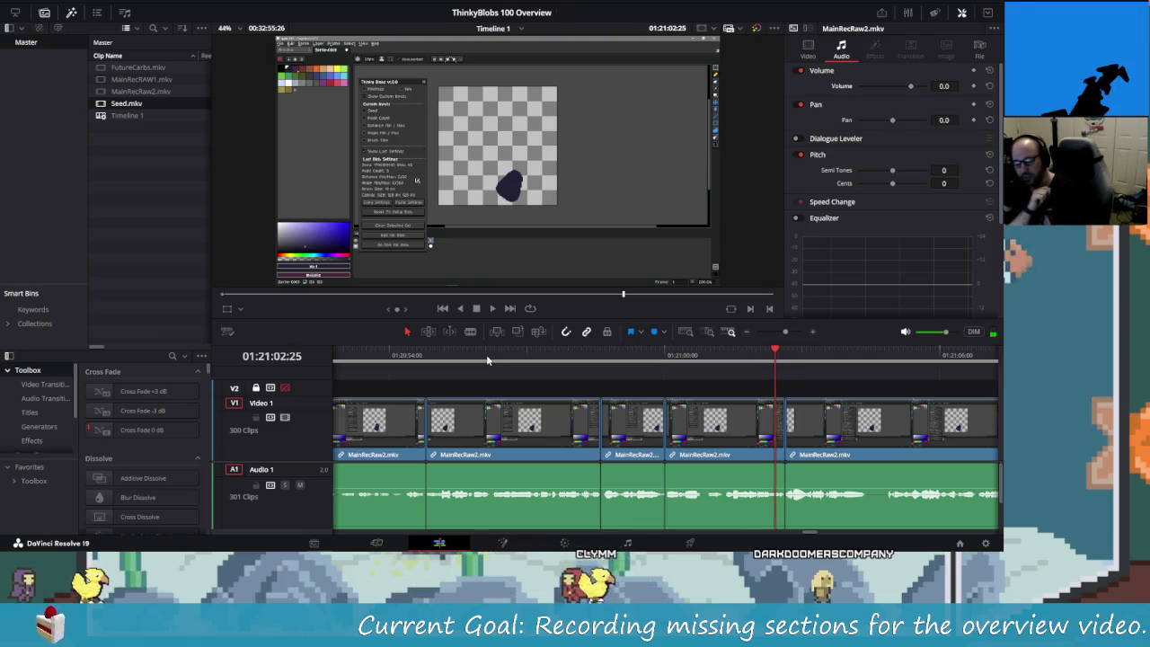
key(l)
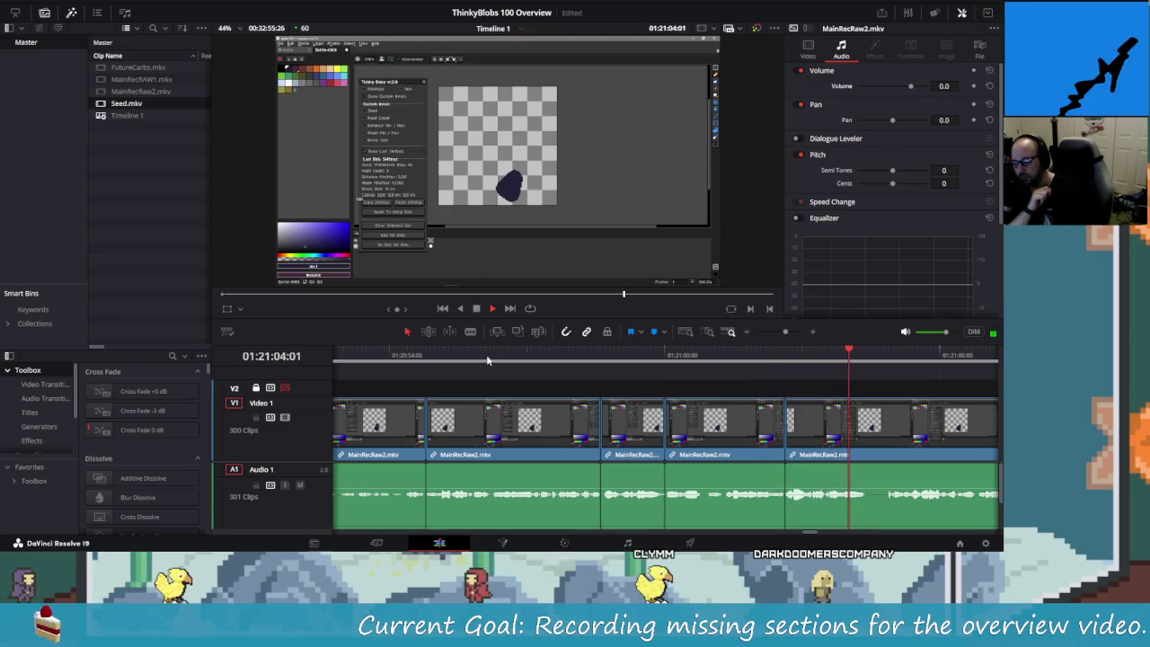
key(k)
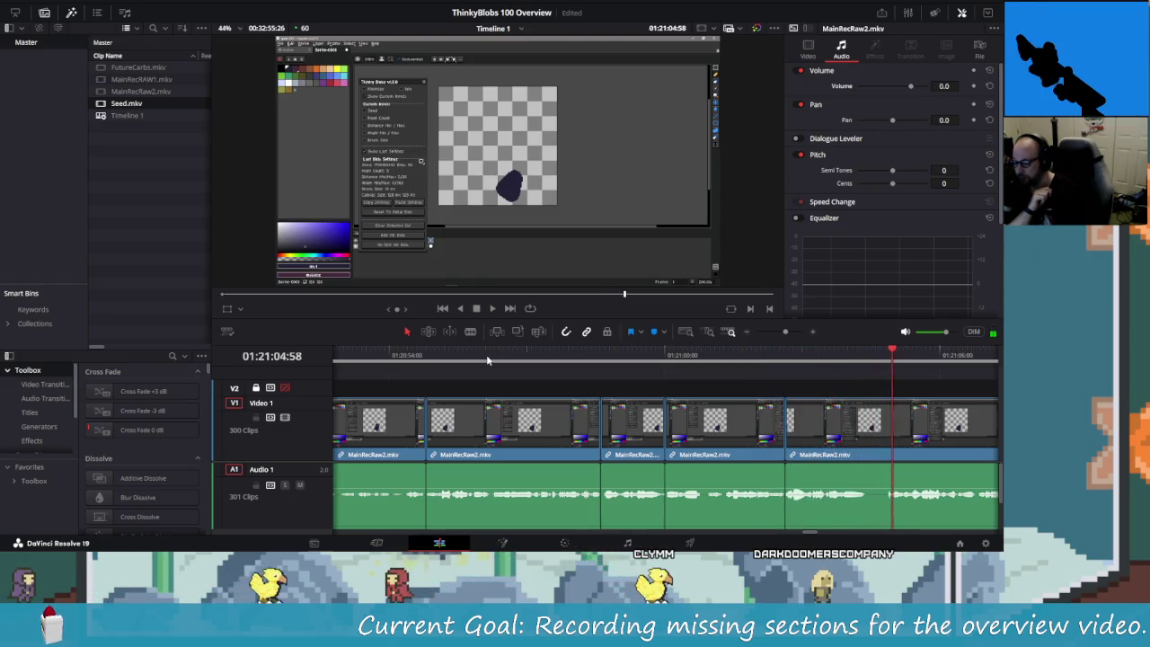
key(l)
key(j)
key(j)
key(l)
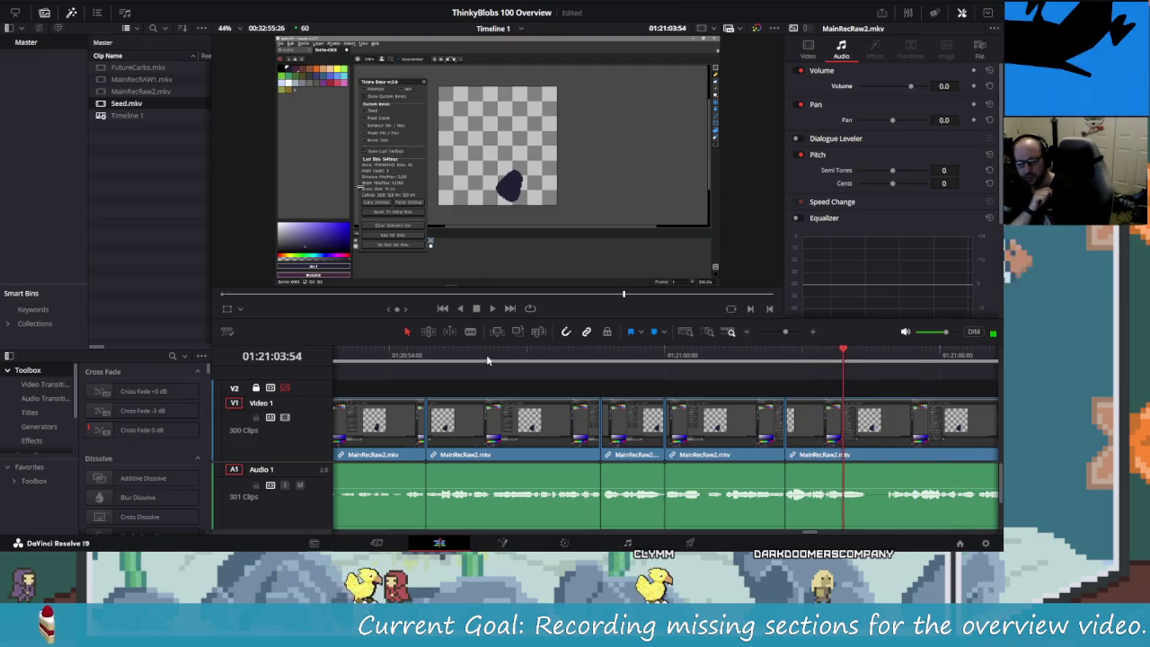
key(k)
key(Right)
key(Right)
key(Right)
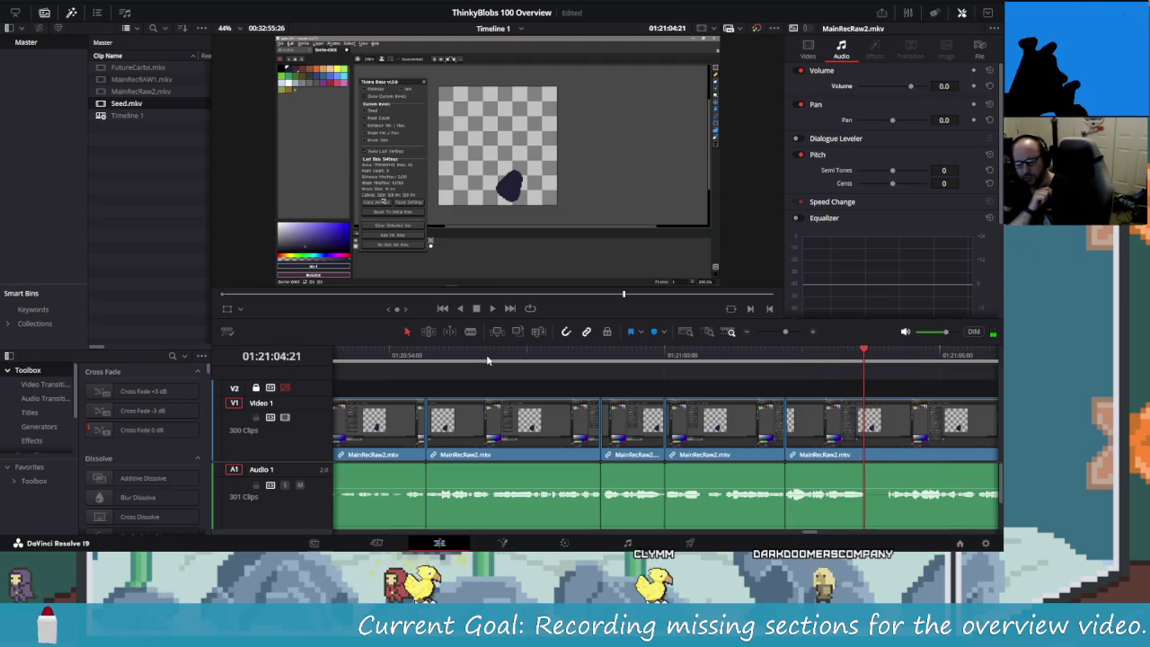
- Cut out the short clip at 01:21:04:23 with a ripple delete, then review from slightly earlier
key(ctrl+b)
key(Right)
key(Right)
key(Right)
key(Right)
key(Right)
key(Right)
key(Right)
key(Right)
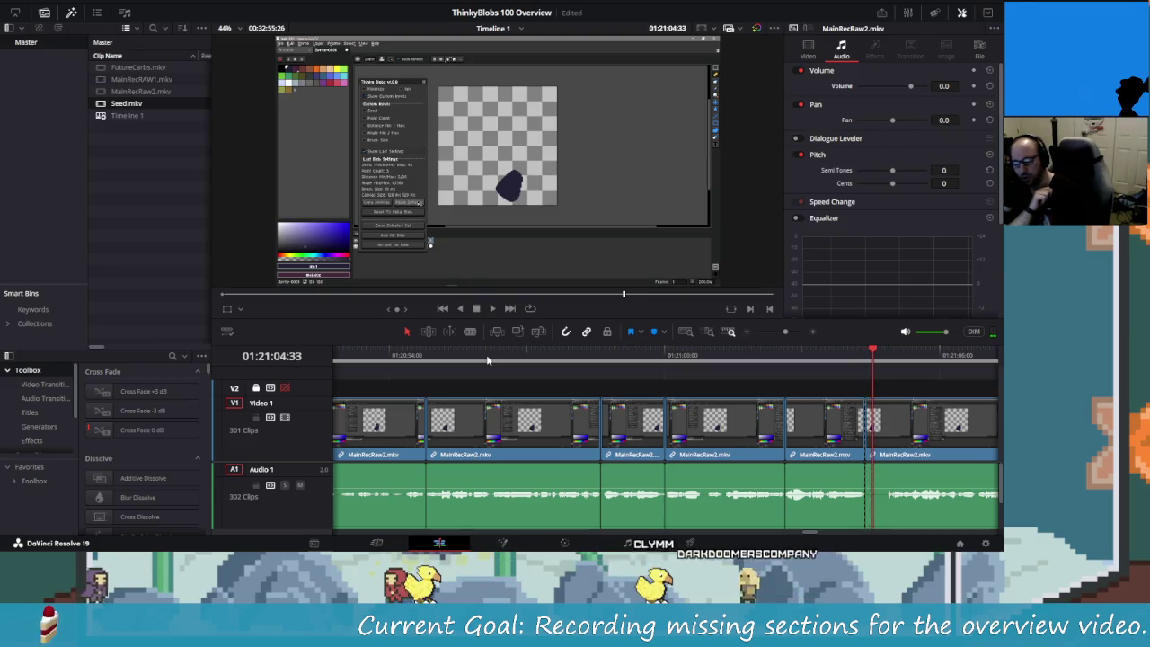
key(Right)
key(Right)
key(Right)
key(Right)
key(Right)
key(Right)
key(Right)
key(Right)
key(Right)
key(Right)
key(Right)
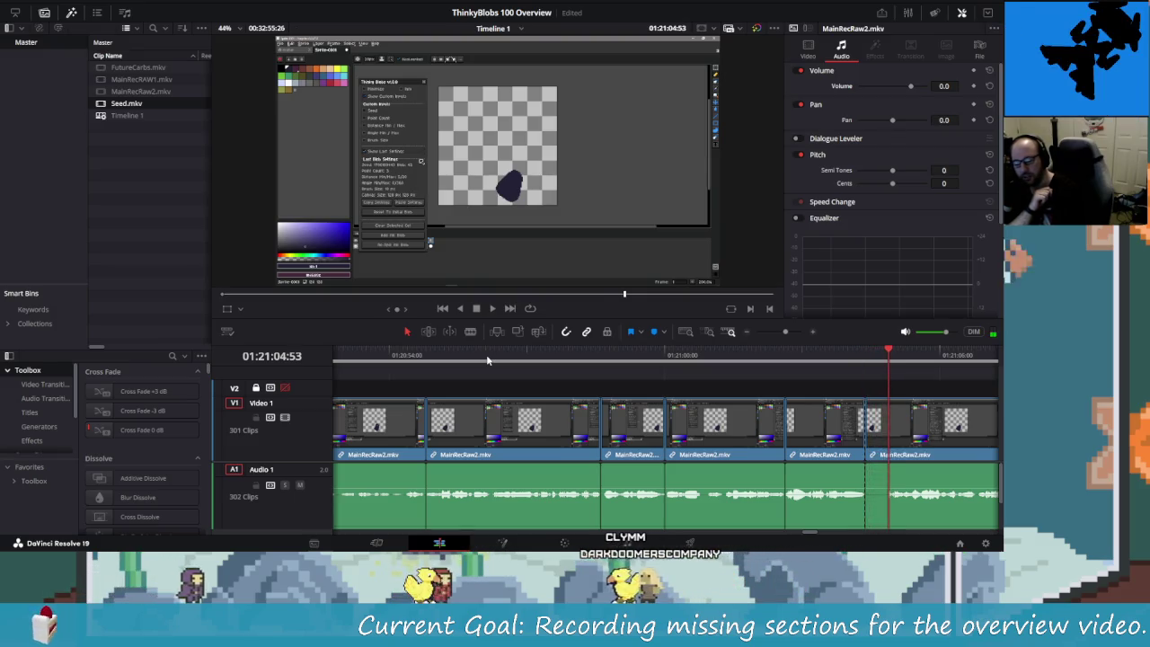
key(ctrl+b)
key(Left)
key(Left)
key(Left)
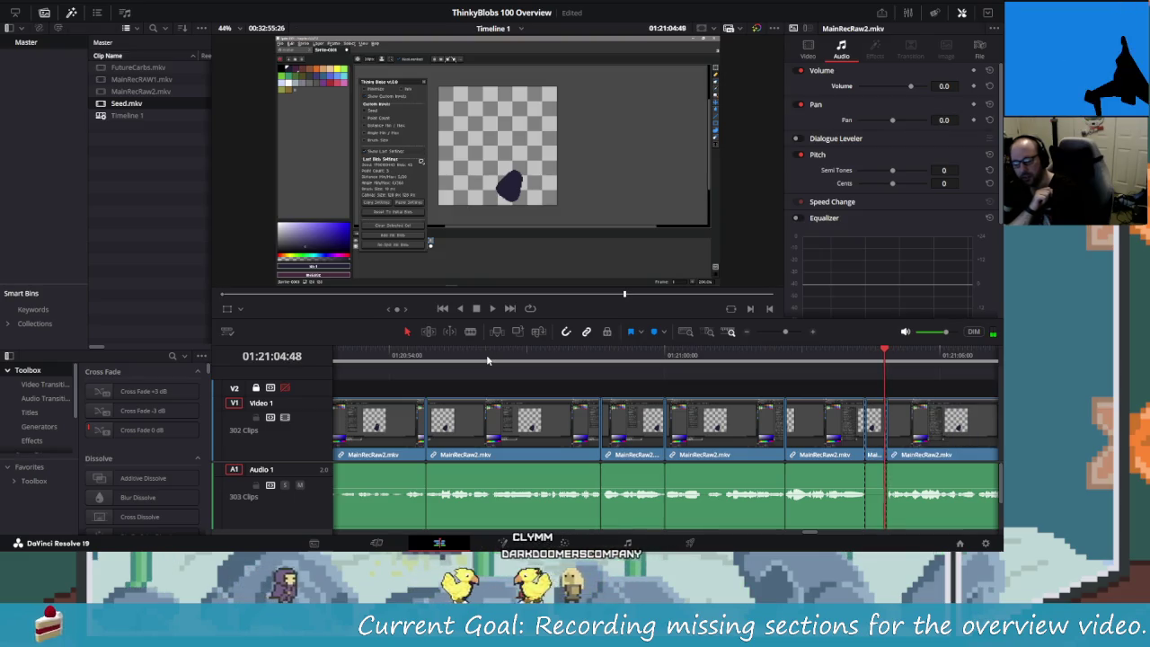
key(shift+v)
key(Delete)
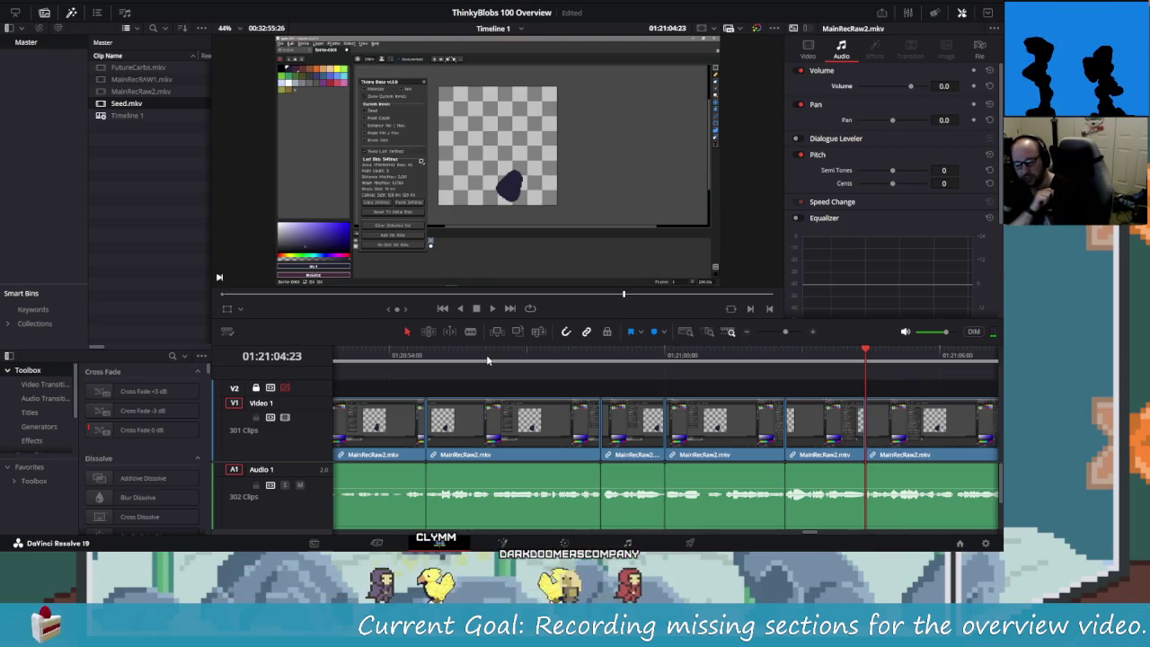
key(Left)
key(Left)
key(Left)
key(Left)
key(Left)
key(Left)
key(/)
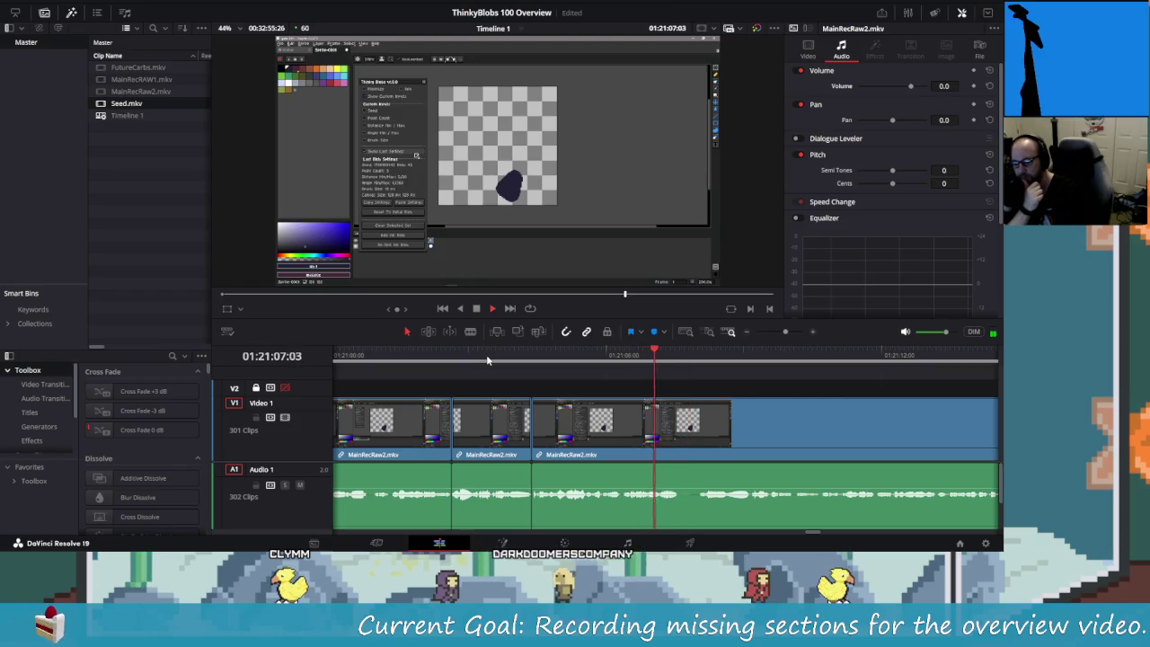
- Split MainRecRaw2 at 01:21:07:37 and 07:59 and ripple-delete the piece between
key(space)
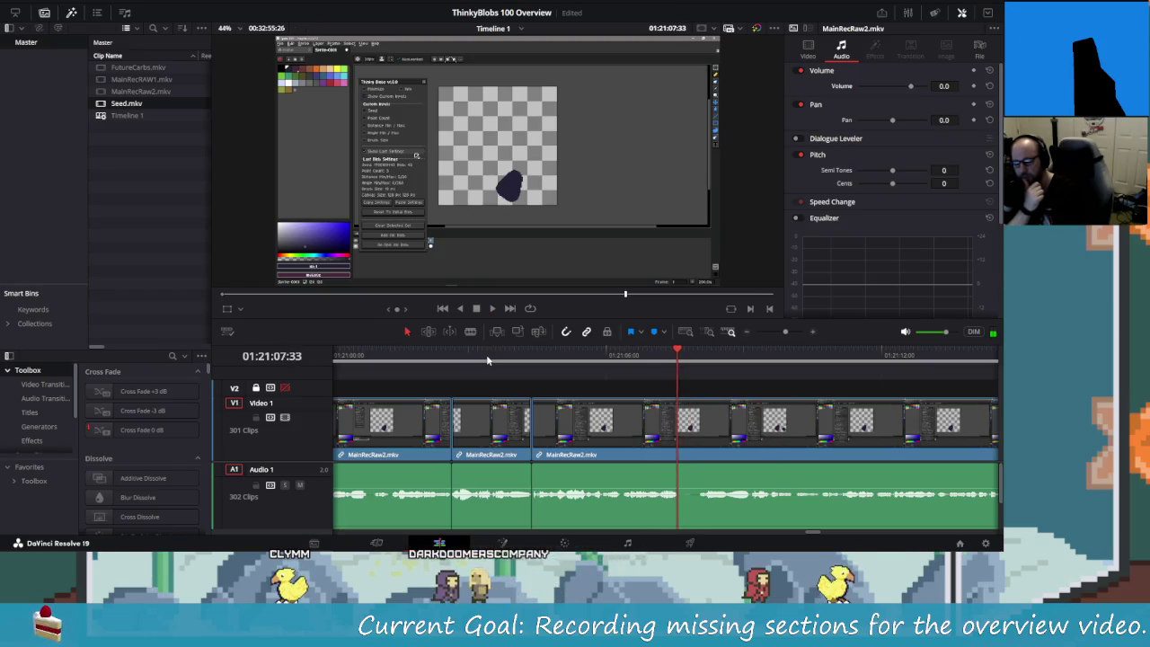
key(Right)
key(Right)
key(Right)
key(ctrl+b)
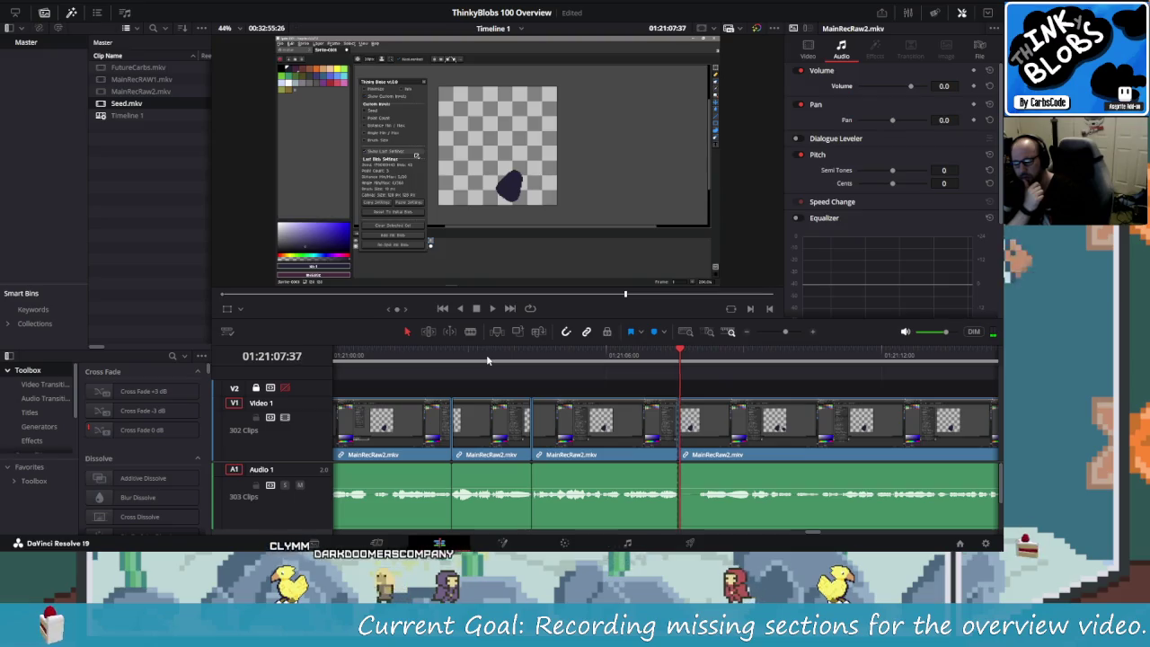
key(space)
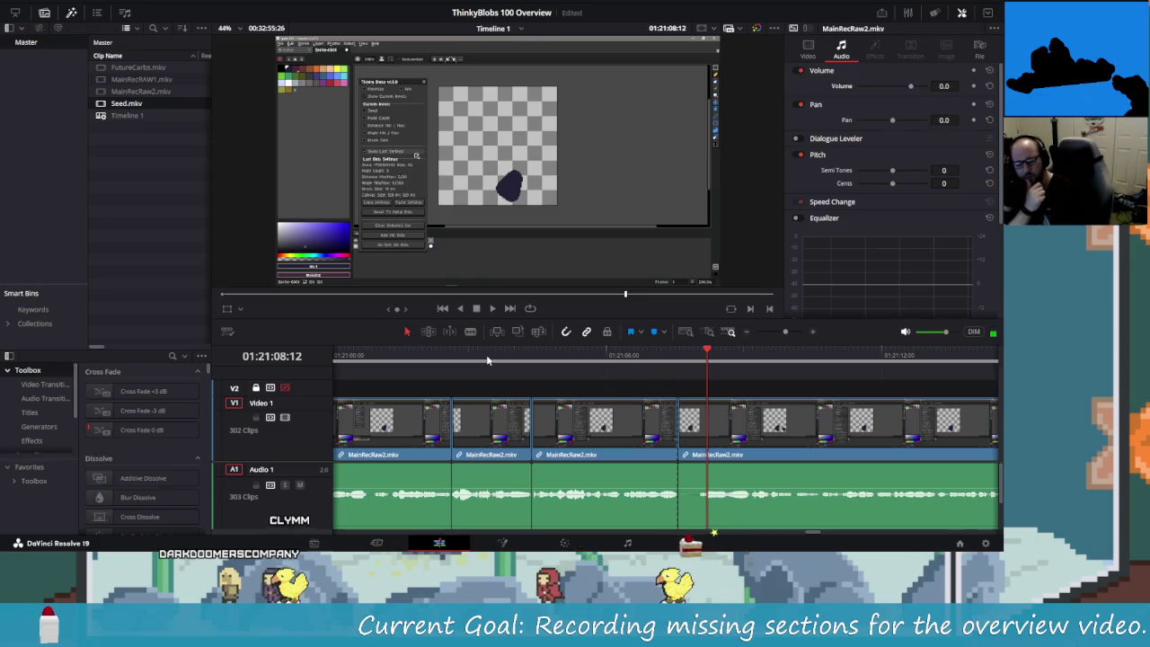
key(space)
key(ctrl+b)
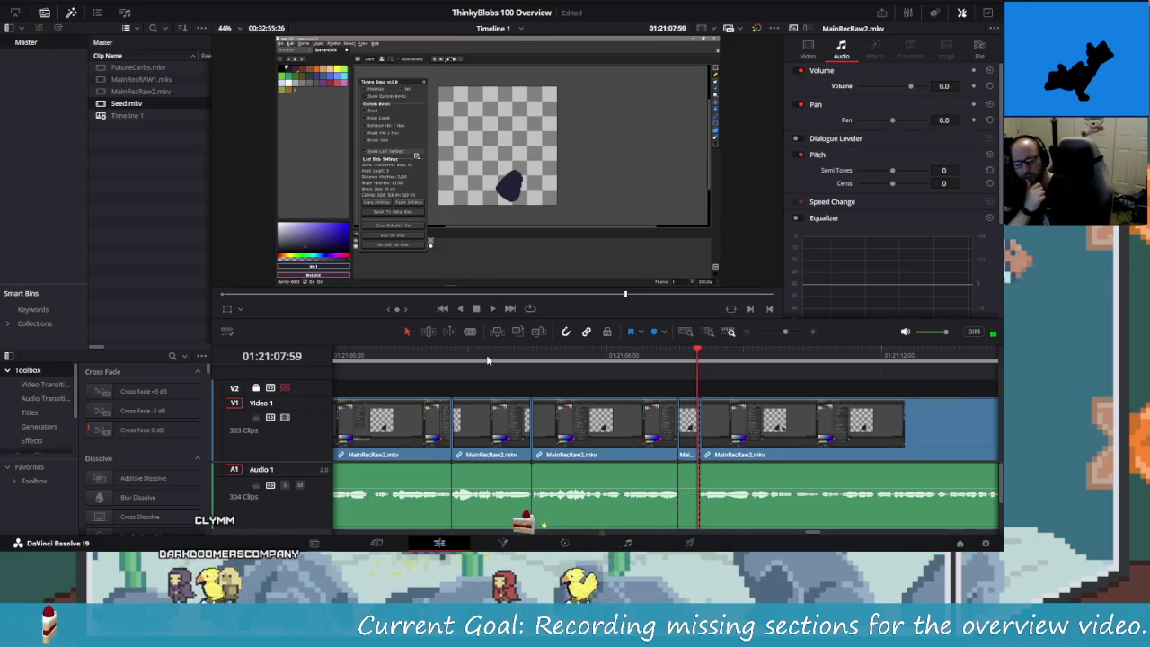
key(Delete)
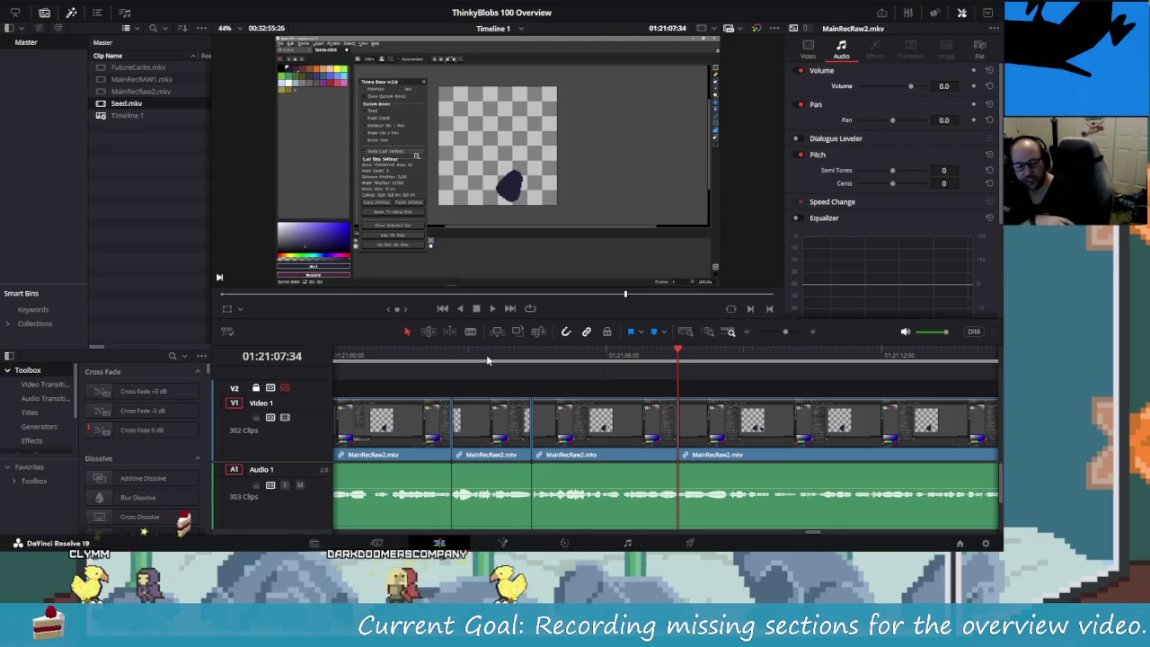
- Jump back a second to review the edit, then open Task View
key(shift+Left)
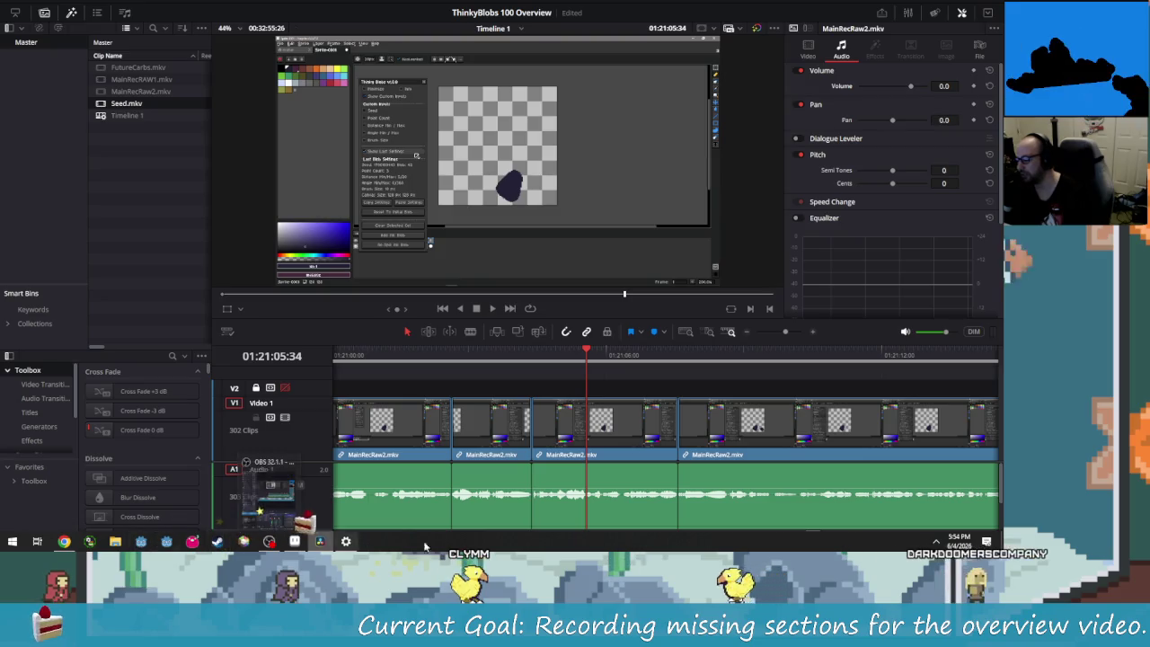
mouse_move(491, 424)
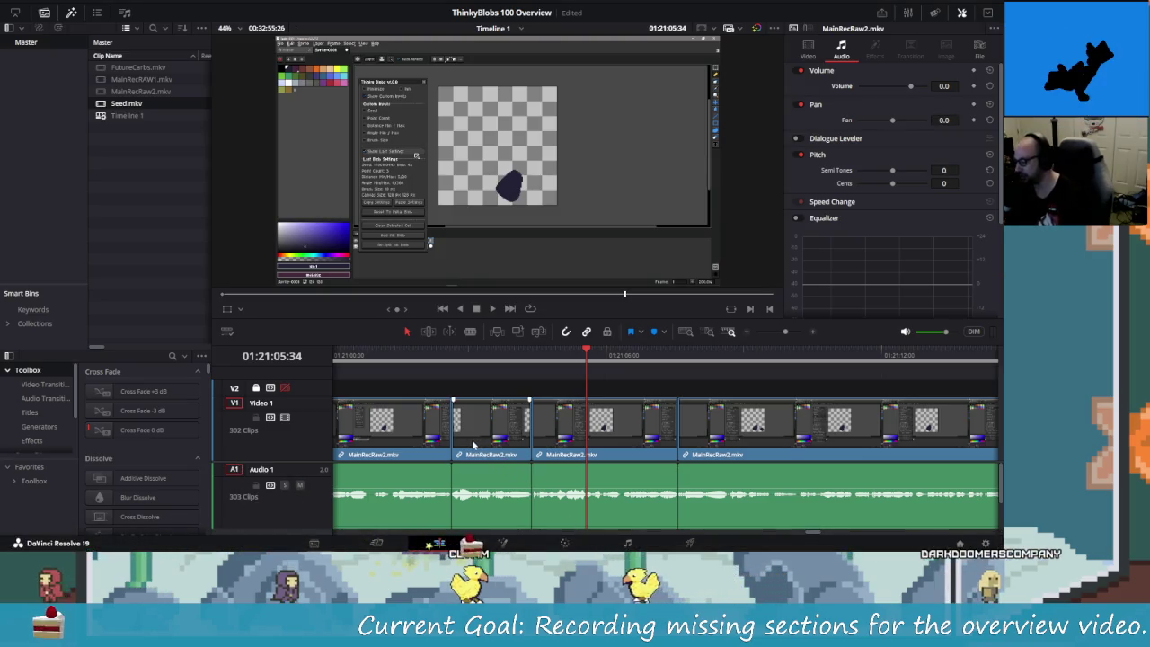
key(super)
key(super+Tab)
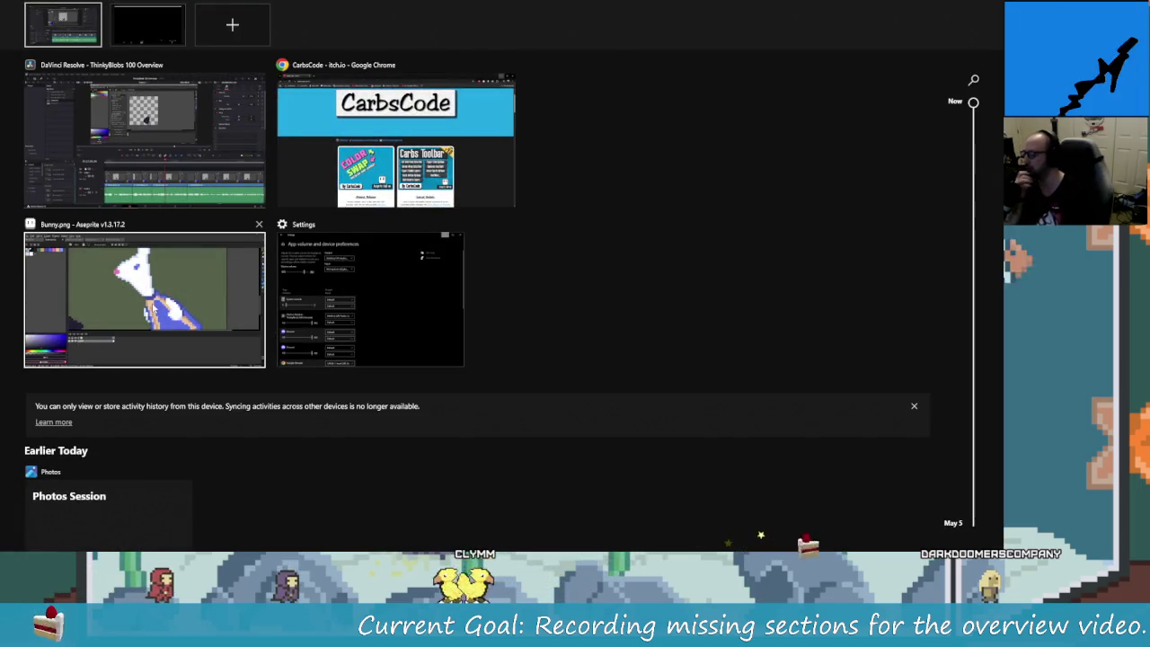
- Visit desktop 2, return to desktop 1, and open twitch.tv/CarbsCode in the browser
click(6, 306)
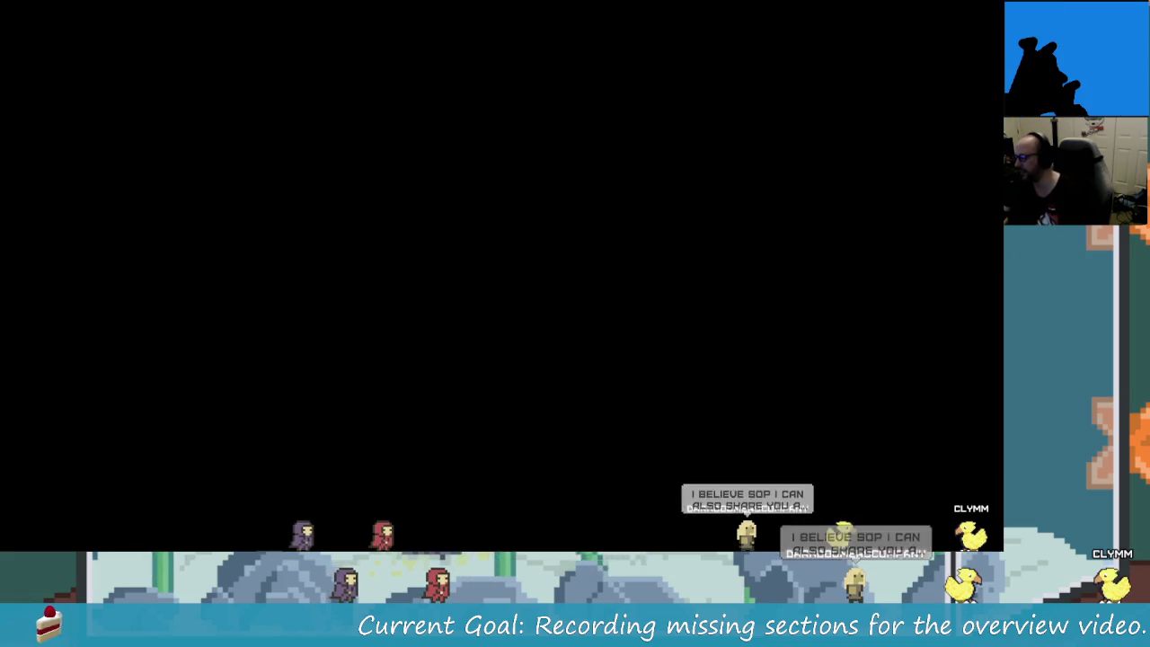
key(super+Tab)
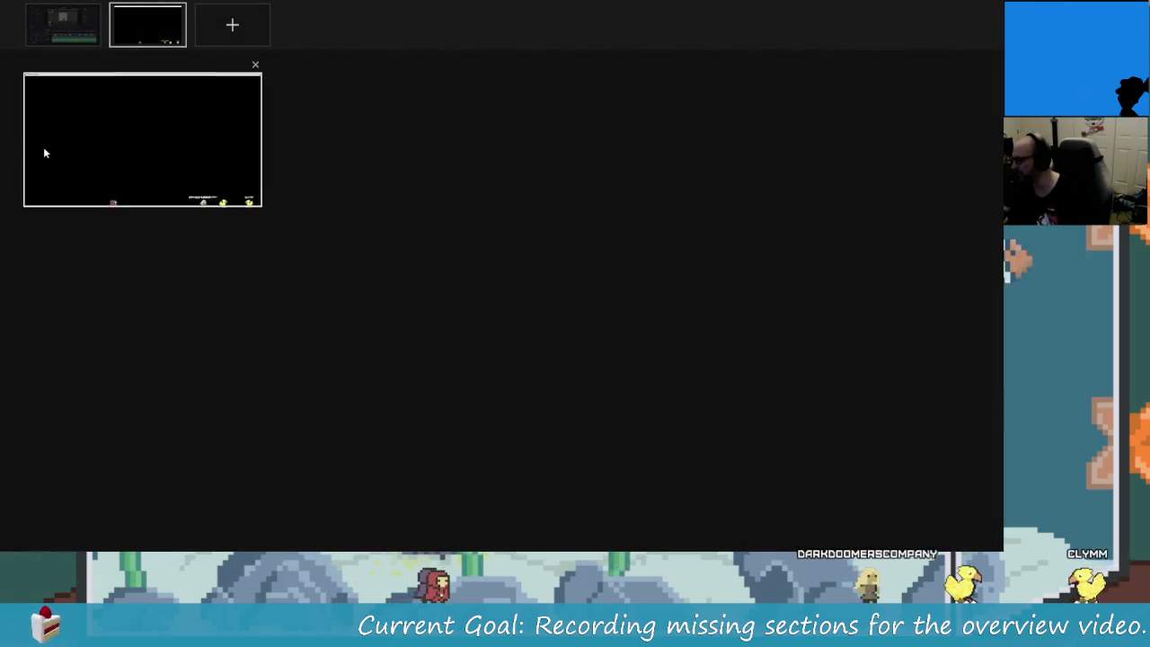
click(67, 36)
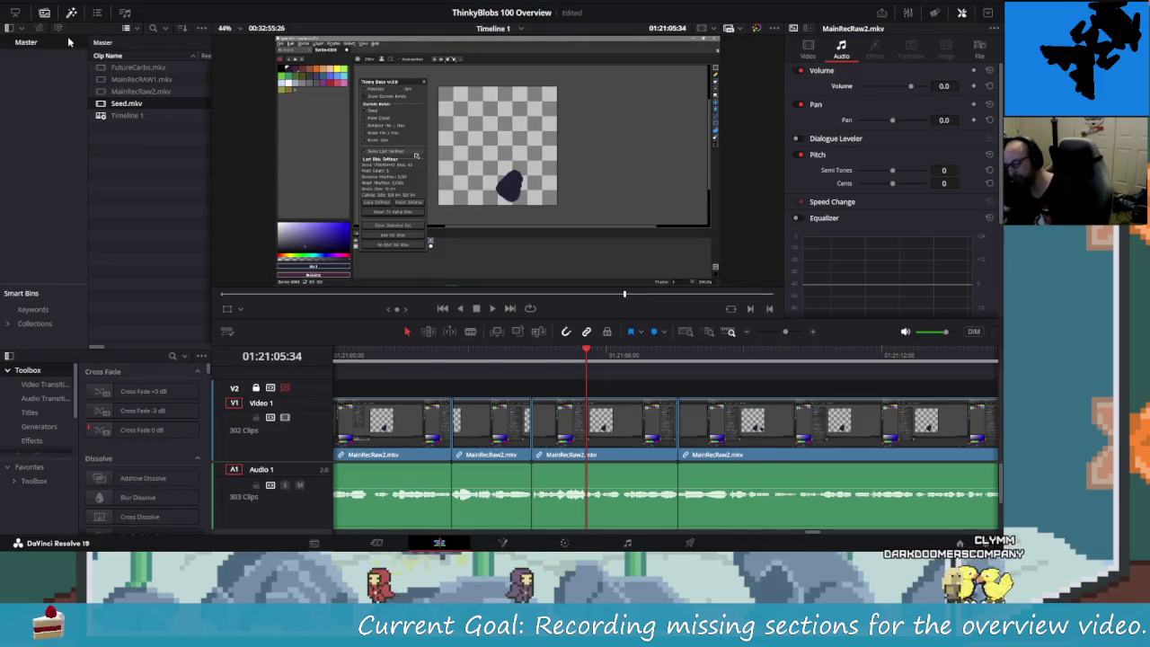
key(alt+space)
key(Return)
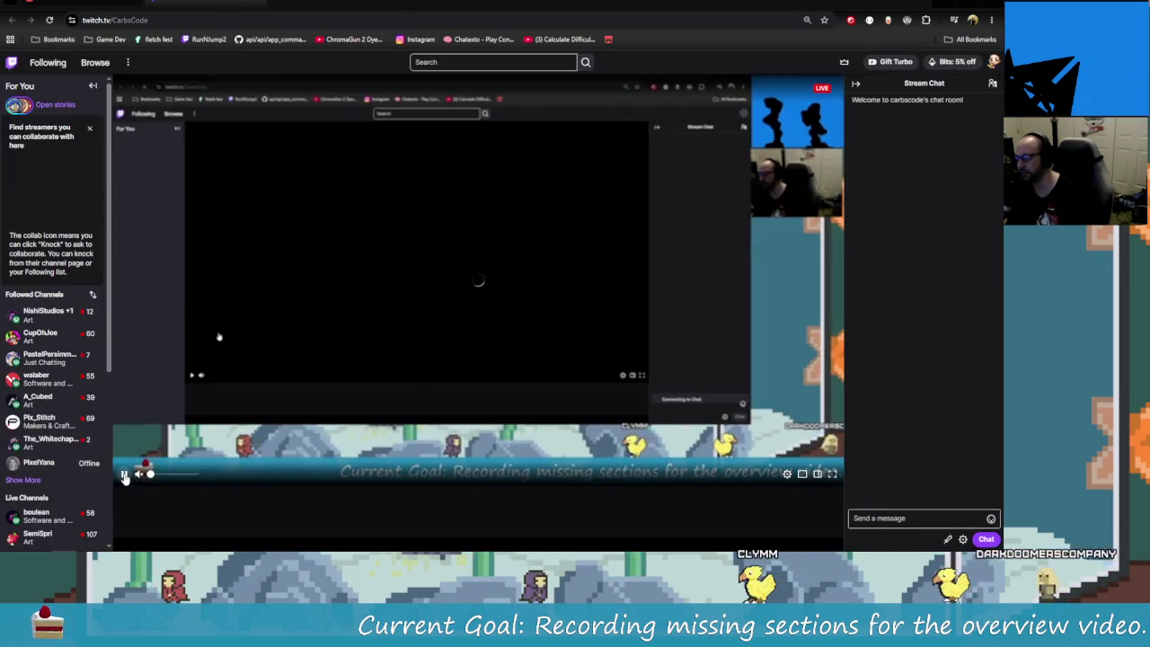
- Pause the stream, open the ReftWorks channel, and follow its chat's discord.gg invite link
click(137, 475)
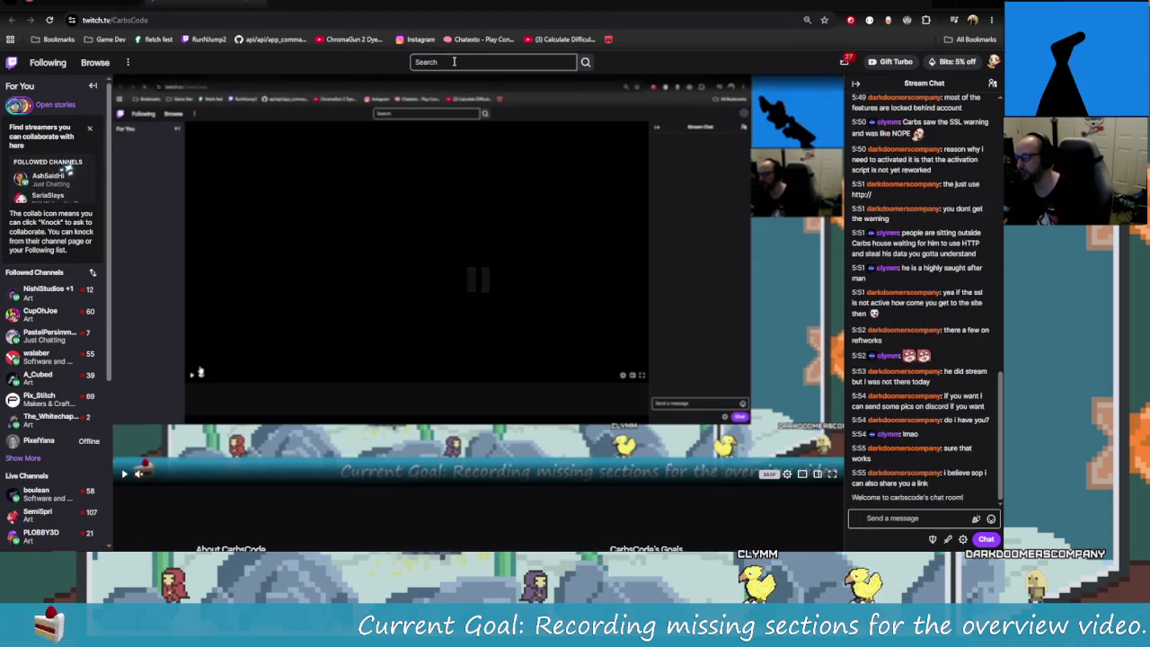
key(f)
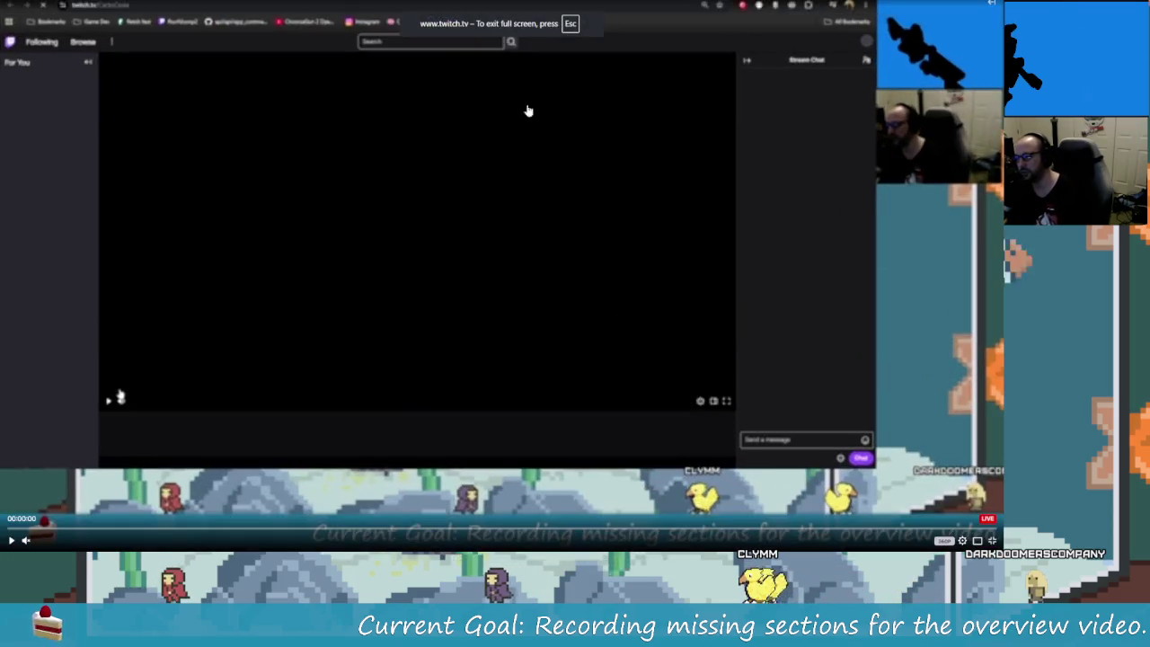
key(Escape)
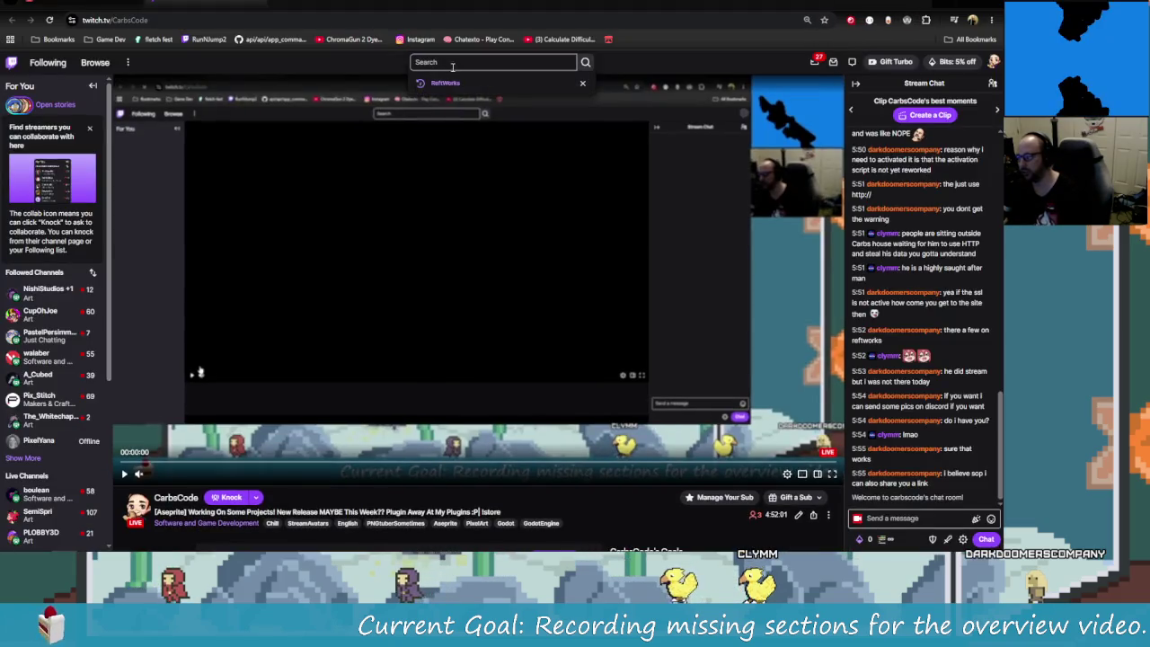
click(444, 82)
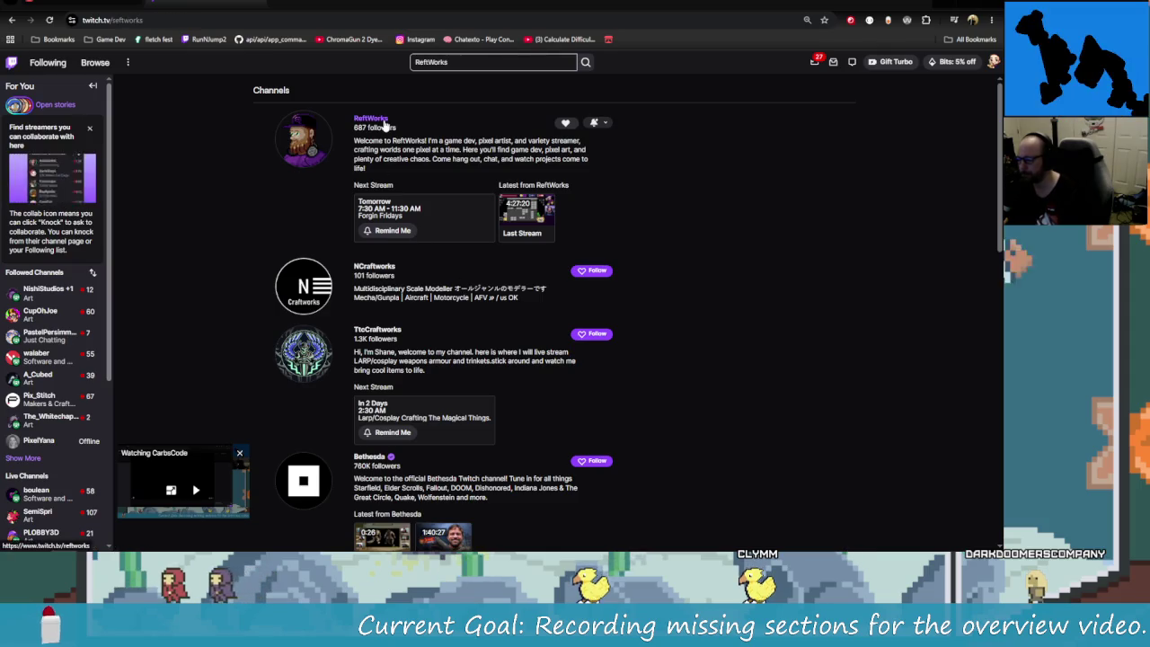
click(383, 126)
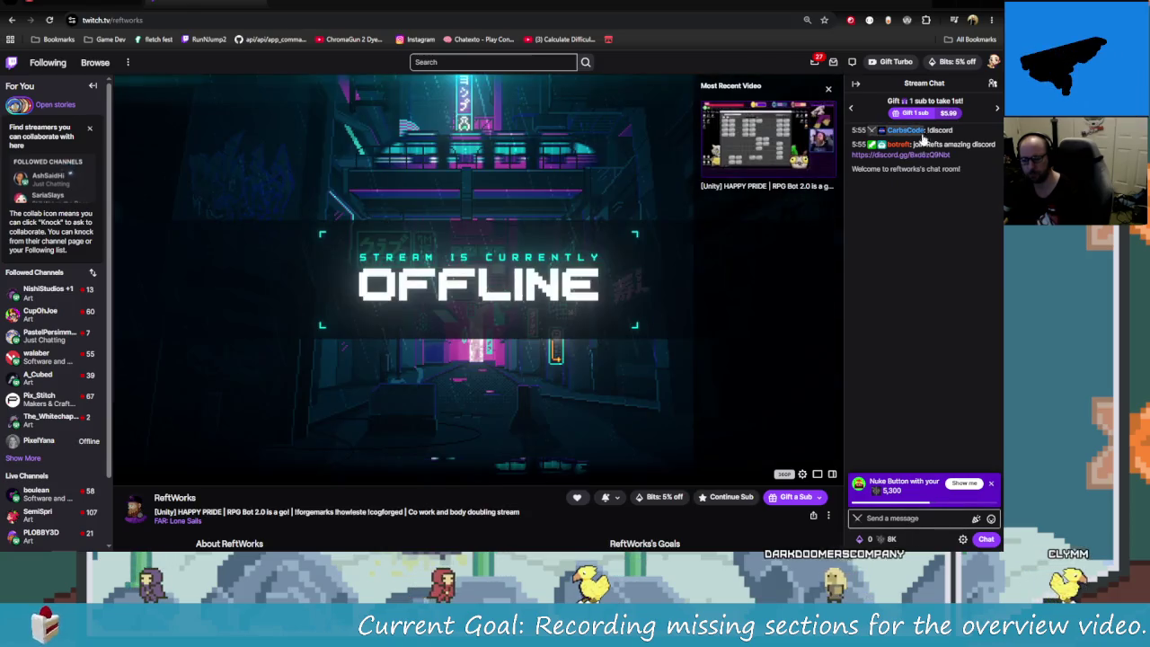
click(907, 155)
click(541, 331)
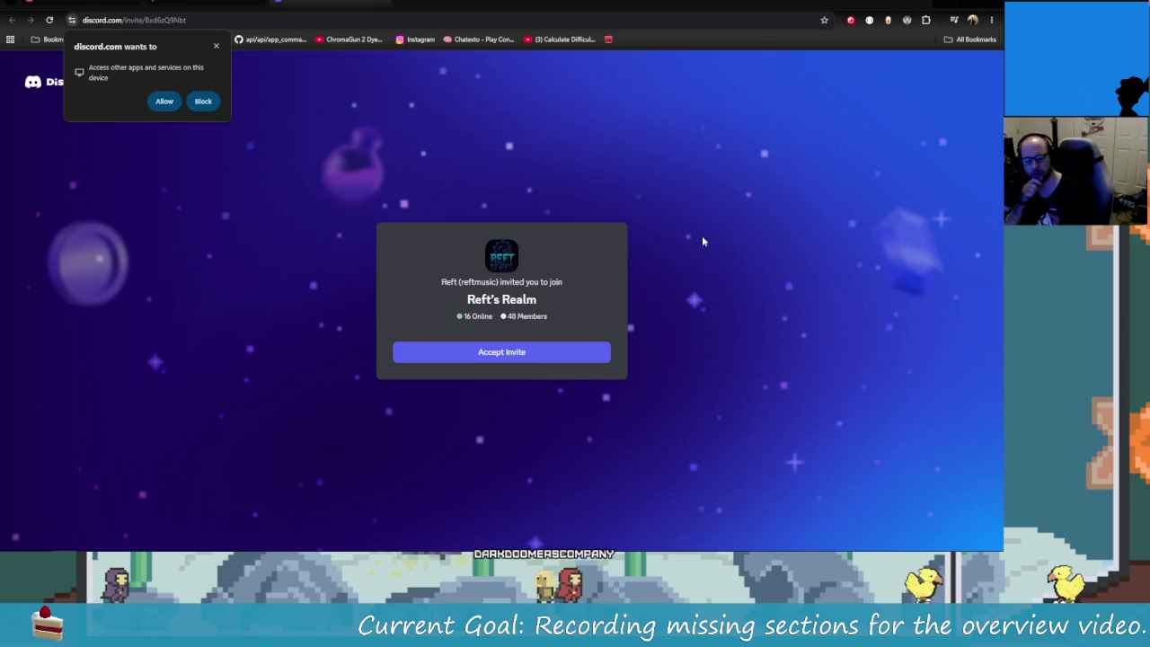
- Accept the Reft's Realm invite, passing the hCaptcha check and the Open Discord prompt
click(484, 357)
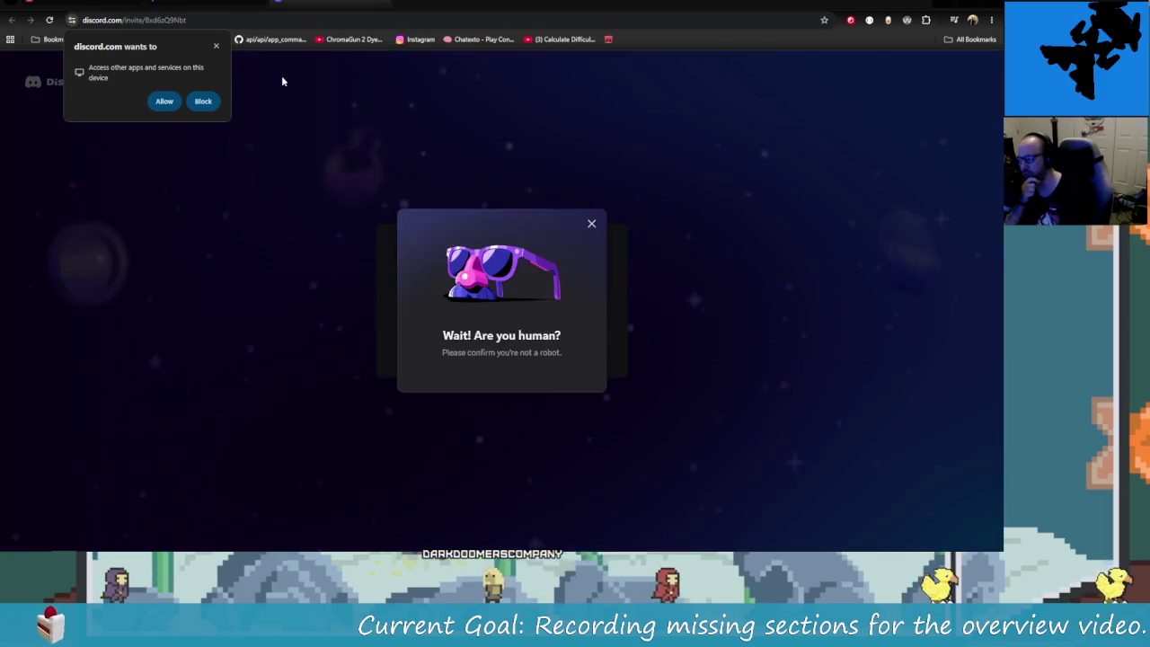
click(218, 47)
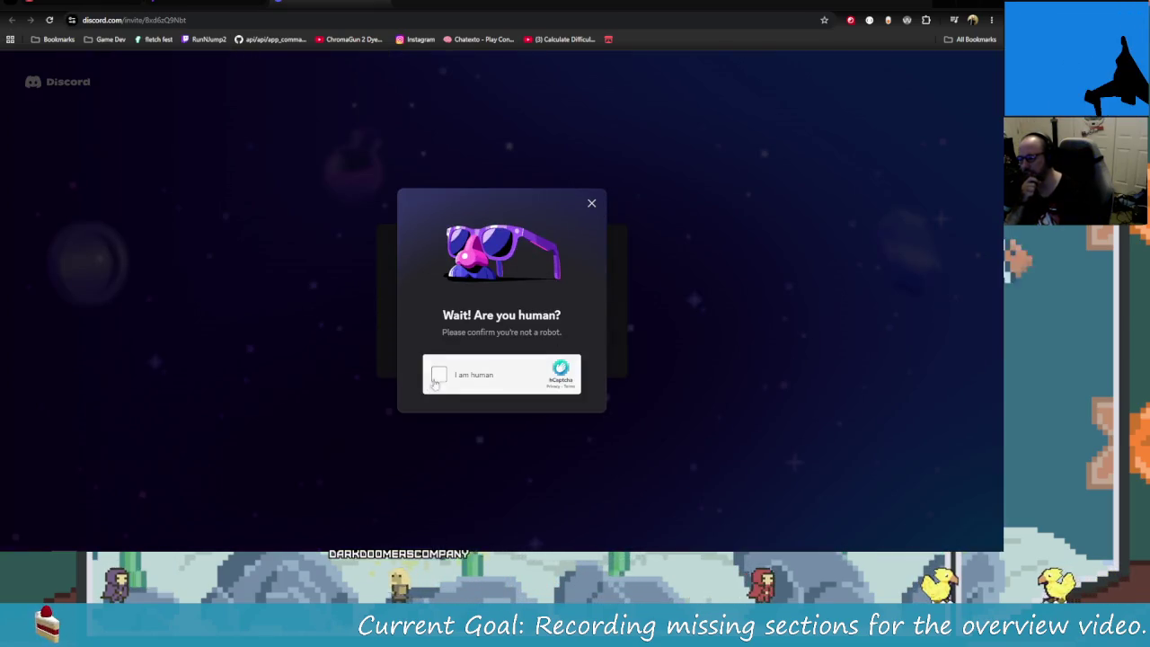
click(439, 376)
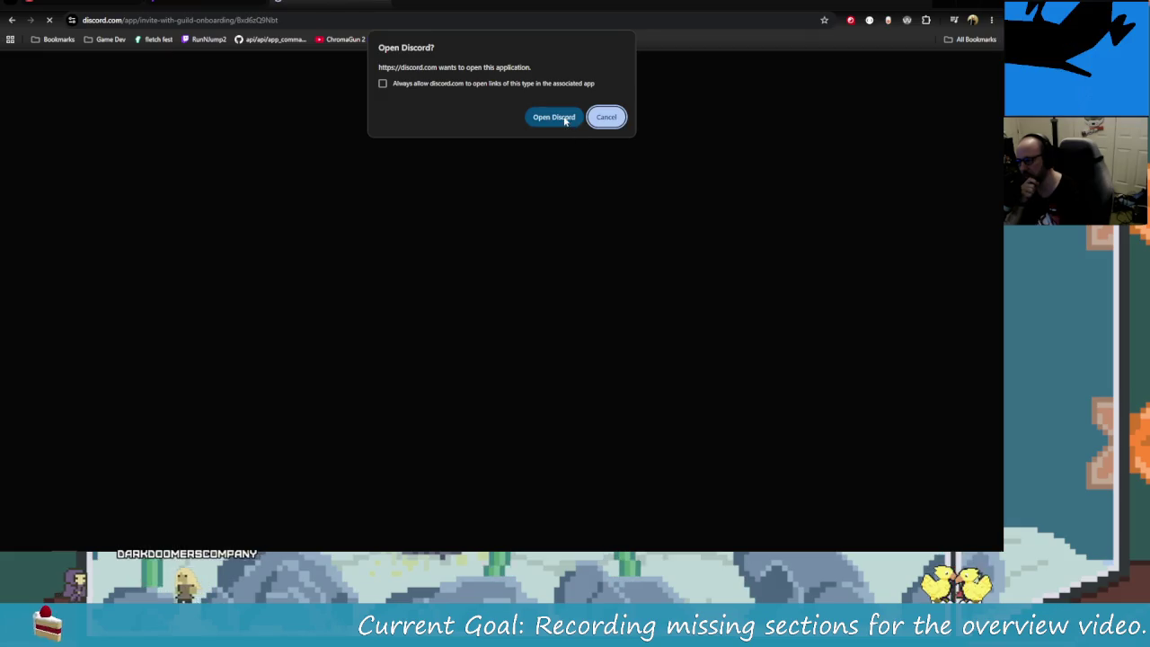
click(553, 117)
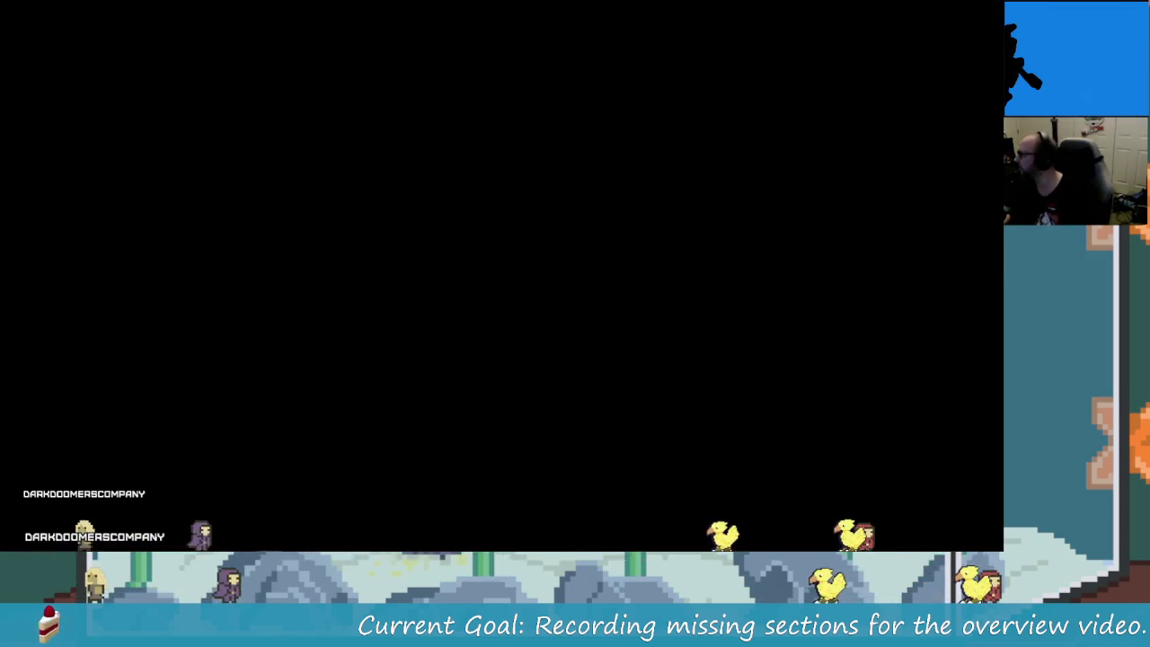
- Go back to Chrome's ReftWorks Twitch tab, then bring up Task View
key(super+Tab)
click(268, 87)
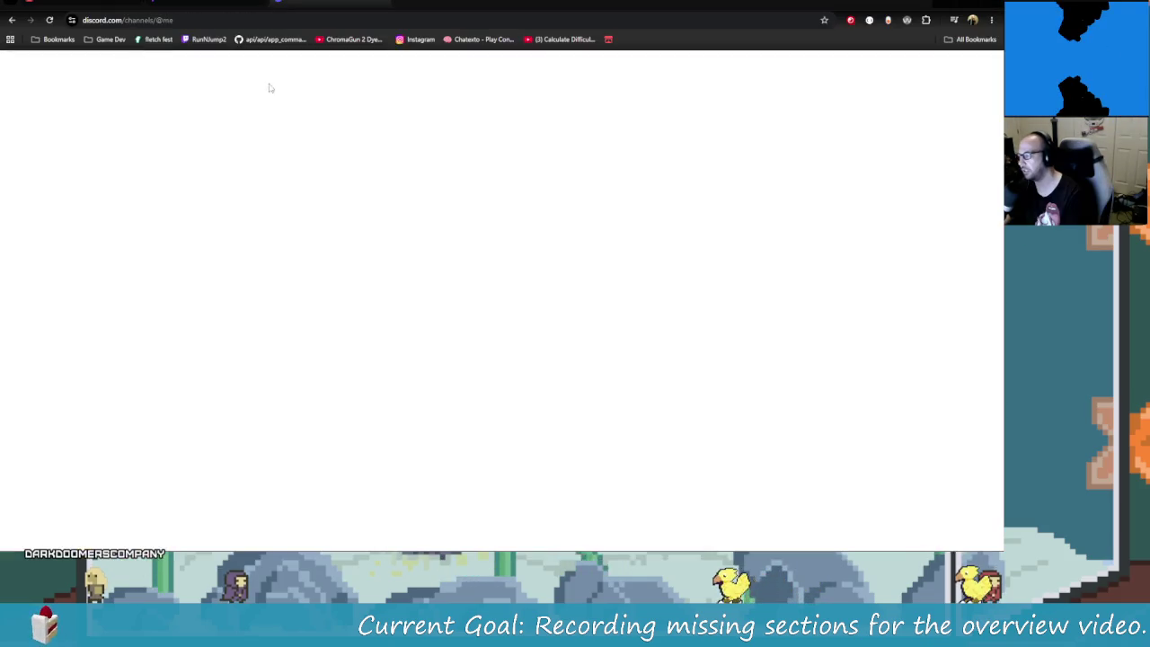
click(383, 4)
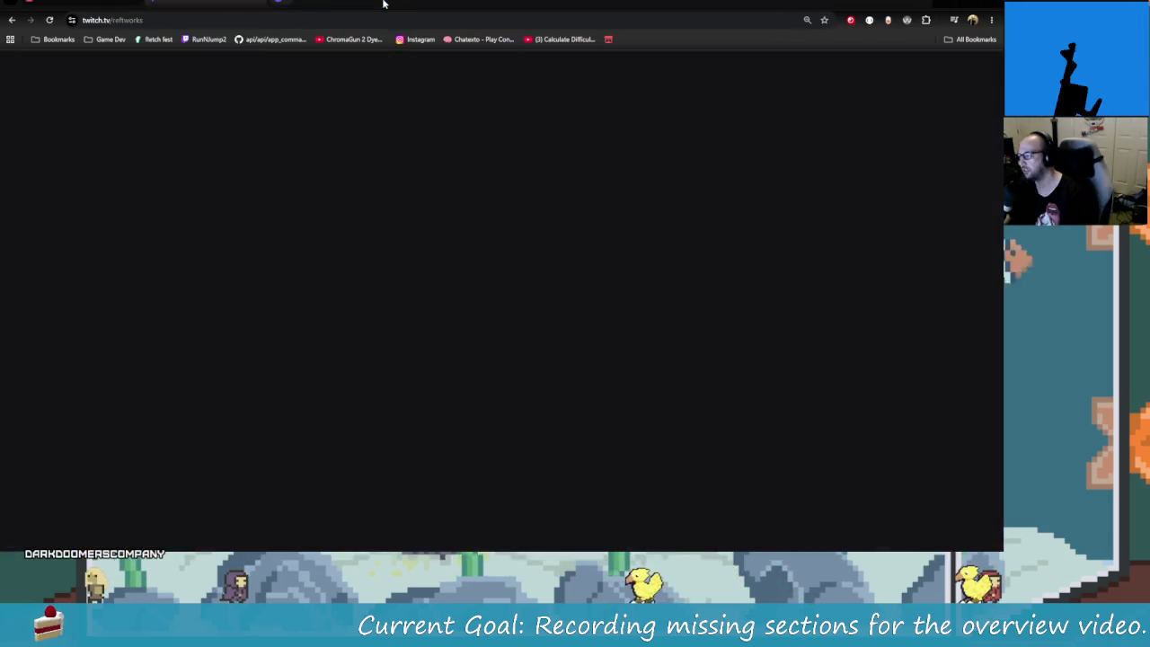
key(super+Tab)
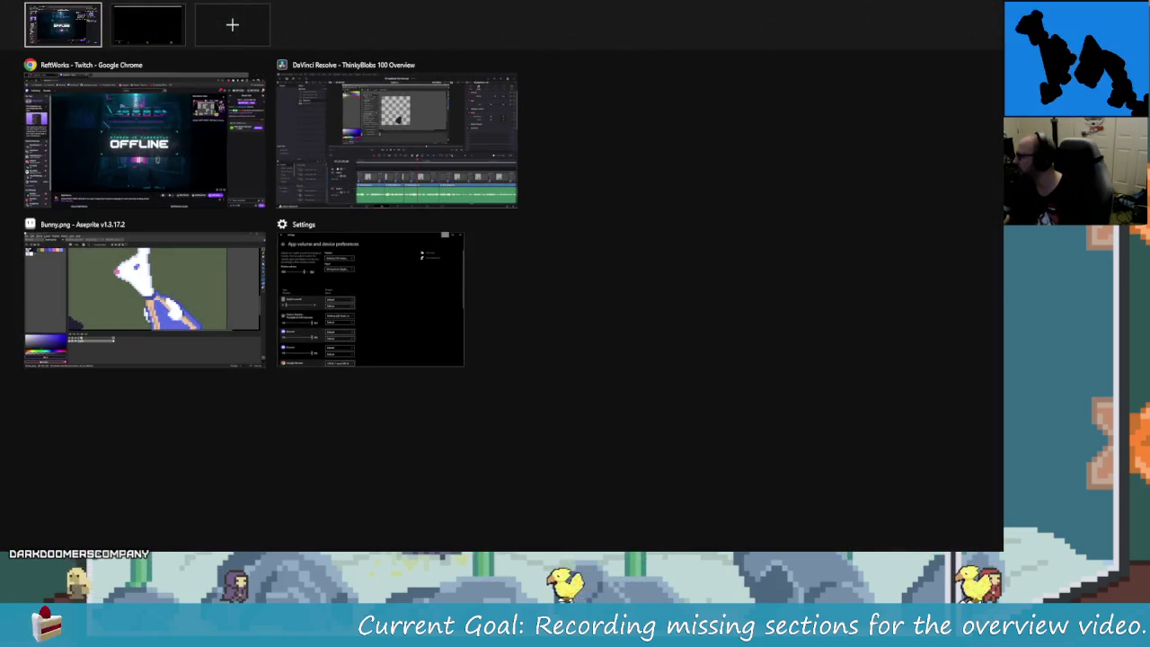
- Move to Desktop 2 with Ctrl+Win+Right
key(ctrl+super+Right)
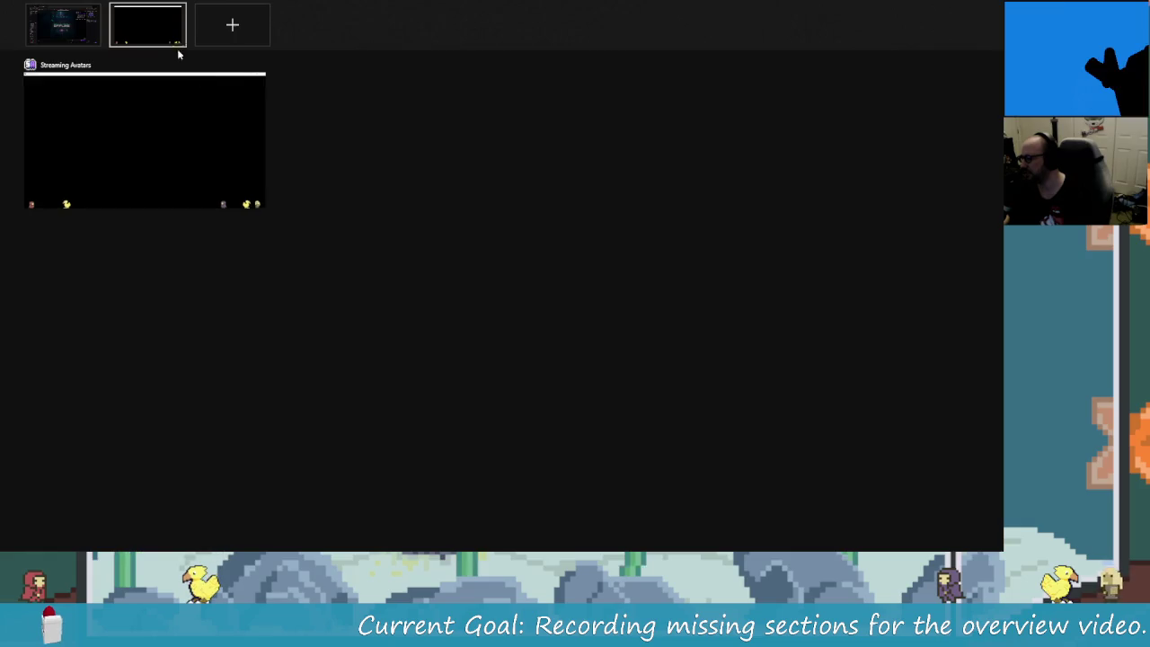
- Go from the ReftWorks Twitch page to the CarbsCode itch.io tab, then to the second desktop
click(63, 23)
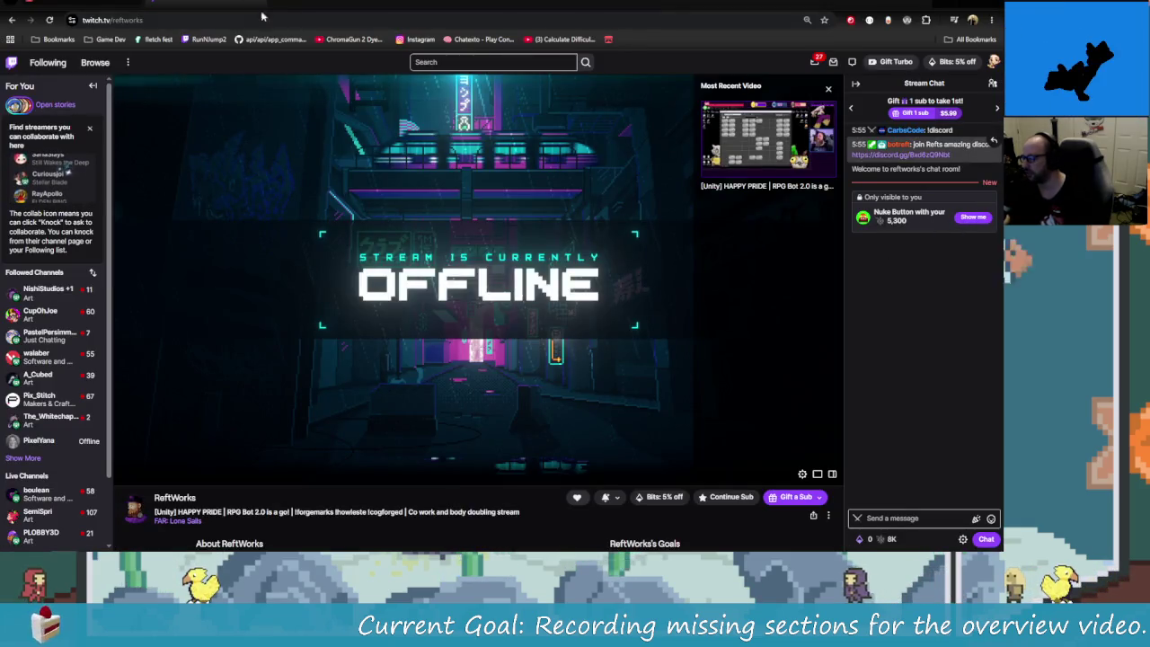
key(ctrl+Tab)
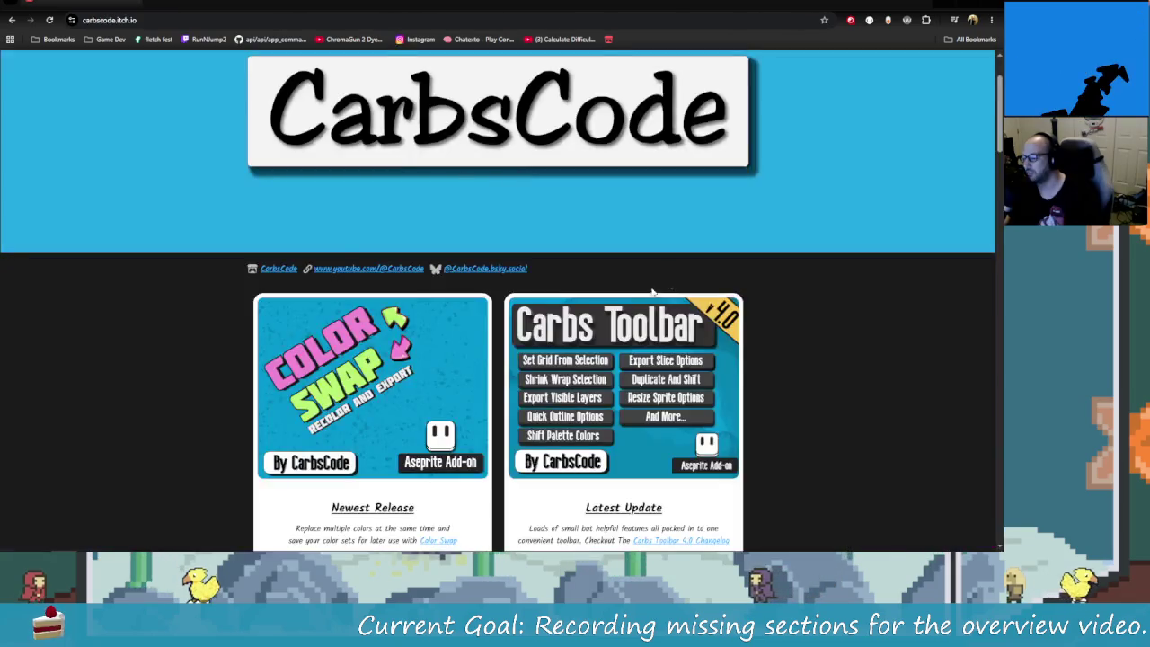
key(super+Tab)
click(414, 261)
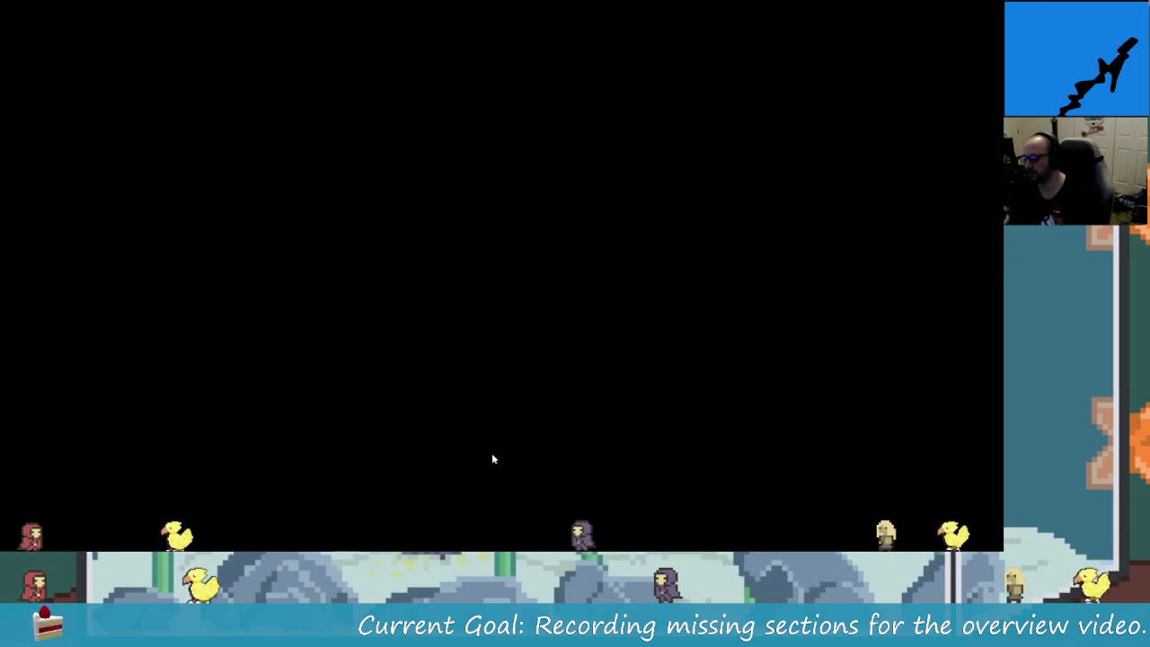
- Return to the CarbsCode itch.io page and bring up Discord's Projects Tracker screenshot
key(super)
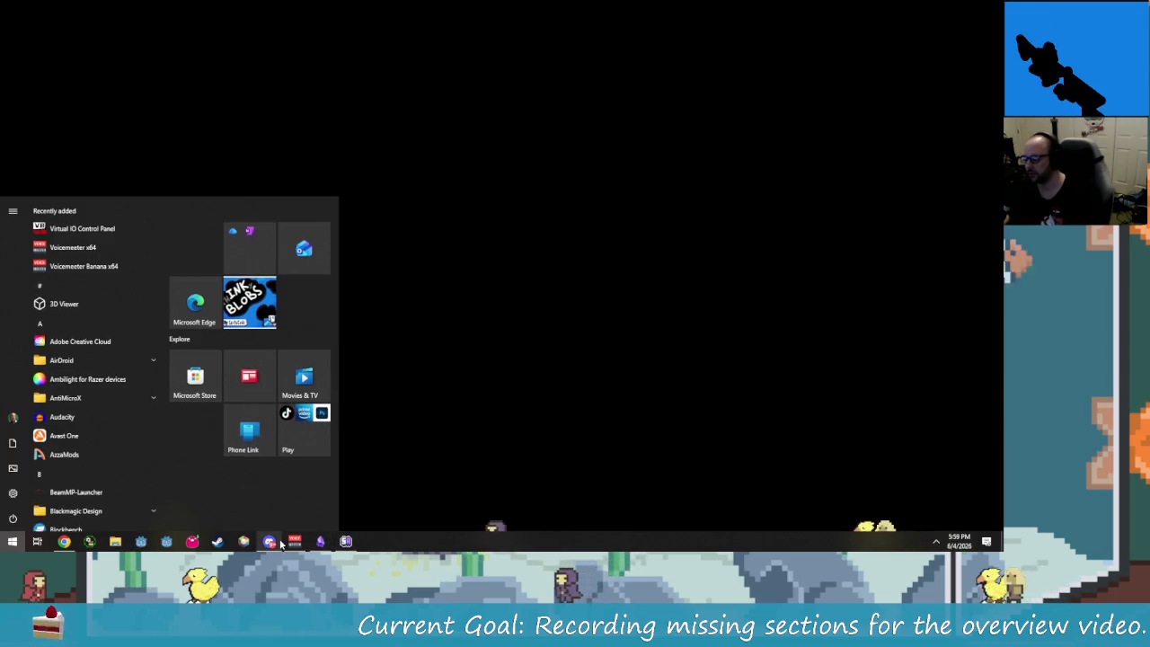
click(270, 541)
key(super+Tab)
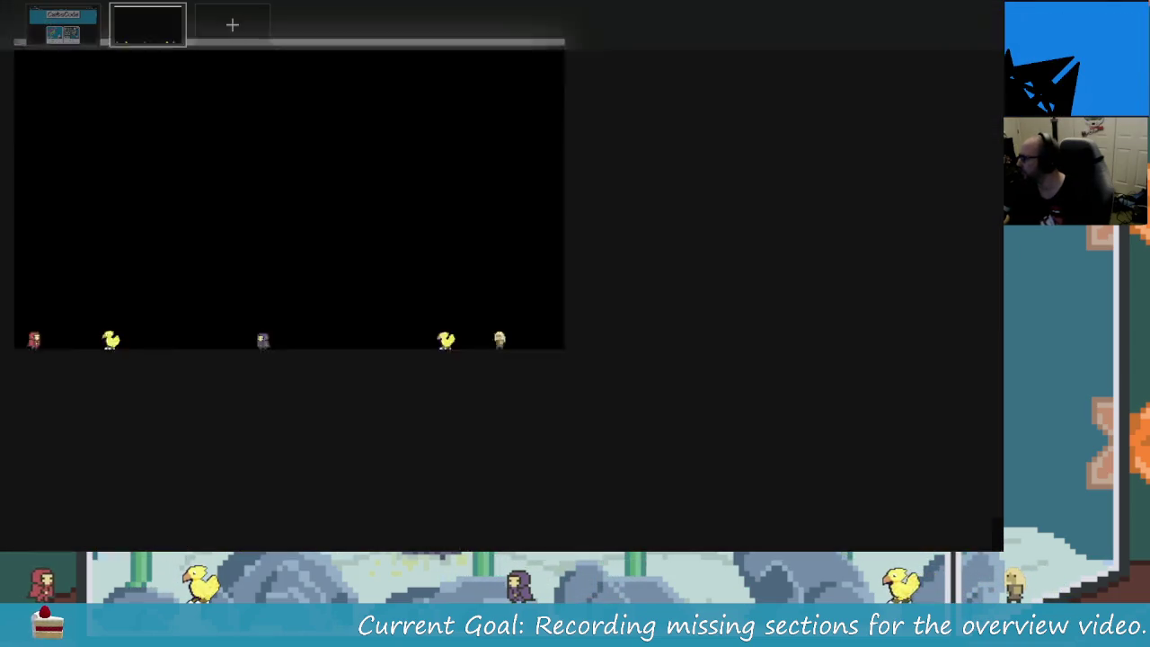
key(ctrl+super+Left)
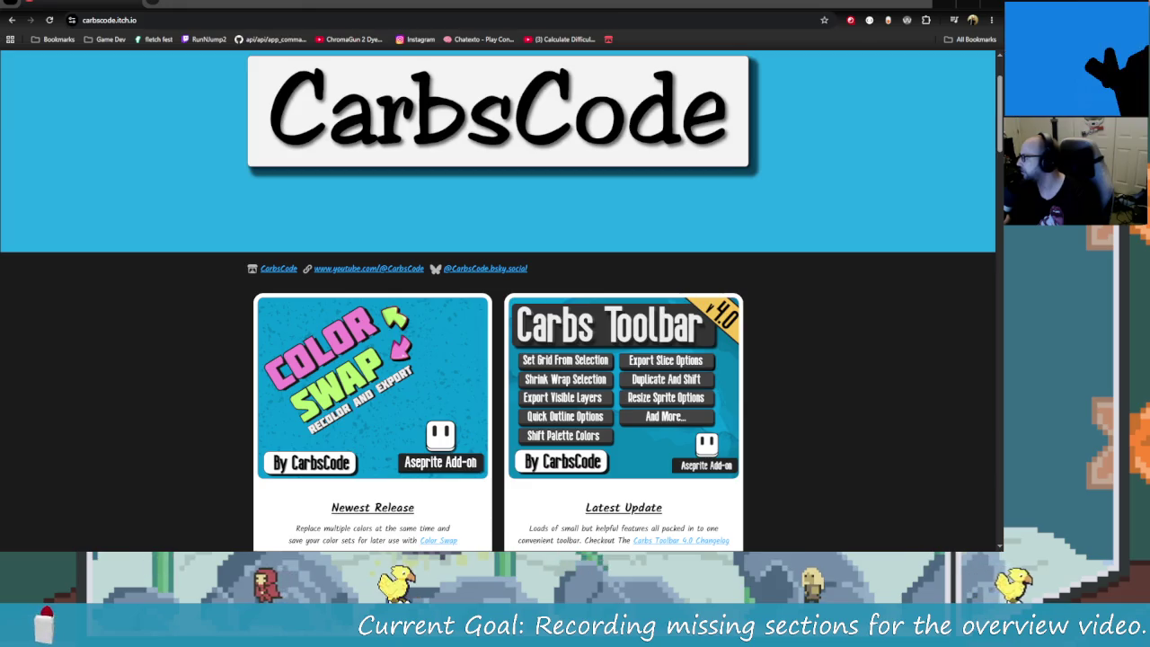
key(alt+Tab)
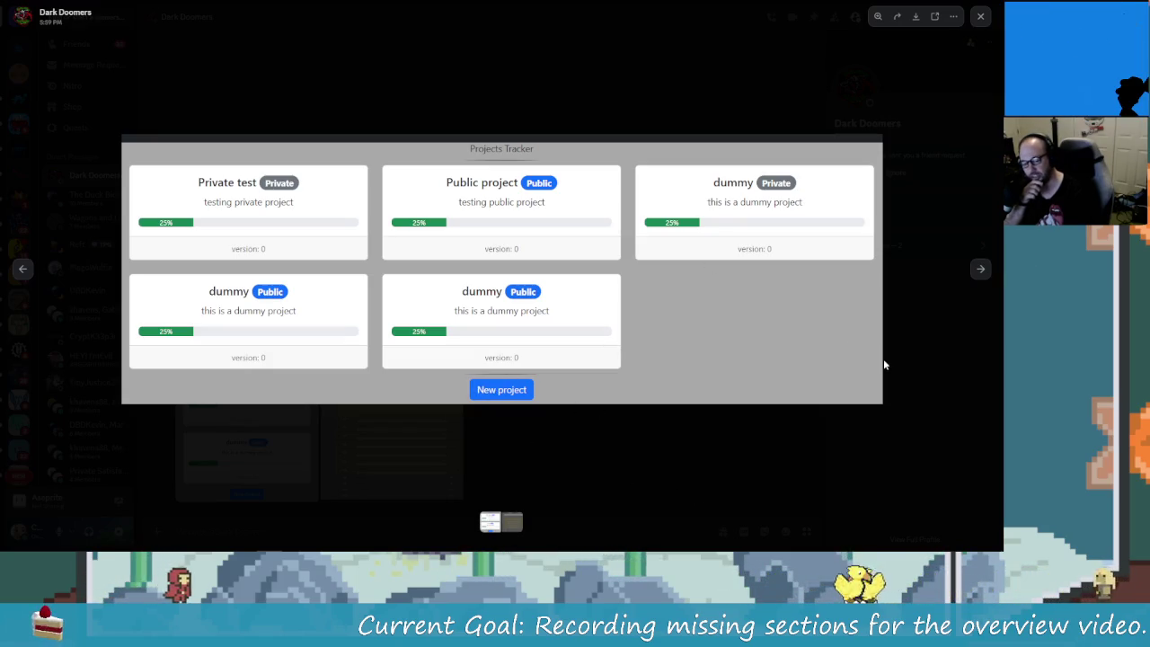
- Advance to the next shared screenshot and zoom into its task list and dev tools
click(979, 268)
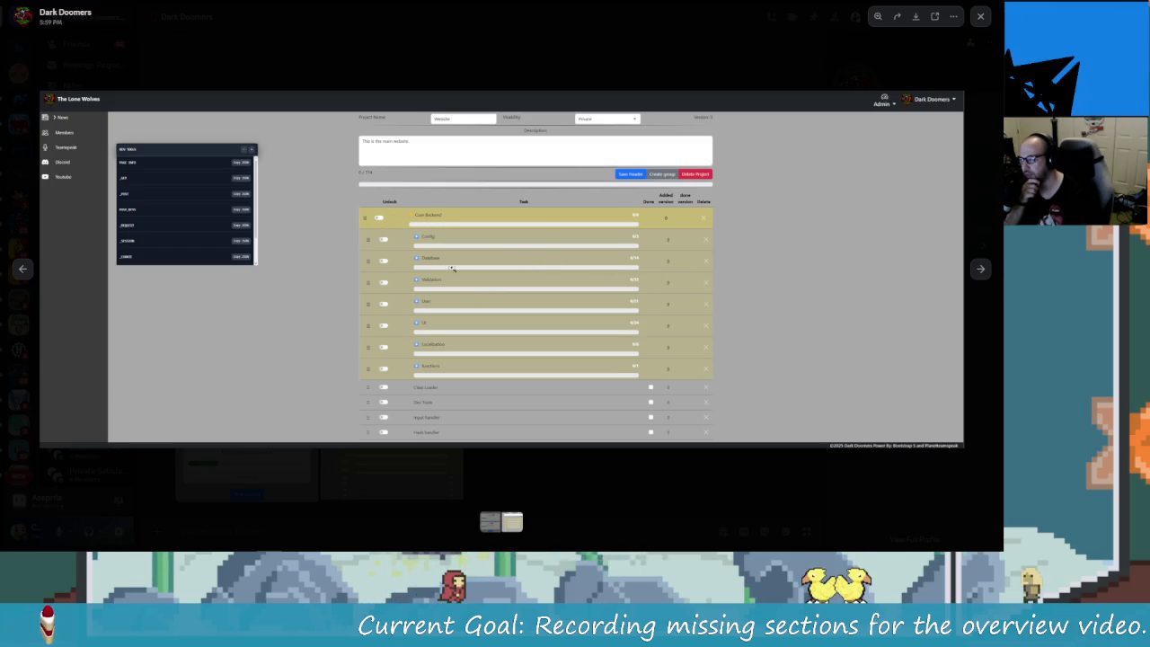
click(448, 239)
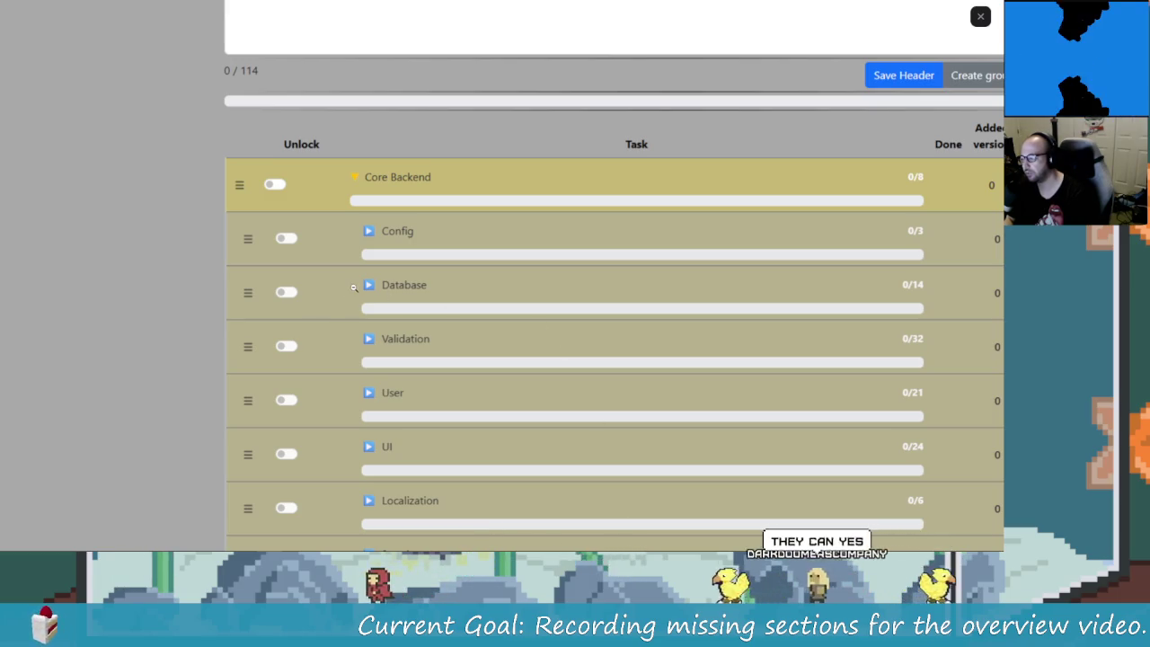
click(247, 218)
click(188, 179)
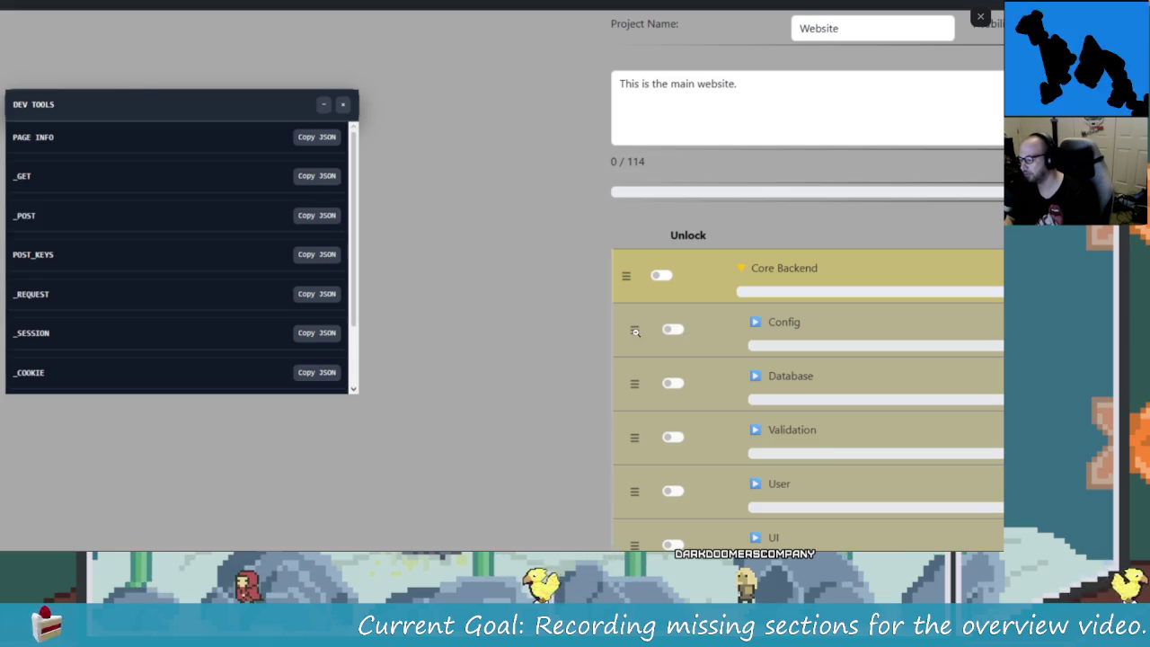
click(685, 338)
click(604, 329)
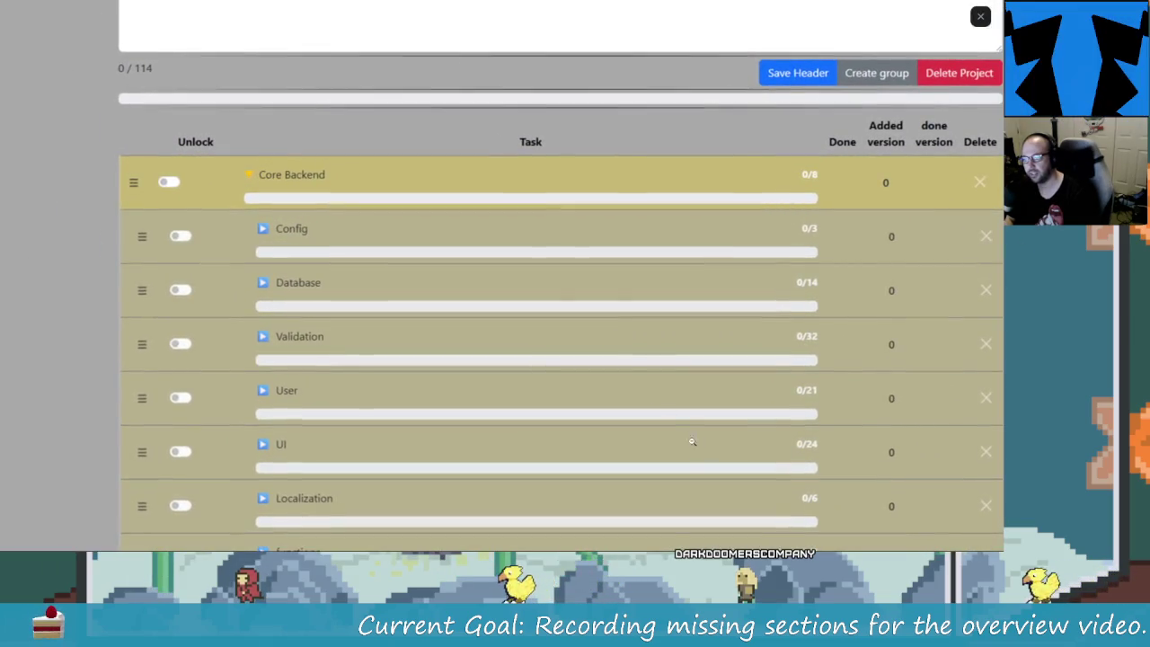
- Zoom out, then view the Projects Tracker and full task-list screenshots
scroll(480, 350, down, 1)
scroll(480, 351, down, 2)
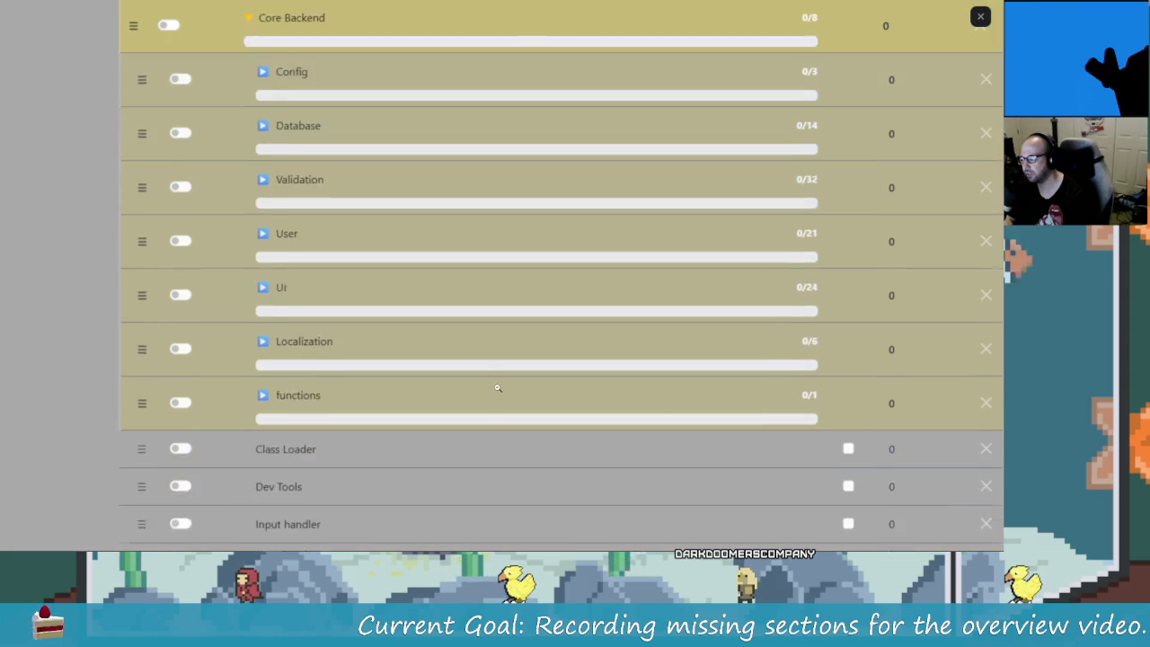
scroll(495, 385, down, 1)
scroll(584, 416, up, 5)
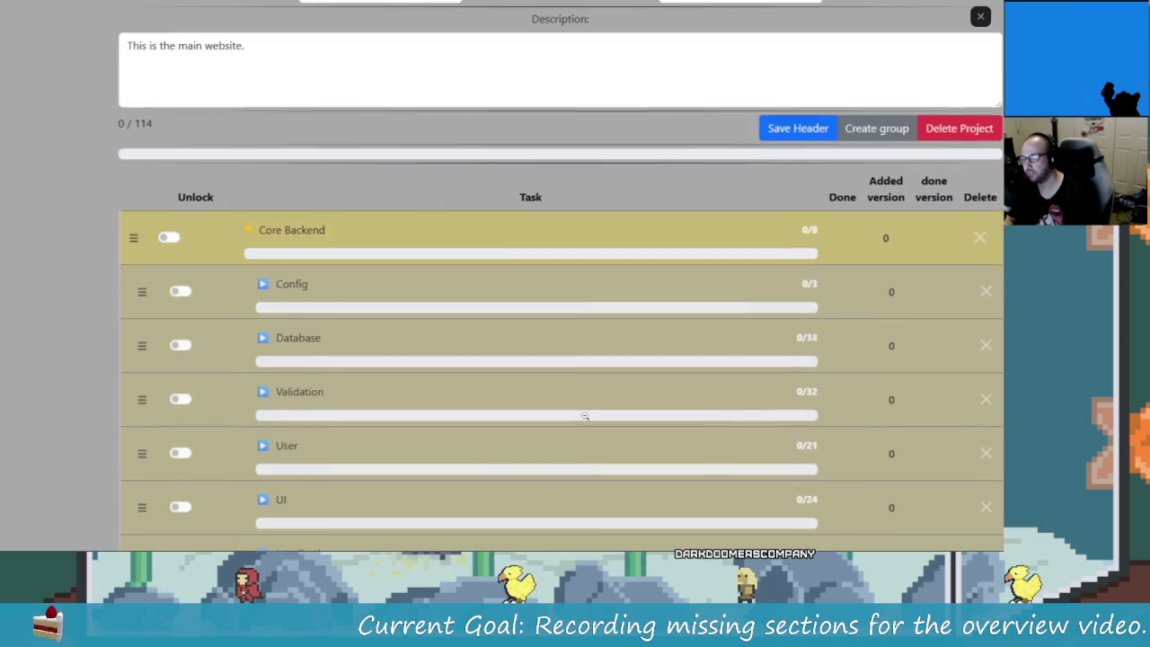
scroll(694, 414, up, 1)
click(531, 303)
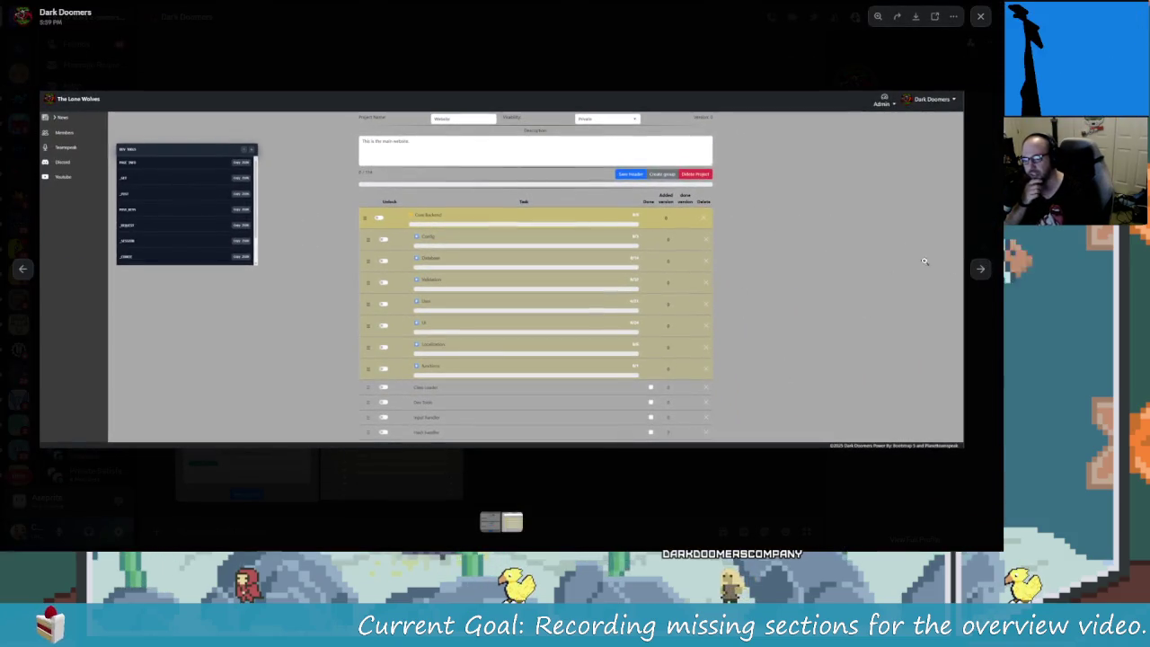
click(983, 267)
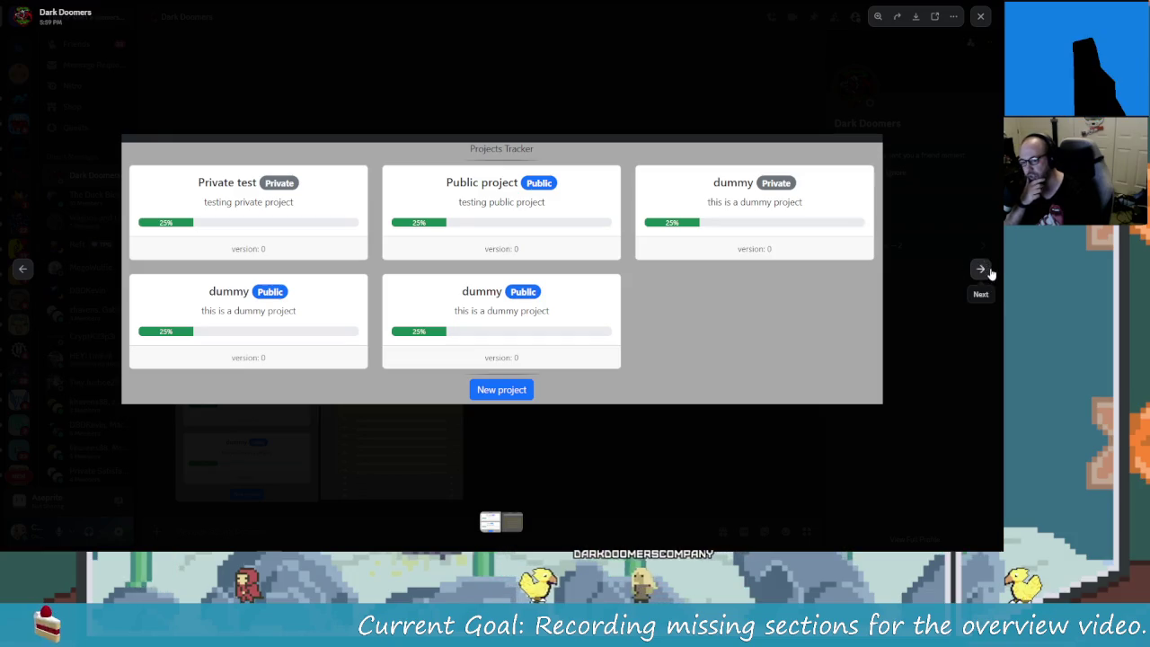
click(985, 270)
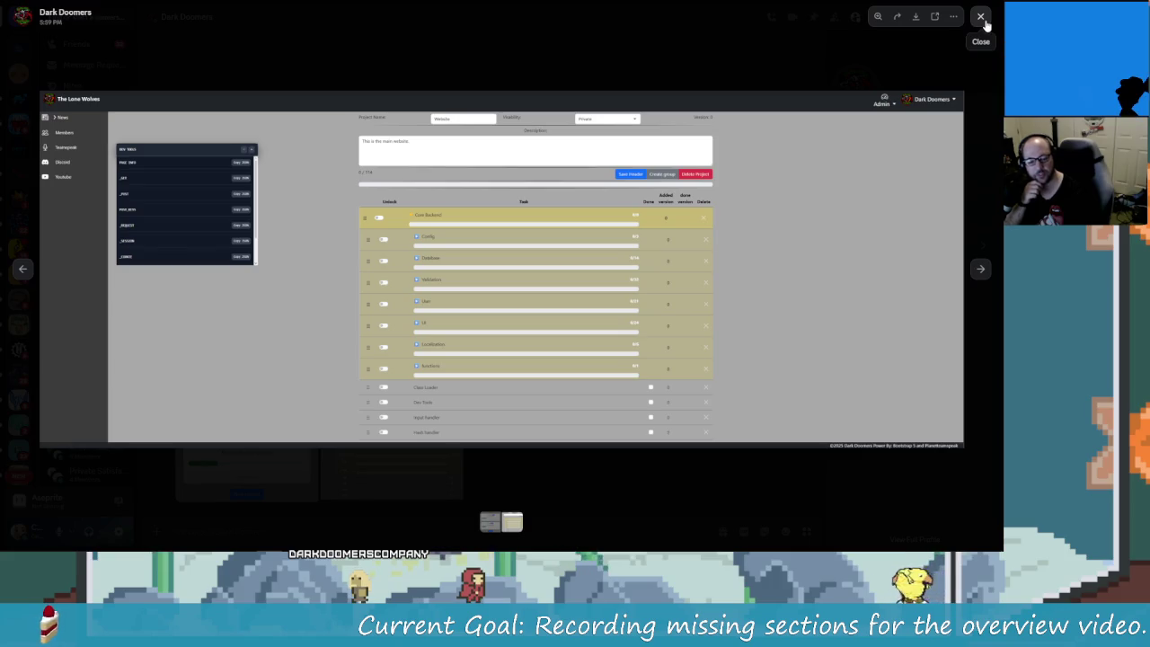
- Close the screenshot viewer, shrink Discord to a floating window, and return to DaVinci Resolve
click(981, 17)
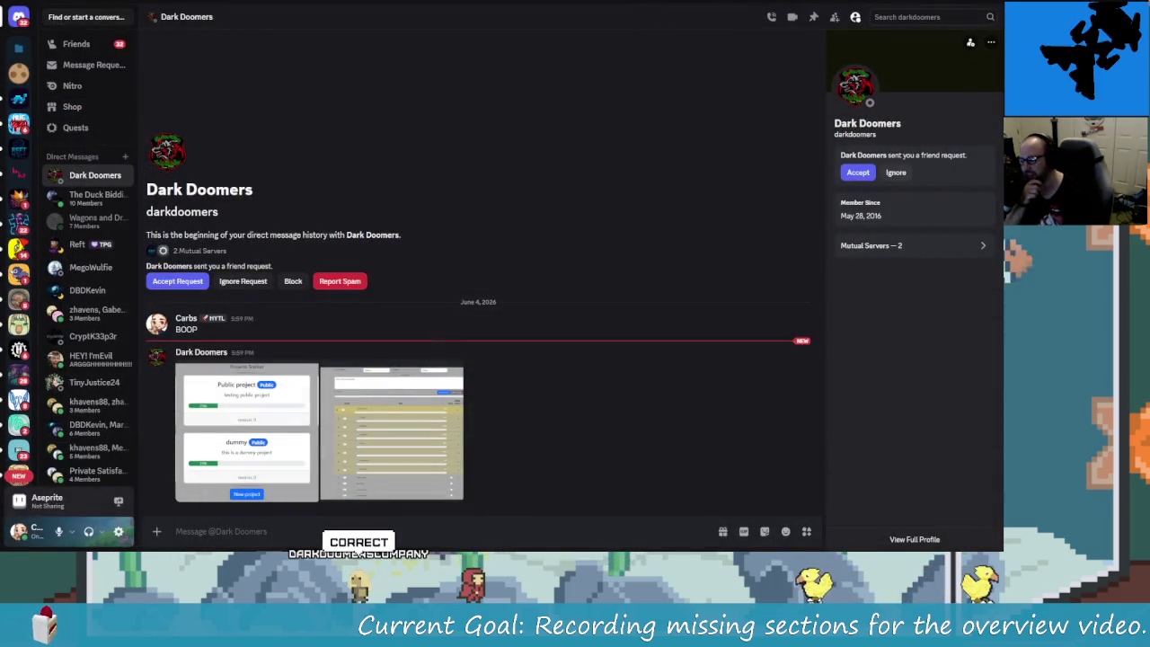
drag(689, 6, 364, 83)
key(alt+Tab)
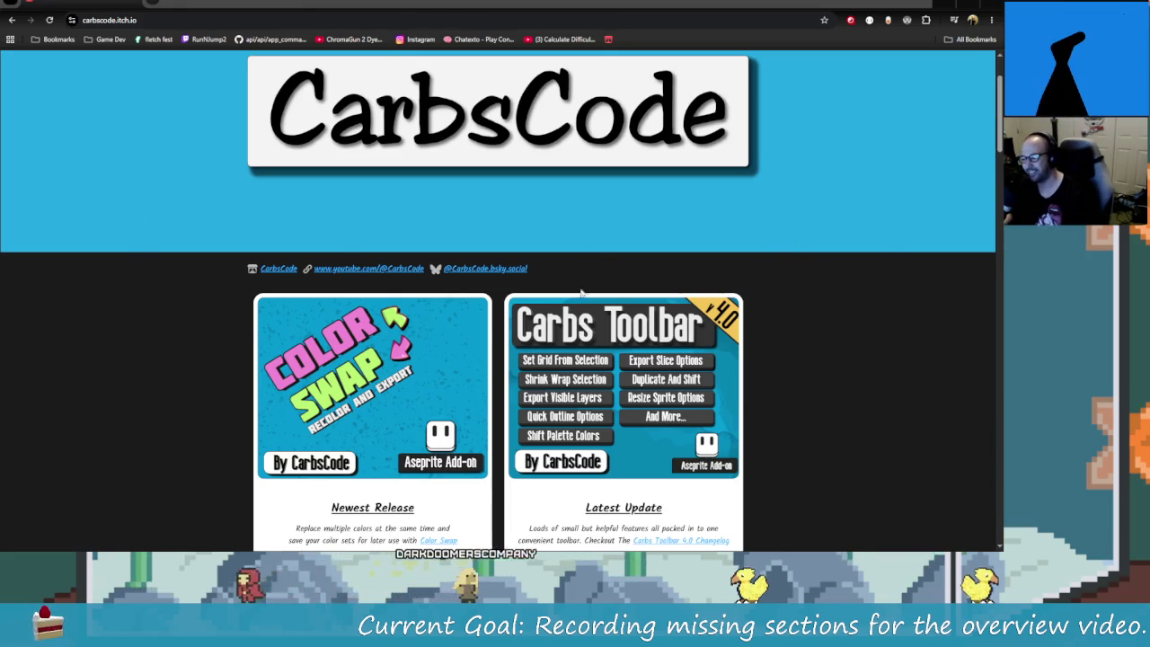
key(alt+Tab)
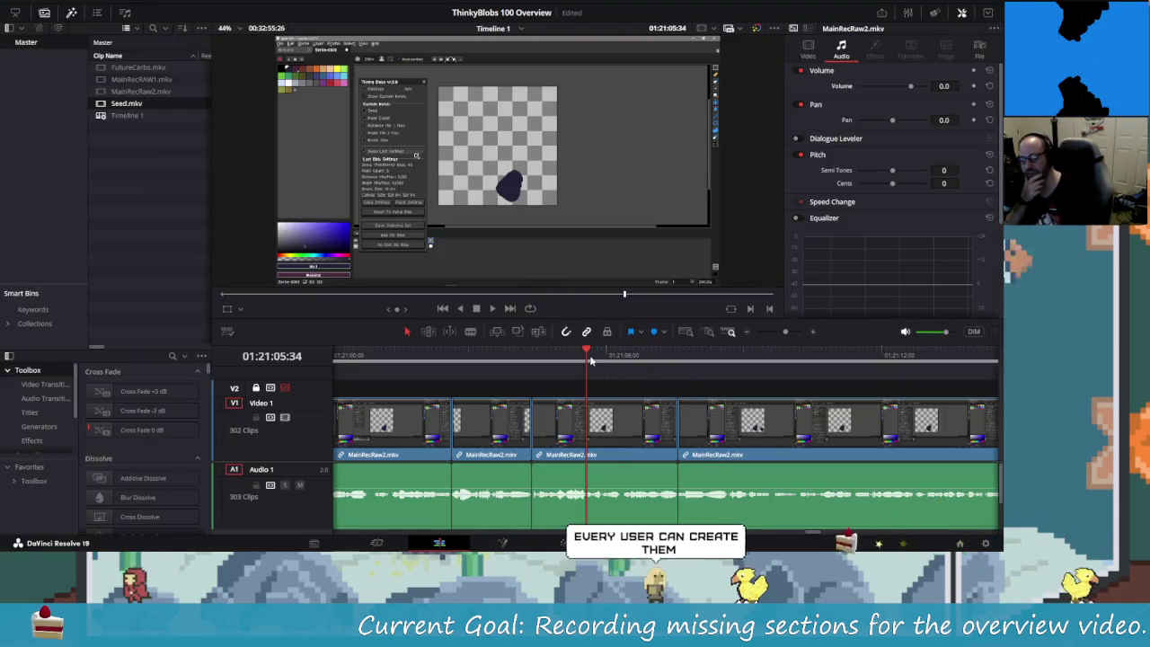
- Put the playhead at 01:21:05:10, step back one second, and play the MainRecRaw2 footage
drag(586, 363, 569, 356)
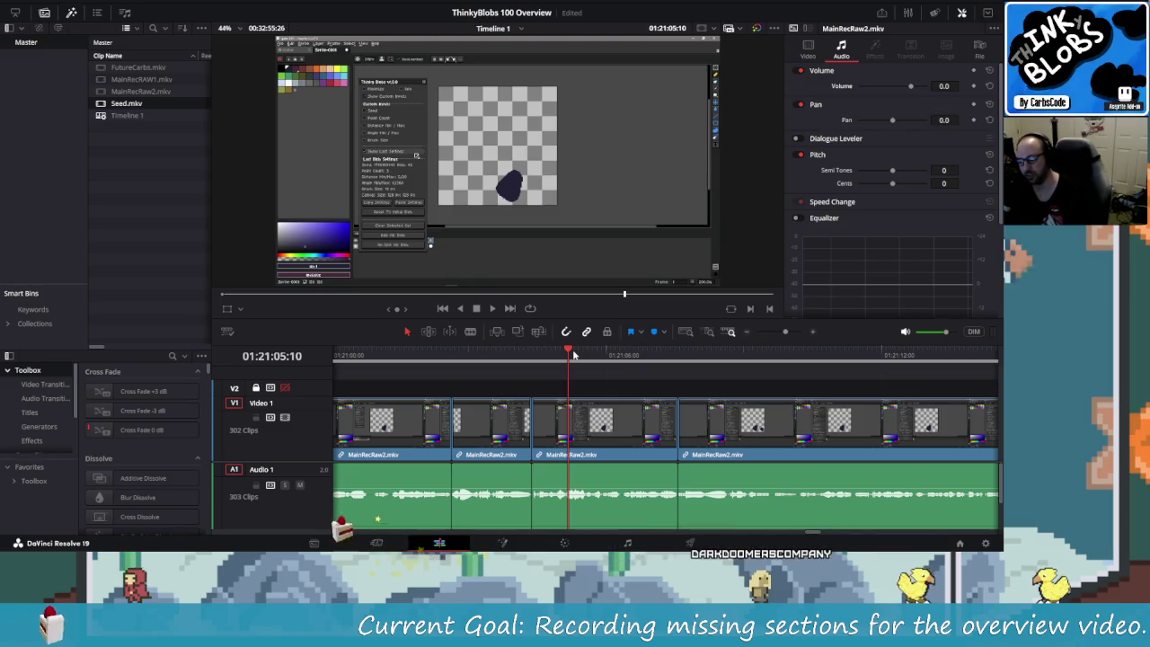
key(shift+Left)
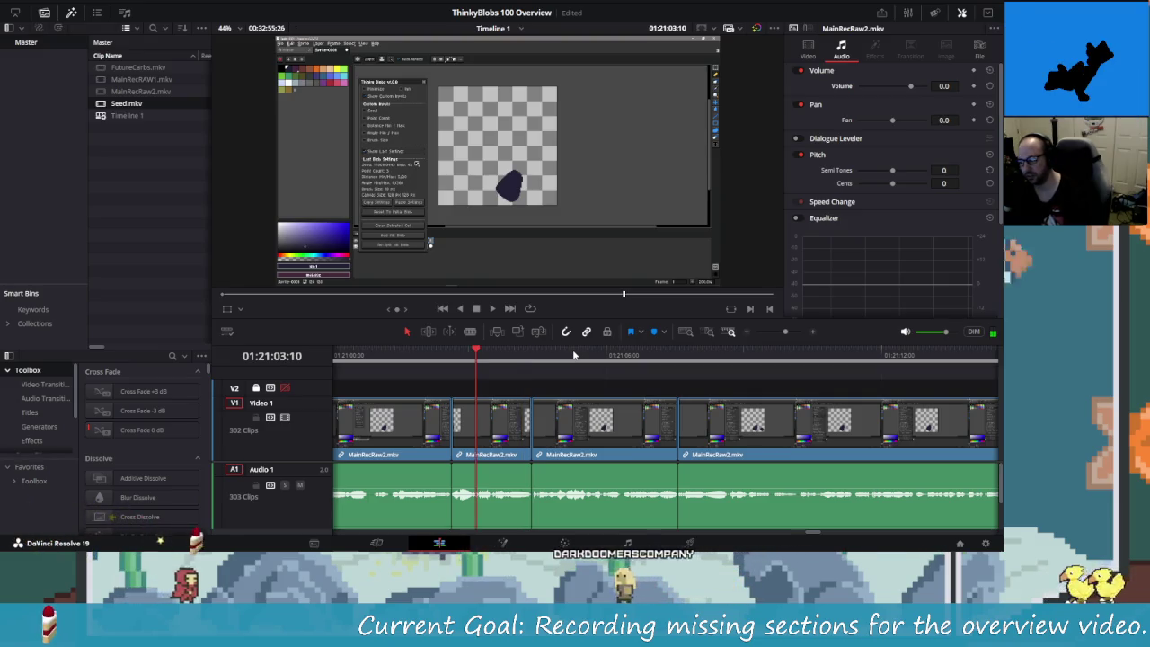
key(space)
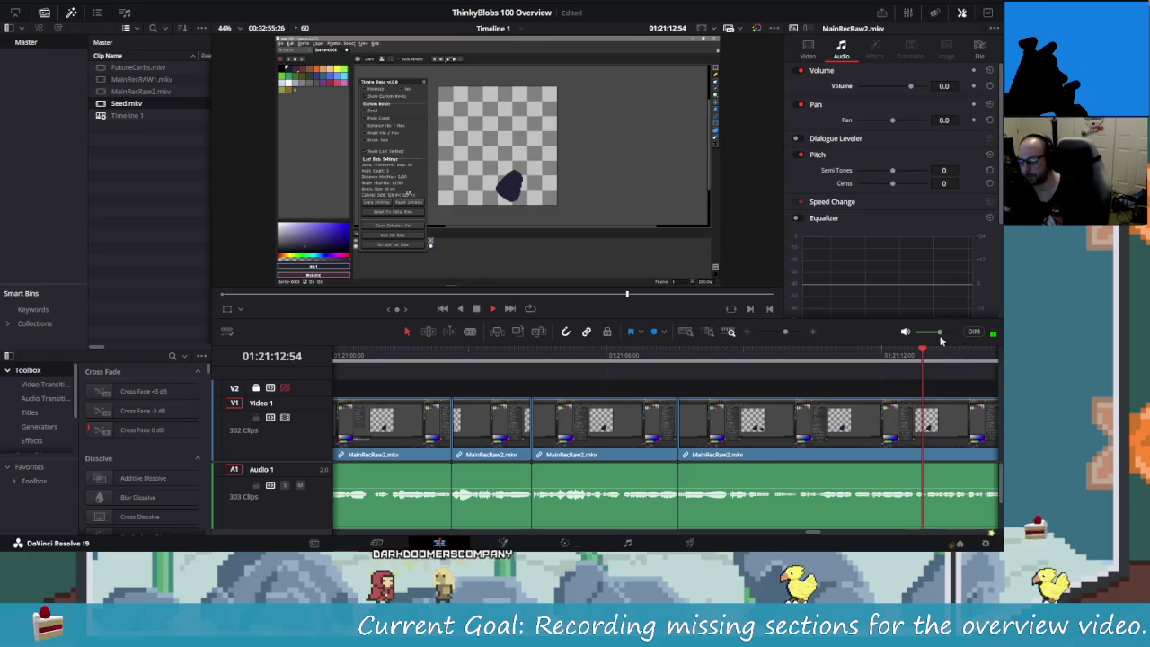
- Raise the playback volume about 2 dB and replay the footage from 01:21:14:00
drag(942, 339, 944, 339)
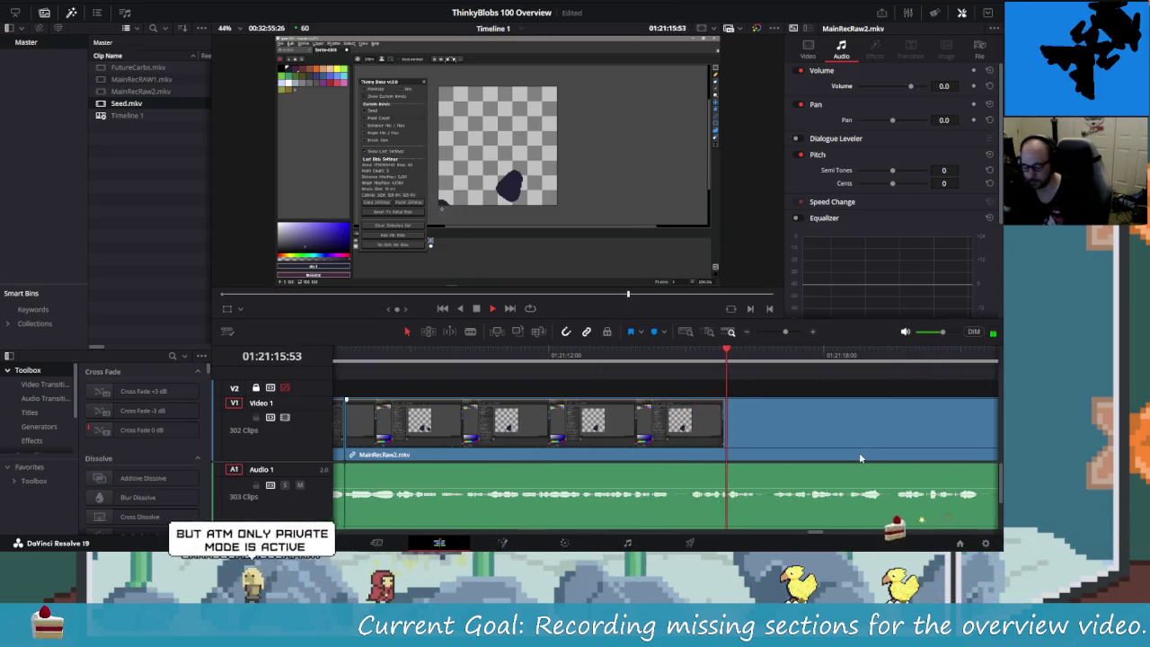
key(j)
key(j)
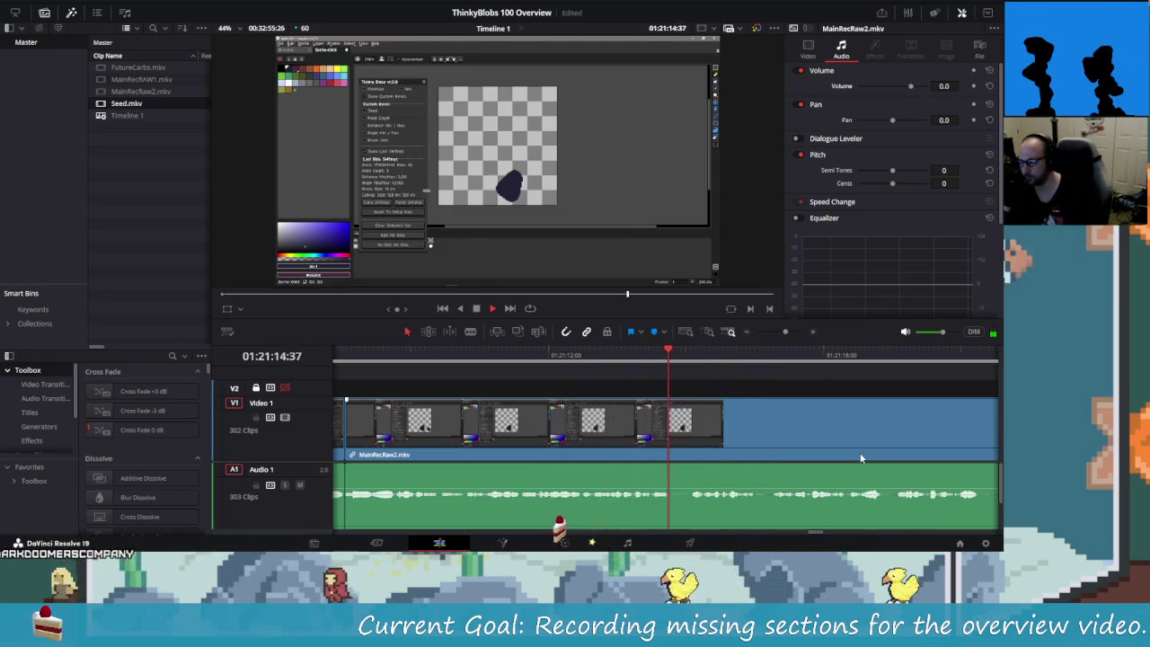
key(k)
key(shift+Left)
key(l)
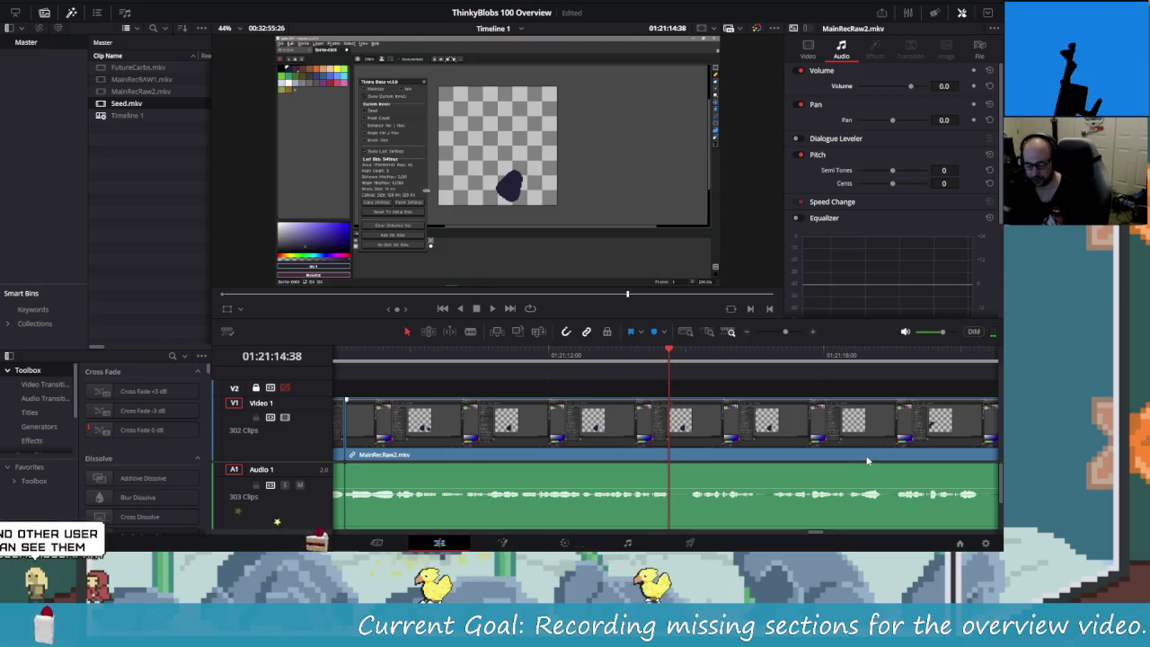
- Split the footage at two points near 01:21:15 and delete the short piece between them
key(ctrl+backslash)
key(space)
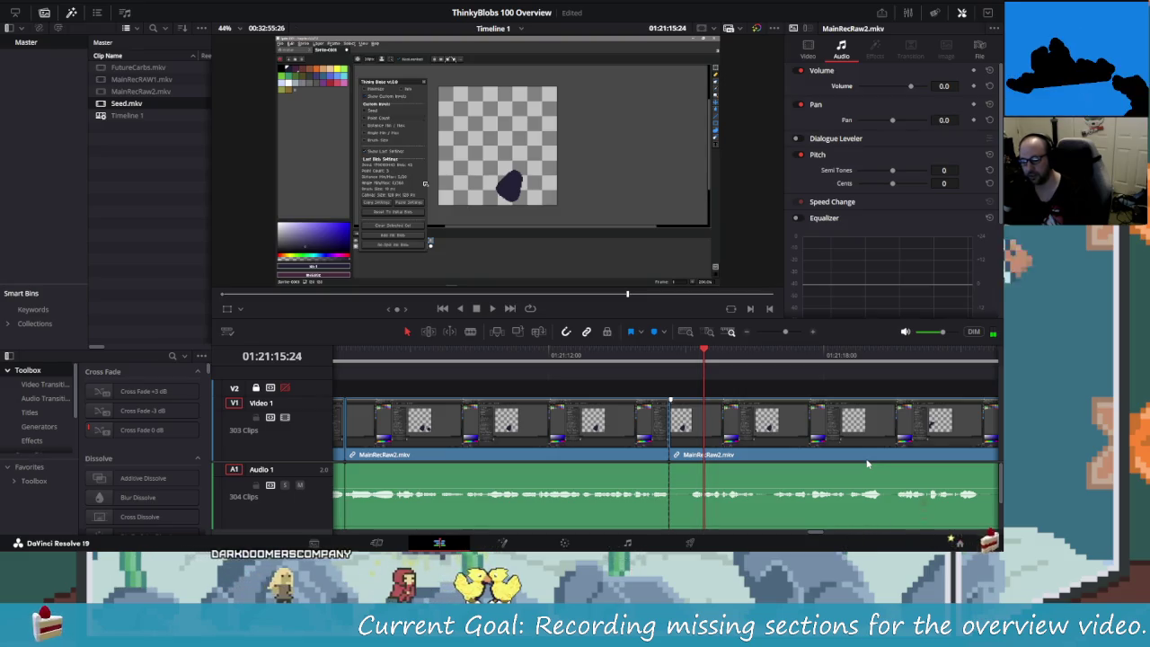
key(space)
key(ctrl+b)
key(Left)
key(Left)
key(Left)
key(Left)
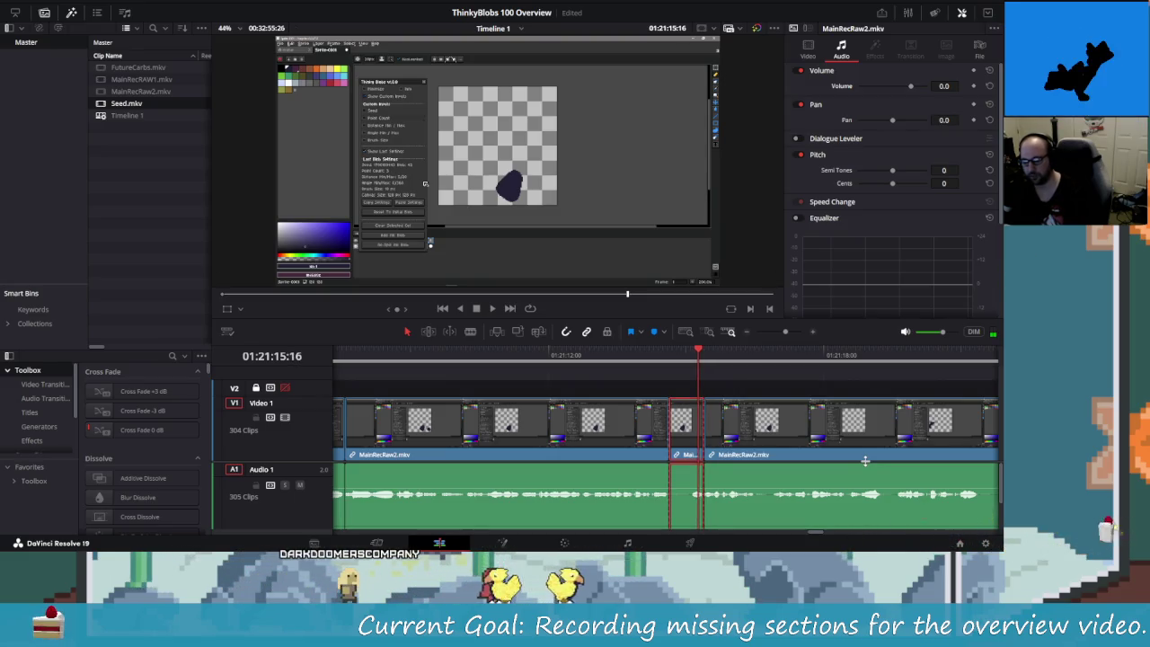
key(Delete)
- Replay across the new edit, stopping at 01:21:22:26
key(shift+Left)
key(shift+Left)
key(shift+Left)
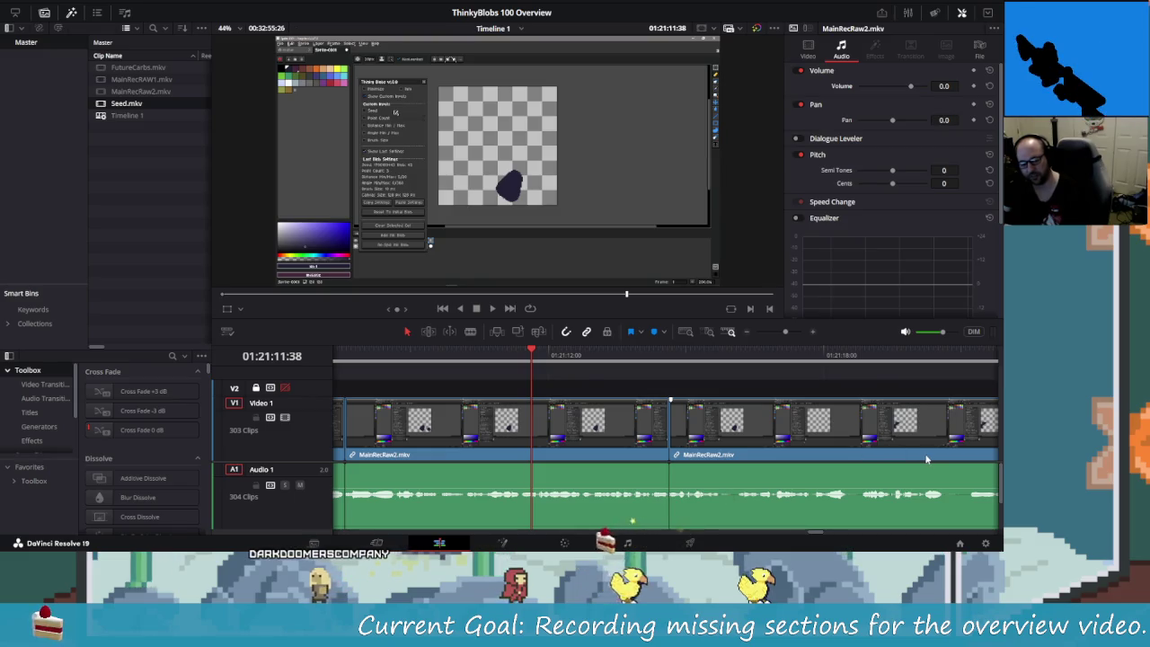
key(space)
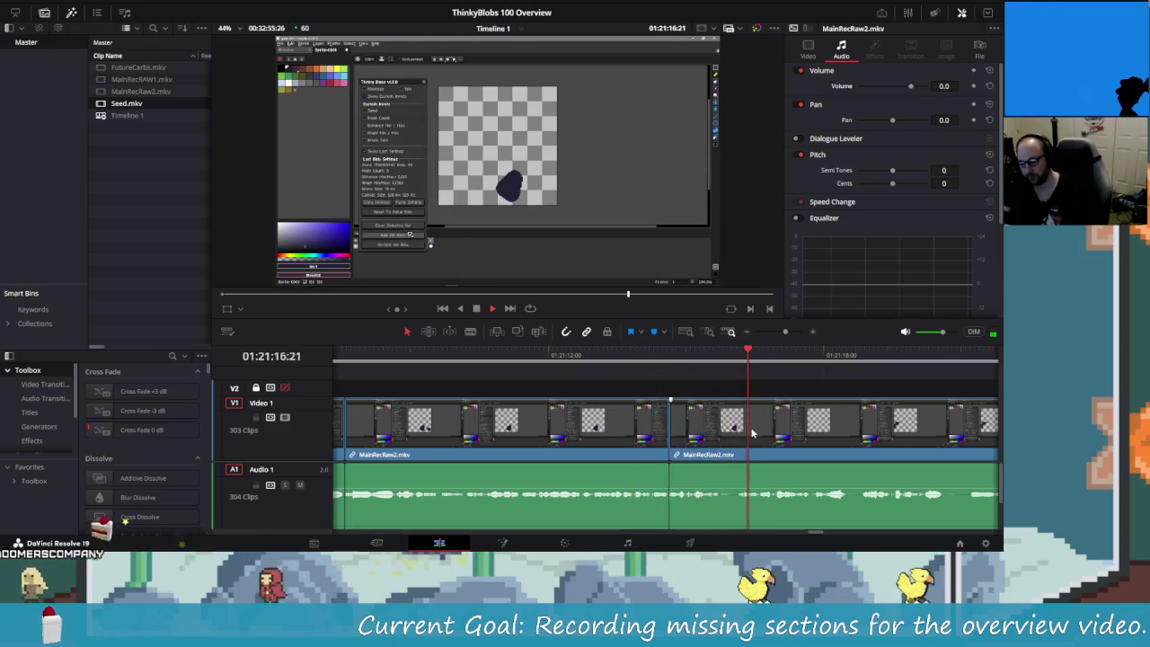
key(space)
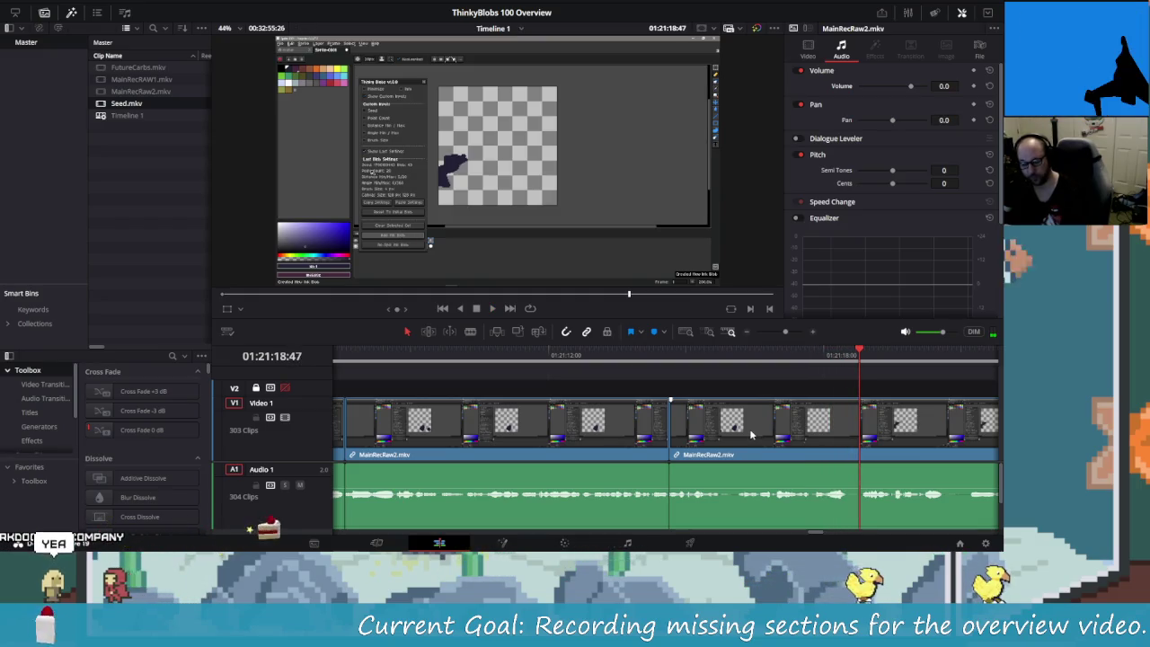
key(space)
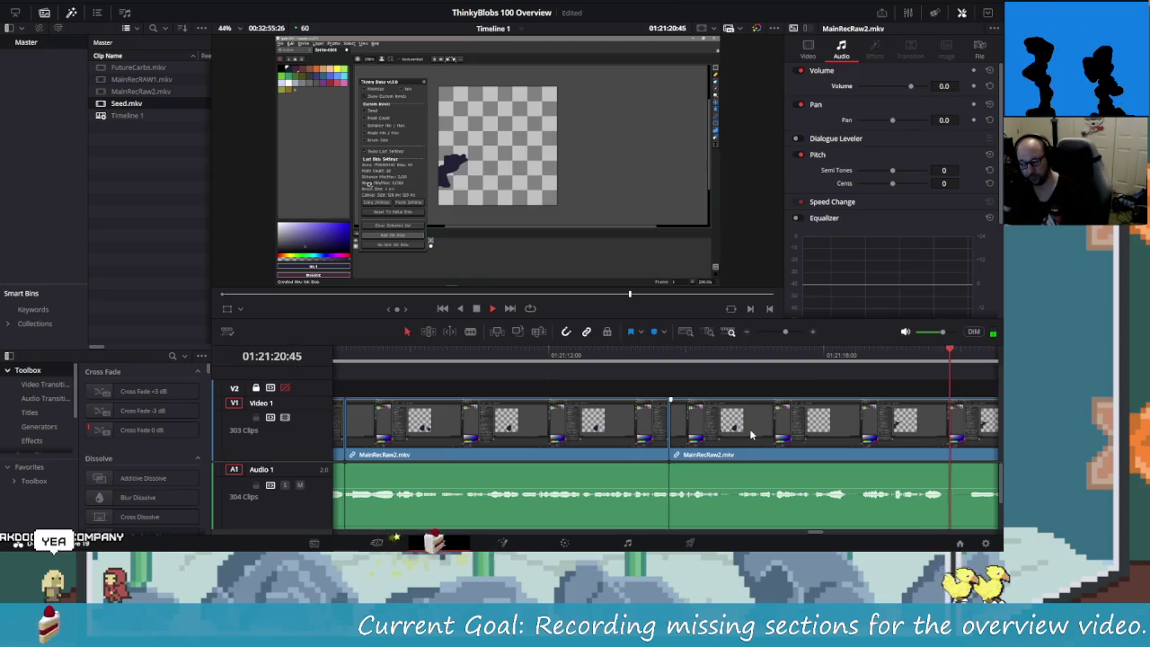
key(space)
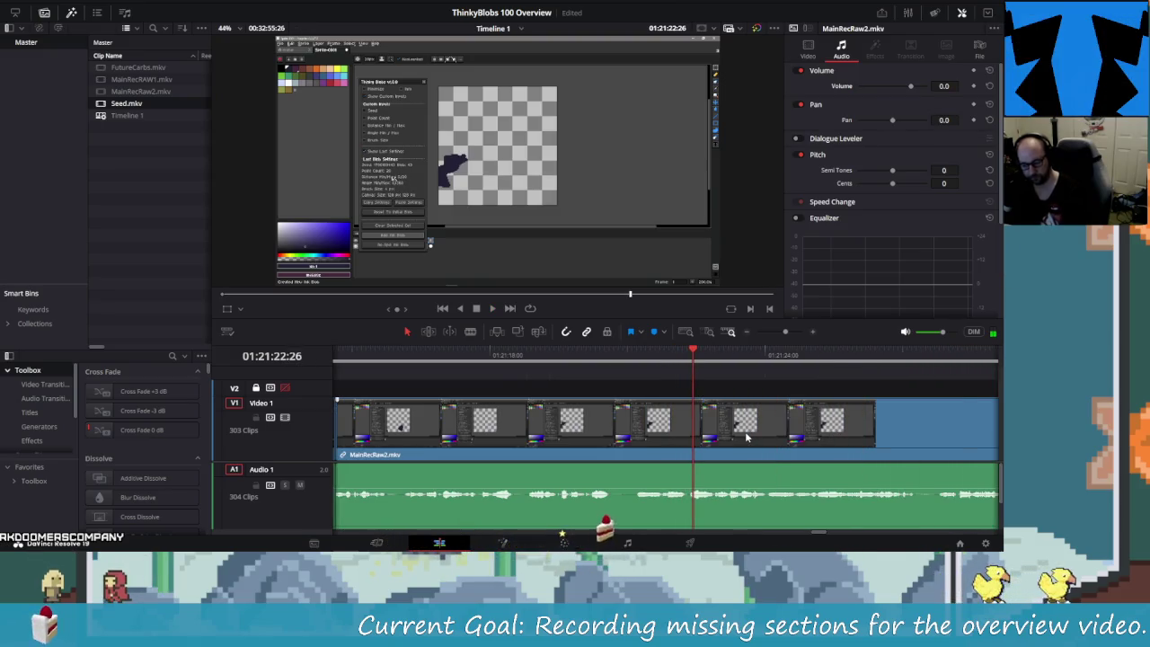
- Replay the last few seconds and split the clips at the first unwanted moment
key(shift+Left)
key(shift+Left)
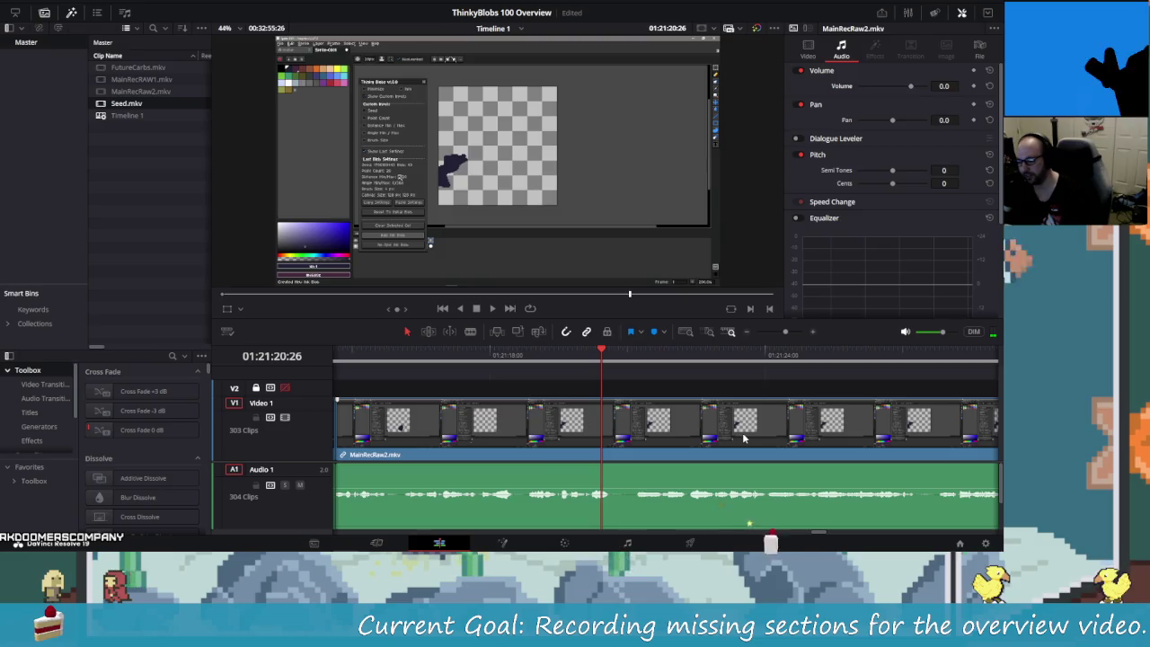
key(shift+Left)
key(space)
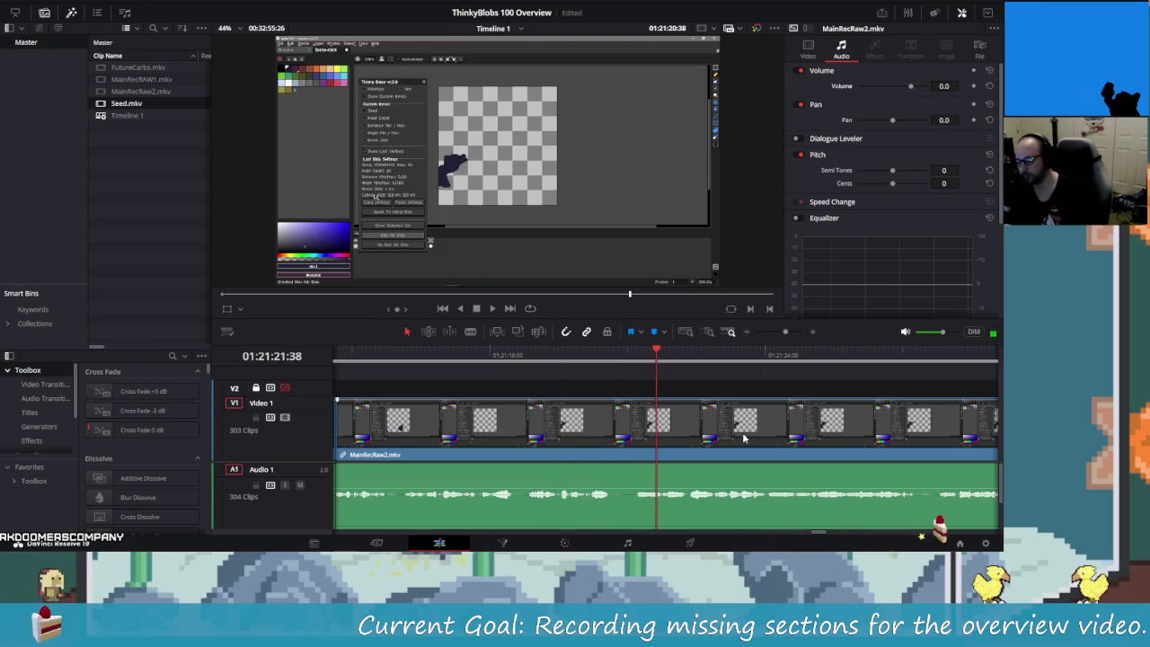
key(Right)
key(Right)
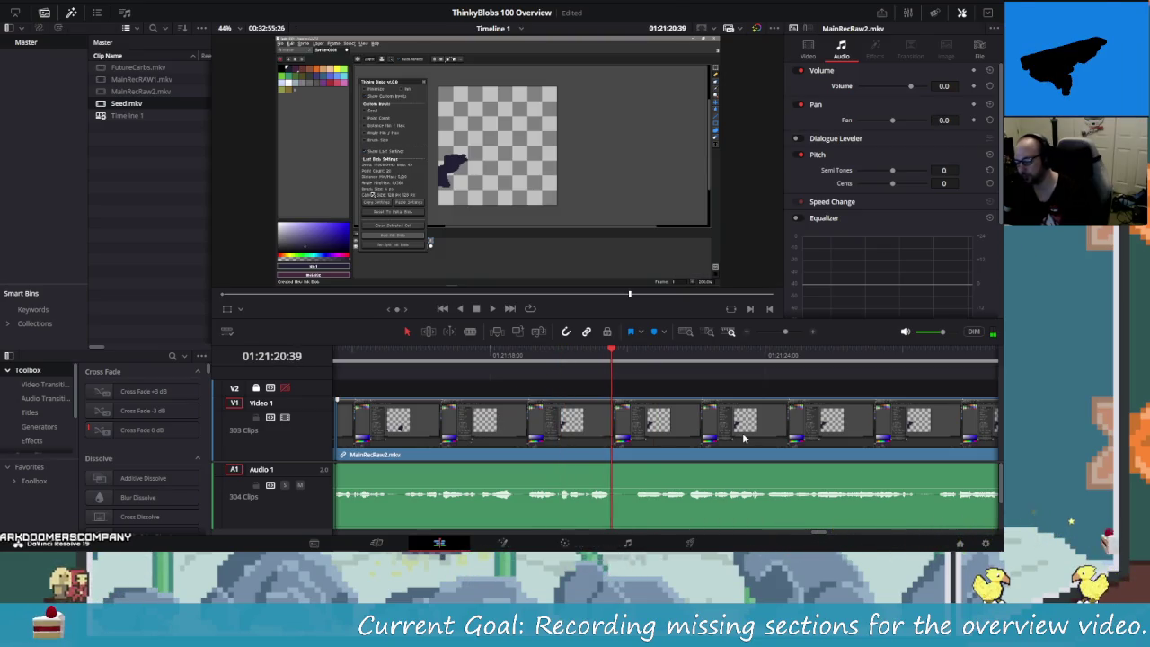
key(Left)
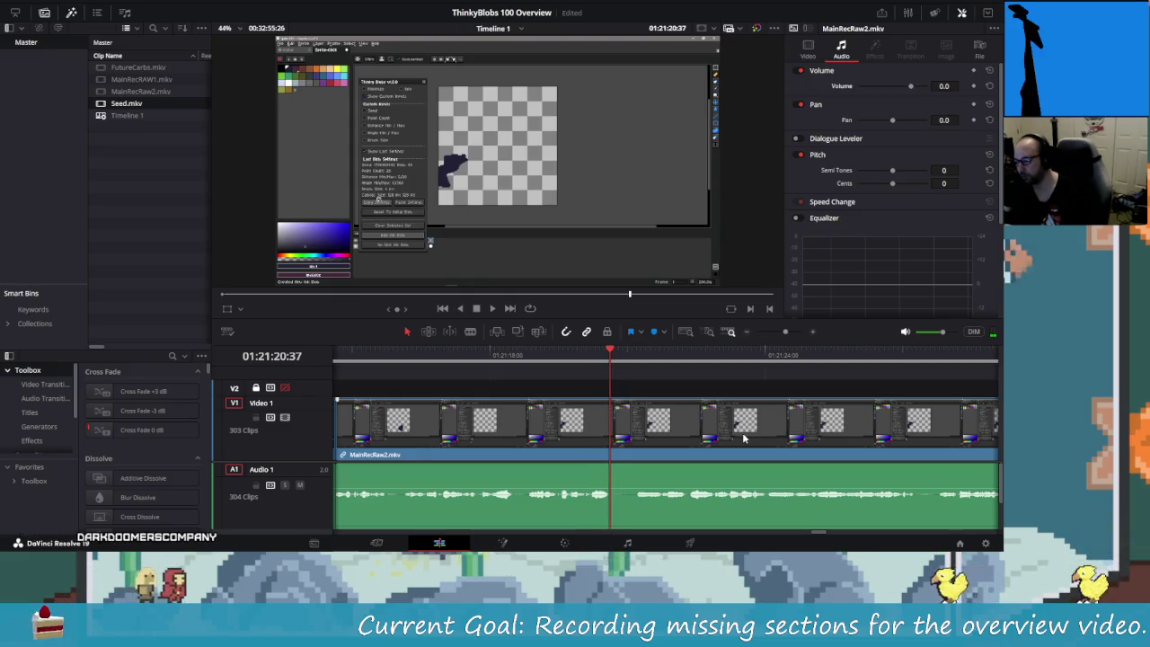
key(ctrl+b)
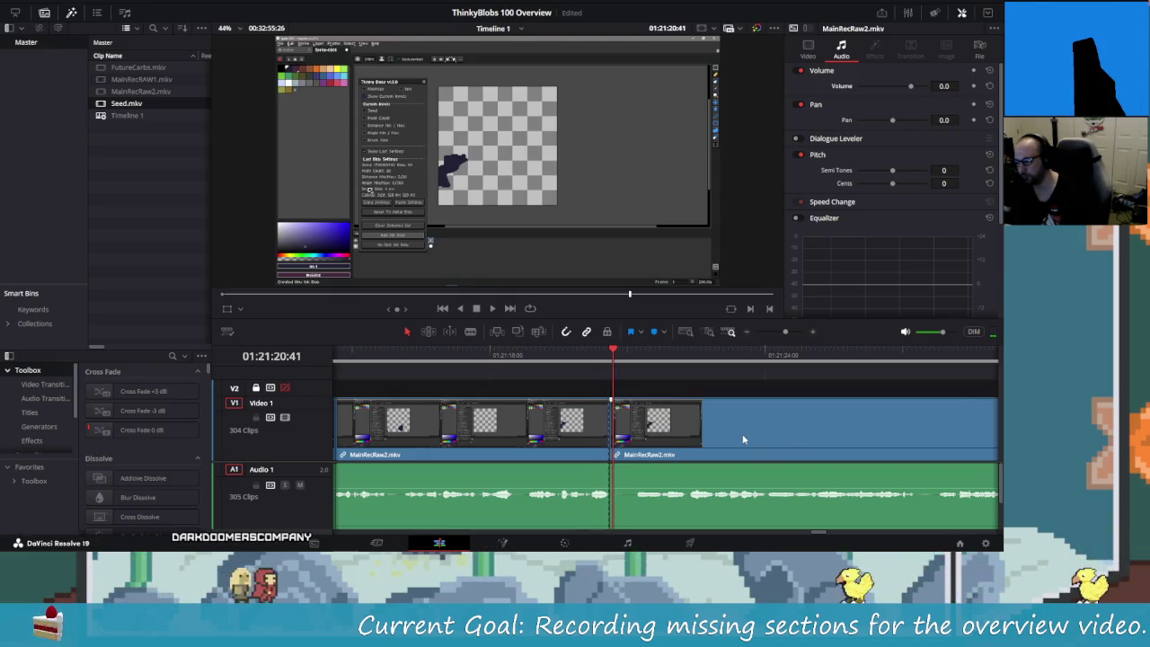
- Make a second split and delete the short section between the cuts, closing the gap
key(space)
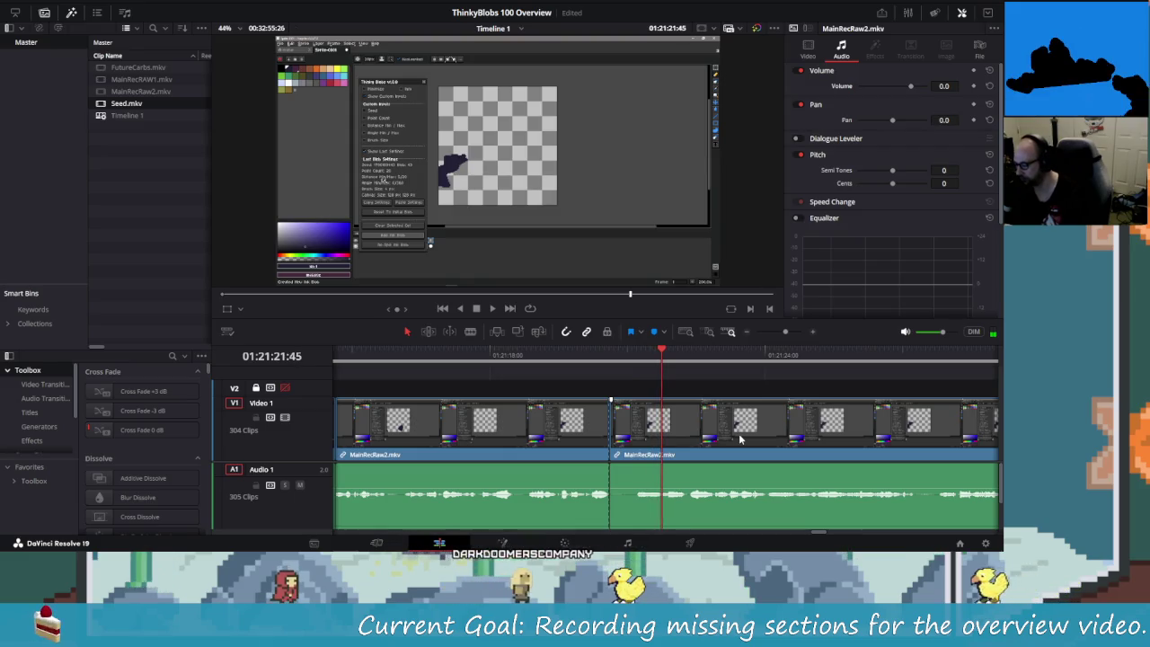
key(ctrl+b)
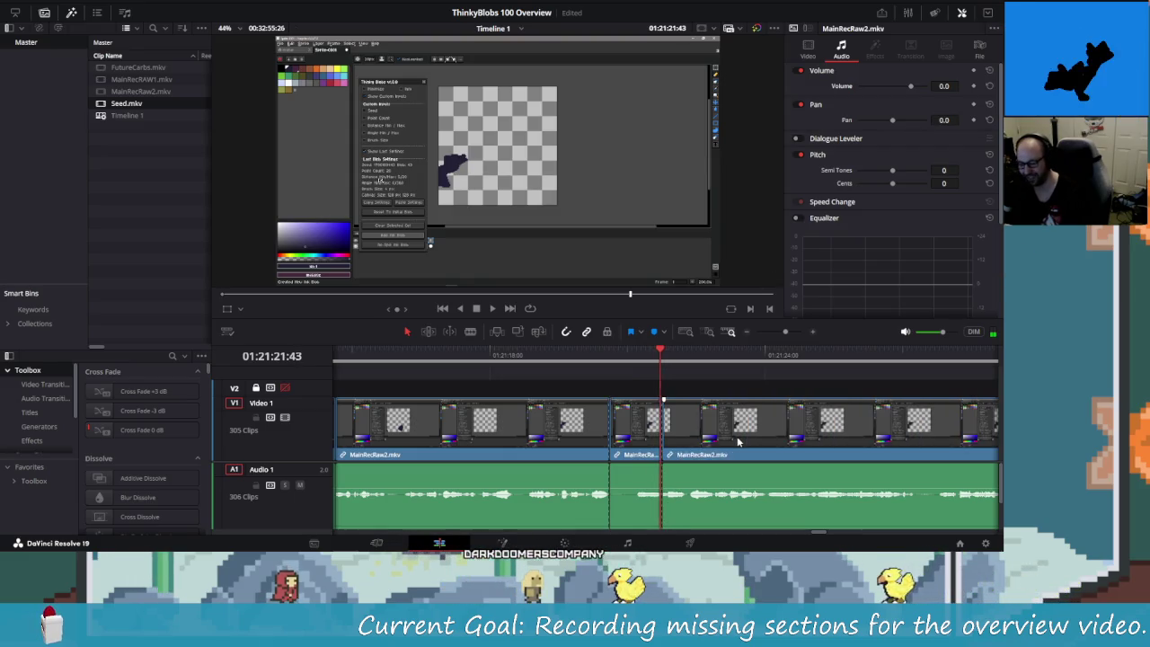
key(shift+v)
key(Delete)
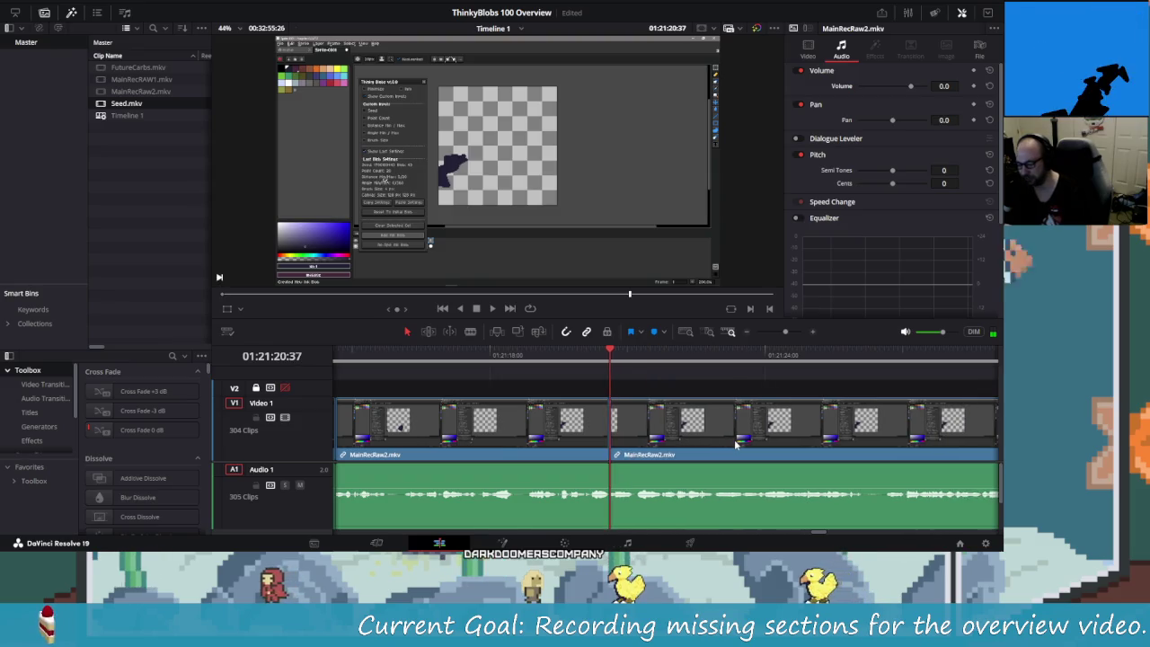
key(shift+Left)
key(shift+Left)
key(shift+Left)
- Play back the footage to review the first removal
key(space)
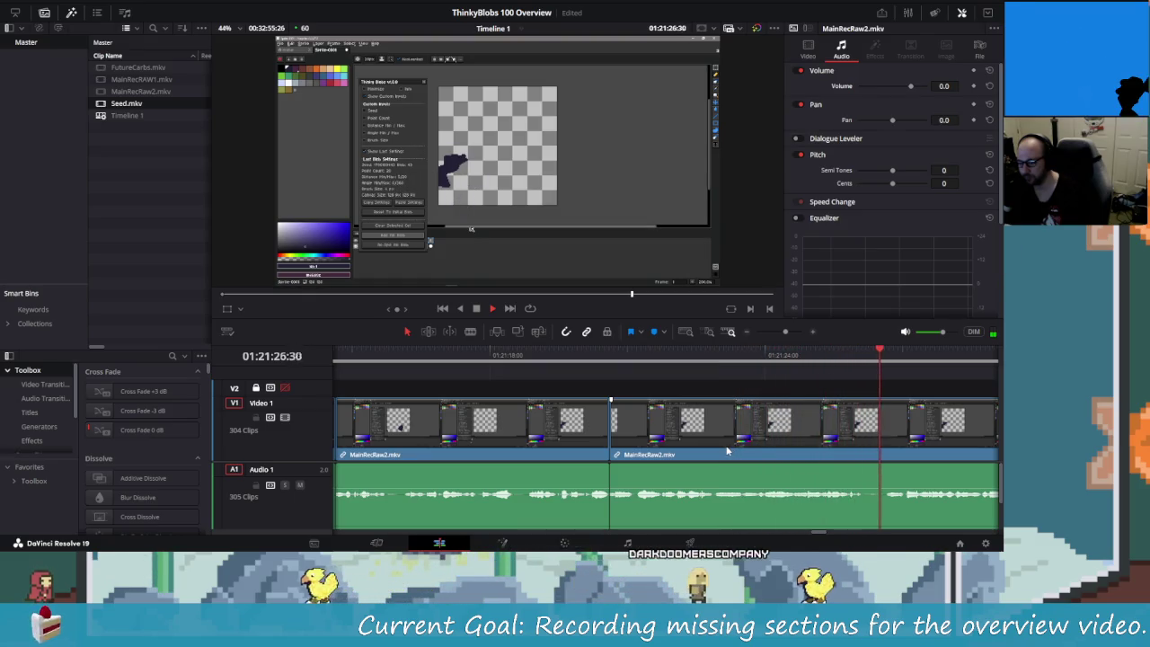
key(space)
key(shift+Left)
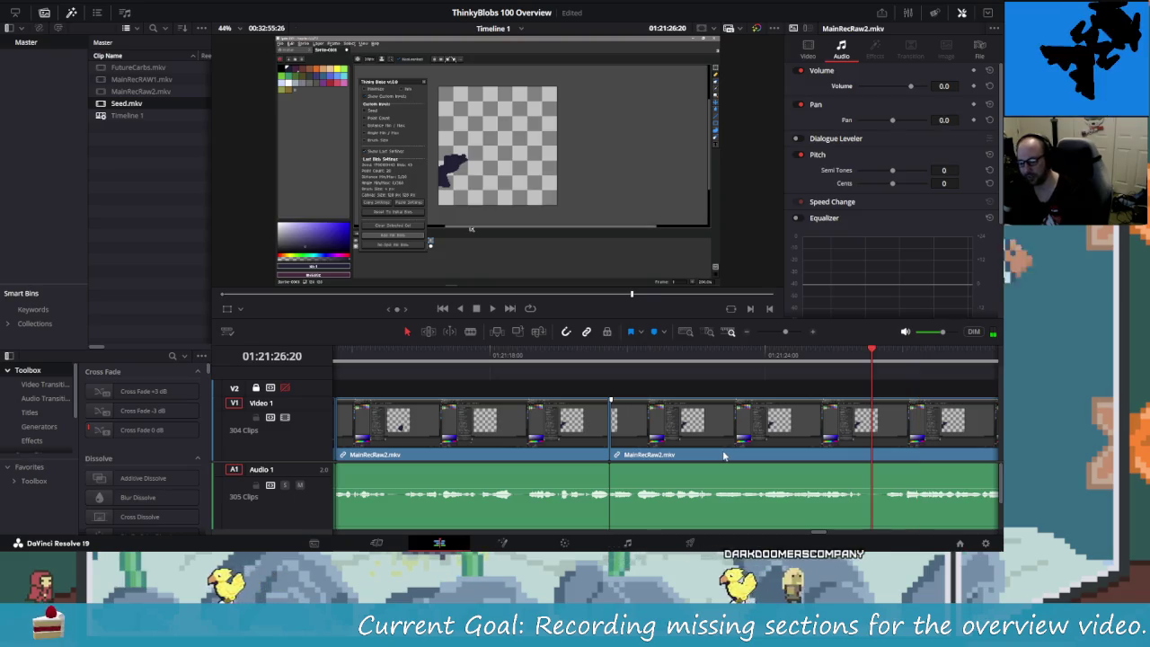
key(Left)
key(Left)
key(Left)
key(Left)
key(Left)
key(Left)
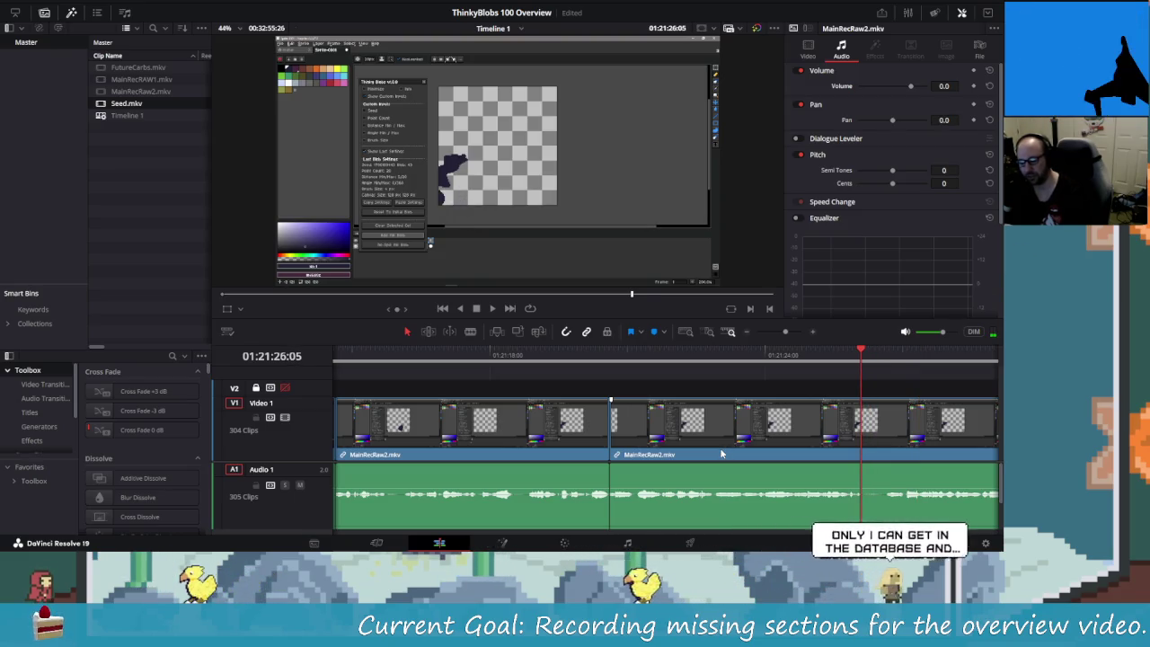
- Split around the second short piece near 01:21:26 and delete it, closing the gap
key(ctrl+b)
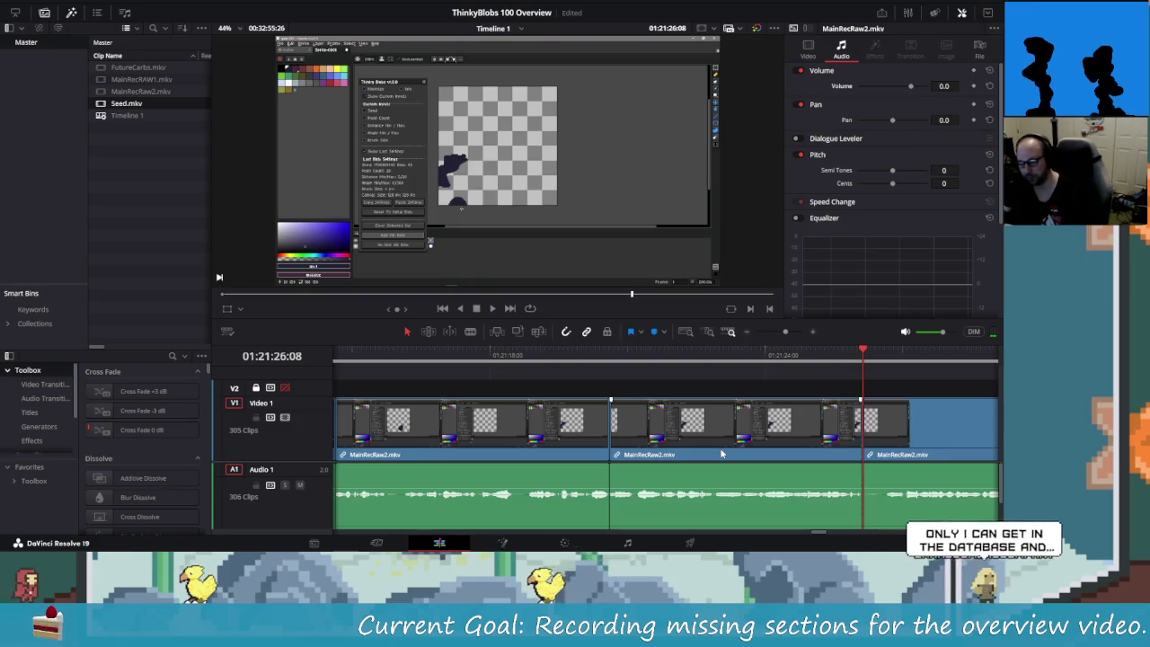
key(Right)
key(Right)
key(Right)
key(Right)
key(Right)
key(Right)
key(Right)
key(Right)
key(Right)
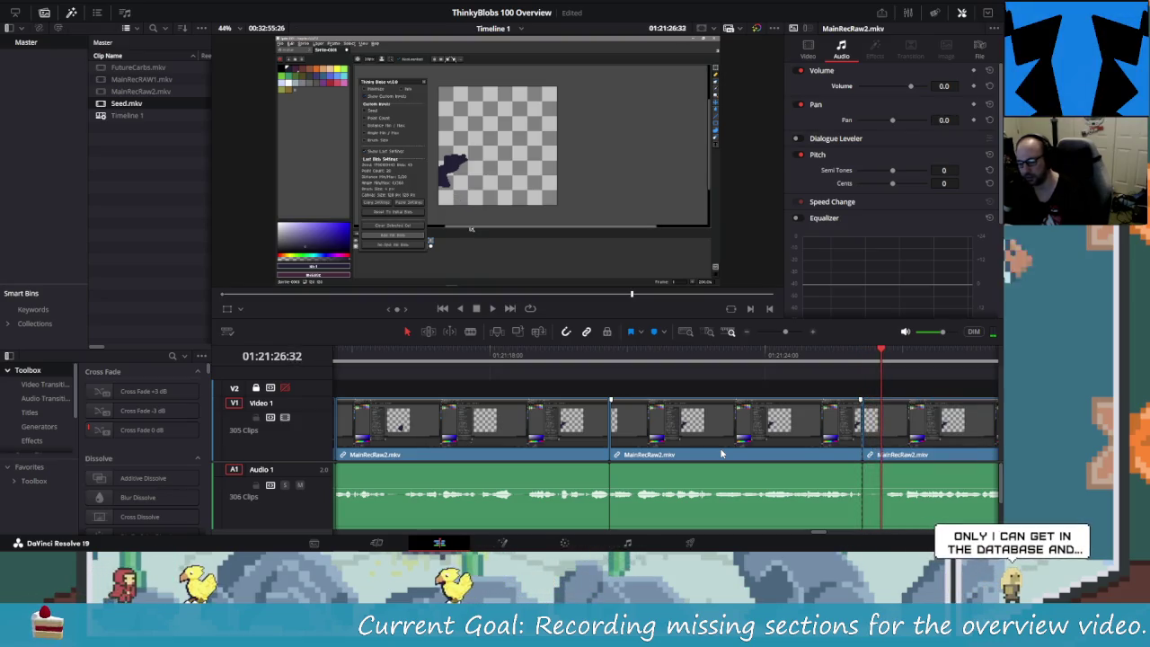
key(Right)
key(Right)
key(Right)
key(Right)
key(Right)
key(Right)
key(Right)
key(Right)
key(Right)
key(Right)
key(Right)
key(Right)
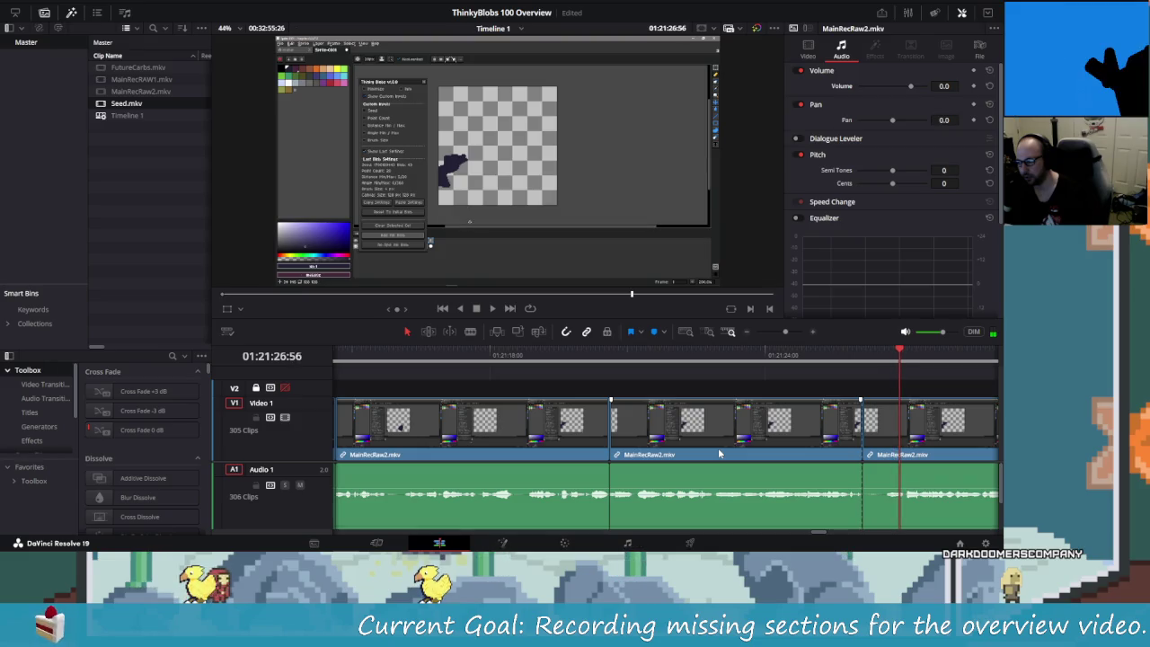
key(Right)
key(Right)
key(Right)
key(Right)
key(Right)
key(Right)
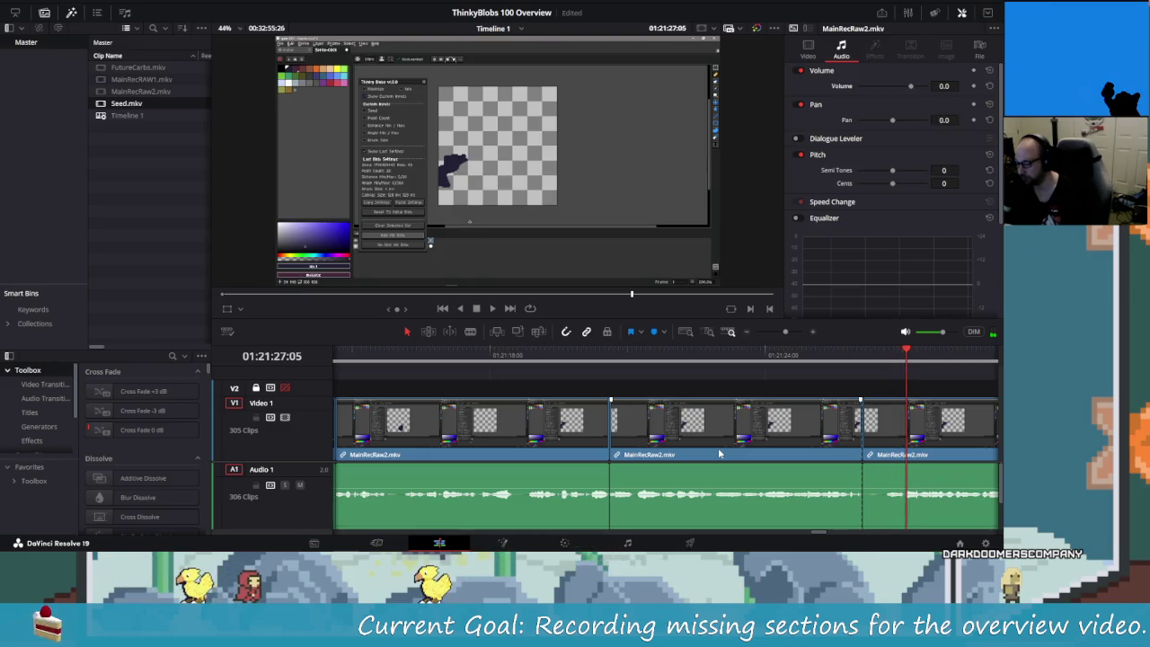
key(Left)
key(Left)
key(Left)
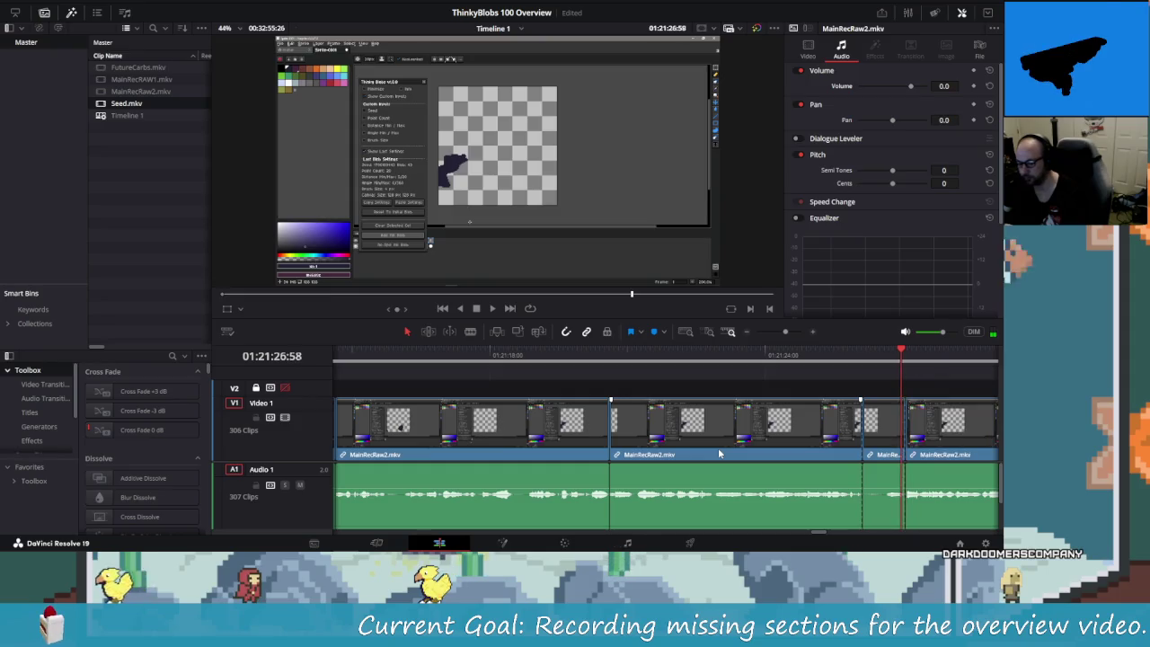
key(Left)
key(Left)
key(Left)
key(Delete)
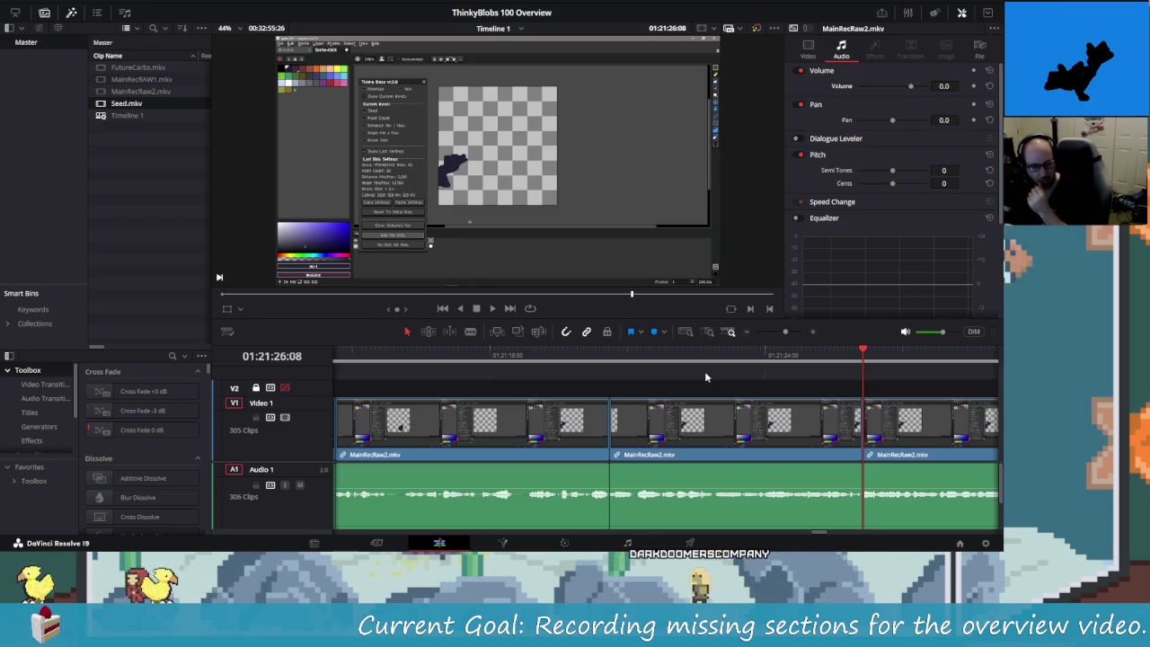
- Jump back to 01:21:23:08, play, and split the clip at the first unwanted bit
click(728, 375)
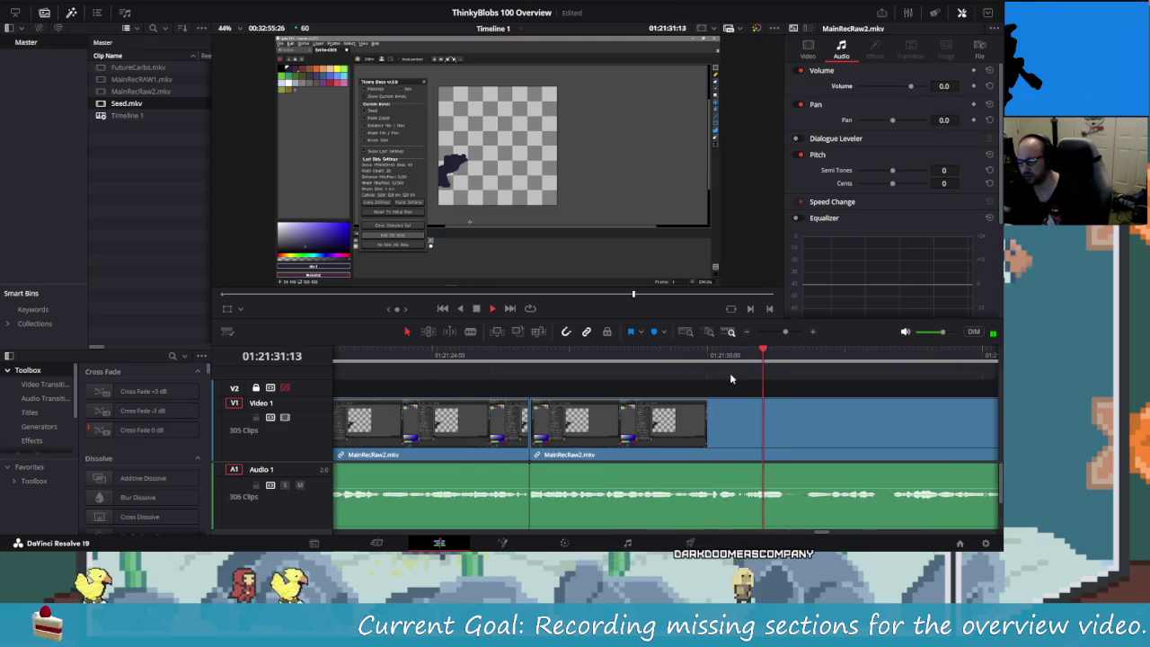
key(space)
key(shift+Left)
key(Right)
key(Right)
key(Right)
key(Right)
key(Right)
key(Right)
key(Right)
key(Right)
key(Right)
key(Right)
key(Right)
key(Right)
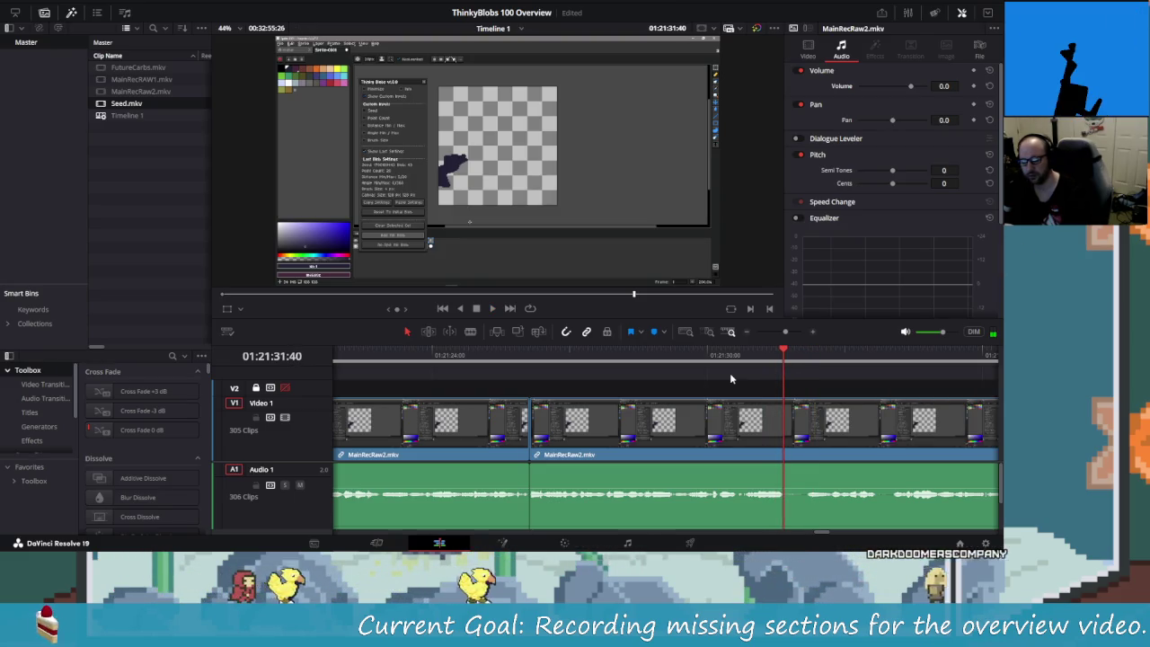
key(ctrl+b)
key(Right)
key(Right)
key(Right)
key(Right)
key(Right)
key(Right)
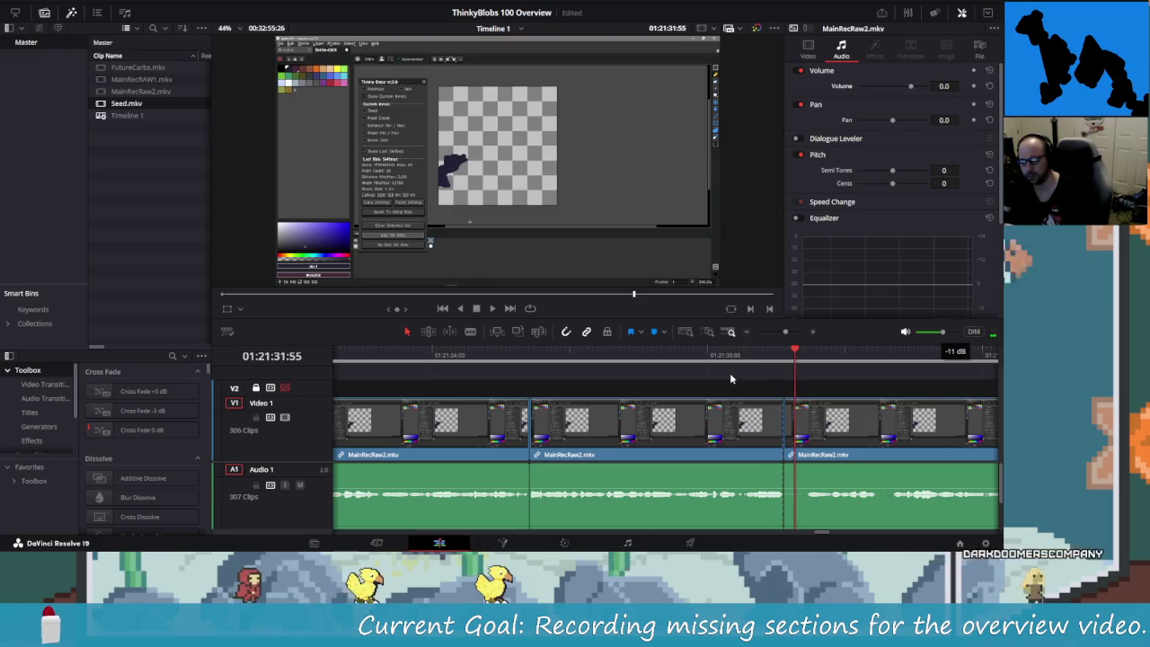
key(Right)
key(Right)
key(Right)
key(Right)
key(Right)
key(Right)
key(Right)
key(Right)
key(Right)
key(Right)
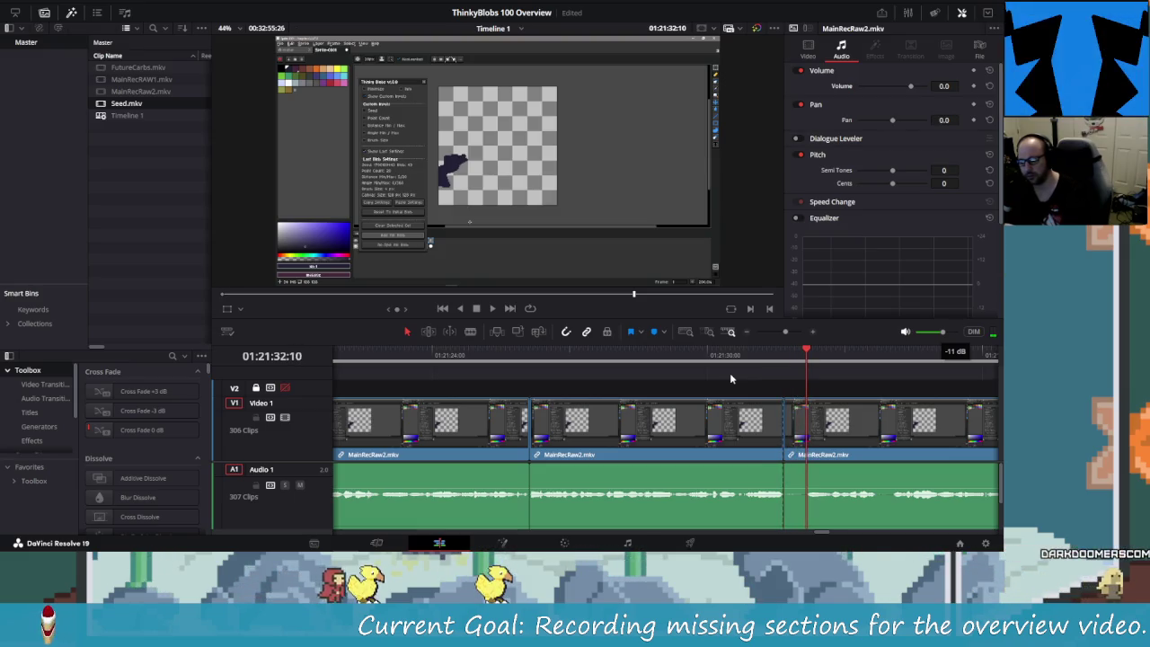
- Split again at 01:21:32:10, delete the short piece, and play to check the cut
key(ctrl+b)
key(Left)
key(Left)
key(Left)
key(Left)
key(Left)
key(Left)
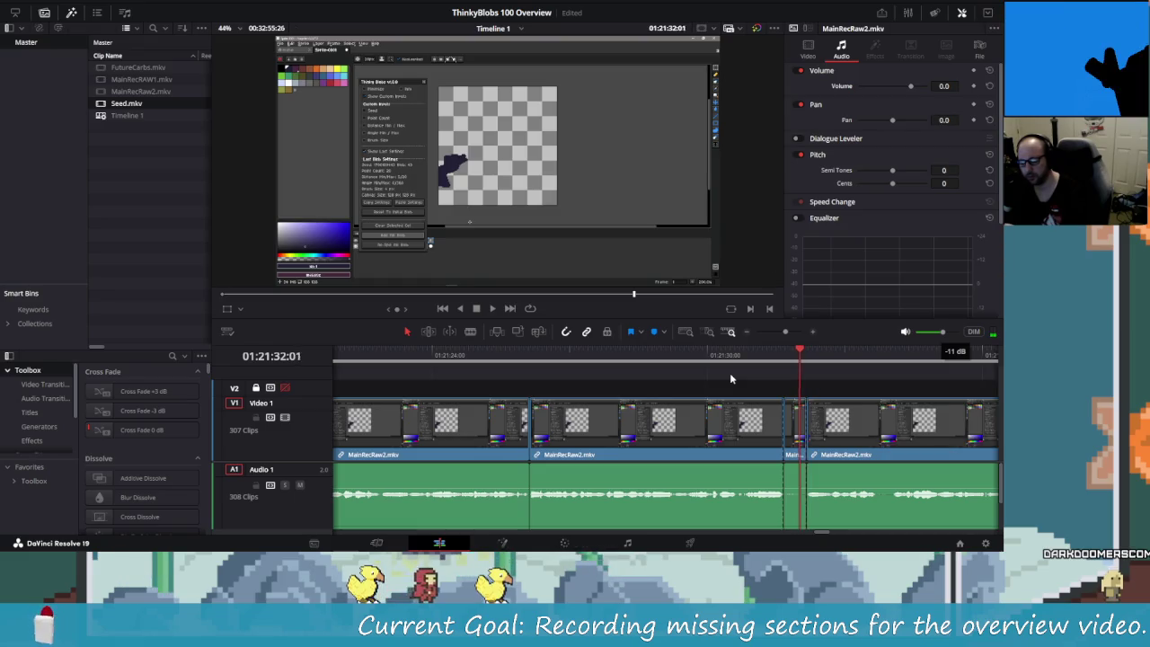
key(Left)
key(Left)
key(BackSpace)
key(Up)
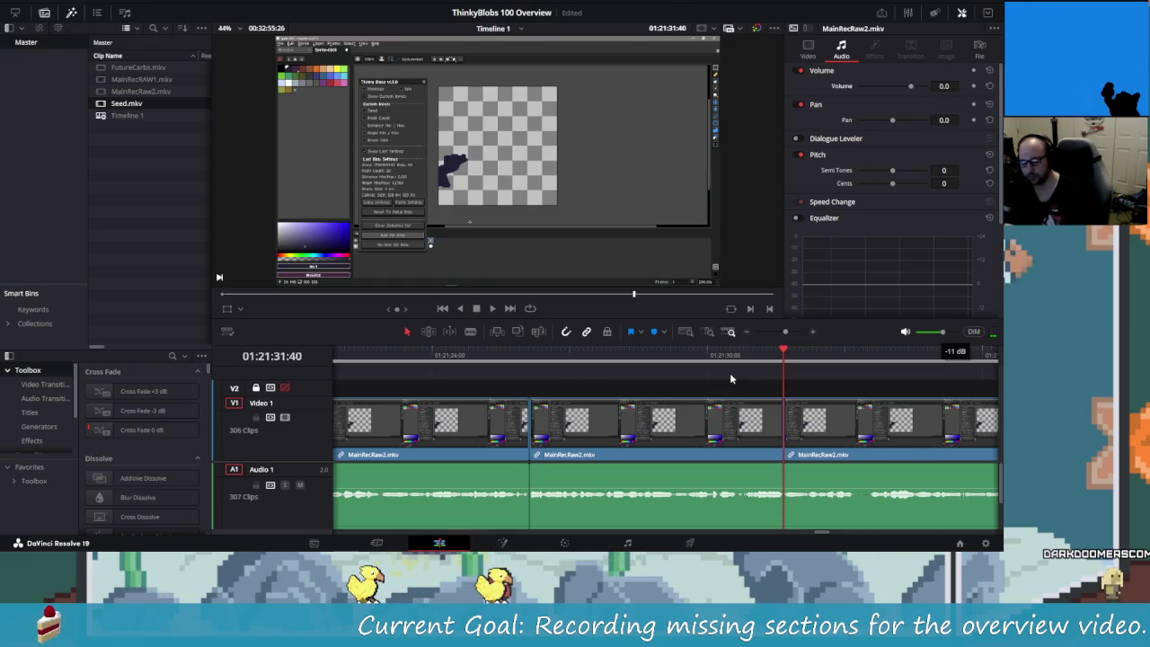
key(space)
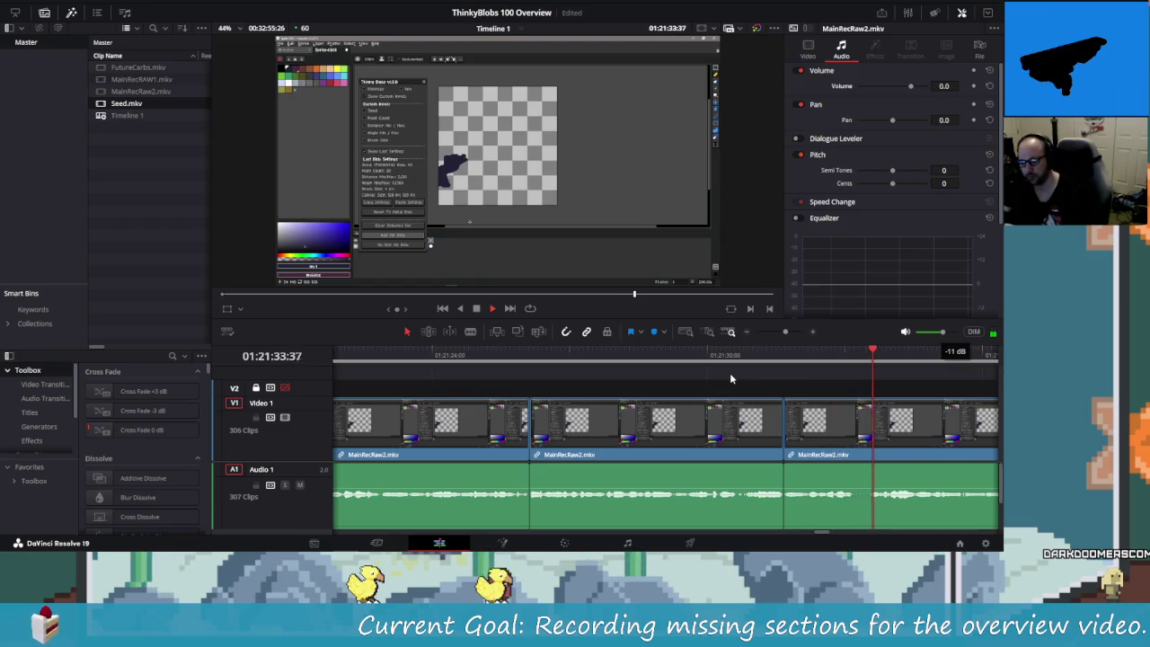
key(space)
- Split around the second brief bit near 01:21:33 and delete it, leaving no gap
key(Left)
key(Left)
key(Left)
key(Left)
key(Left)
key(Left)
key(Left)
key(Left)
key(Left)
key(Left)
key(Left)
key(Left)
key(Left)
key(Left)
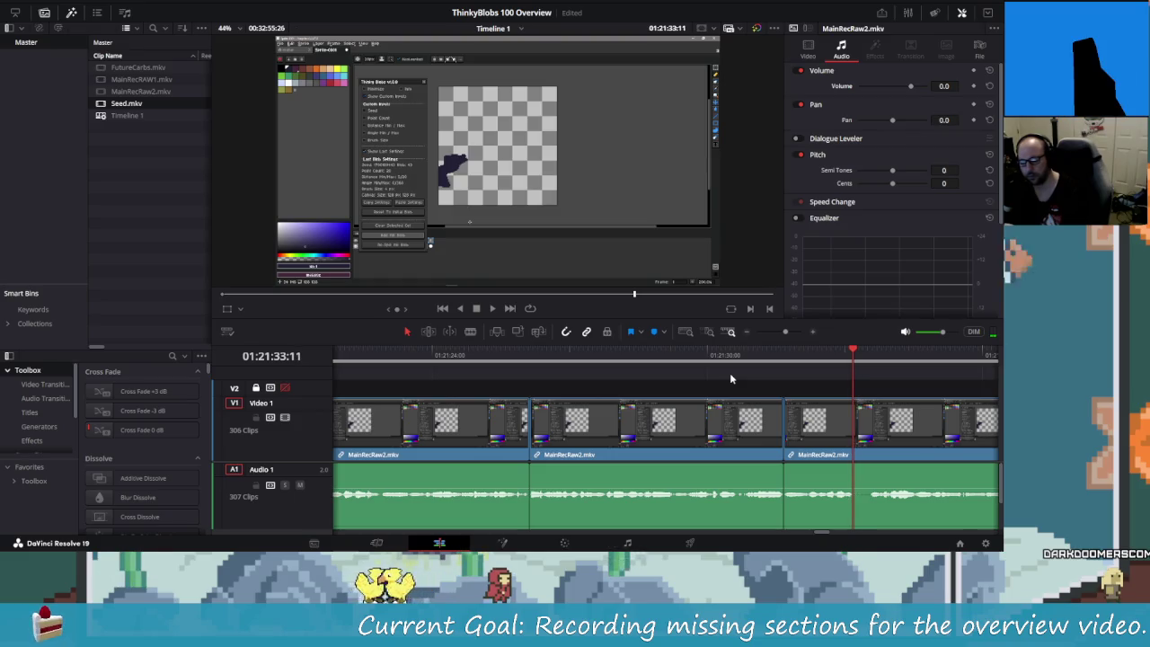
key(ctrl+b)
key(Right)
key(Right)
key(Right)
key(Right)
key(Right)
key(Right)
key(Right)
key(Right)
key(Right)
key(Right)
key(Right)
key(Right)
key(Left)
key(Left)
key(Left)
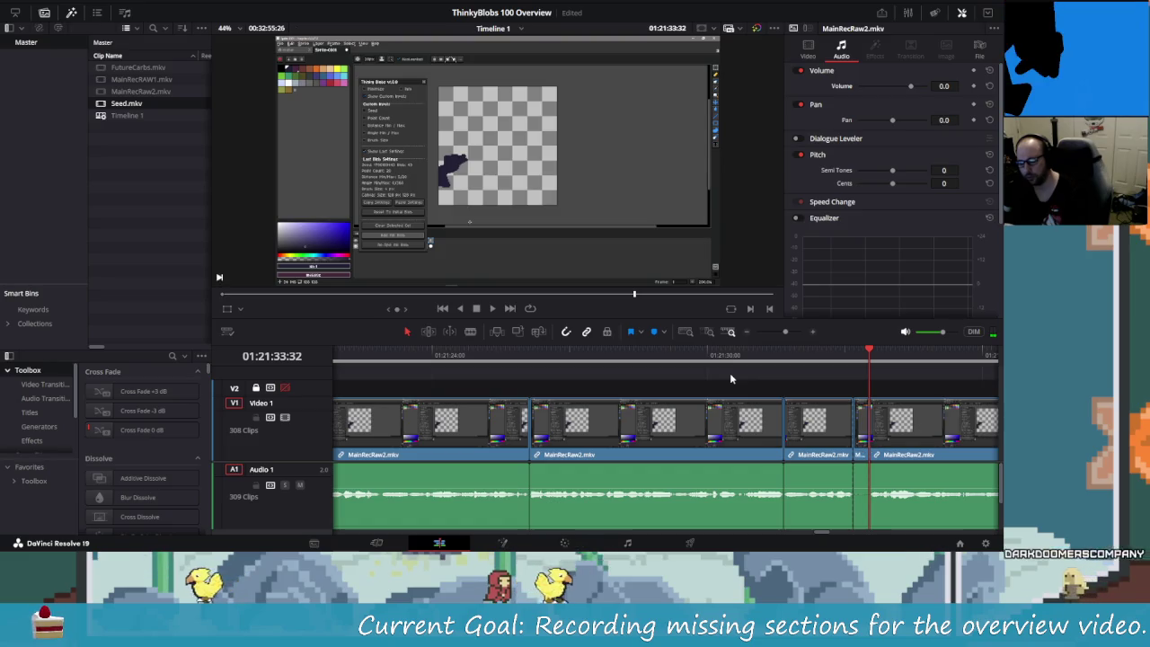
key(ctrl+b)
key(Left)
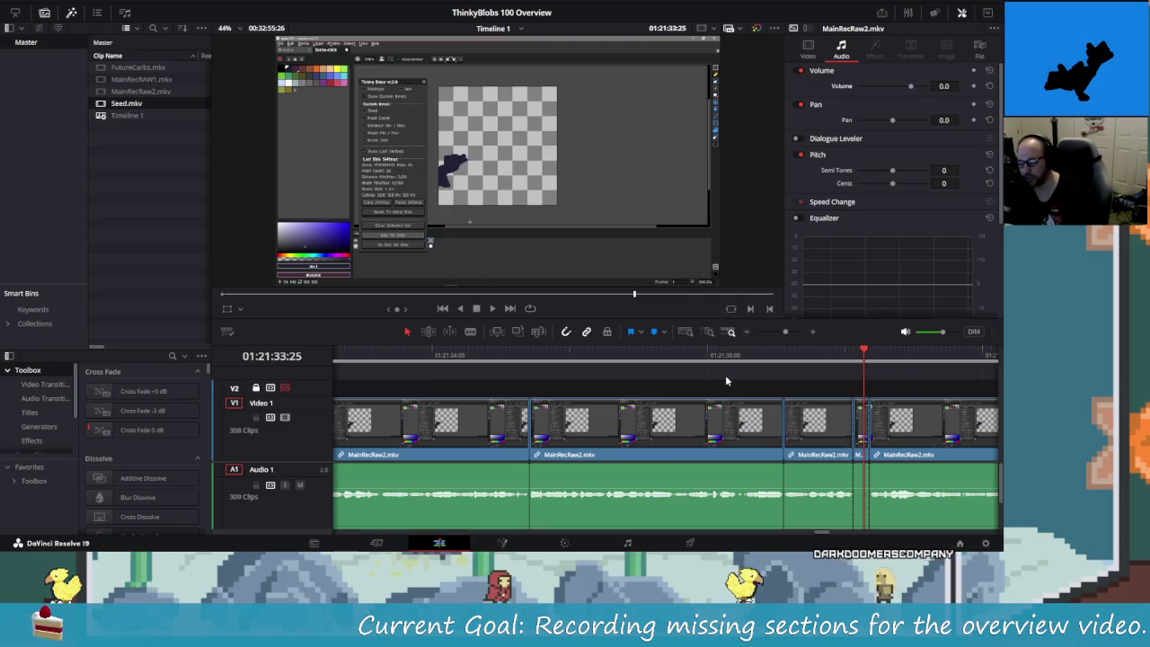
key(Left)
key(Left)
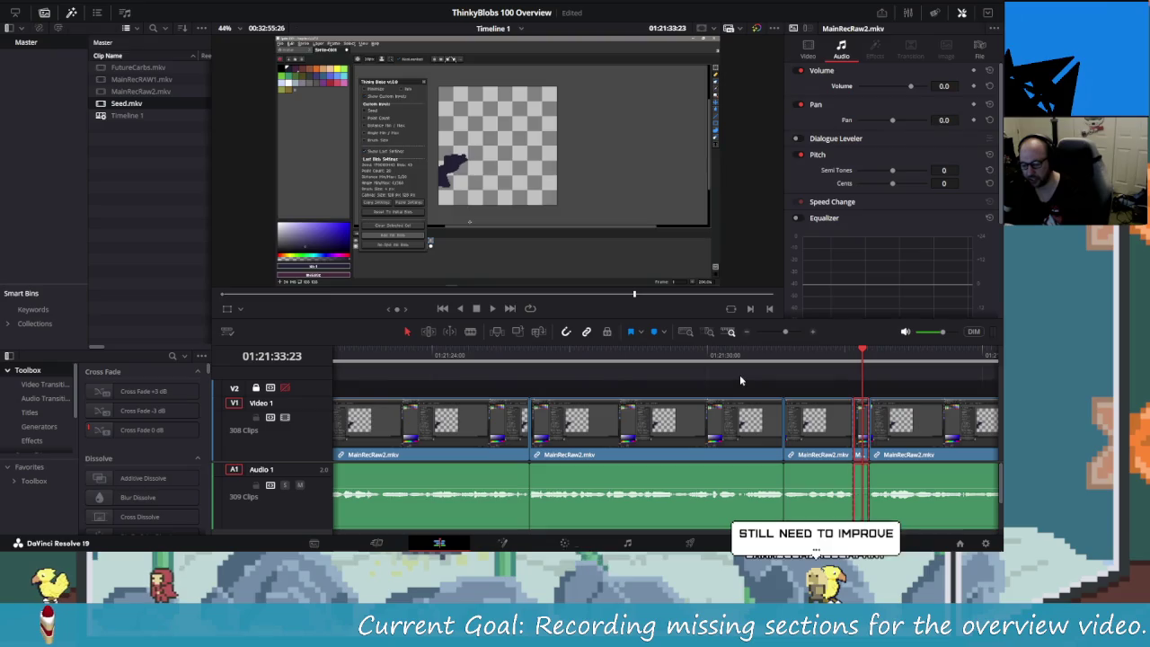
key(Delete)
key(ctrl+z)
key(BackSpace)
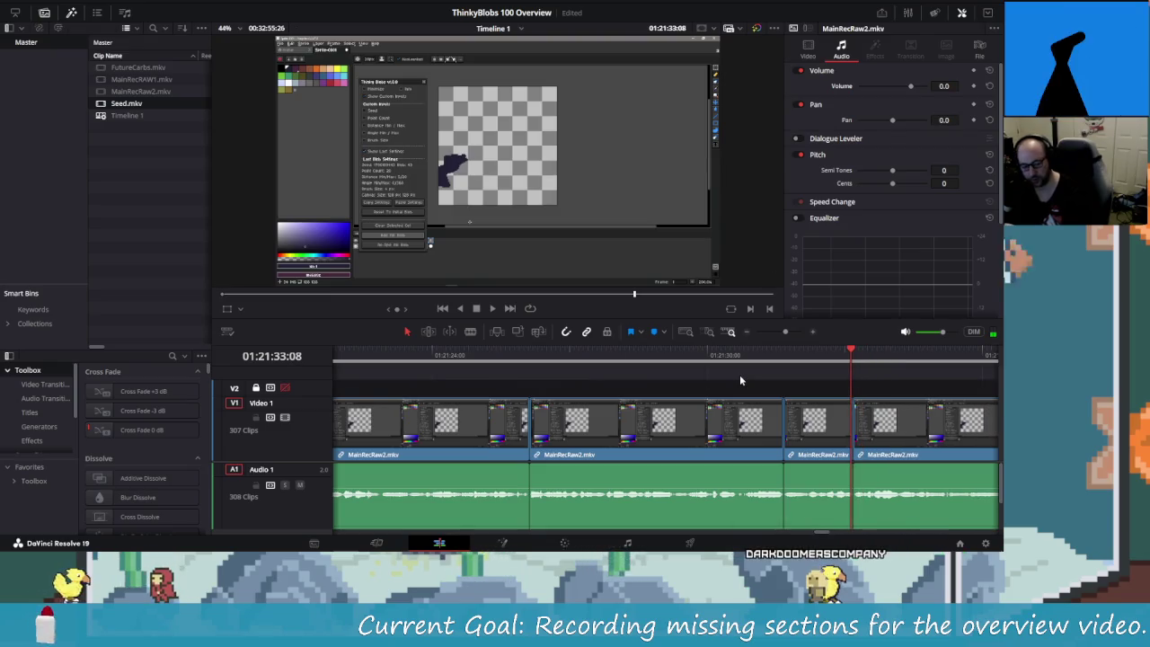
- Step back two seconds and replay the edited section
key(Left)
key(Left)
key(Left)
key(Left)
key(Left)
key(Left)
key(Left)
key(Left)
key(Left)
key(Left)
key(Left)
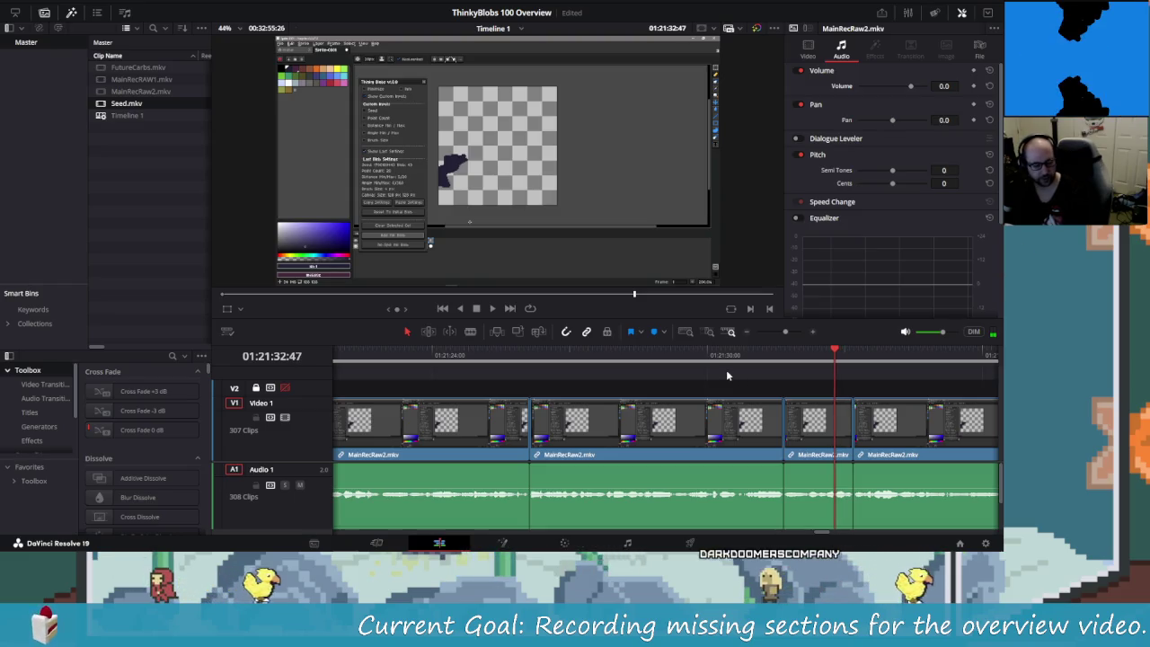
key(Left)
key(Left)
key(Left)
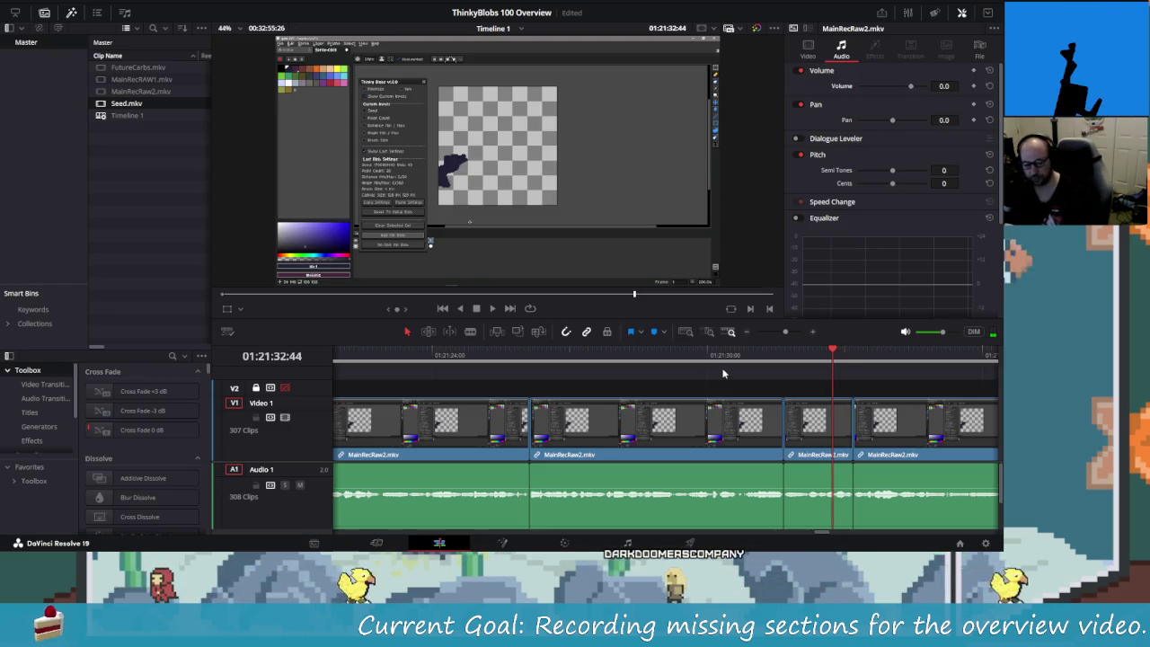
key(shift+Left)
key(shift+Left)
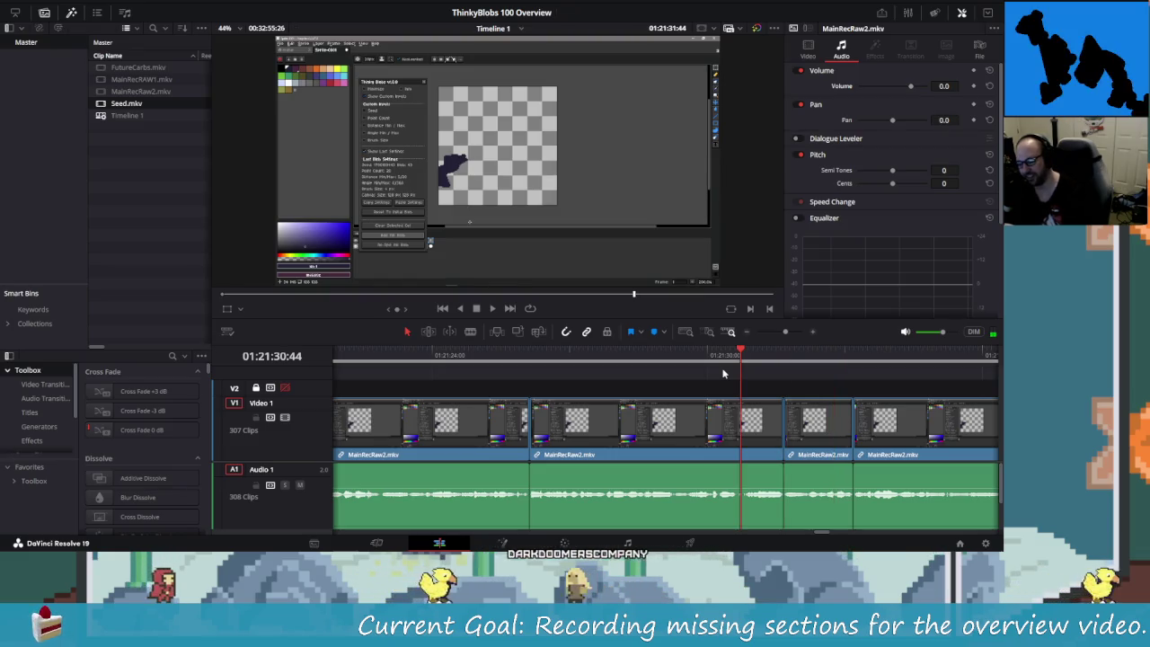
key(space)
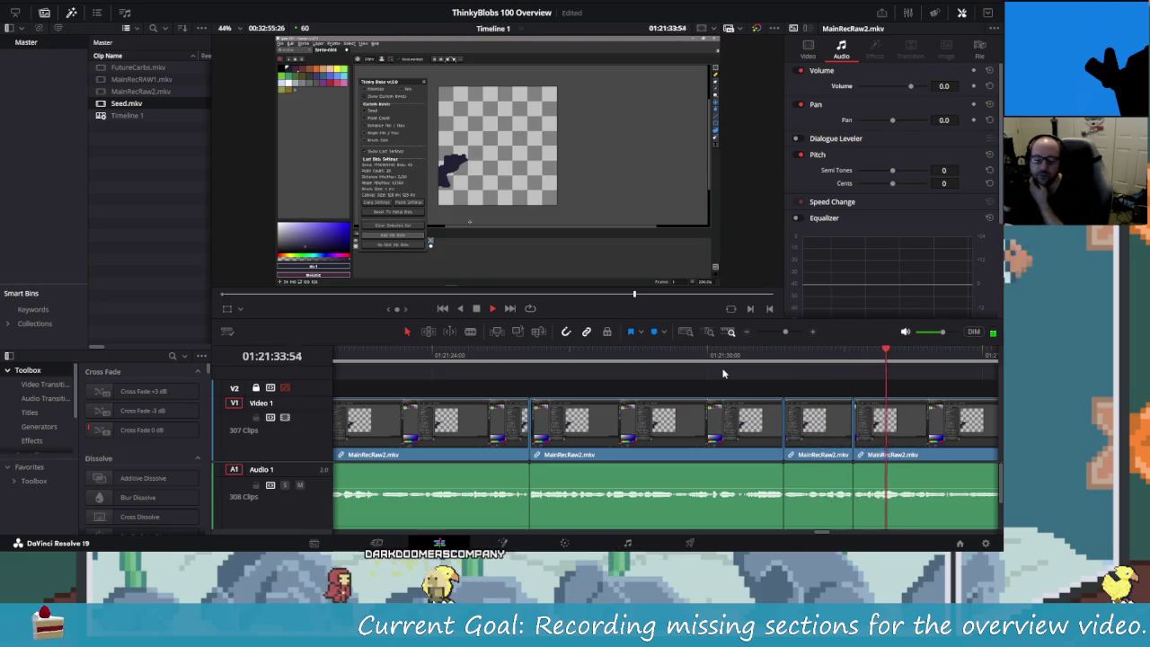
key(space)
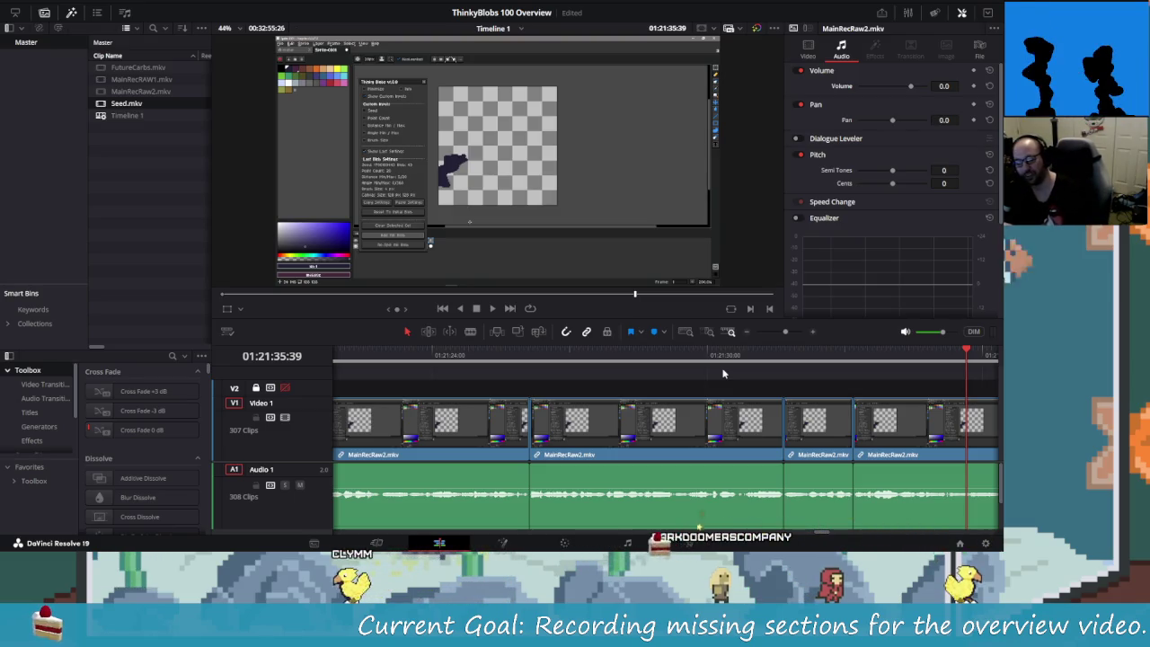
key(shift+Left)
key(shift+Left)
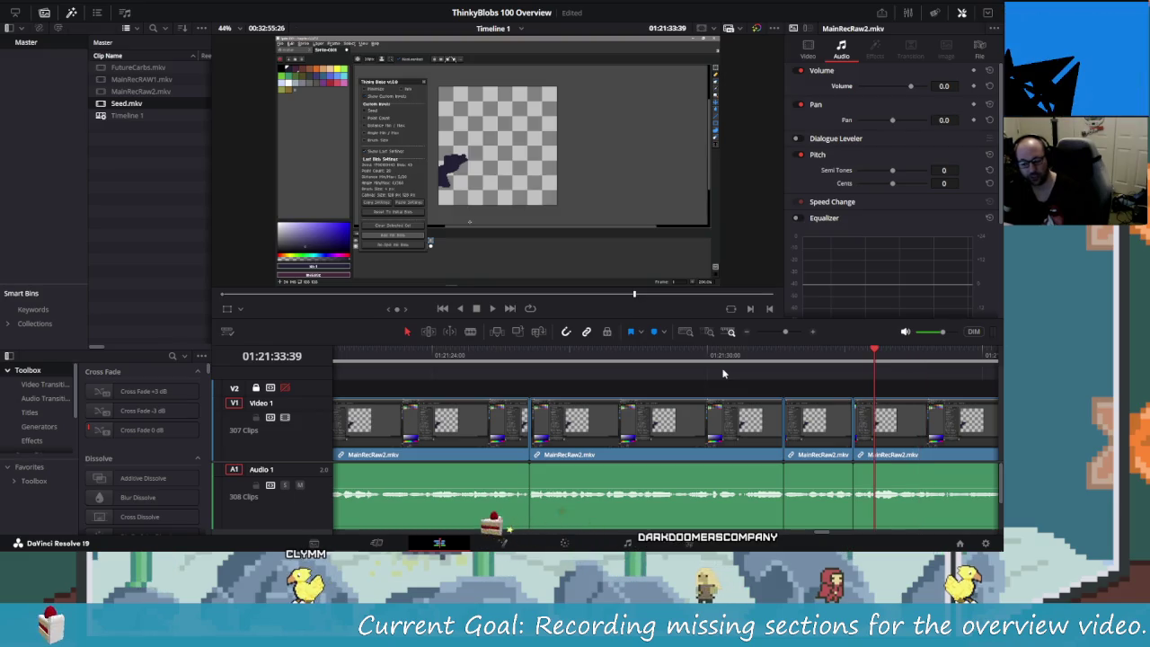